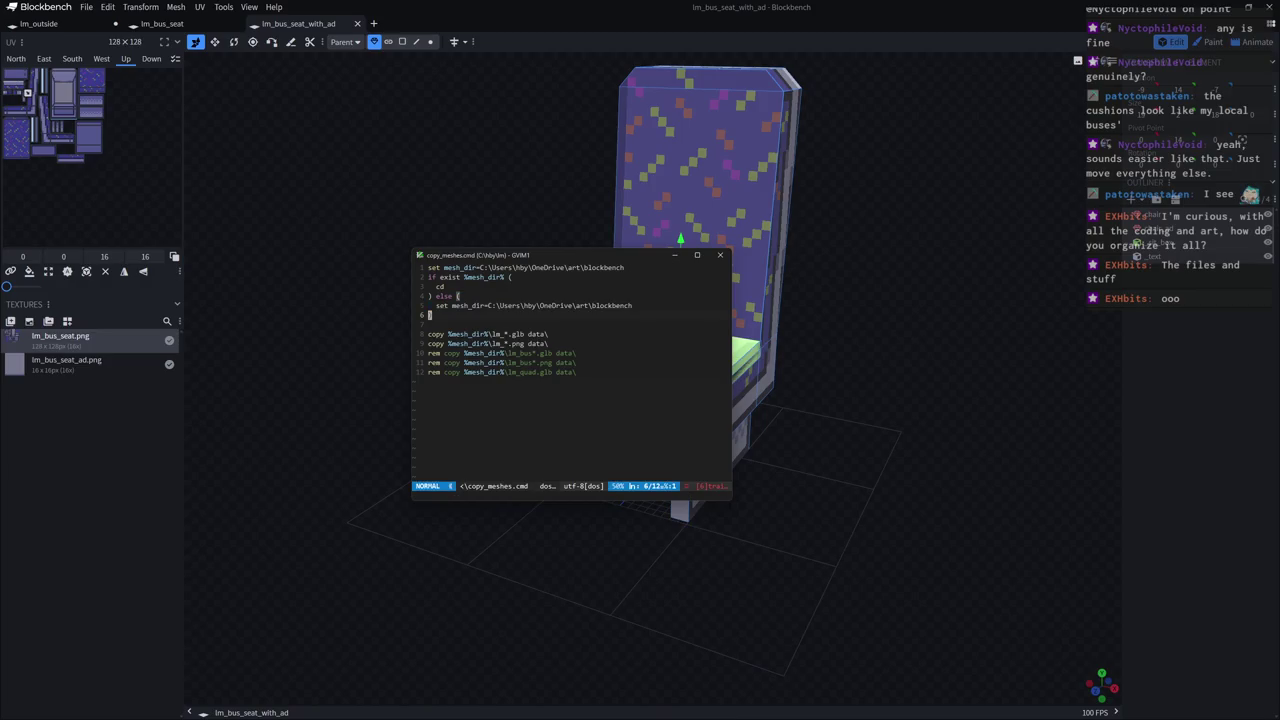
Show the project file tree beside the script and peek into the code and info folders.
key("ctrl+n")
left_click_drag(495, 249, 410, 235)
double_click(378, 296)
left_click_drag(378, 296, 366, 341)
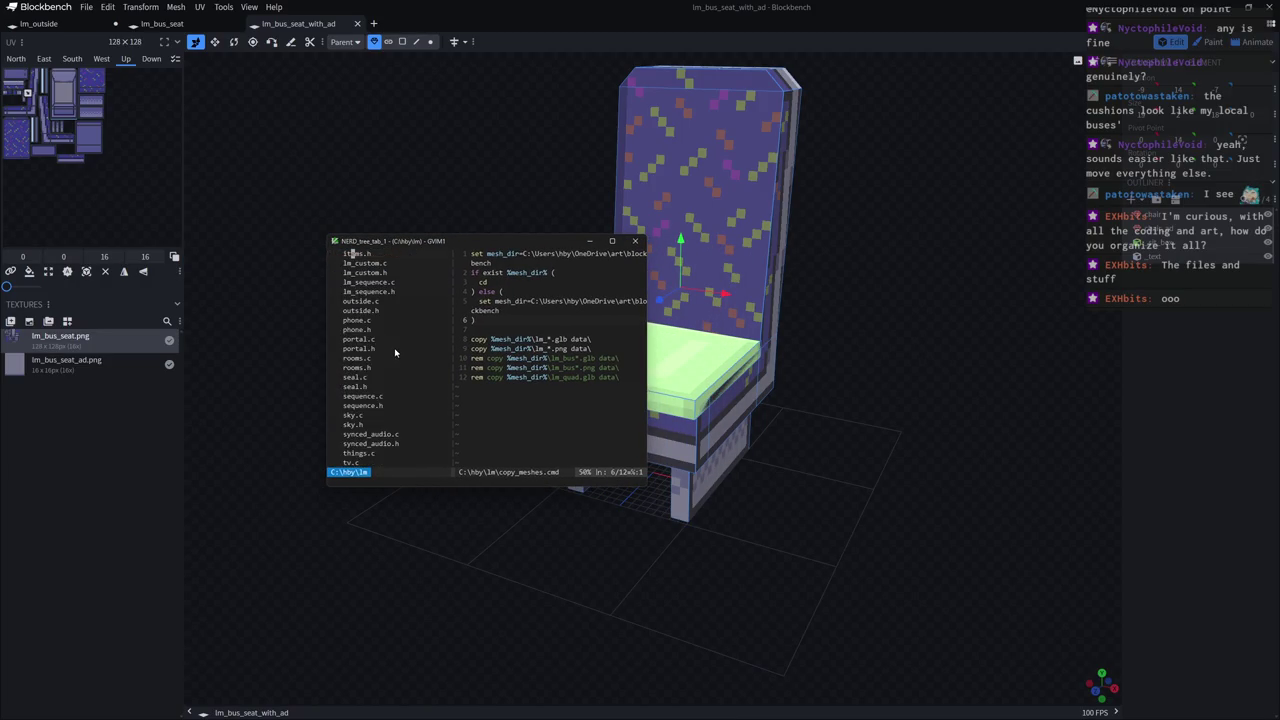
double_click(337, 293)
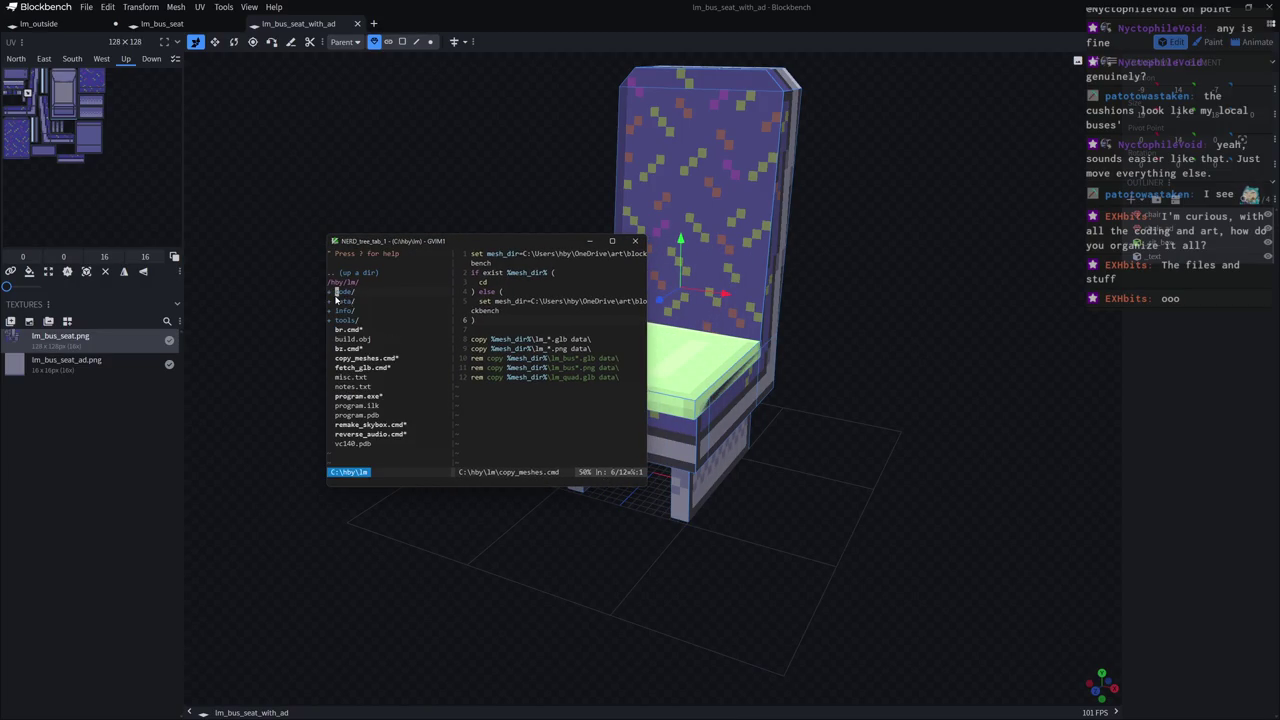
double_click(348, 310)
double_click(351, 309)
Expand the data folder and scroll through its file list.
double_click(350, 301)
scroll(411, 316, "down", 2)
scroll(411, 316, "down", 5)
scroll(413, 322, "down", 5)
scroll(415, 330, "down", 5)
scroll(417, 338, "down", 5)
scroll(417, 340, "down", 5)
scroll(410, 350, "down", 5)
scroll(395, 365, "up", 5)
scroll(385, 380, "up", 5)
scroll(385, 386, "up", 5)
scroll(395, 387, "up", 5)
scroll(405, 388, "up", 3)
scroll(421, 390, "up", 3)
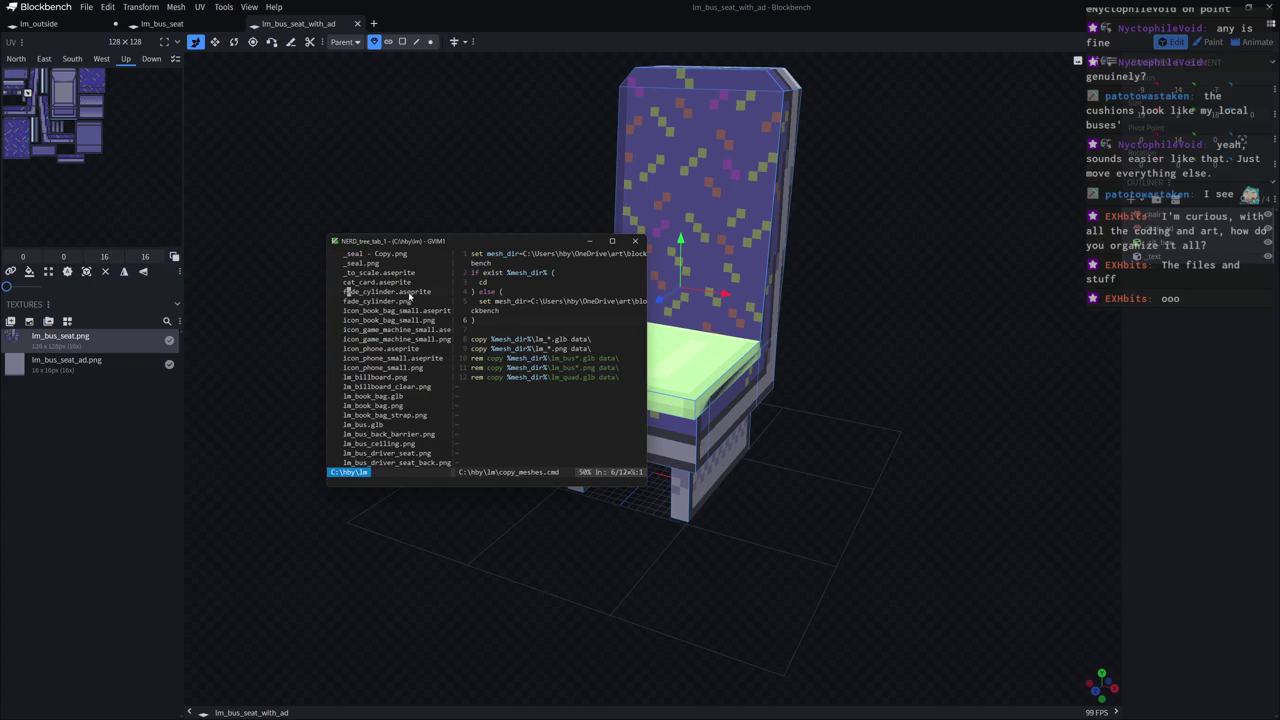
scroll(430, 330, "down", 3)
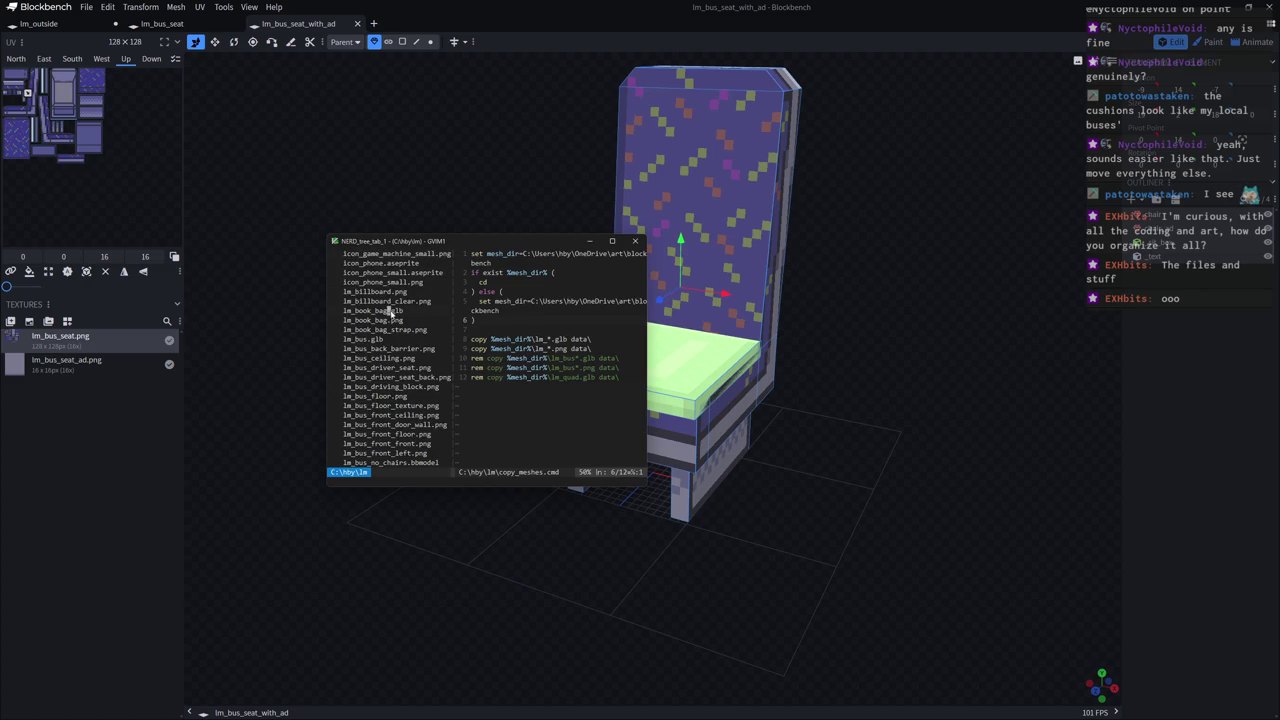
Highlight the lm_book_bag.glb file name, scroll the list, then clear the selection.
double_click(397, 311)
scroll(425, 322, "down", 5)
scroll(430, 320, "down", 6)
scroll(432, 320, "down", 6)
scroll(432, 320, "up", 6)
scroll(420, 340, "up", 6)
scroll(400, 370, "up", 5)
key("Escape")
scroll(391, 378, "up", 2)
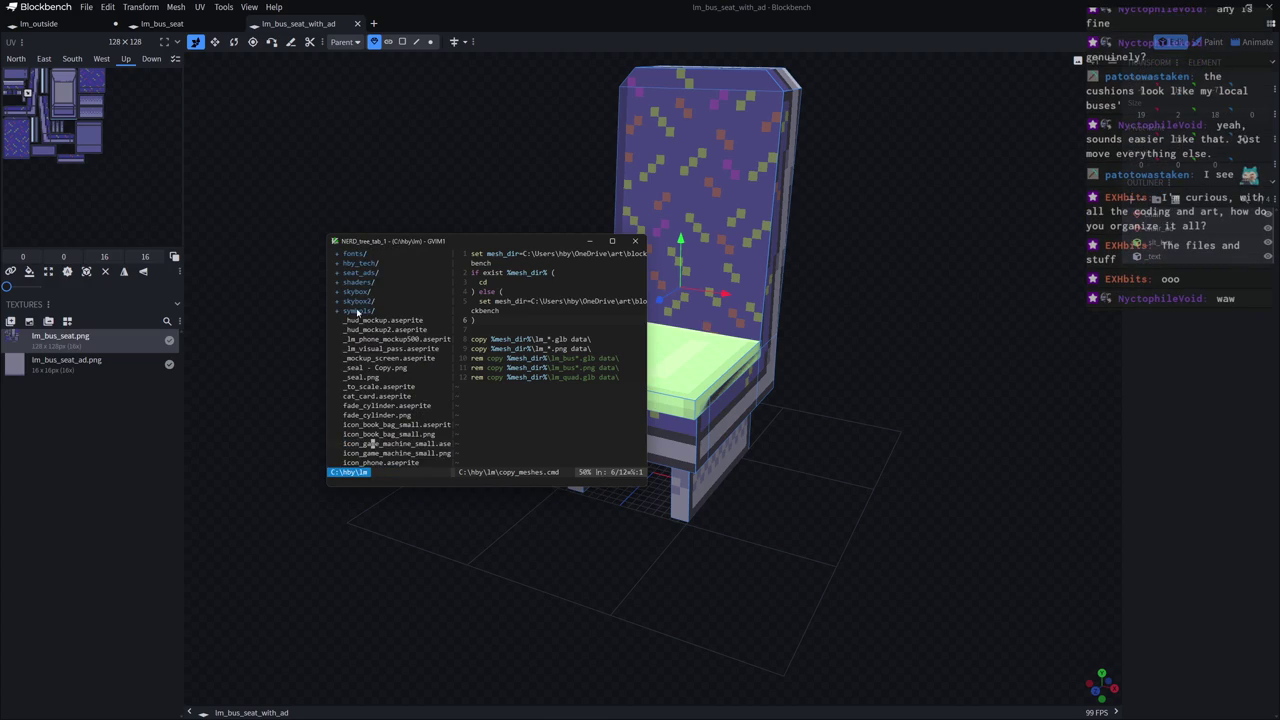
scroll(396, 330, "up", 3)
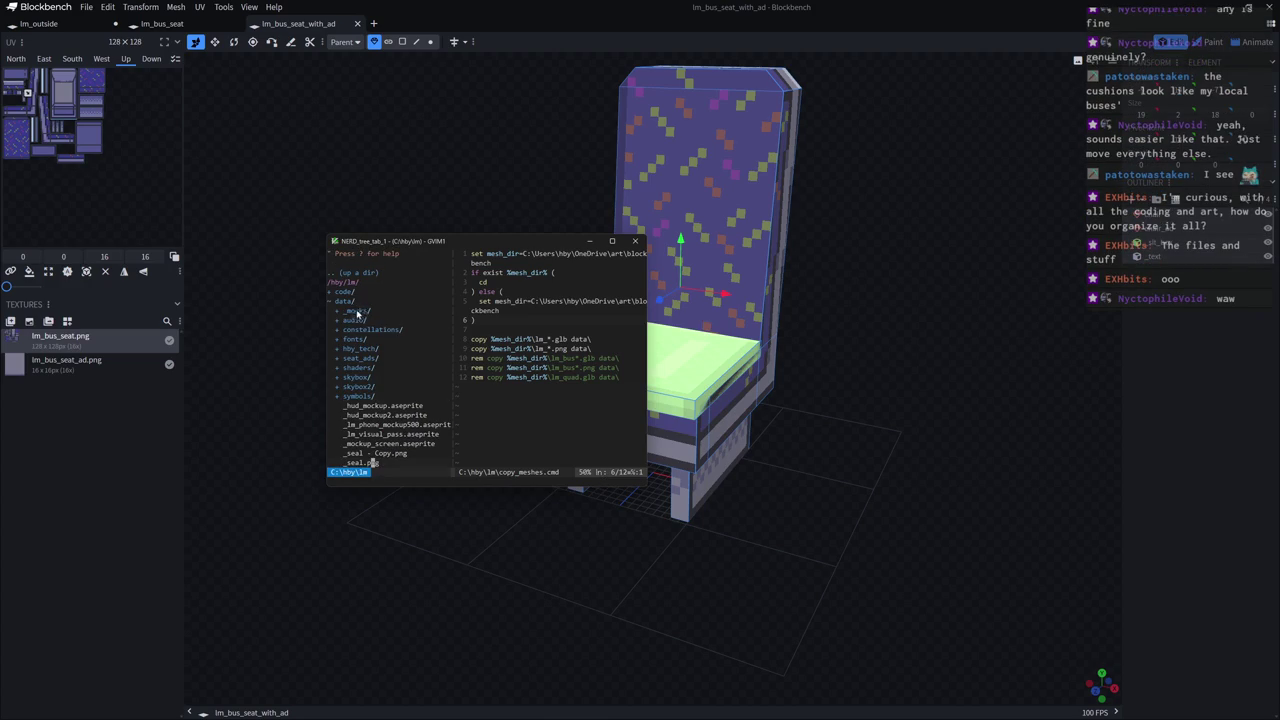
Look inside the audio folder, then expand the fonts folder.
double_click(360, 320)
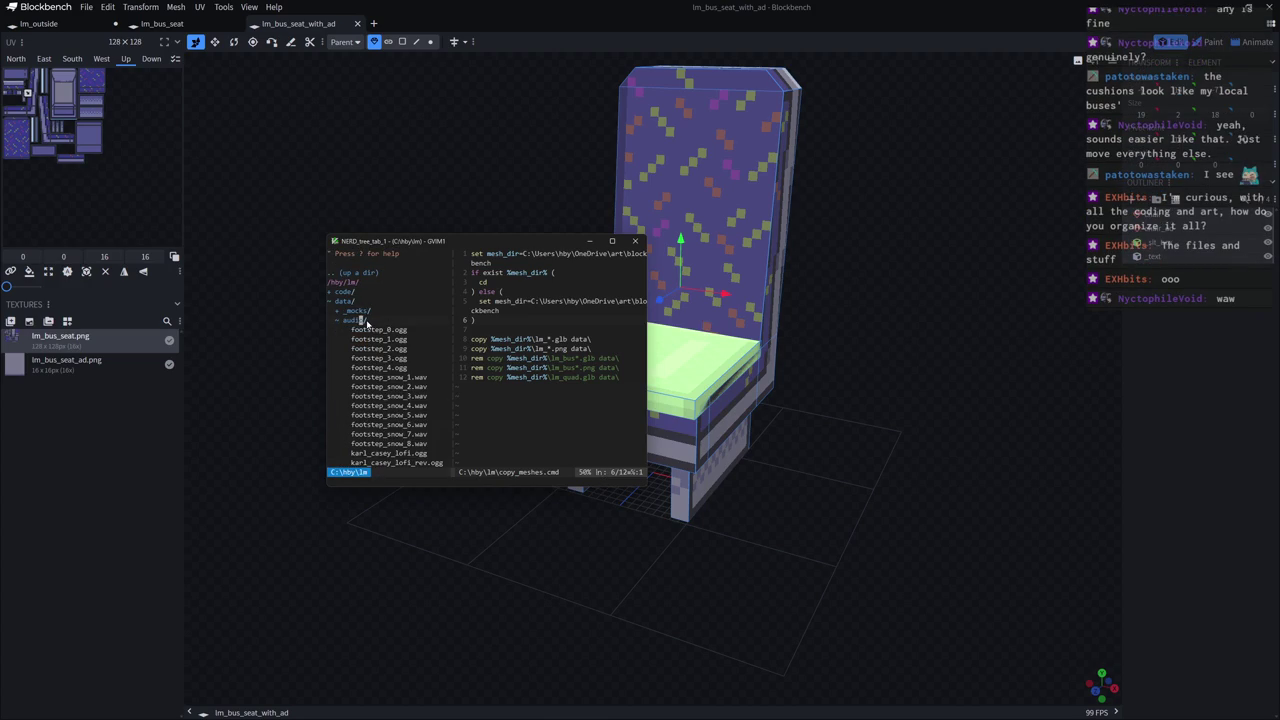
triple_click(352, 320)
double_click(352, 322)
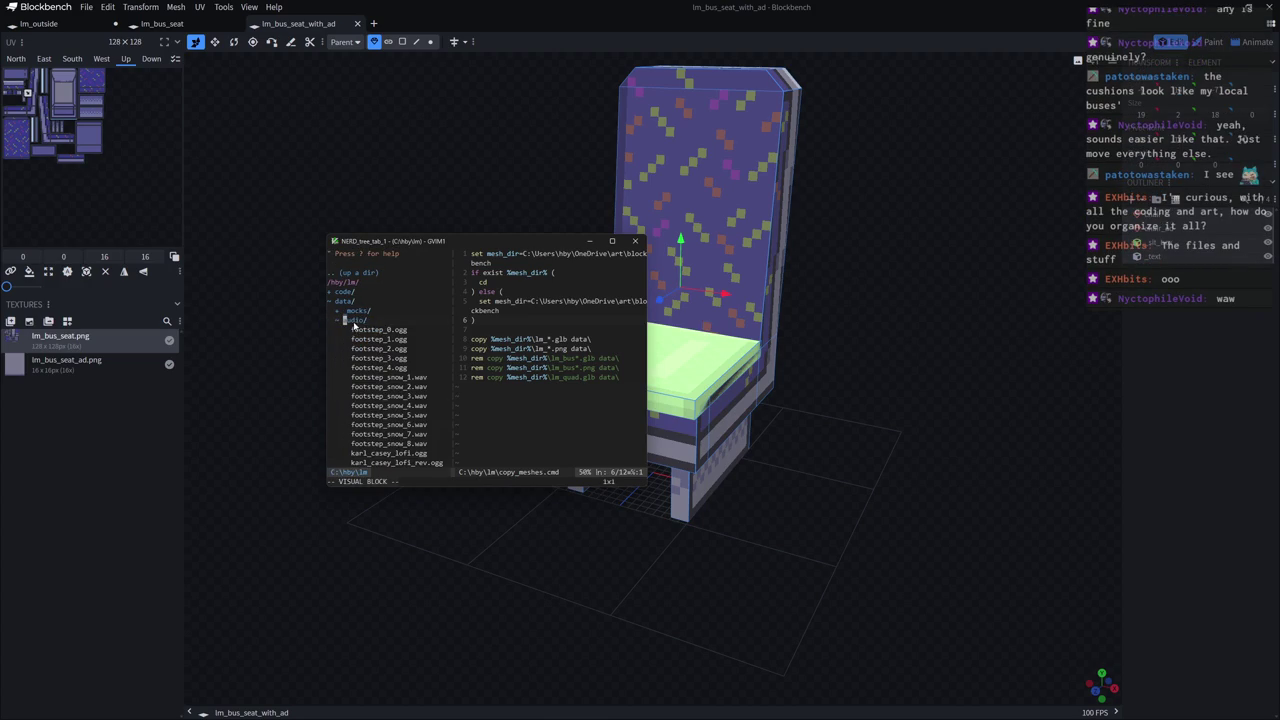
left_click(371, 329)
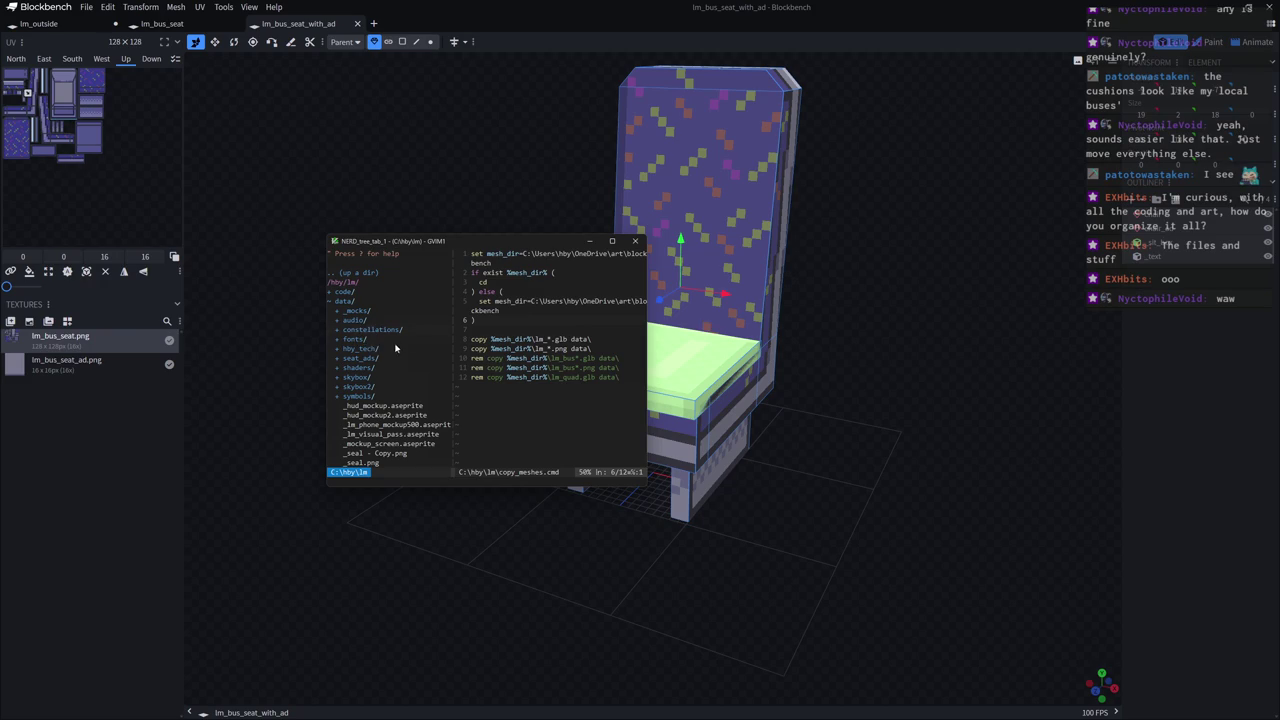
double_click(365, 340)
double_click(383, 344)
double_click(362, 340)
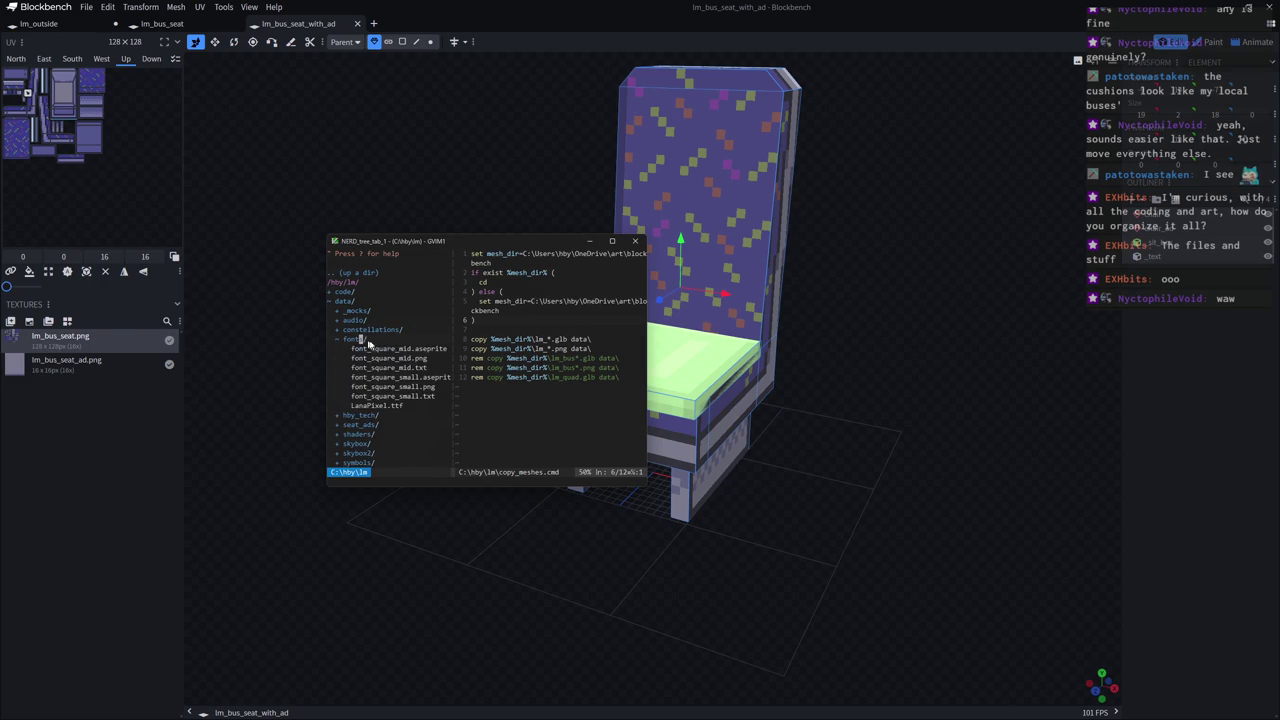
Widen the file tree pane, check the hby_tech/shaders folder, and leave GVim.
mouse_move(455, 392)
left_mouse_down()
mouse_move(545, 392)
mouse_move(458, 392)
left_mouse_up()
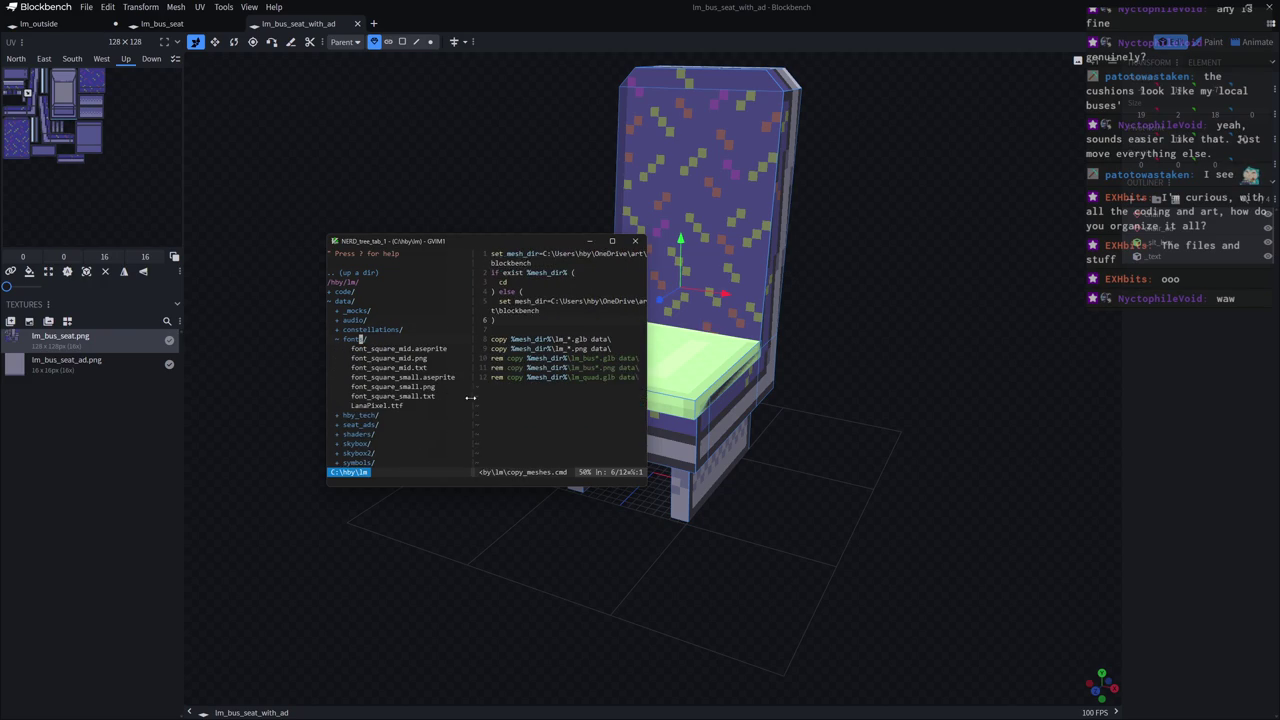
double_click(350, 341)
double_click(363, 348)
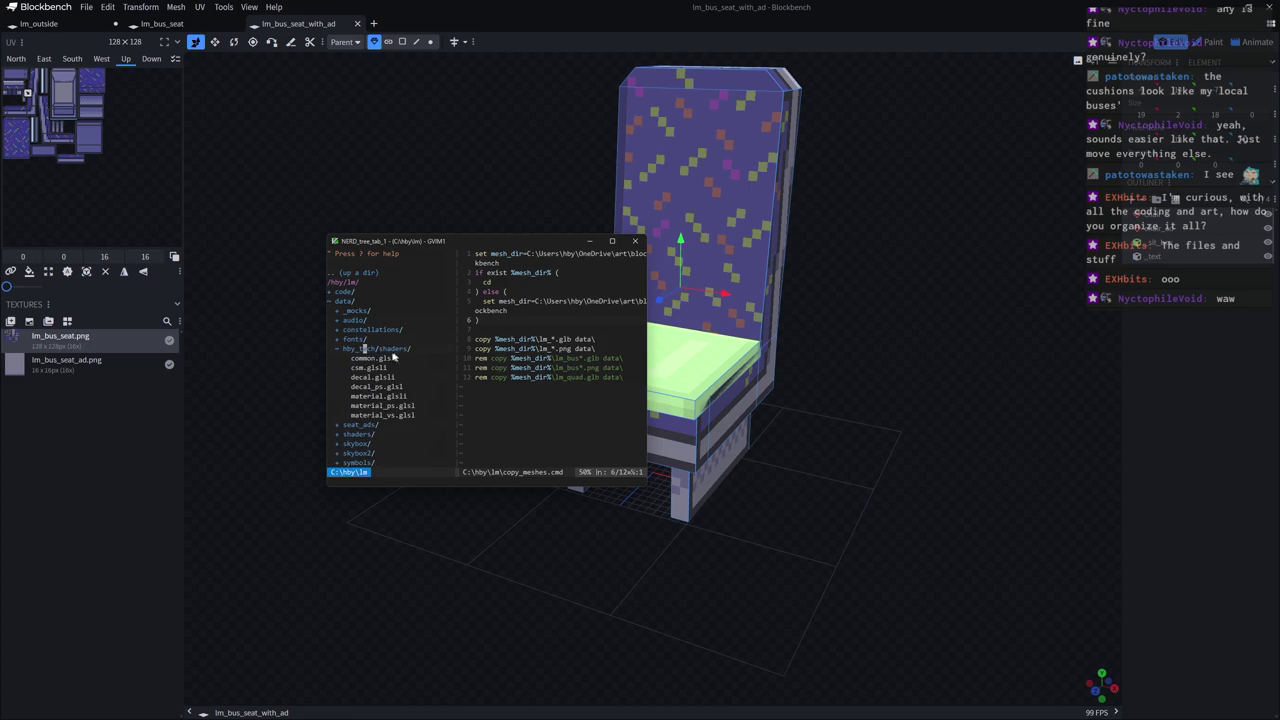
double_click(357, 348)
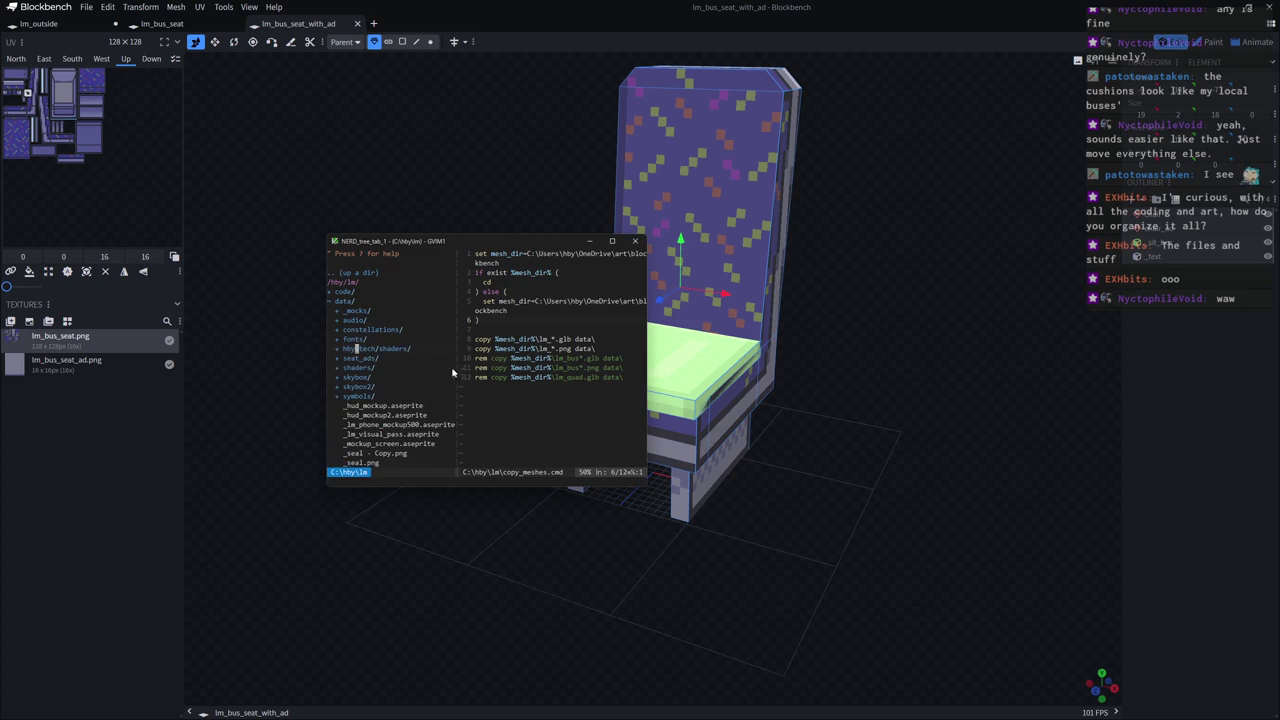
key("alt+Tab")
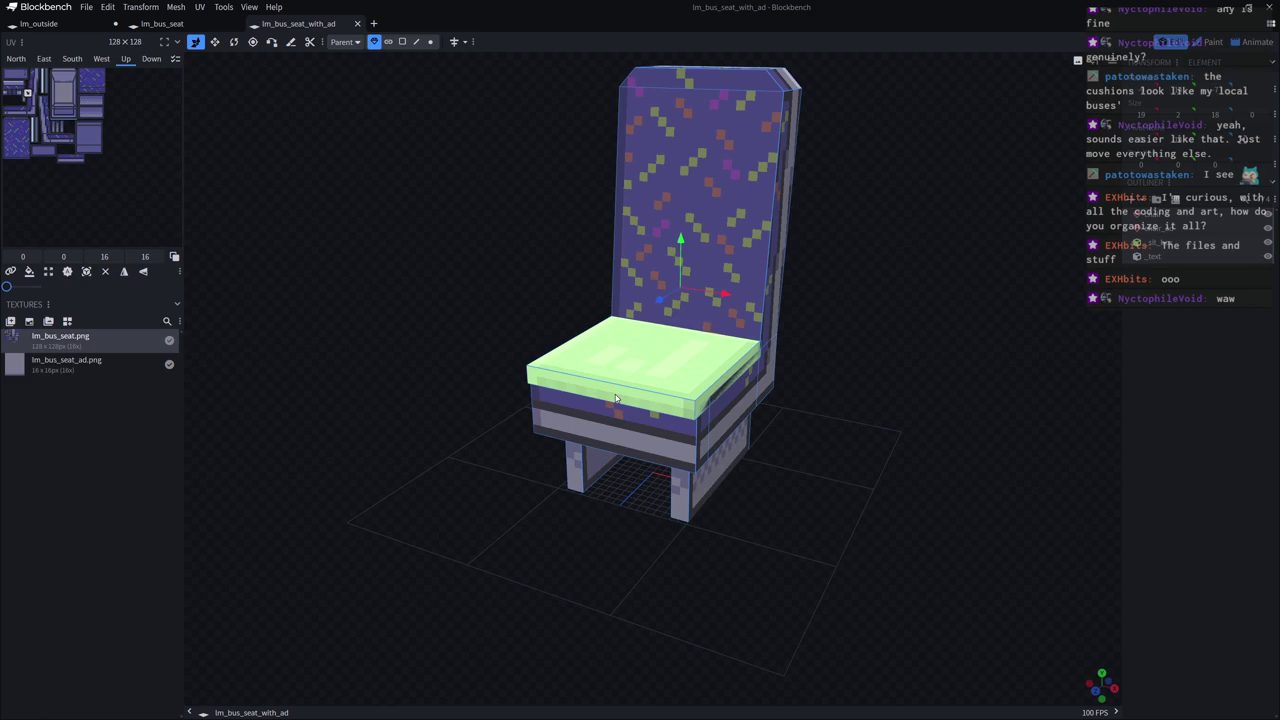
mouse_move(869, 423)
left_mouse_down()
mouse_move(979, 314)
mouse_move(1014, 329)
mouse_move(770, 398)
left_mouse_up()
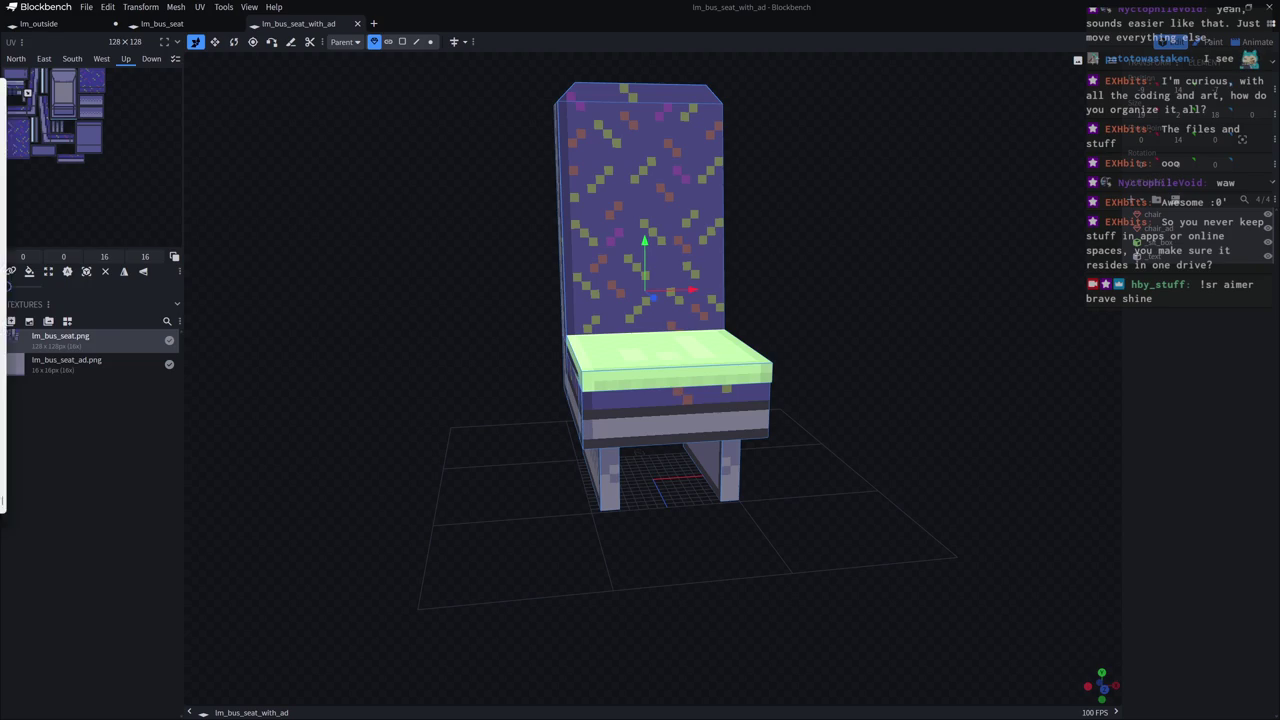
key("alt+Tab")
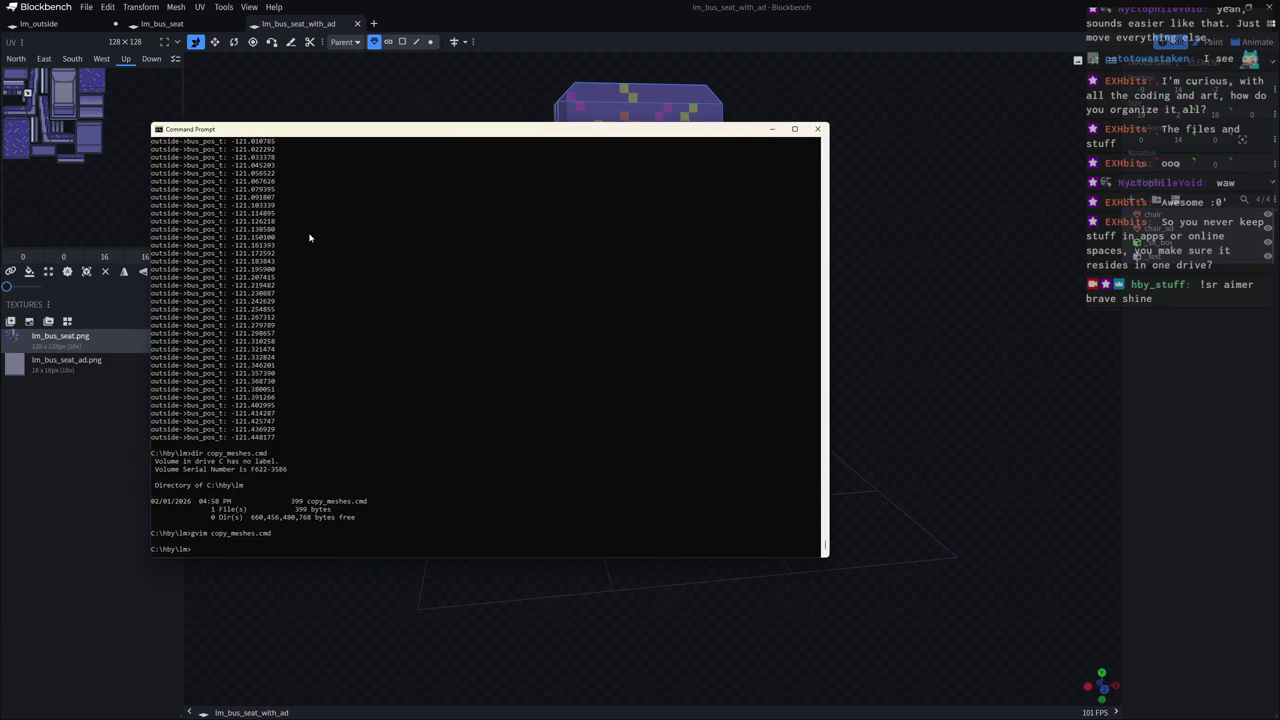
left_click_drag(177, 550, 151, 550)
left_click(171, 550)
key("alt+Tab")
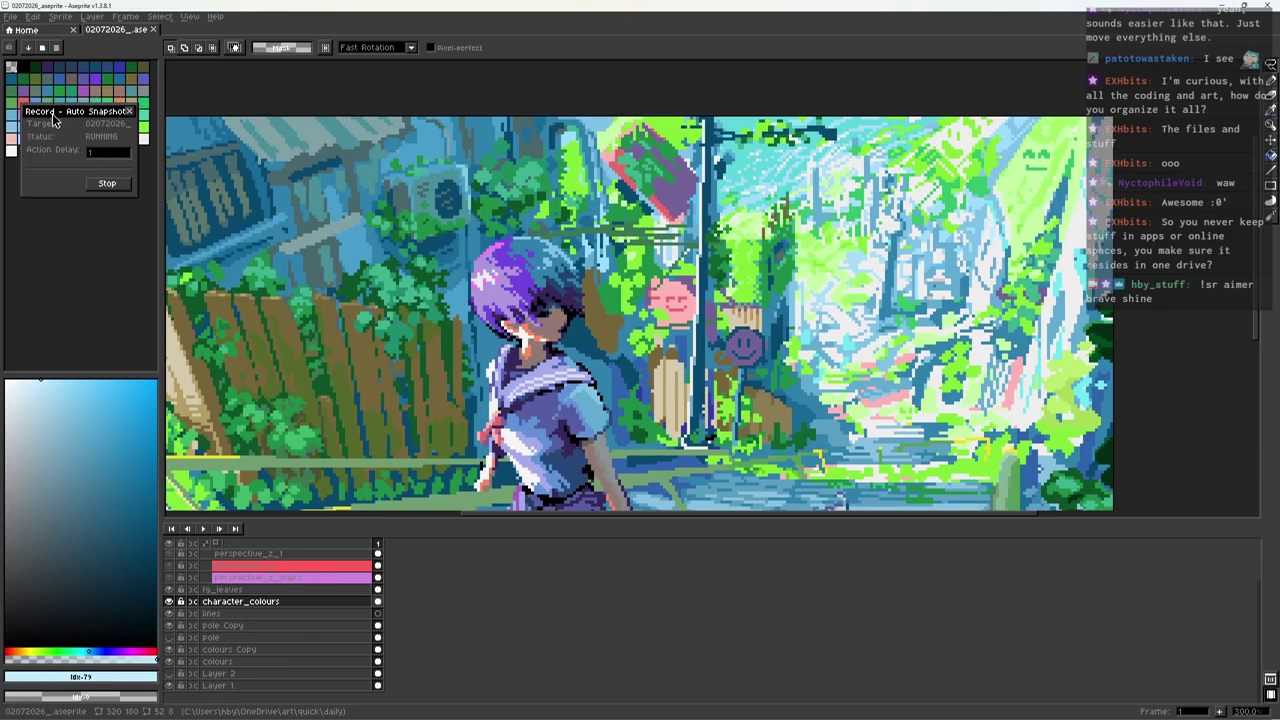
Move Aseprite's Auto Snapshot dialog lower and delete Blender's default cube.
left_click_drag(54, 120, 47, 258)
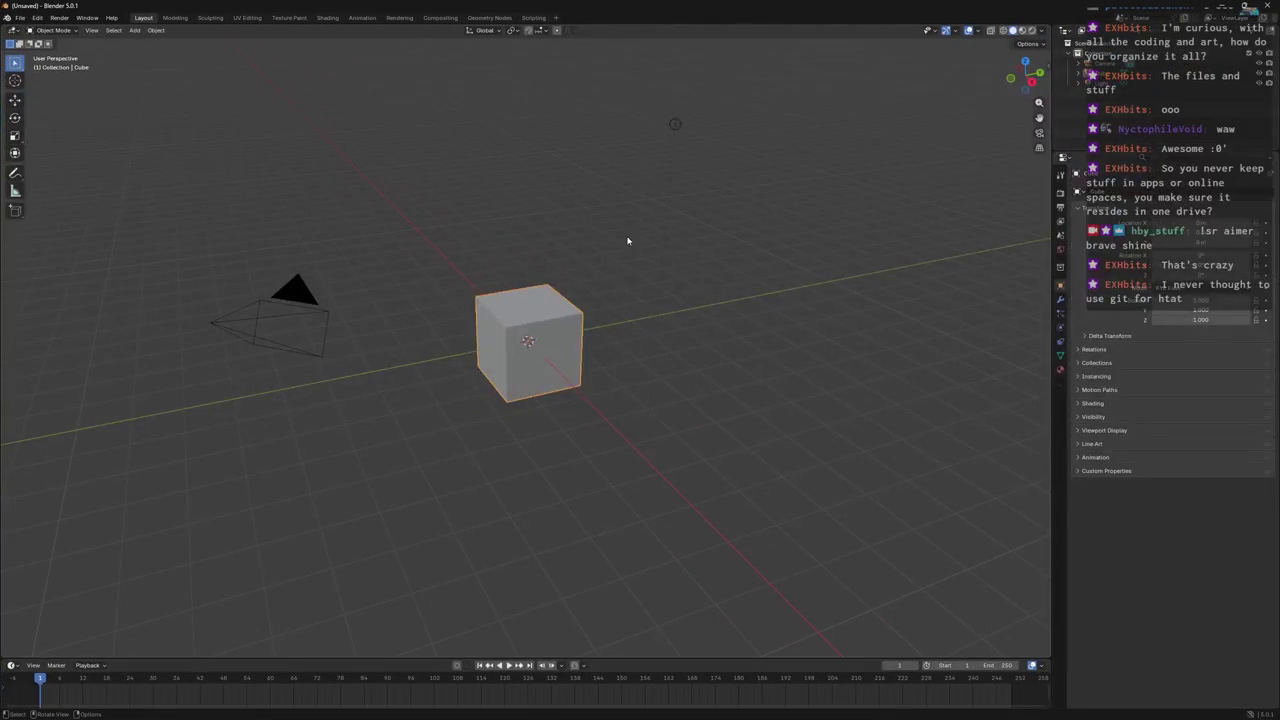
key("Delete")
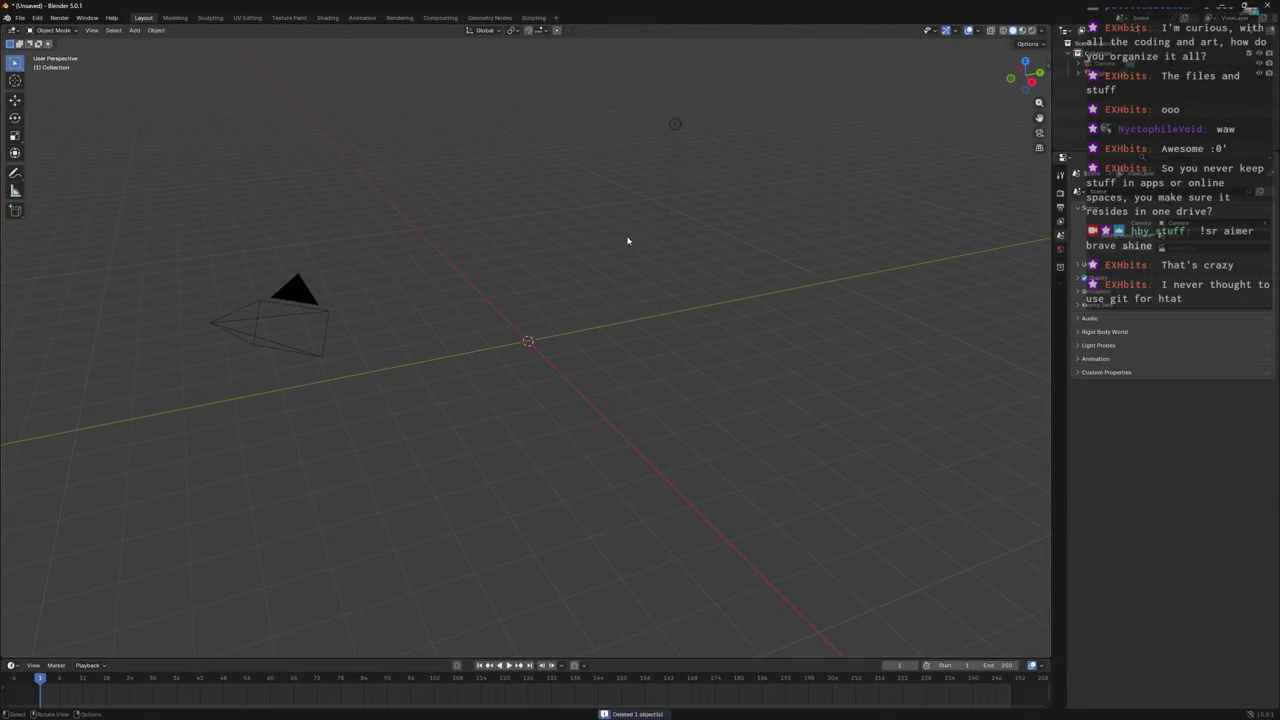
mouse_move(767, 311)
middle_mouse_down()
mouse_move(629, 283)
mouse_move(686, 366)
mouse_move(608, 316)
middle_mouse_up()
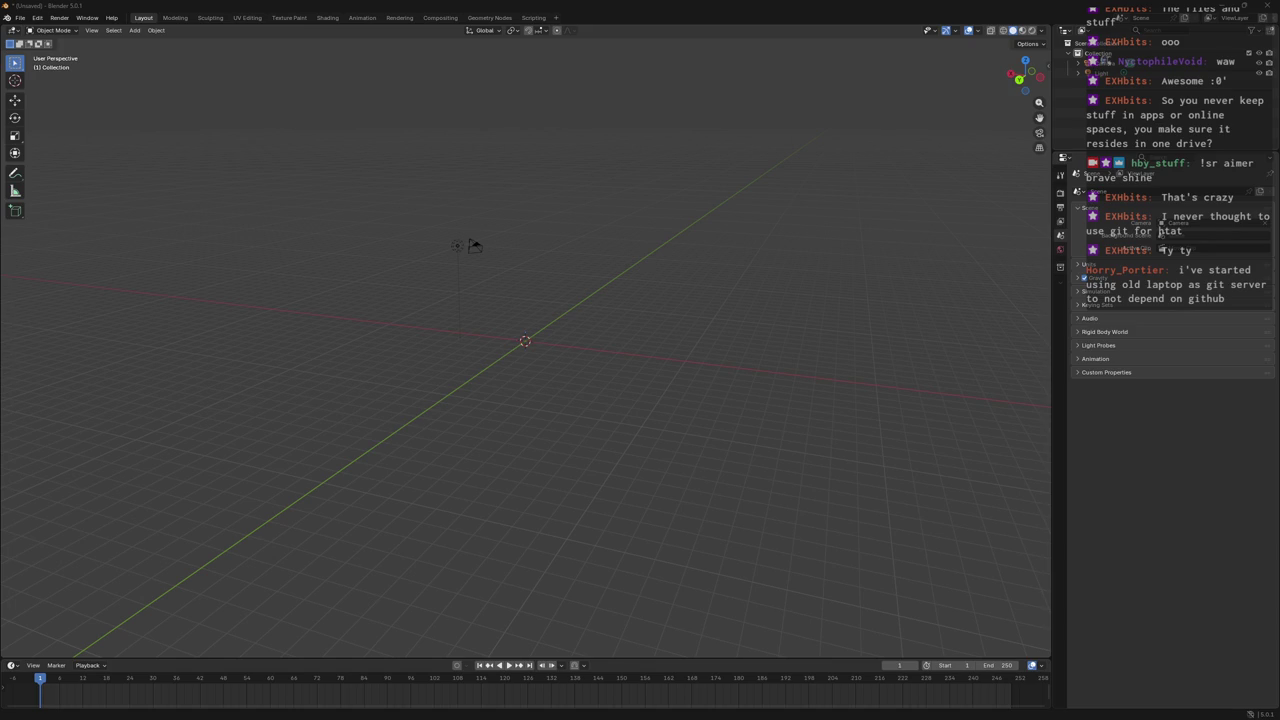
middle_click_drag(500, 325, 420, 280)
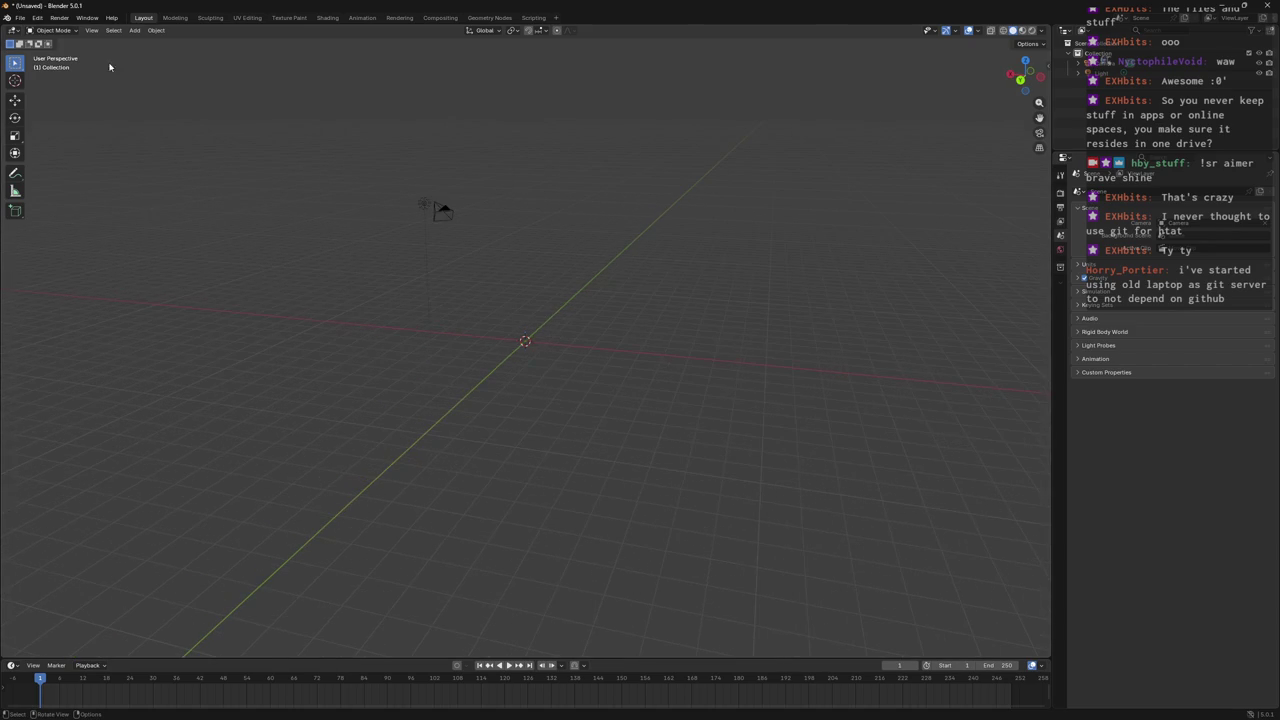
Start a new General scene without saving, then choose Import > glTF 2.0 (.glb/.gltf).
left_click(20, 18)
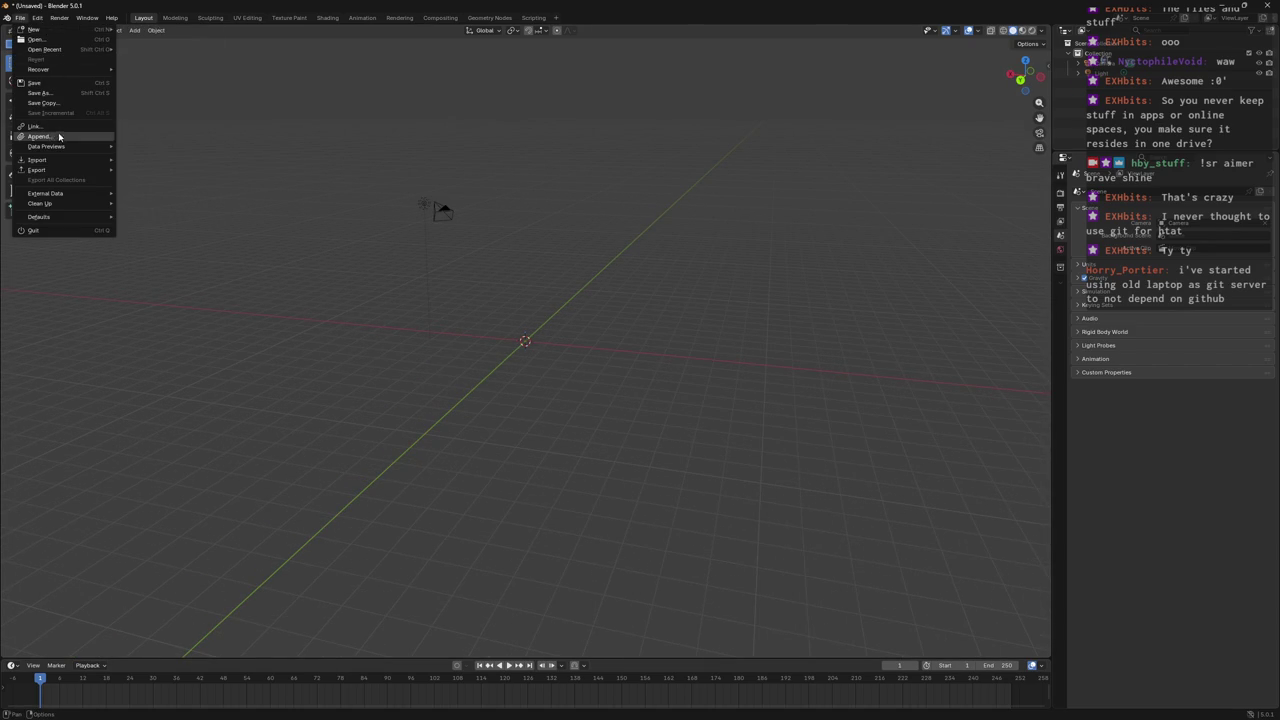
left_click(61, 42)
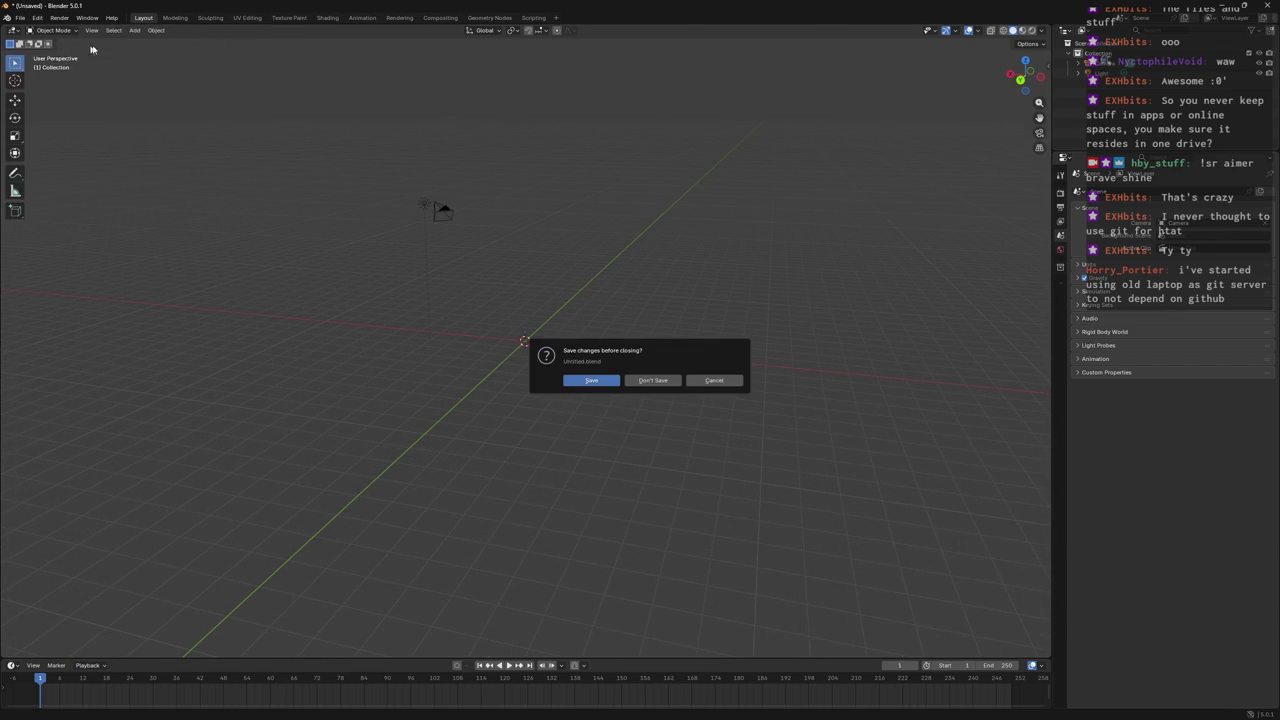
left_click(649, 383)
left_click(20, 18)
mouse_move(38, 160)
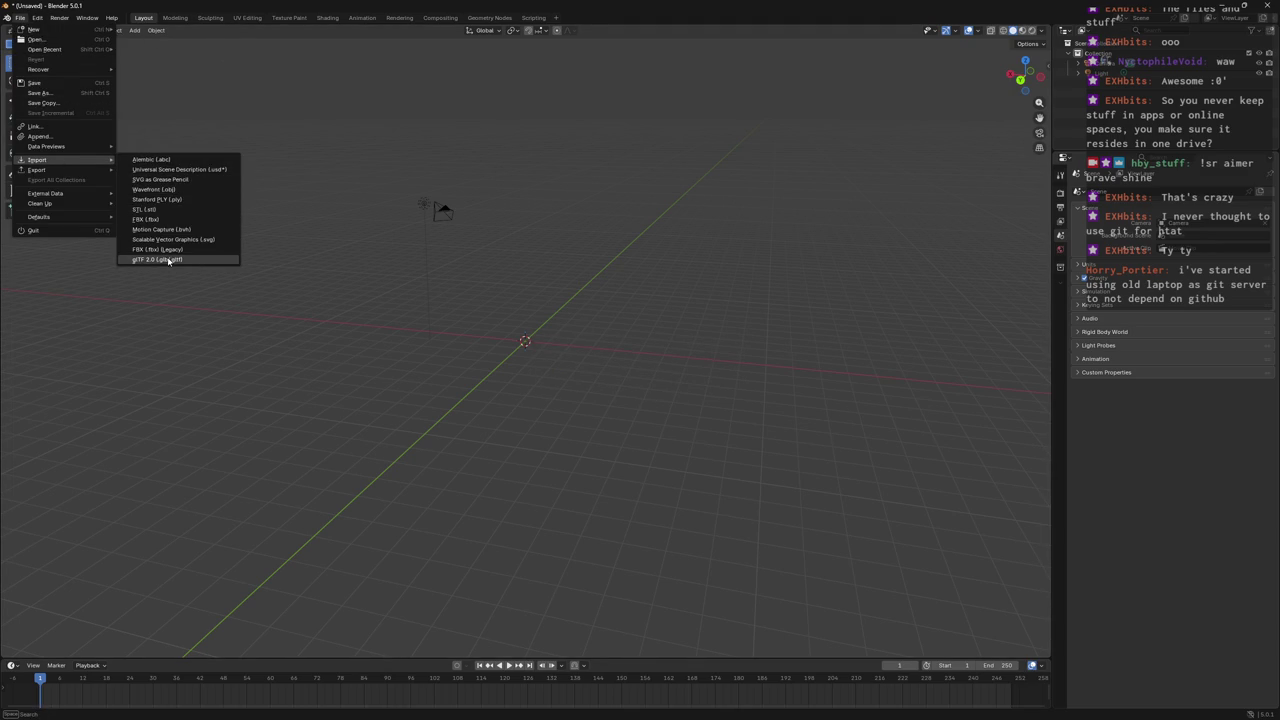
left_click(168, 260)
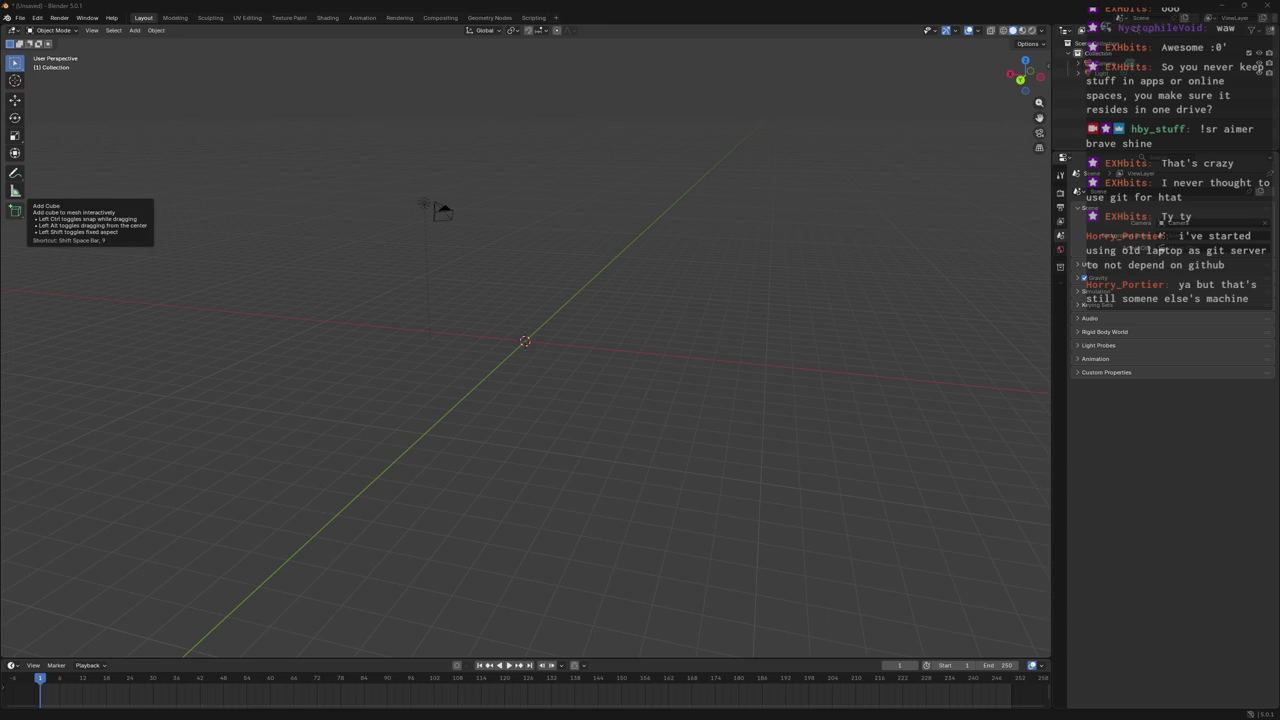
Import the chair model, orbit around it to inspect it, and move the PureRef window up-left.
key("ctrl+v")
scroll(420, 315, "down", 4)
scroll(573, 297, "down", 5)
middle_click_drag(569, 293, 391, 394)
scroll(523, 271, "up", 5)
mouse_move(523, 271)
middle_mouse_down()
mouse_move(466, 437)
mouse_move(594, 390)
mouse_move(629, 420)
mouse_move(520, 420)
mouse_move(411, 380)
mouse_move(465, 427)
mouse_move(586, 371)
mouse_move(587, 397)
mouse_move(554, 361)
middle_mouse_up()
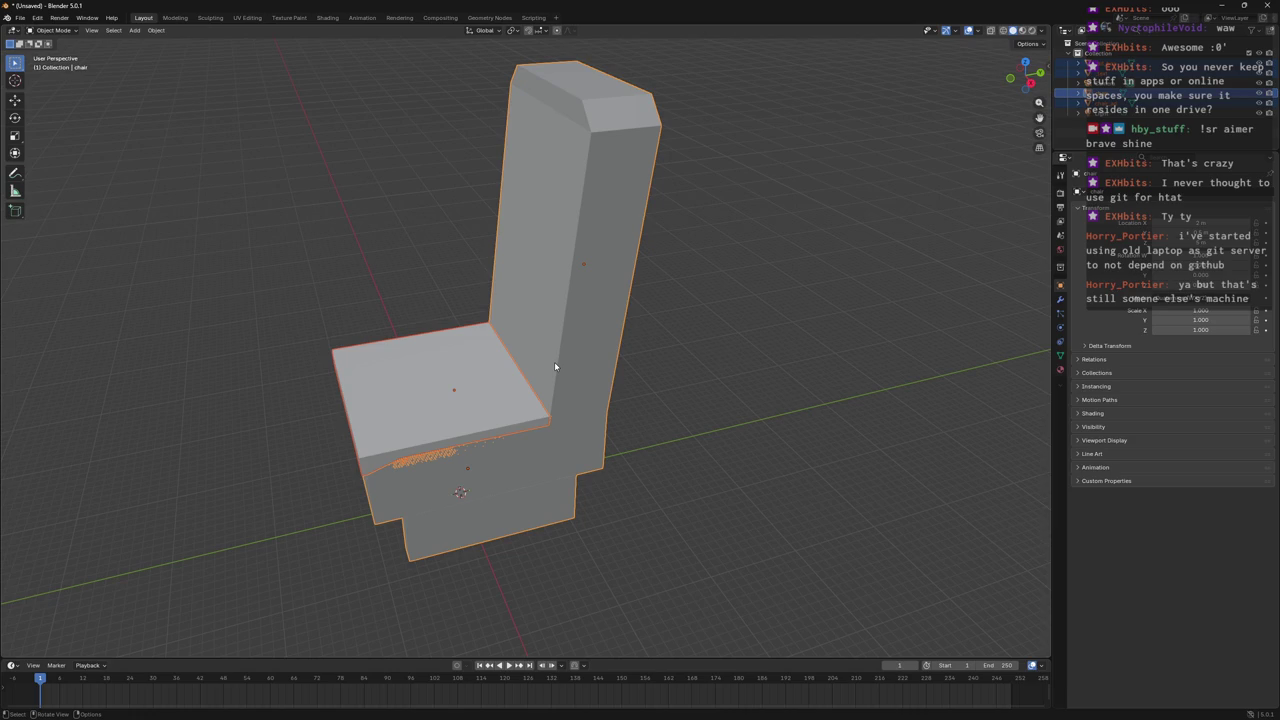
mouse_move(614, 346)
middle_mouse_down()
mouse_move(703, 326)
mouse_move(523, 334)
mouse_move(577, 317)
mouse_move(700, 332)
mouse_move(764, 308)
mouse_move(674, 354)
mouse_move(694, 357)
mouse_move(920, 240)
middle_mouse_up()
scroll(711, 334, "down", 3)
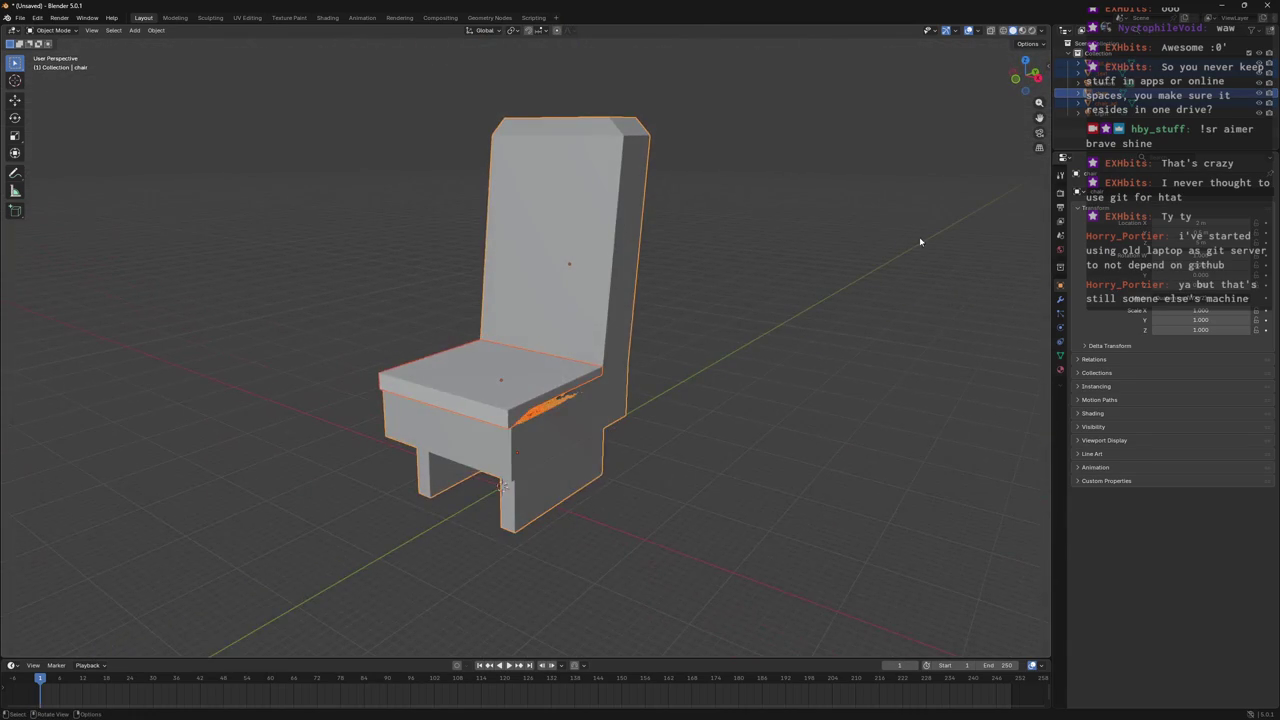
middle_click_drag(840, 210, 786, 206)
mouse_move(635, 159)
middle_mouse_down()
mouse_move(751, 200)
mouse_move(590, 135)
mouse_move(629, 137)
mouse_move(649, 174)
middle_mouse_up()
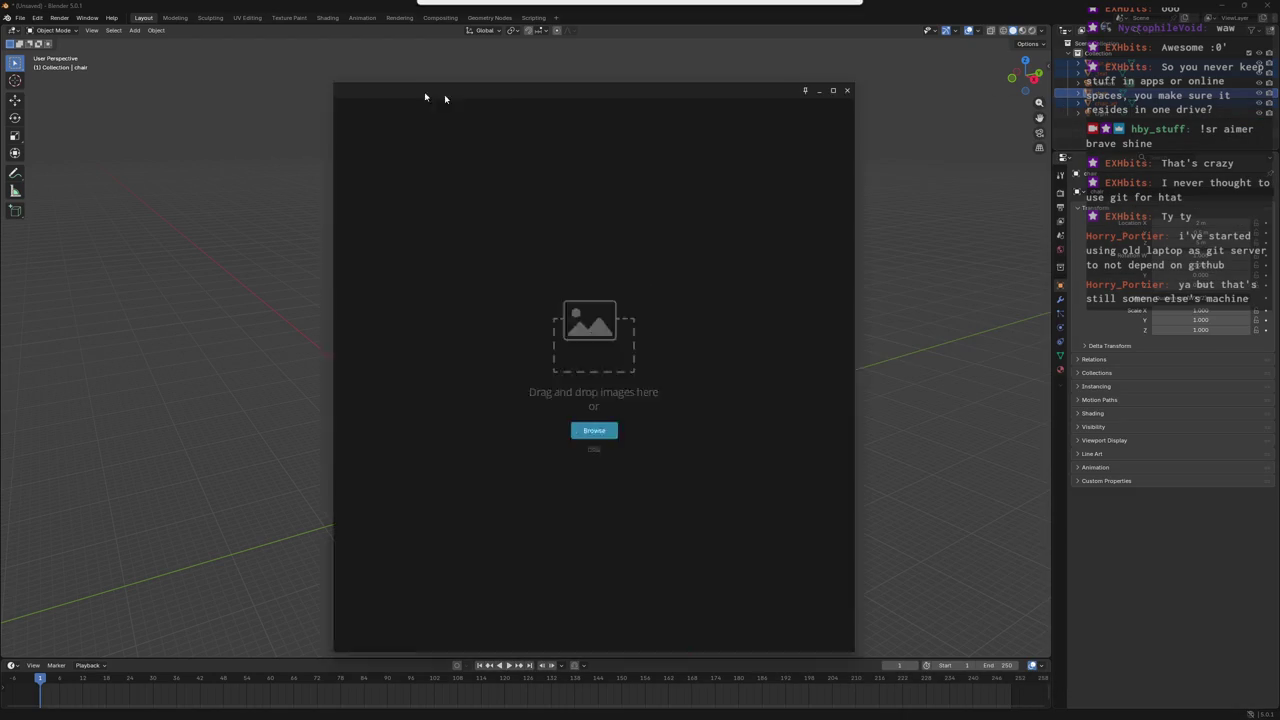
left_click_drag(444, 94, 312, 70)
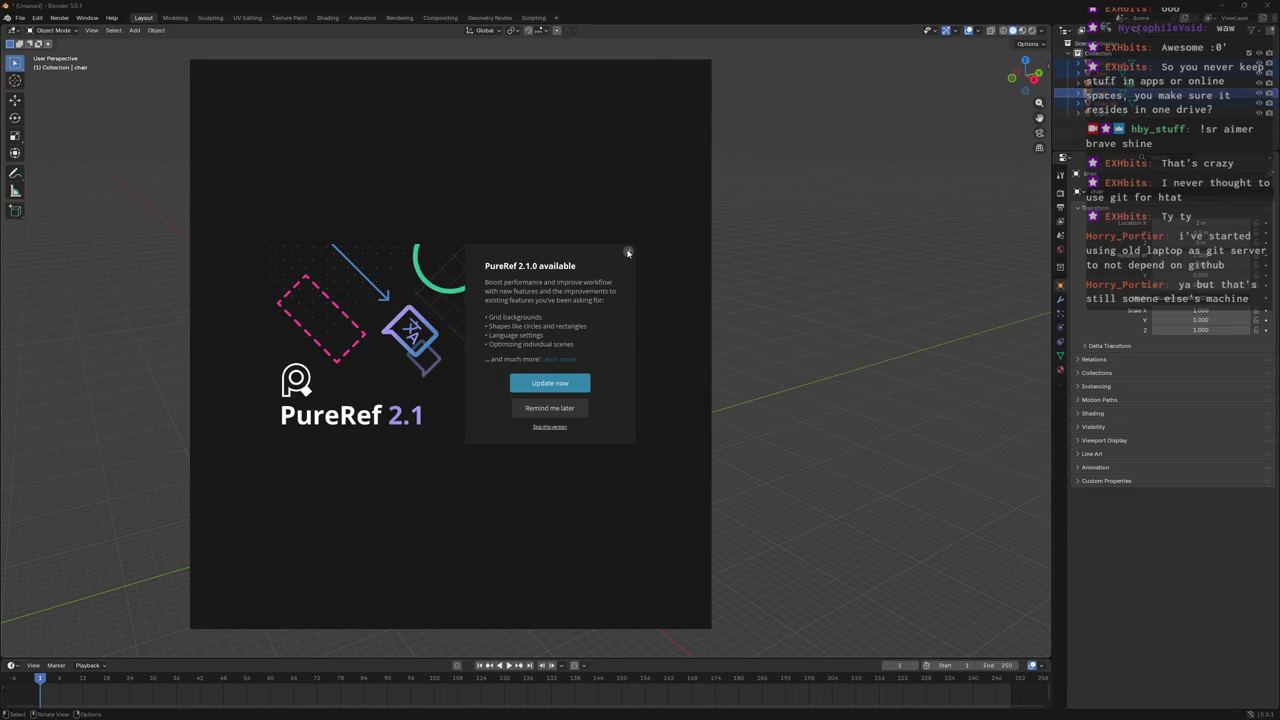
Close PureRef's version 2.1 update popup.
left_click(628, 252)
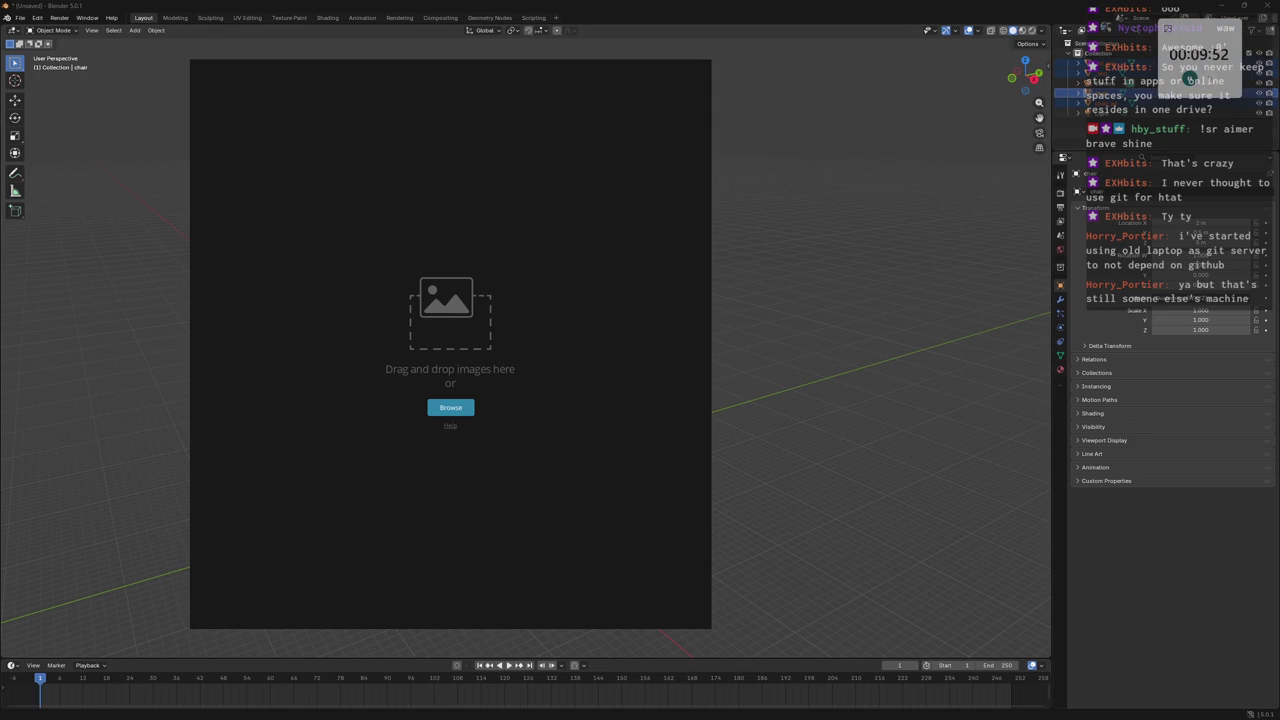
Paste the blue bus-seat photo, view the fabric close-up, and scale the photo down.
key("ctrl+v")
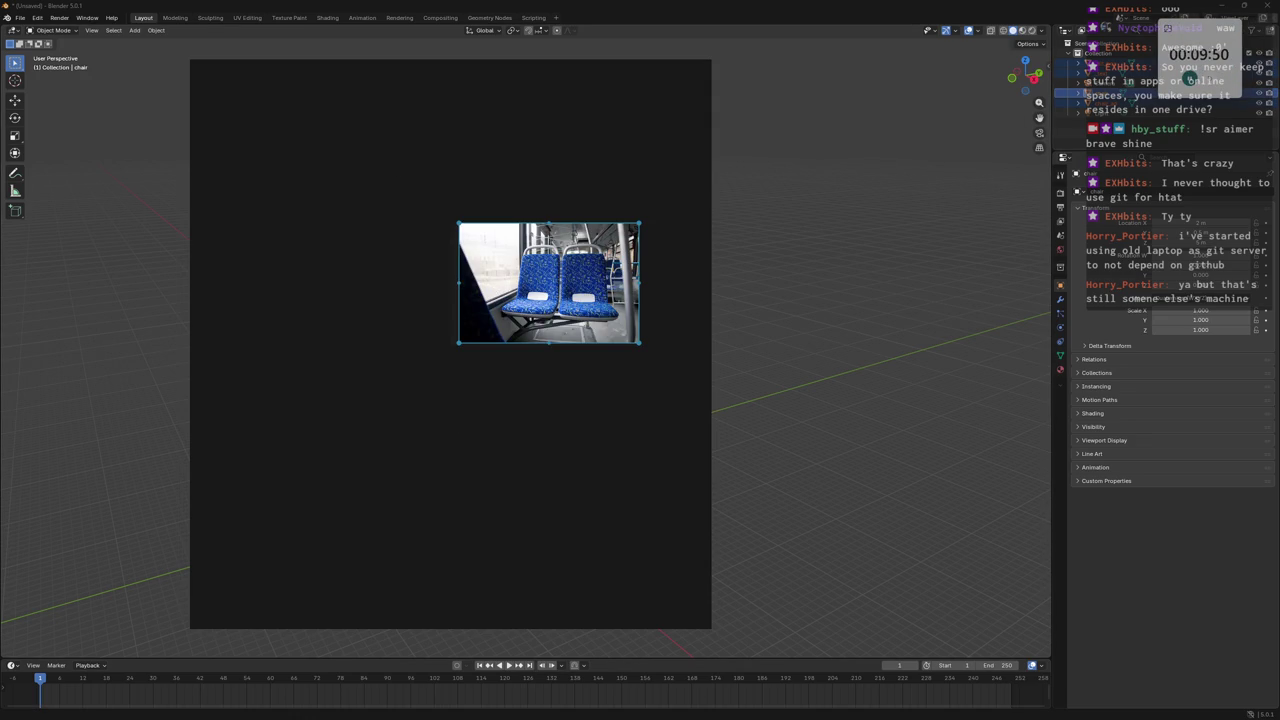
left_click(431, 411)
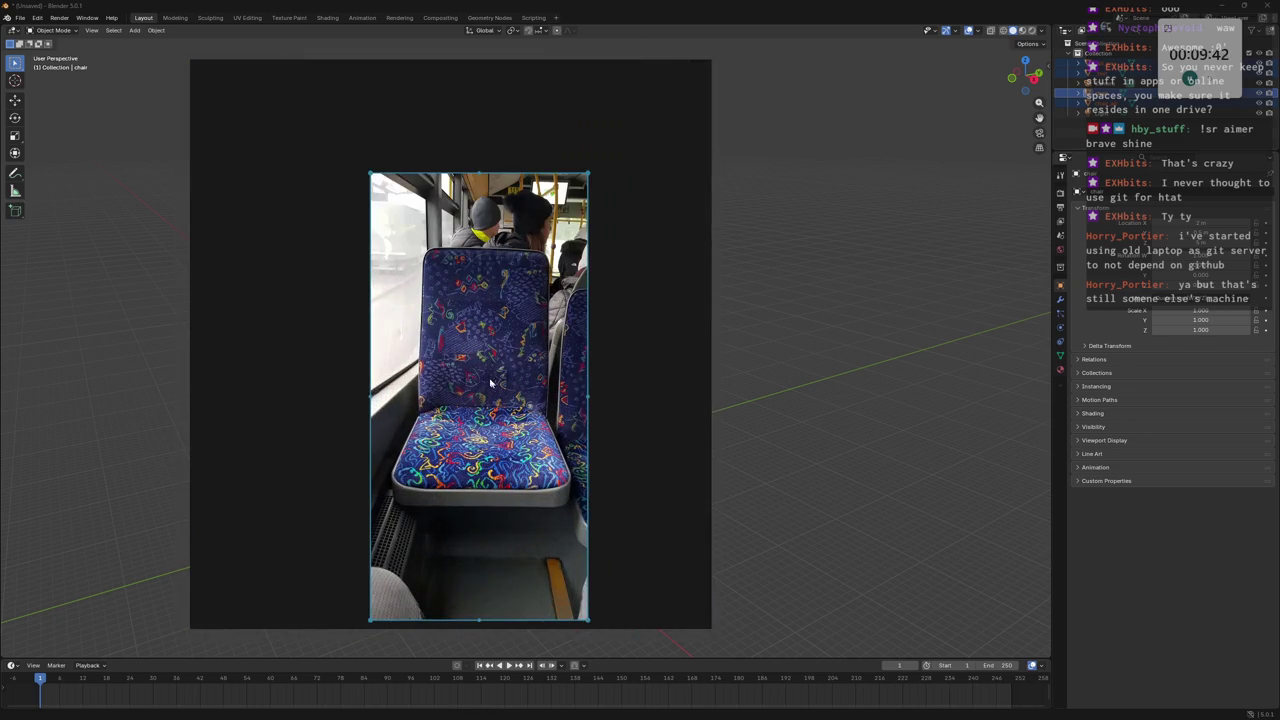
left_click_drag(370, 174, 441, 303)
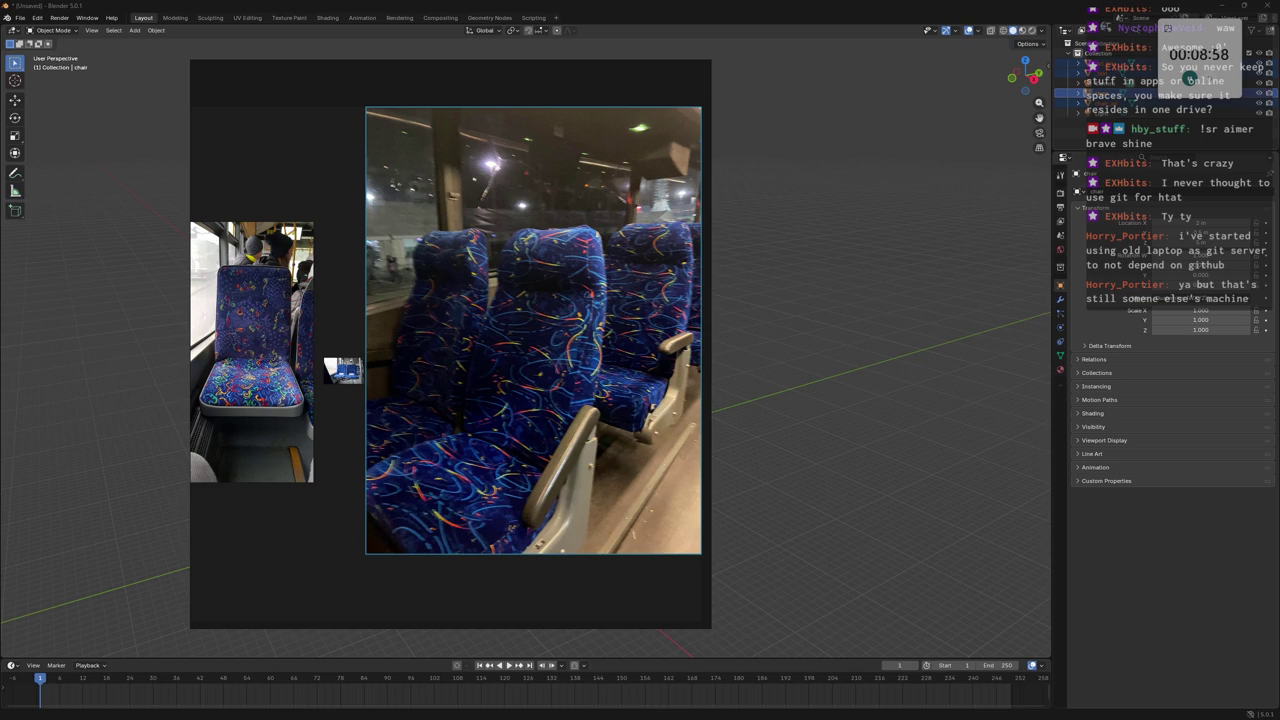
Shift the existing reference photos left and bring in more bus-seat photos.
left_click_drag(477, 300, 400, 300)
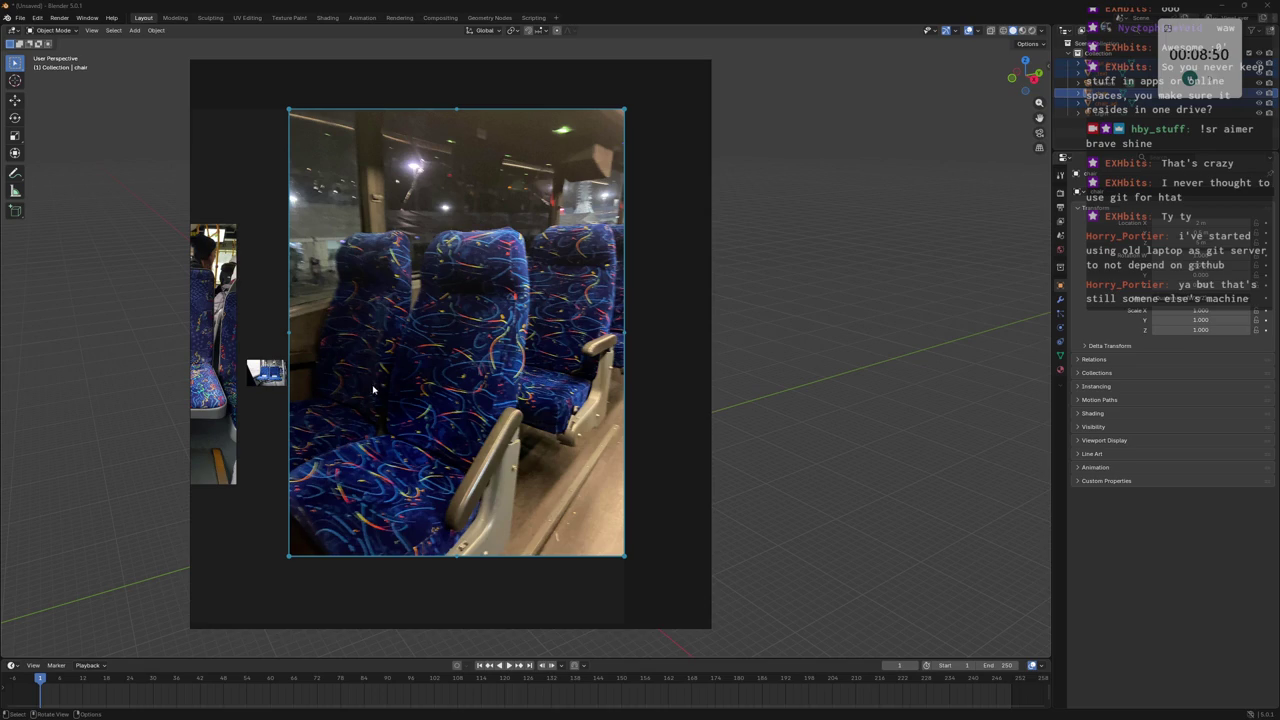
scroll(415, 338, "up", 2)
scroll(415, 345, "down", 1)
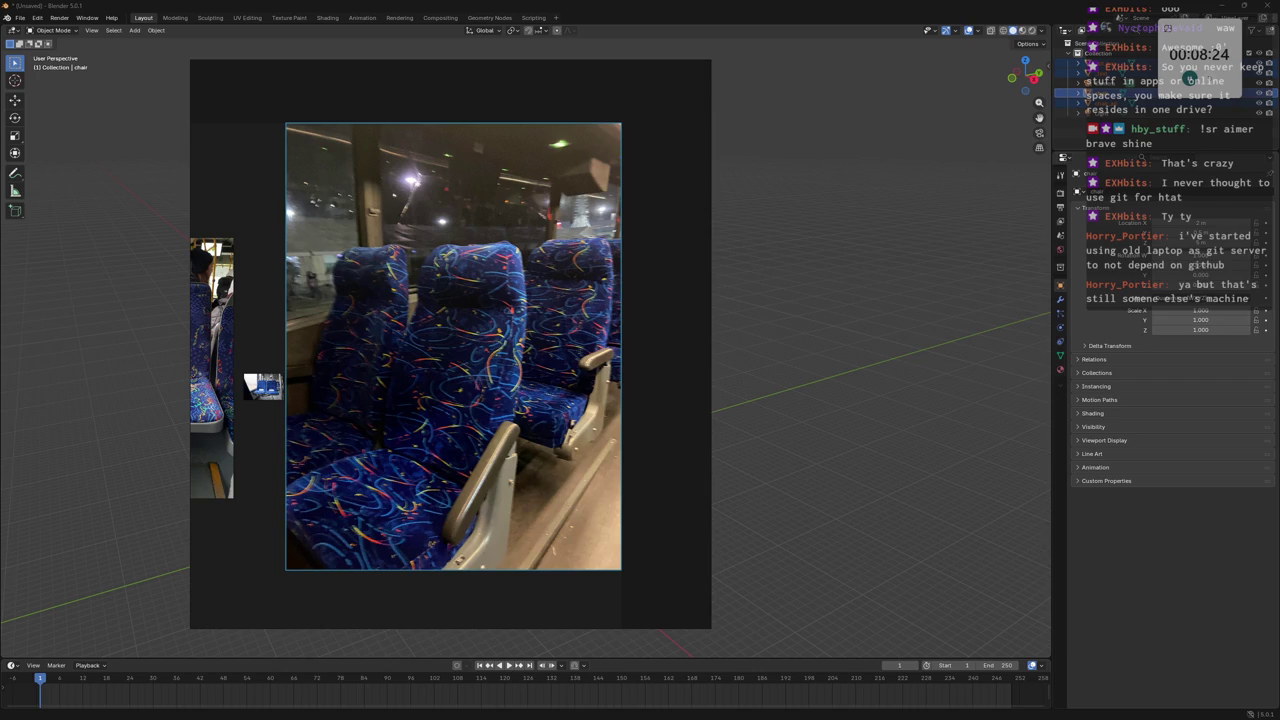
left_click(366, 334)
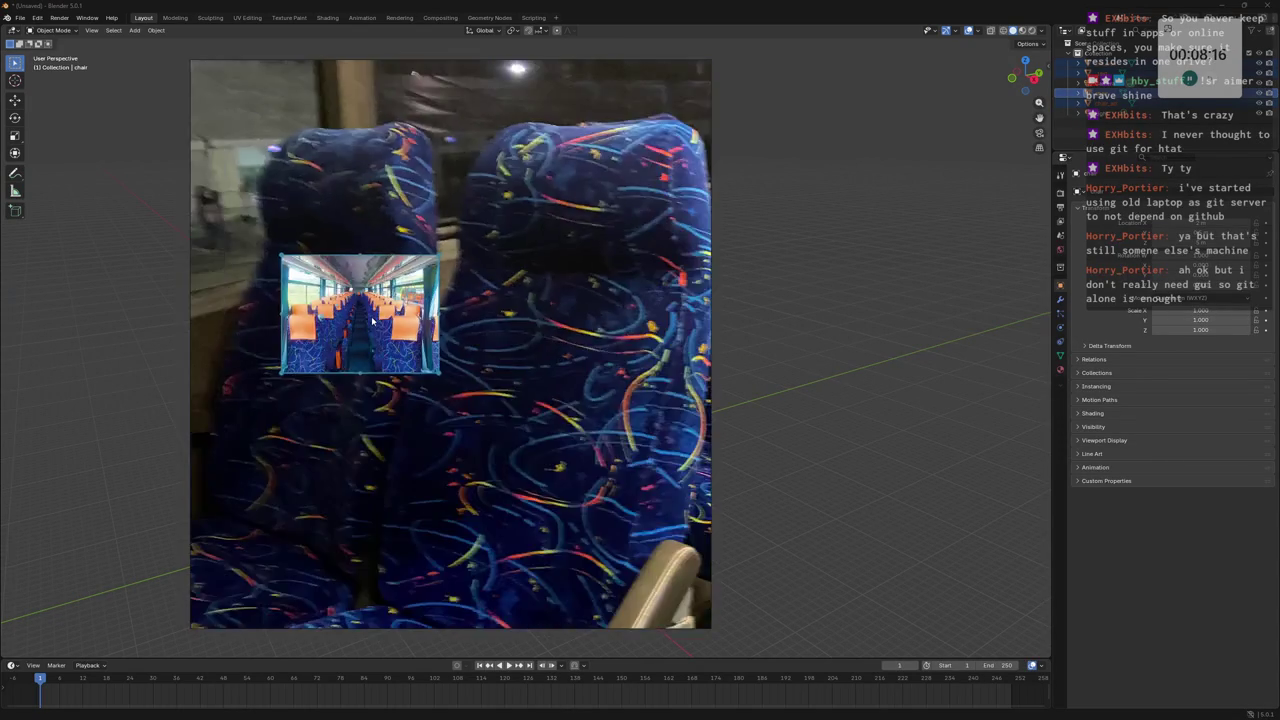
Place the bus interior photo above the seat-row photo and save the board as lm_bus_seat.
left_click_drag(312, 322, 578, 200)
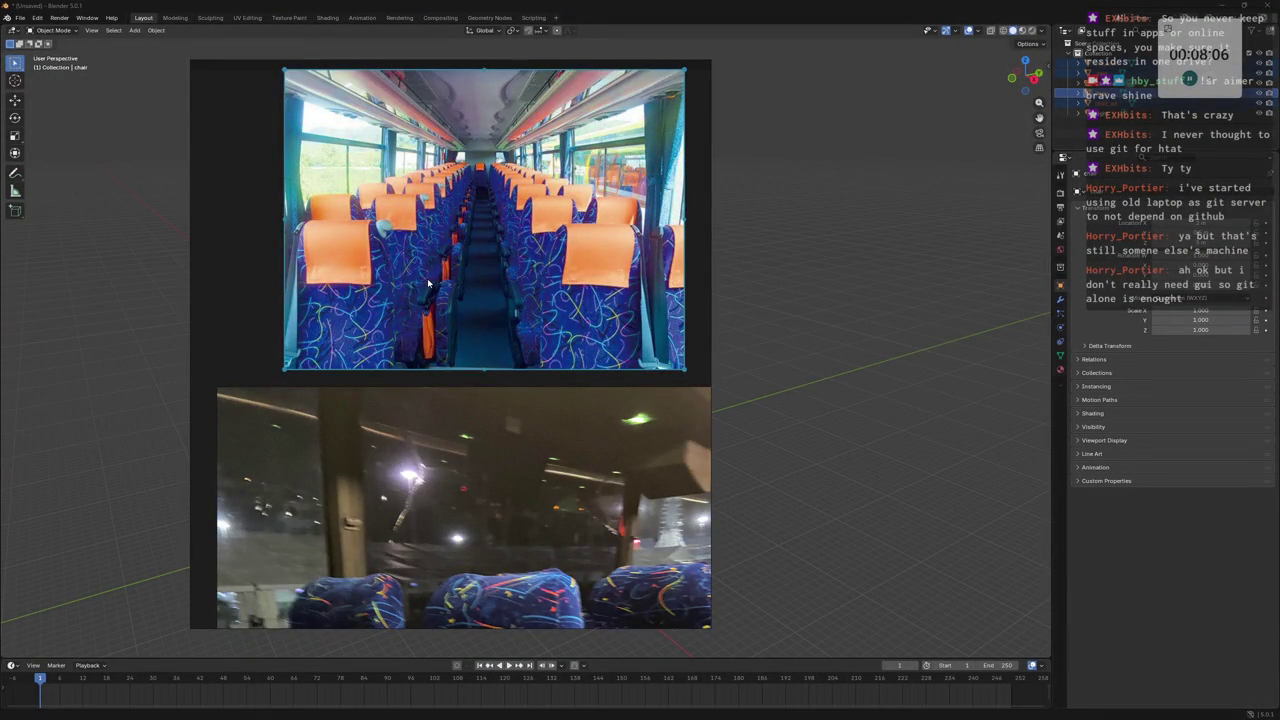
key("alt+a")
left_click(504, 279)
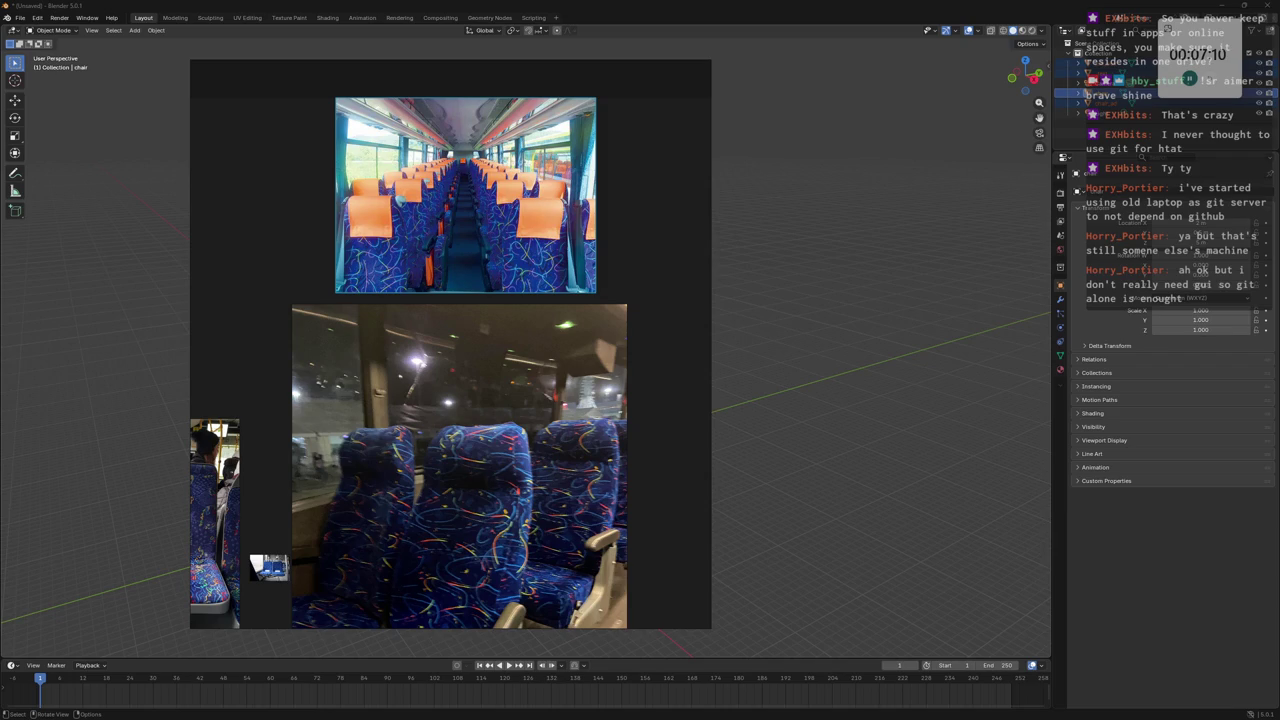
key("ctrl+s")
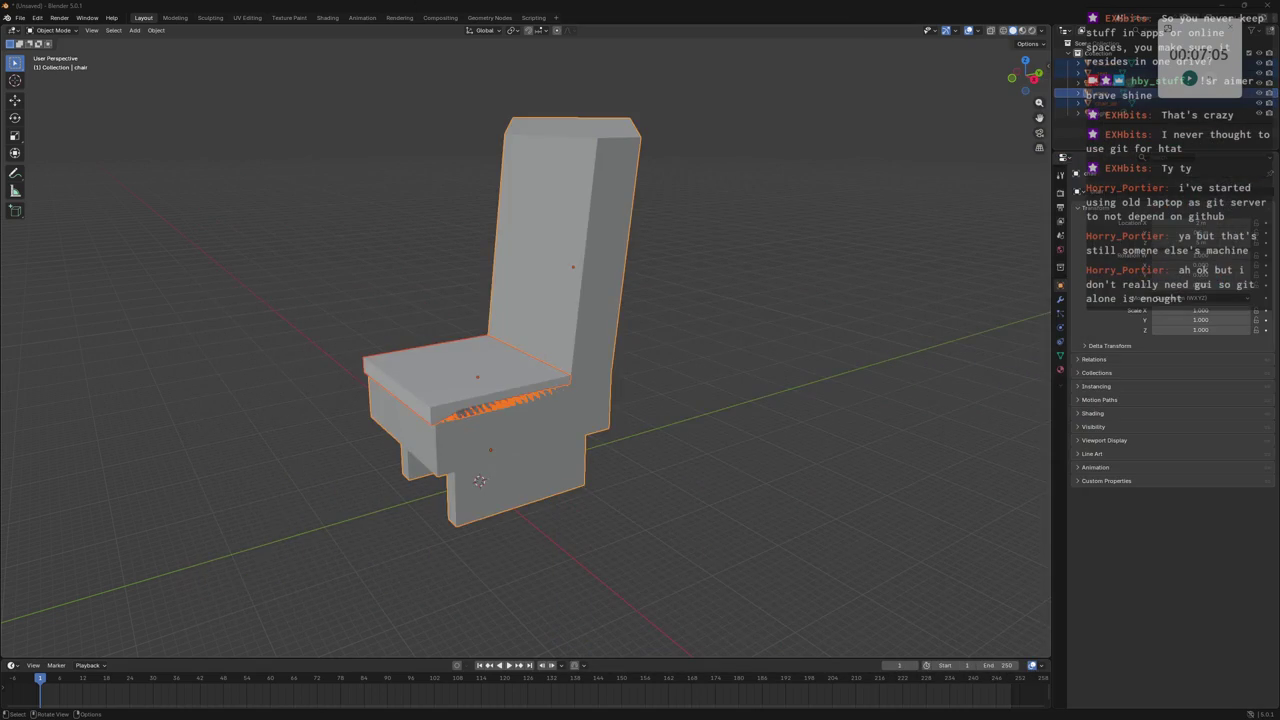
Orbit to front and side views of the imported chair and deselect it.
mouse_move(612, 254)
middle_mouse_down()
mouse_move(668, 252)
mouse_move(730, 275)
middle_mouse_up()
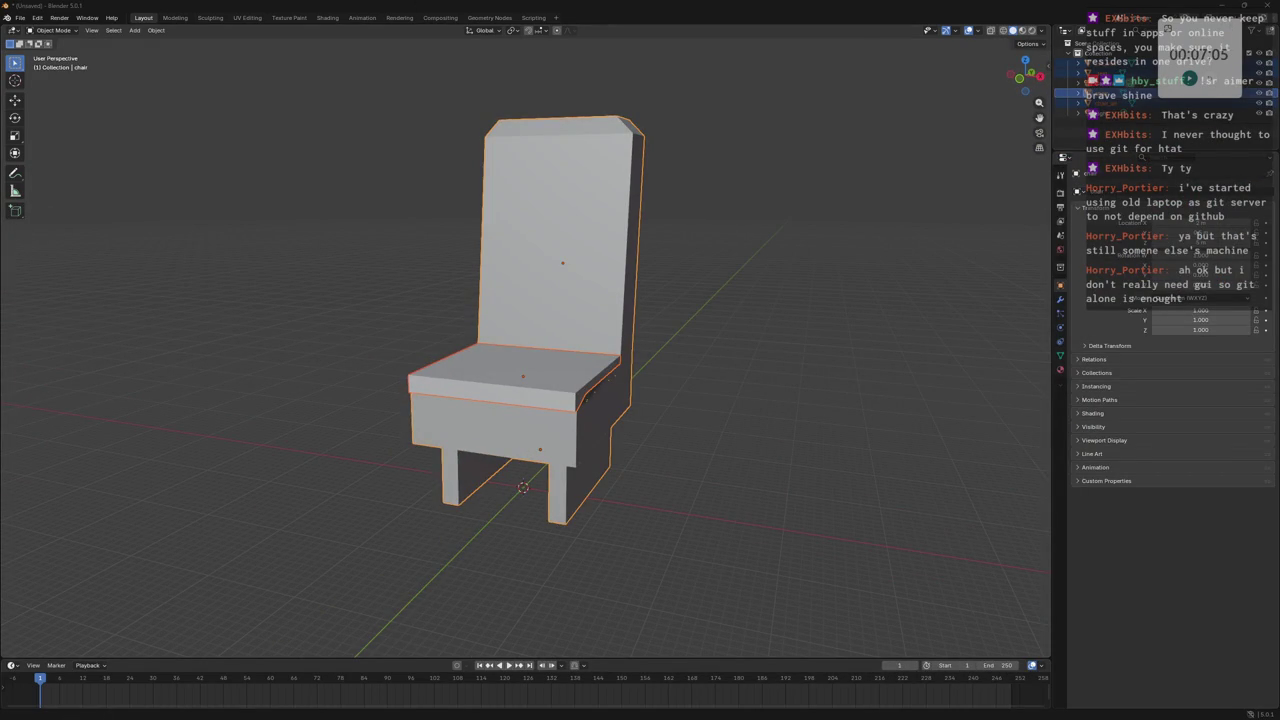
mouse_move(601, 334)
middle_mouse_down()
mouse_move(521, 328)
mouse_move(737, 363)
middle_mouse_up()
left_click(697, 209)
mouse_move(697, 209)
middle_mouse_down()
mouse_move(700, 220)
mouse_move(756, 216)
mouse_move(745, 218)
middle_mouse_up()
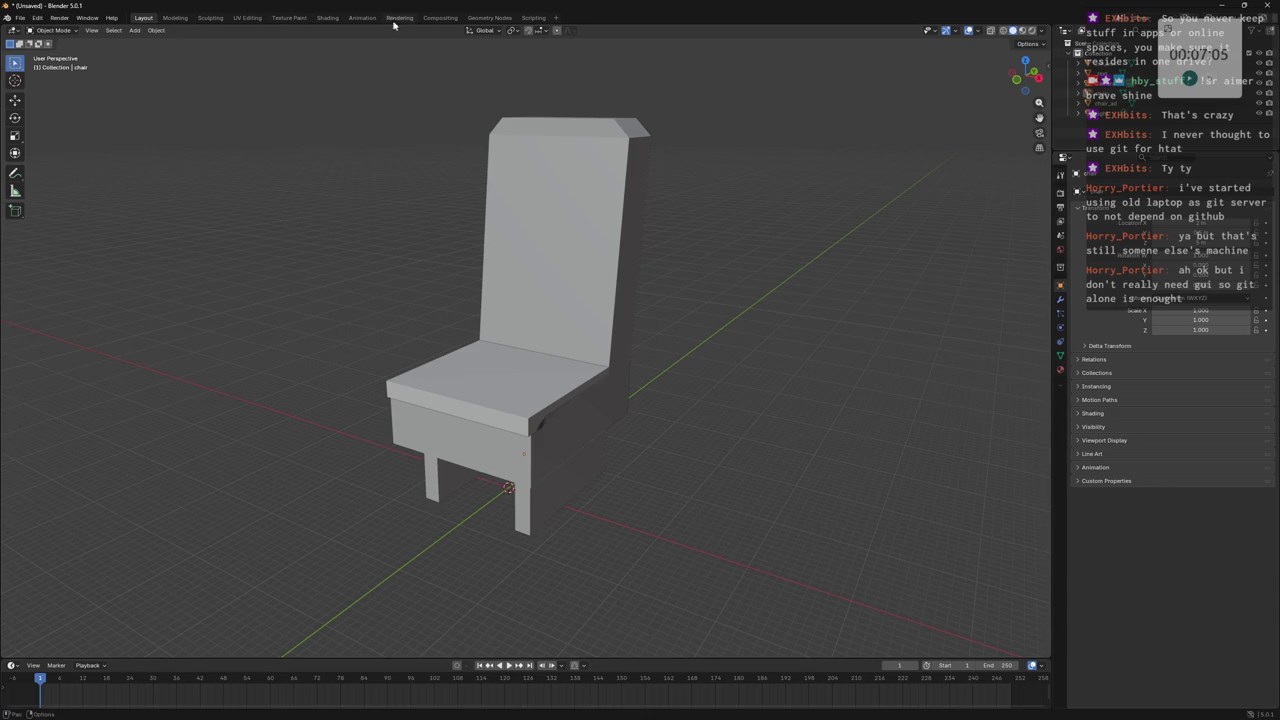
left_click(37, 18)
left_click(64, 20)
Add a new cube and move it along Z up to the chair seat.
left_click(112, 31)
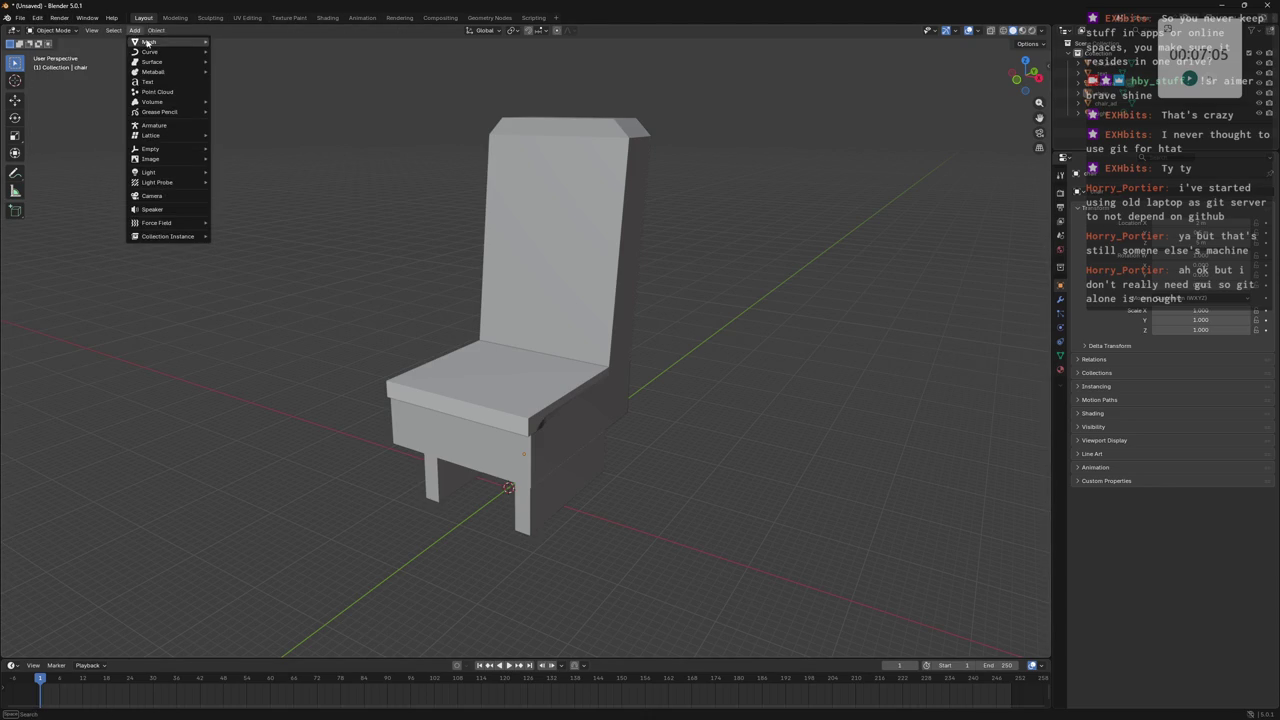
mouse_move(150, 41)
left_click(233, 51)
mouse_move(450, 330)
middle_mouse_down()
mouse_move(595, 386)
mouse_move(576, 430)
middle_mouse_up()
key("g")
key("z")
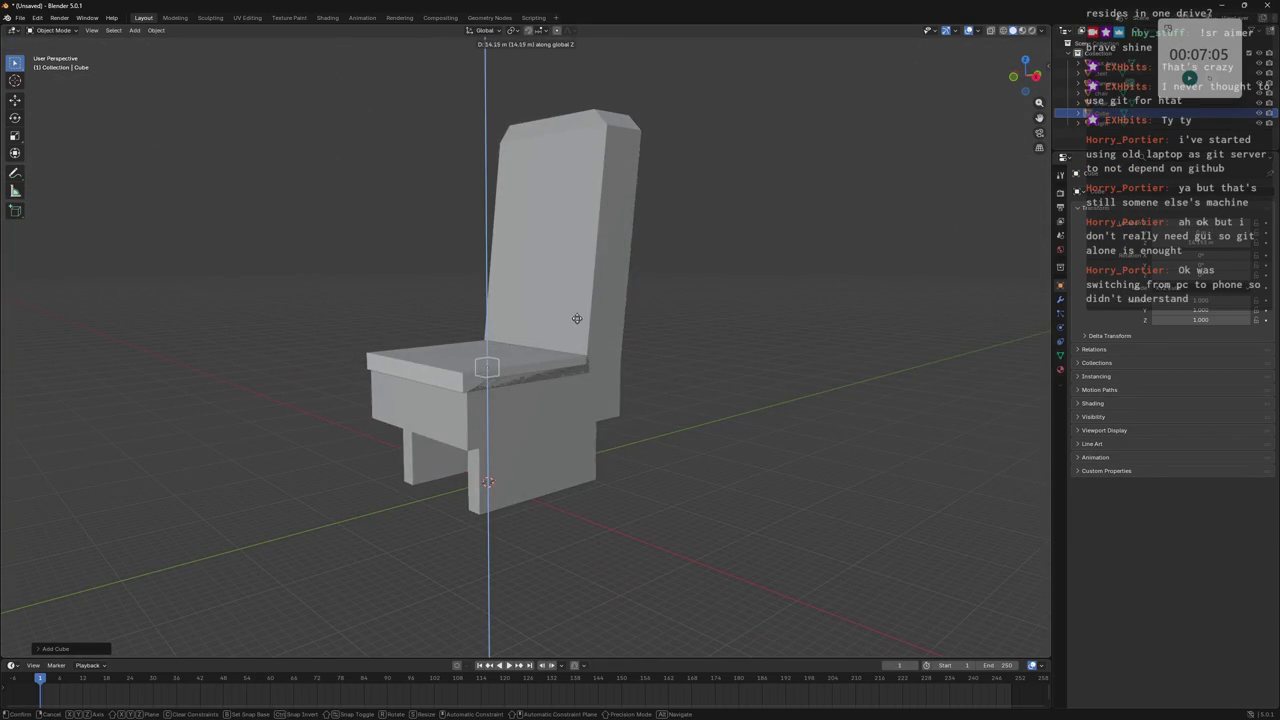
left_click(592, 340)
middle_click_drag(592, 340, 552, 367)
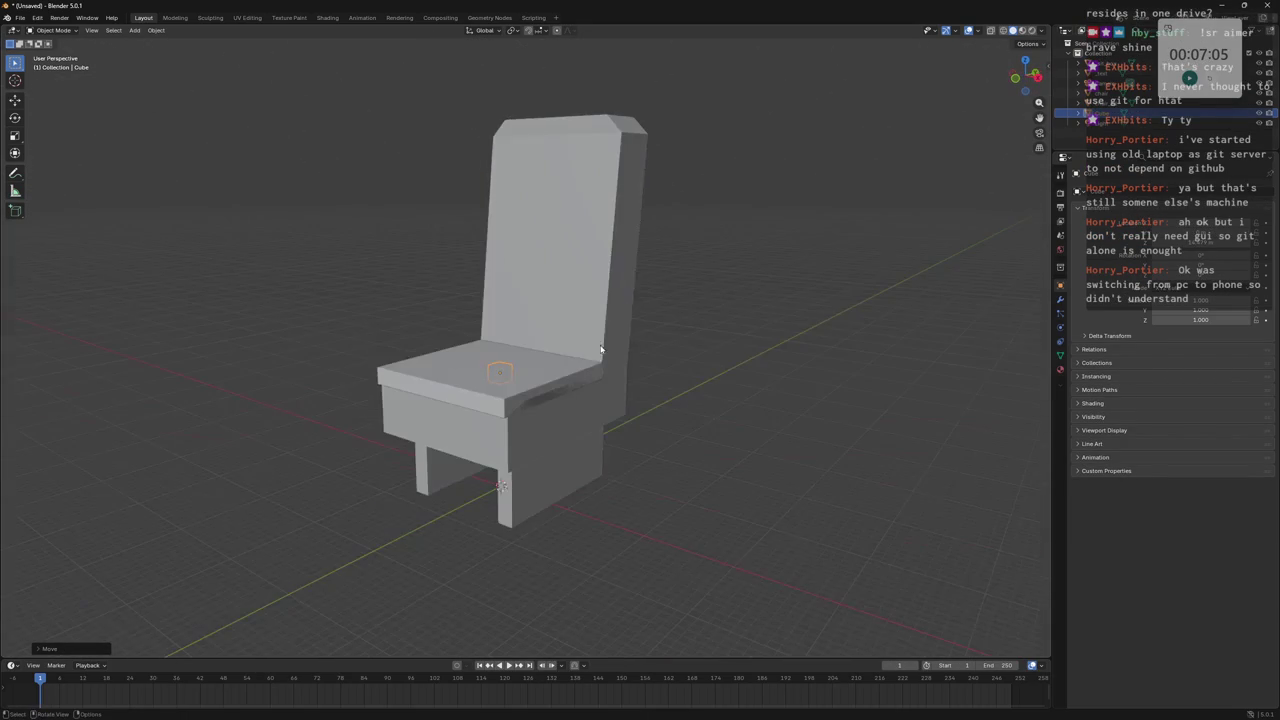
Enter Edit Mode on the cube and scale its geometry.
key("Tab")
scroll(283, 206, "up", 3)
middle_click_drag(283, 206, 950, 181)
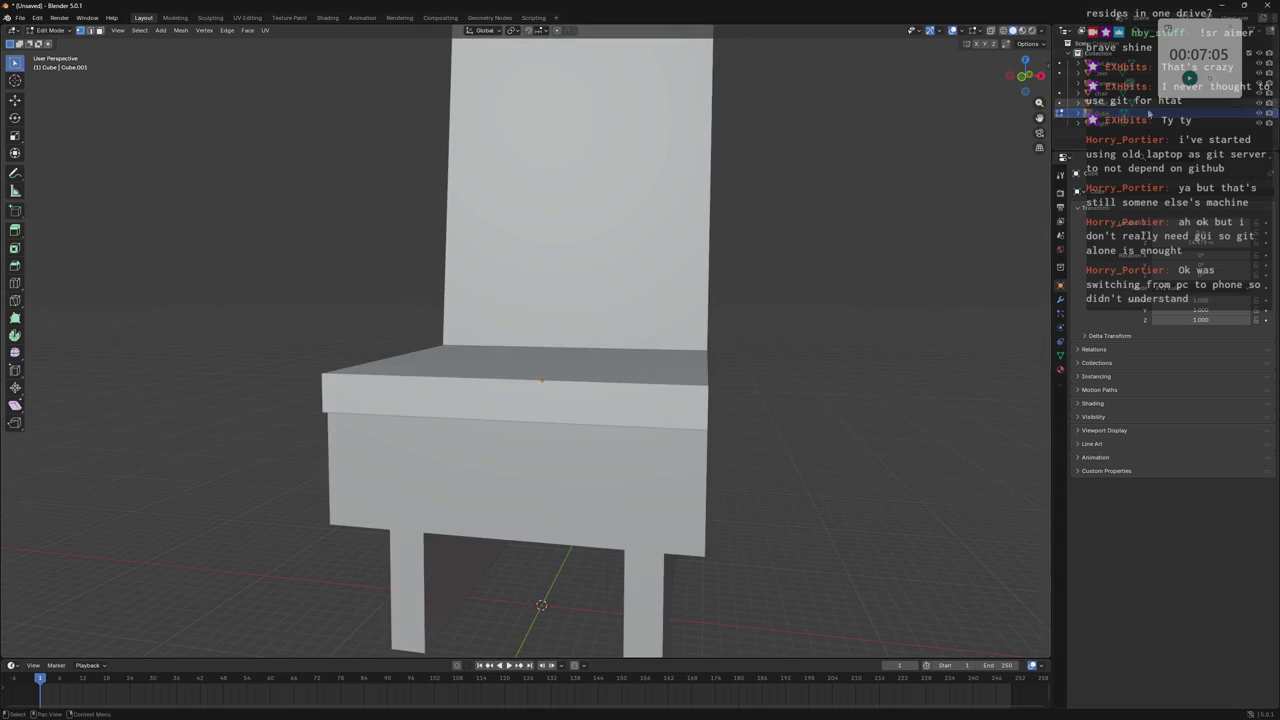
left_click(1109, 94)
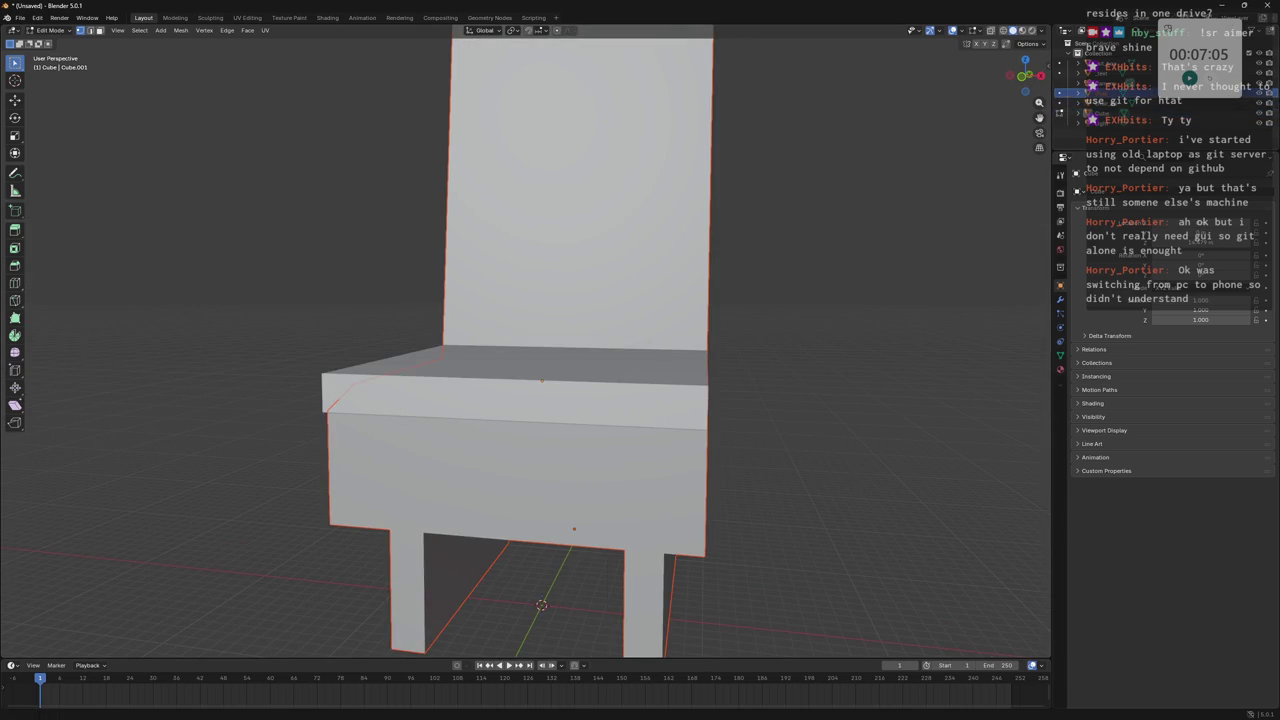
key("s")
left_click(800, 215)
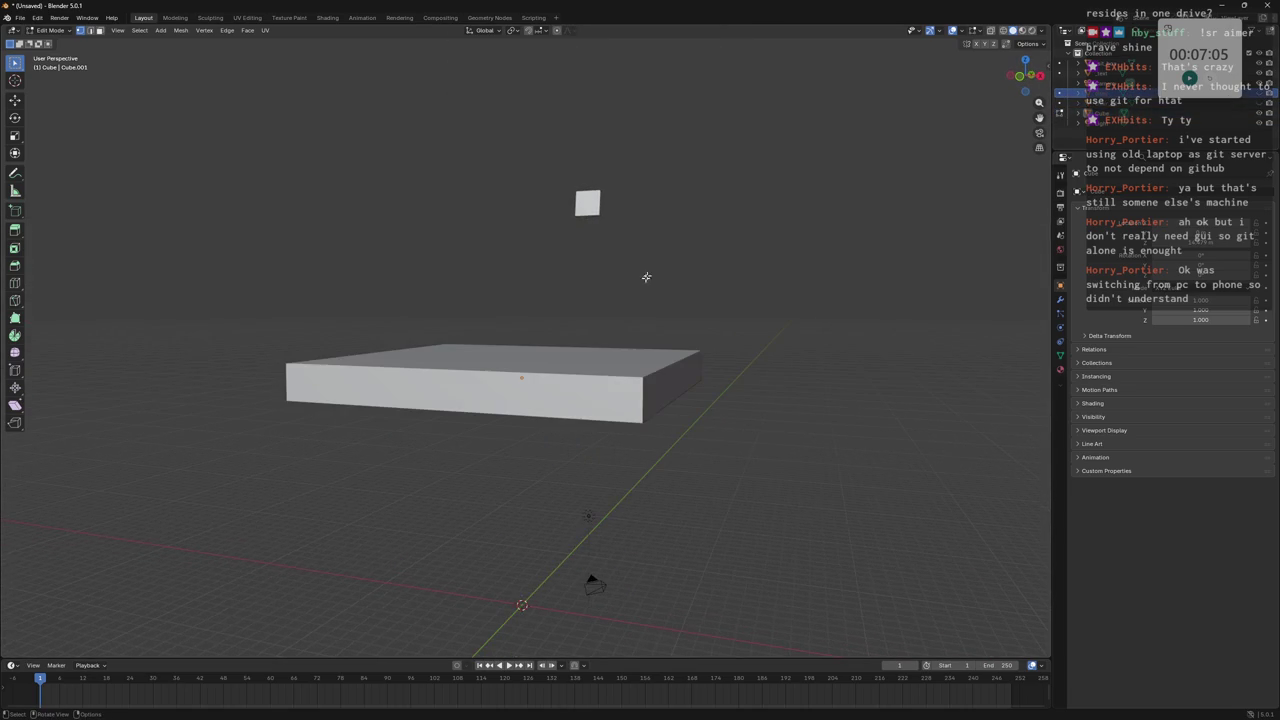
mouse_move(605, 302)
middle_mouse_down()
mouse_move(524, 323)
mouse_move(475, 405)
middle_mouse_up()
Switch to face selection and slide the selected face along Y.
key("2")
key("3")
scroll(475, 405, "down", 3)
key("g")
key("z")
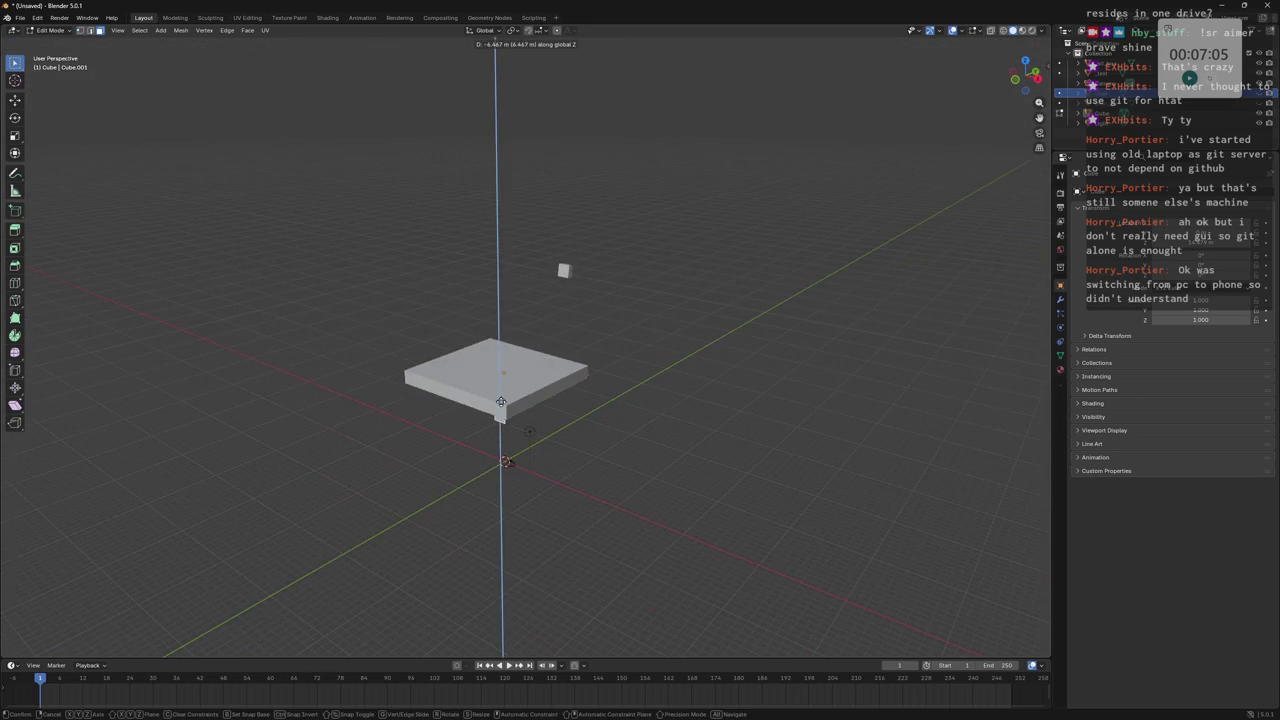
key("z")
key("y")
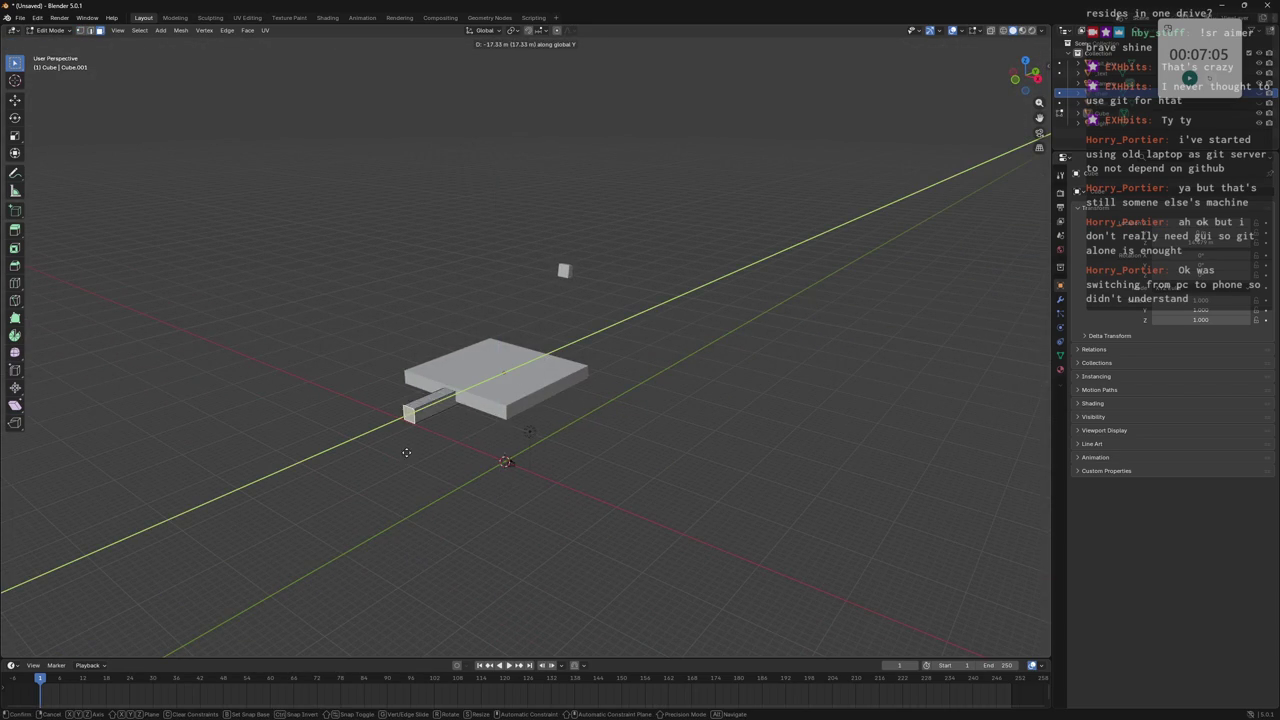
left_click(449, 447)
mouse_move(449, 447)
middle_mouse_down()
mouse_move(489, 316)
mouse_move(567, 342)
mouse_move(571, 379)
middle_mouse_up()
Scale the selection along X to widen the slab.
key("s")
key("x")
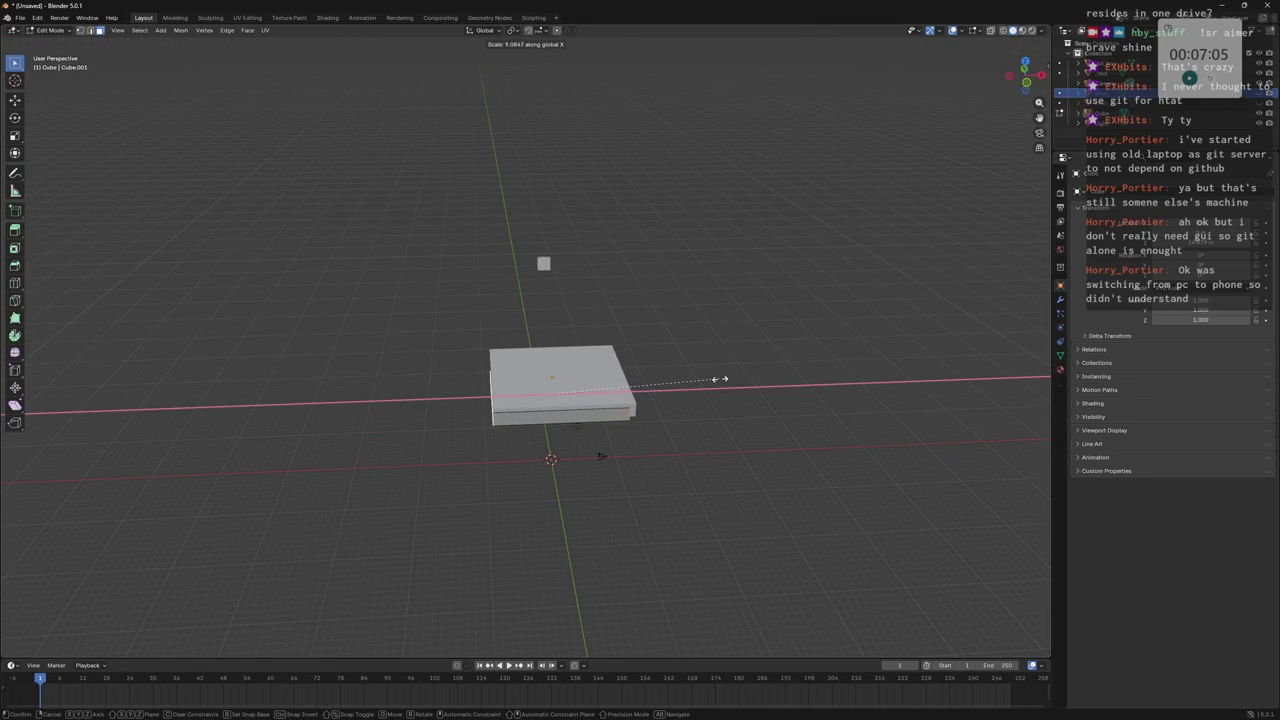
left_click(727, 390)
mouse_move(727, 390)
middle_mouse_down()
mouse_move(715, 354)
mouse_move(606, 363)
mouse_move(588, 323)
mouse_move(501, 370)
middle_mouse_up()
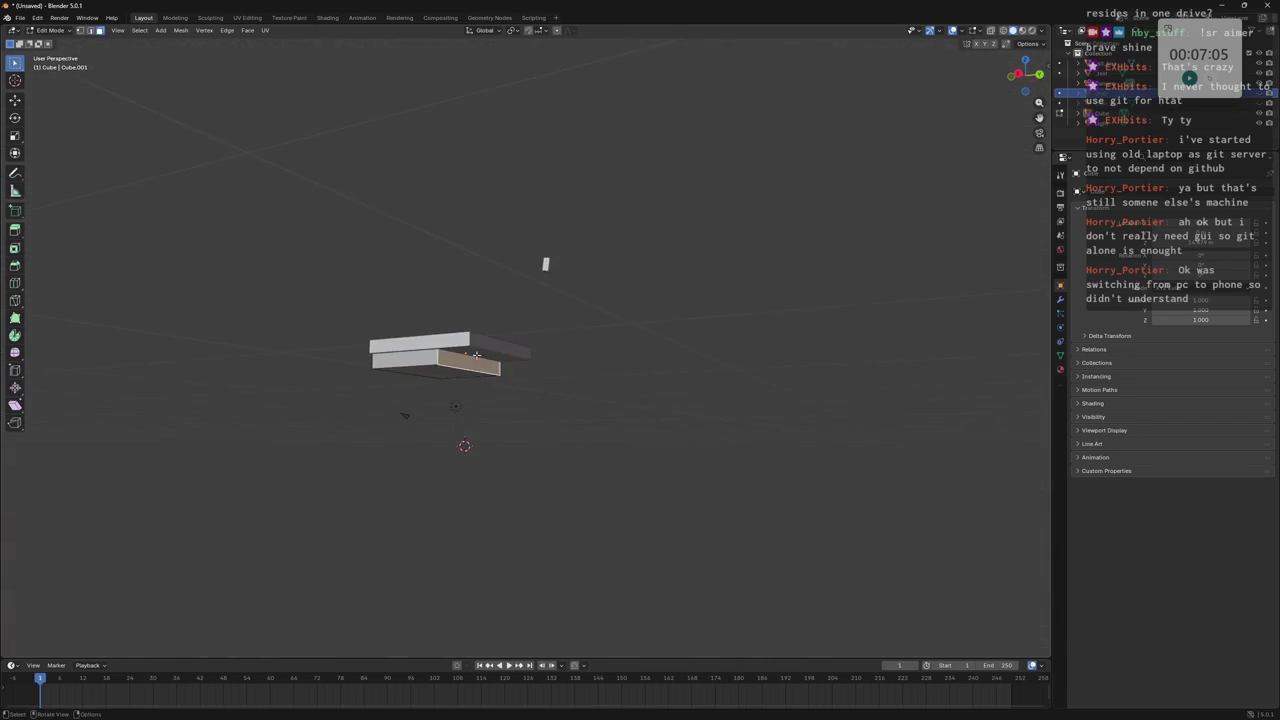
Extend the box further along Y and preview a loop cut across it.
key("g")
key("z")
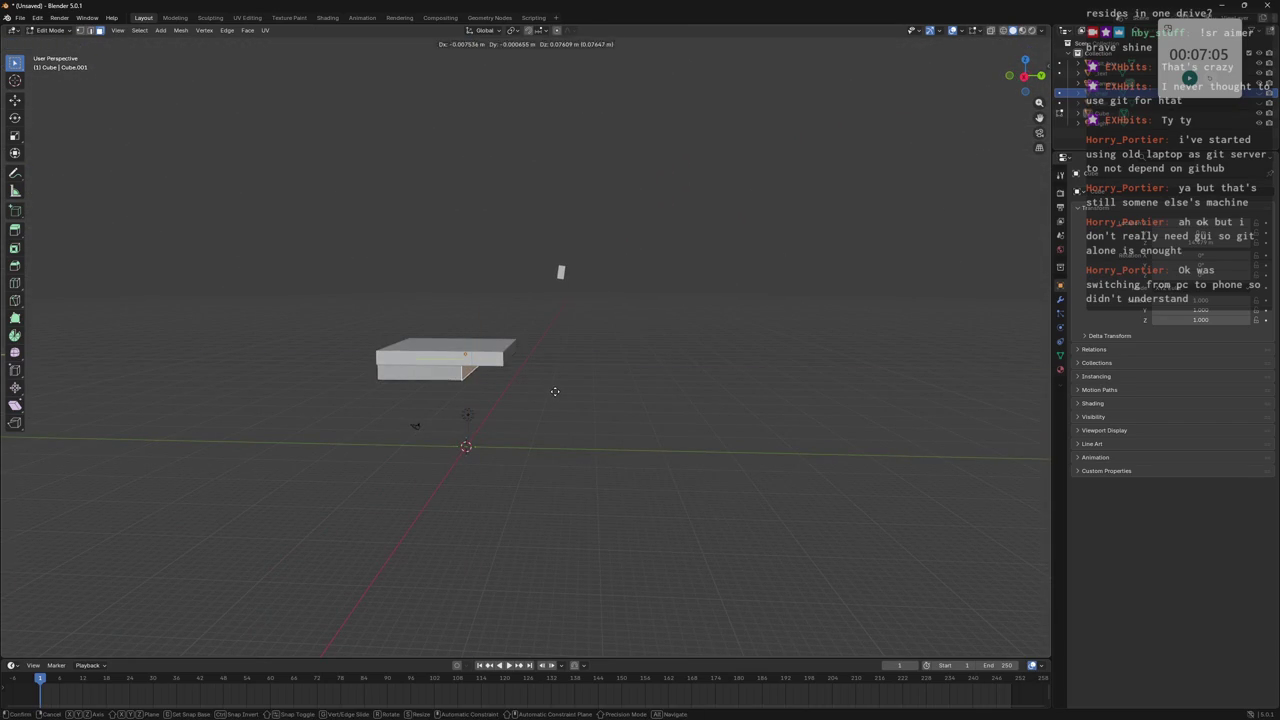
key("y")
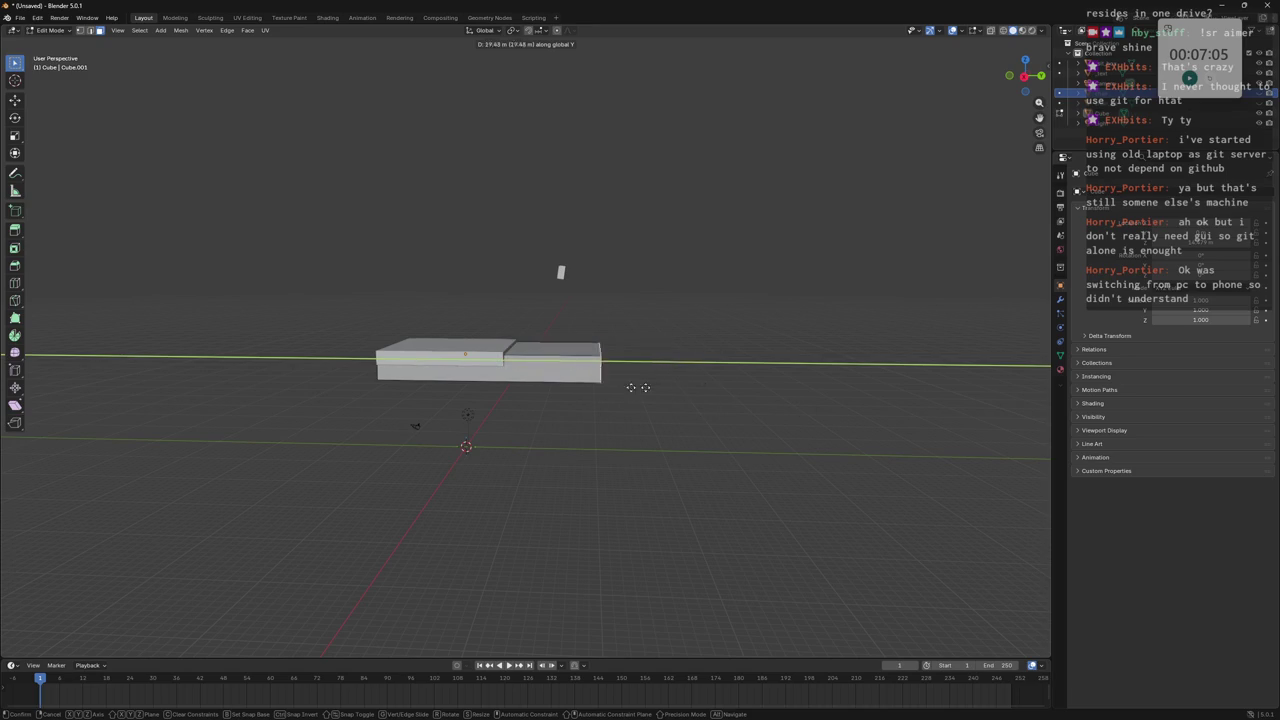
left_click(594, 379)
mouse_move(594, 379)
middle_mouse_down()
mouse_move(500, 367)
mouse_move(614, 380)
mouse_move(555, 380)
mouse_move(514, 353)
mouse_move(558, 372)
middle_mouse_up()
scroll(555, 380, "up", 3)
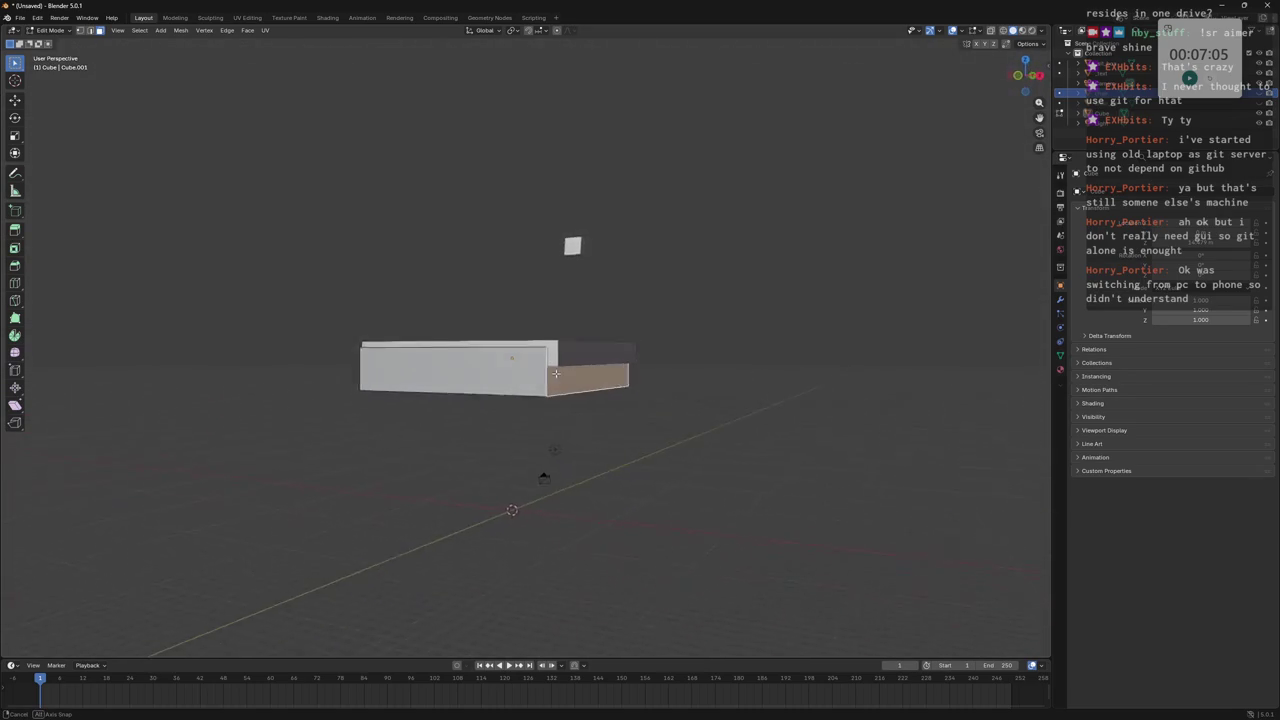
middle_click_drag(558, 372, 580, 397)
key("ctrl+r")
Add two centred edge loops across the cushion box.
left_click(580, 397)
right_click(588, 397)
key("ctrl+r")
scroll(605, 388, "up", 3)
scroll(610, 385, "down", 3)
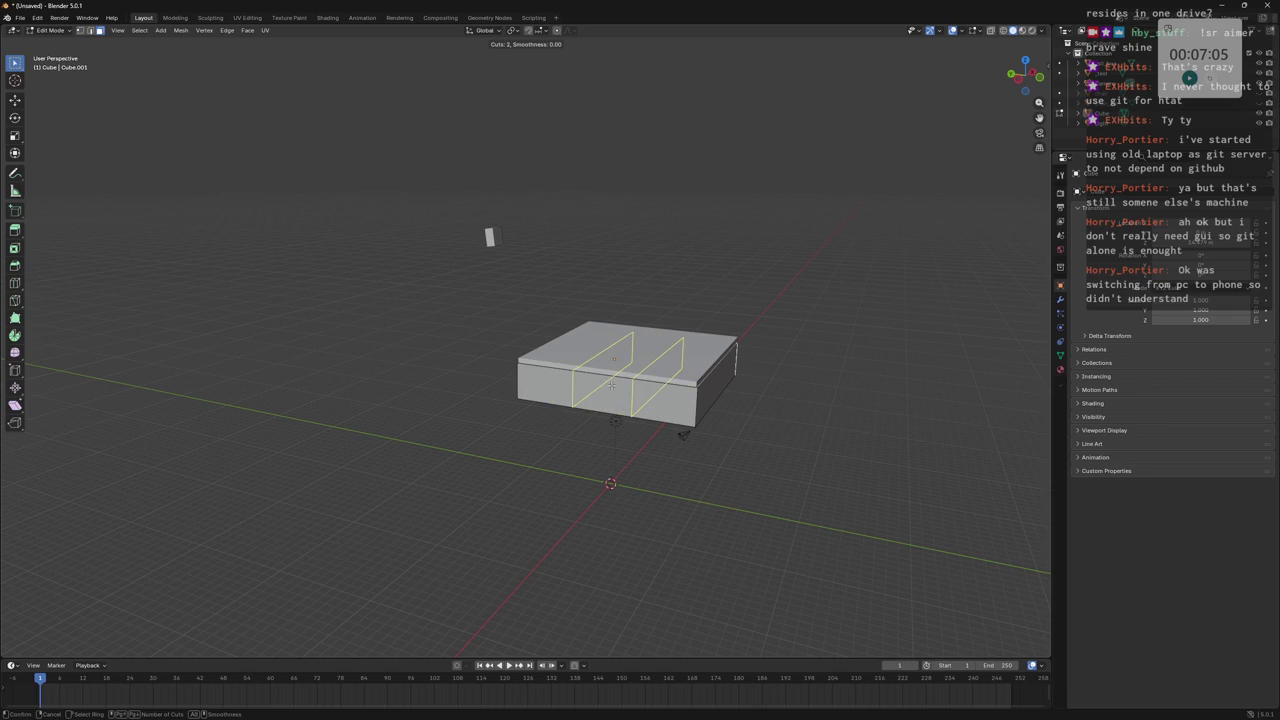
left_click(611, 386)
right_click(611, 386)
Scale the new edge loops along the X axis.
key("s")
key("z")
key("z")
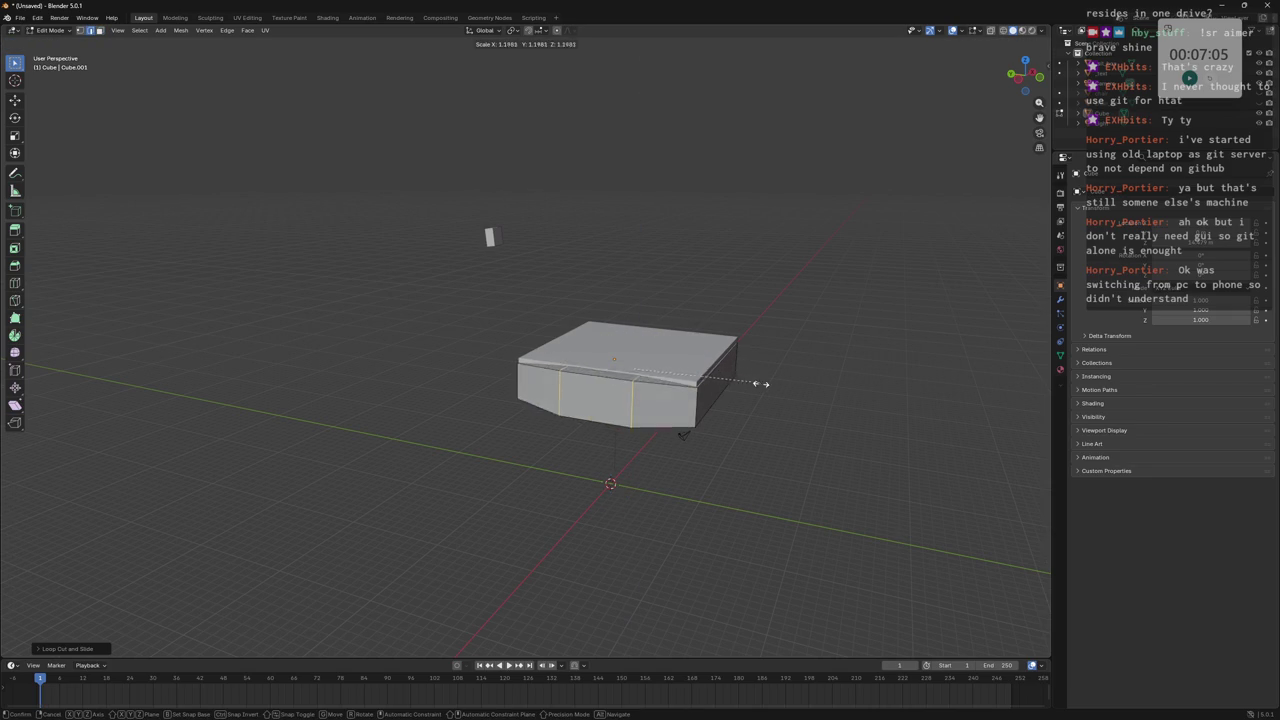
right_click(788, 391)
key("s")
key("y")
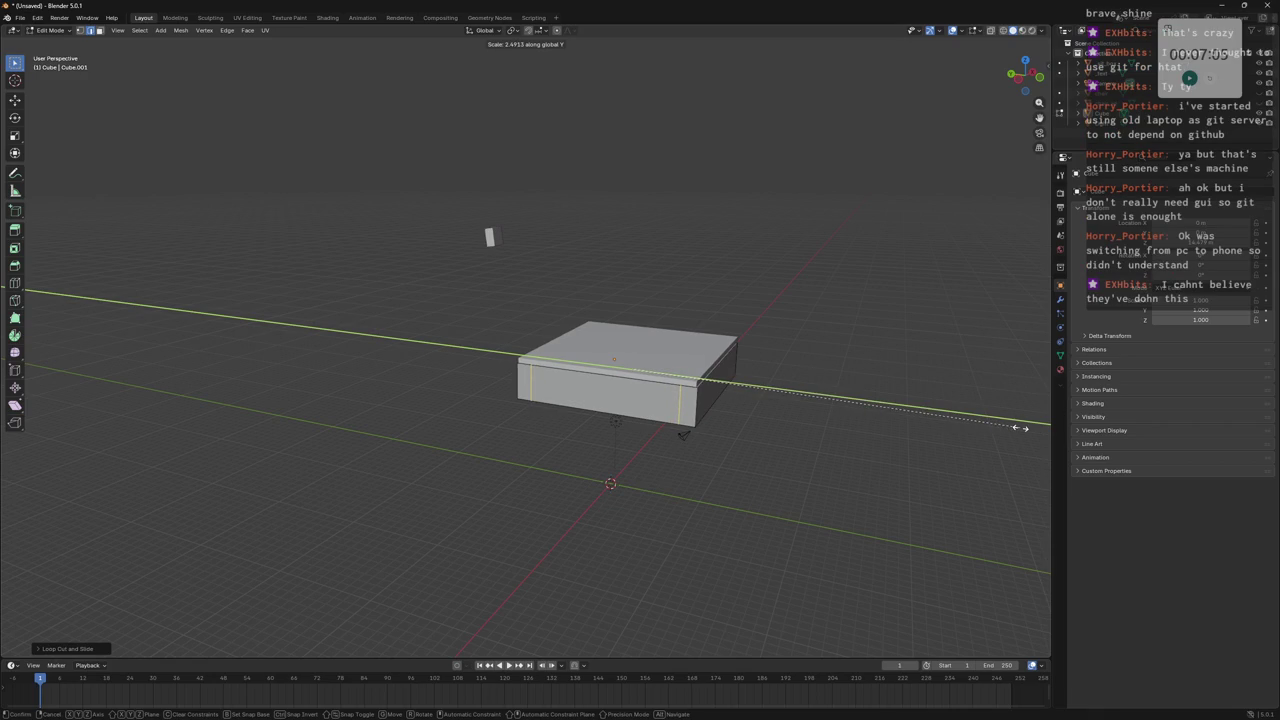
mouse_move(1020, 428)
middle_mouse_down()
mouse_move(834, 366)
mouse_move(702, 343)
mouse_move(534, 354)
middle_mouse_up()
key("x")
left_click(858, 396)
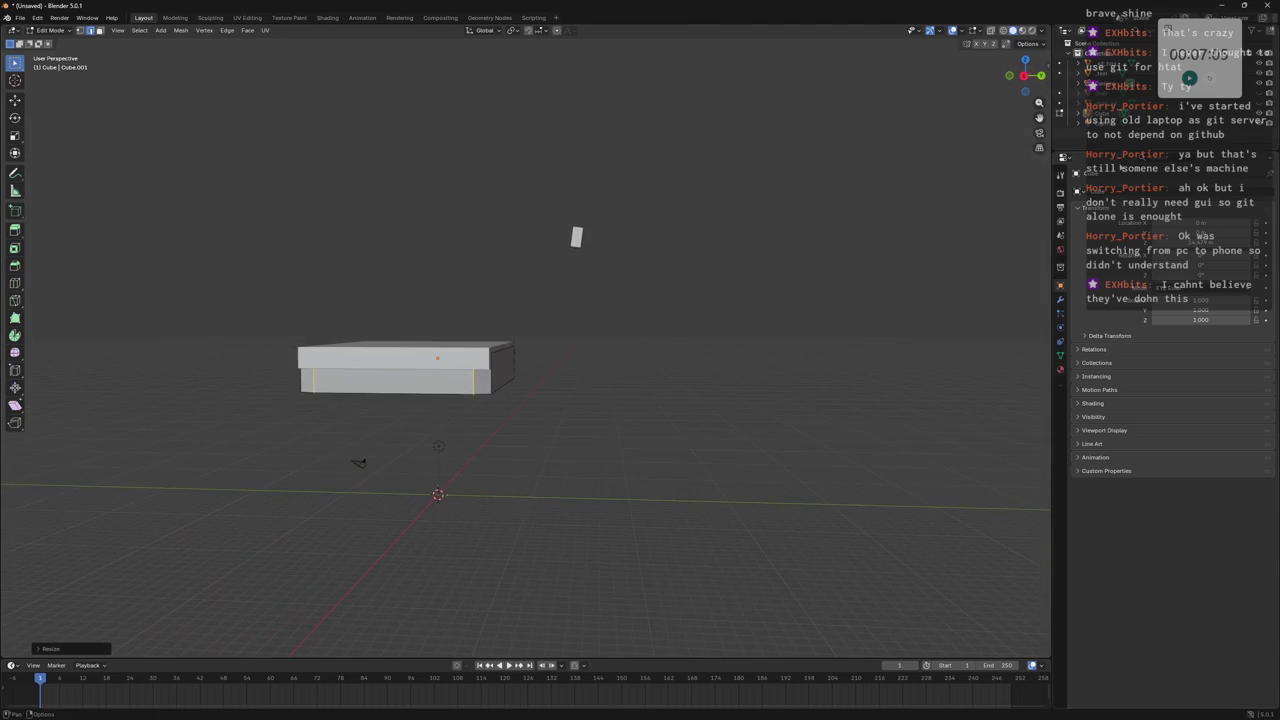
Select the box's lower part and lower it along Z.
key("ctrl+l")
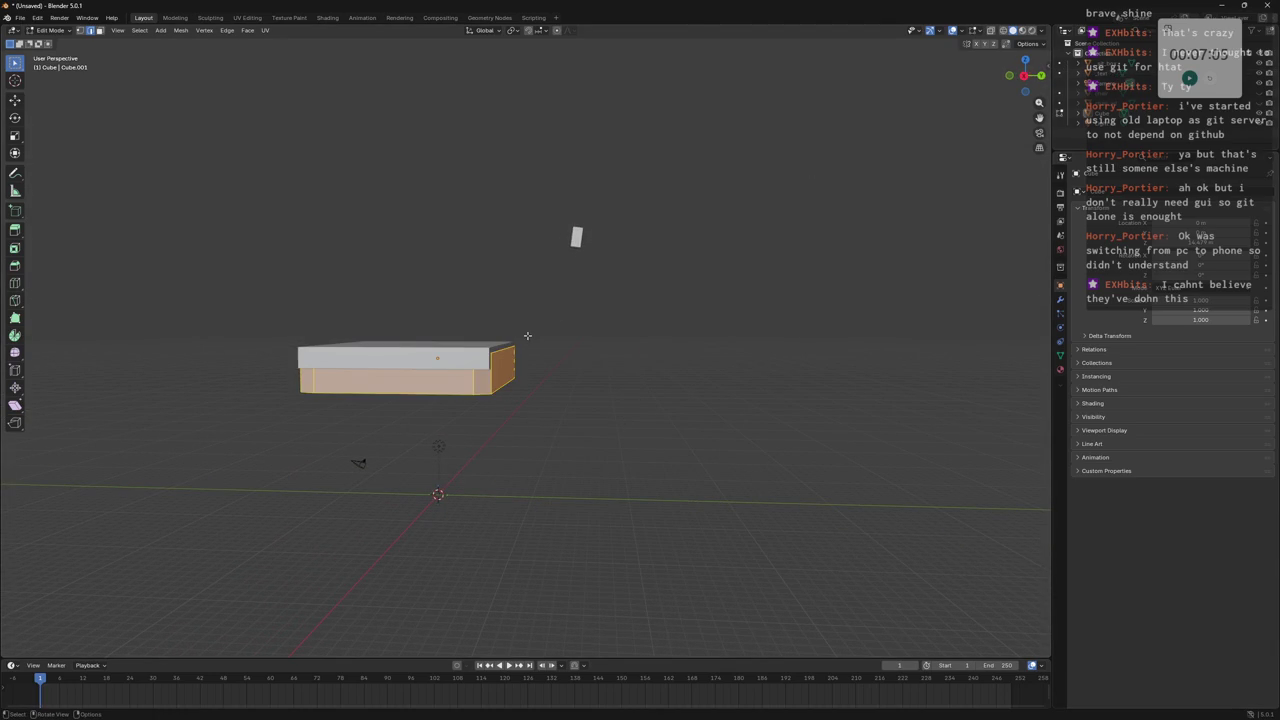
key("g")
key("z")
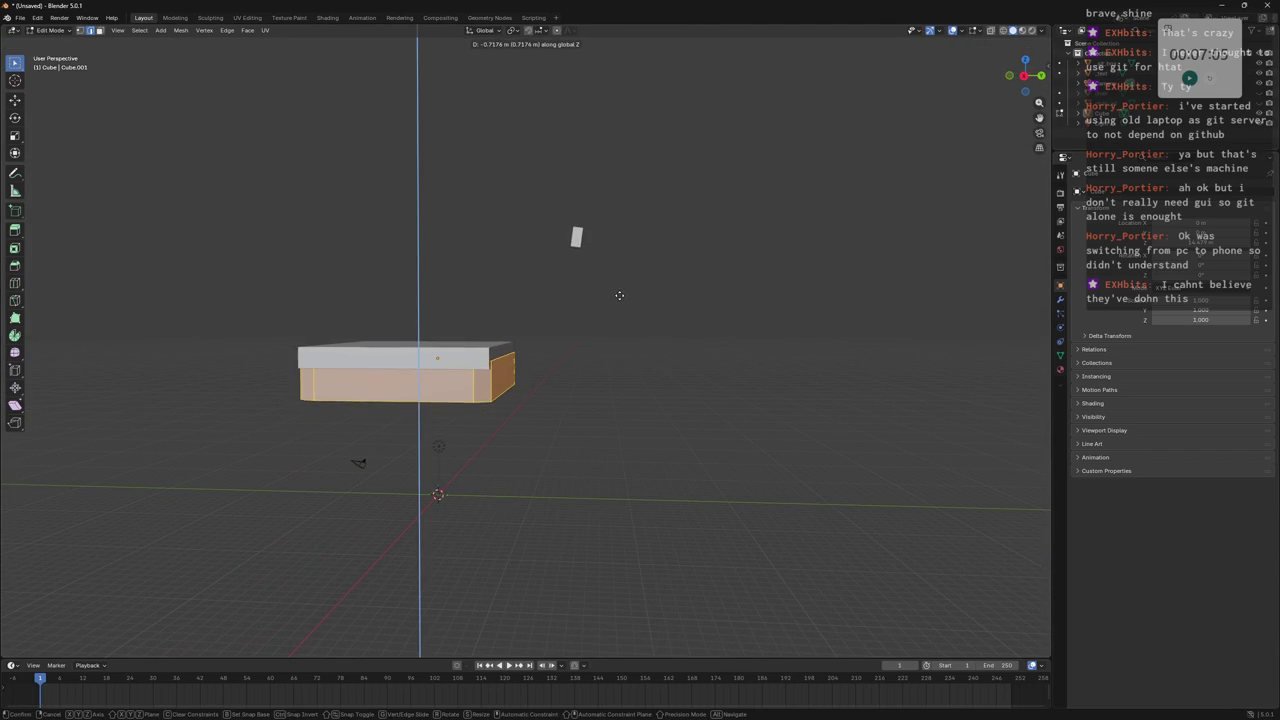
left_click(619, 295)
Cut two horizontal edge loops around the box and scale them uniformly.
mouse_move(614, 297)
middle_mouse_down()
mouse_move(654, 290)
mouse_move(620, 330)
middle_mouse_up()
key("ctrl+r")
scroll(569, 383, "up", 1)
left_click(569, 383)
right_click(569, 383)
key("s")
key("z")
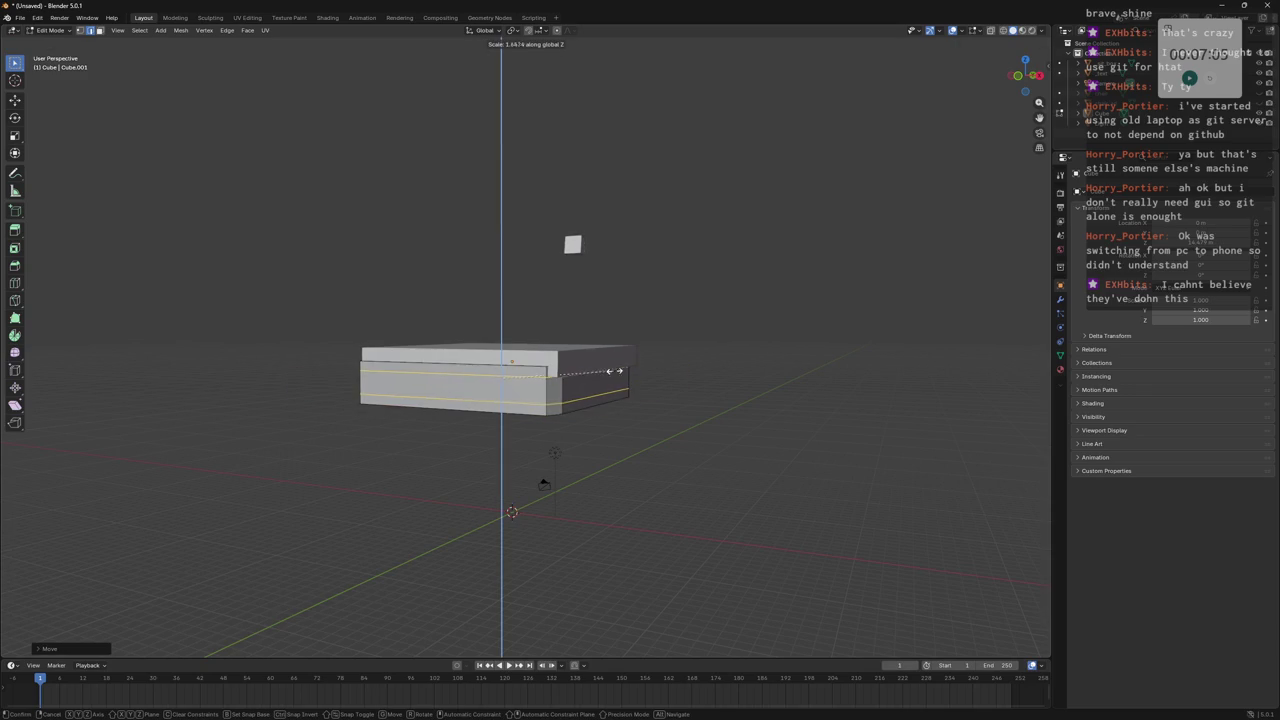
right_click(641, 313)
key("s")
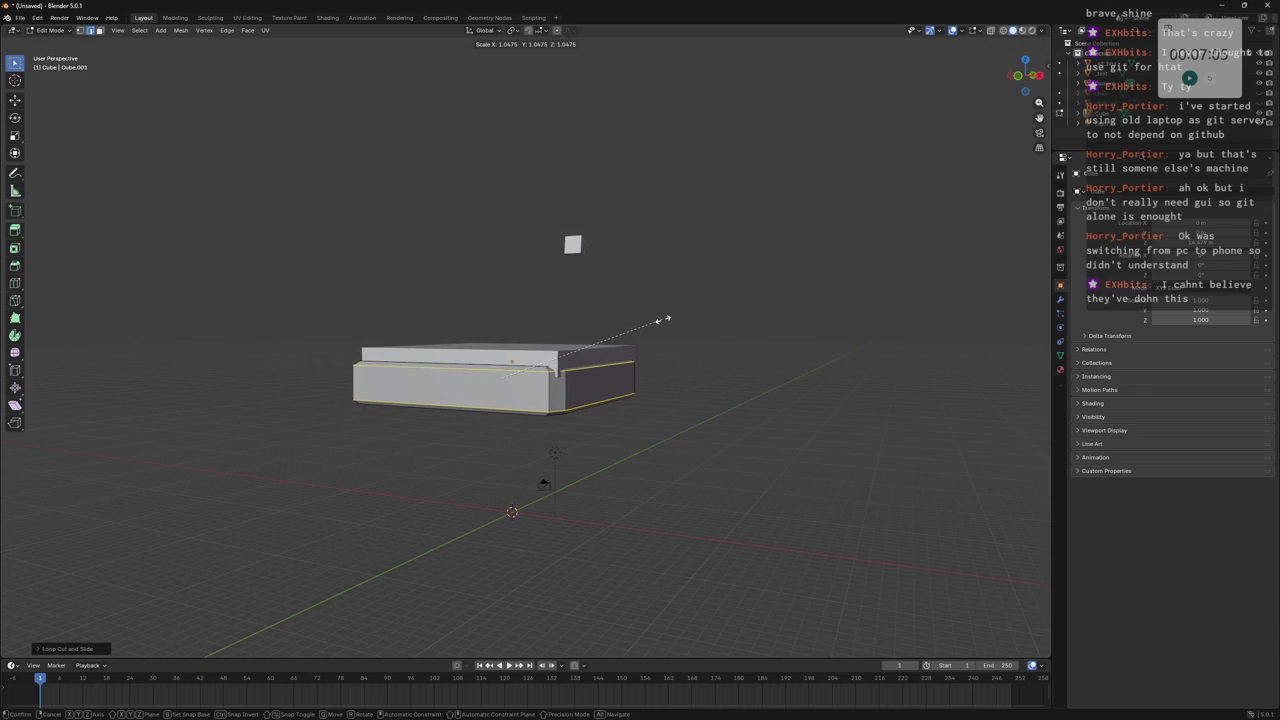
left_click(662, 319)
Select the whole mesh and rename the cushion object to 'seat'.
mouse_move(637, 334)
middle_mouse_down()
mouse_move(654, 363)
mouse_move(723, 326)
mouse_move(749, 291)
mouse_move(669, 380)
mouse_move(706, 271)
mouse_move(749, 366)
mouse_move(733, 327)
mouse_move(720, 366)
mouse_move(620, 346)
mouse_move(660, 340)
middle_mouse_up()
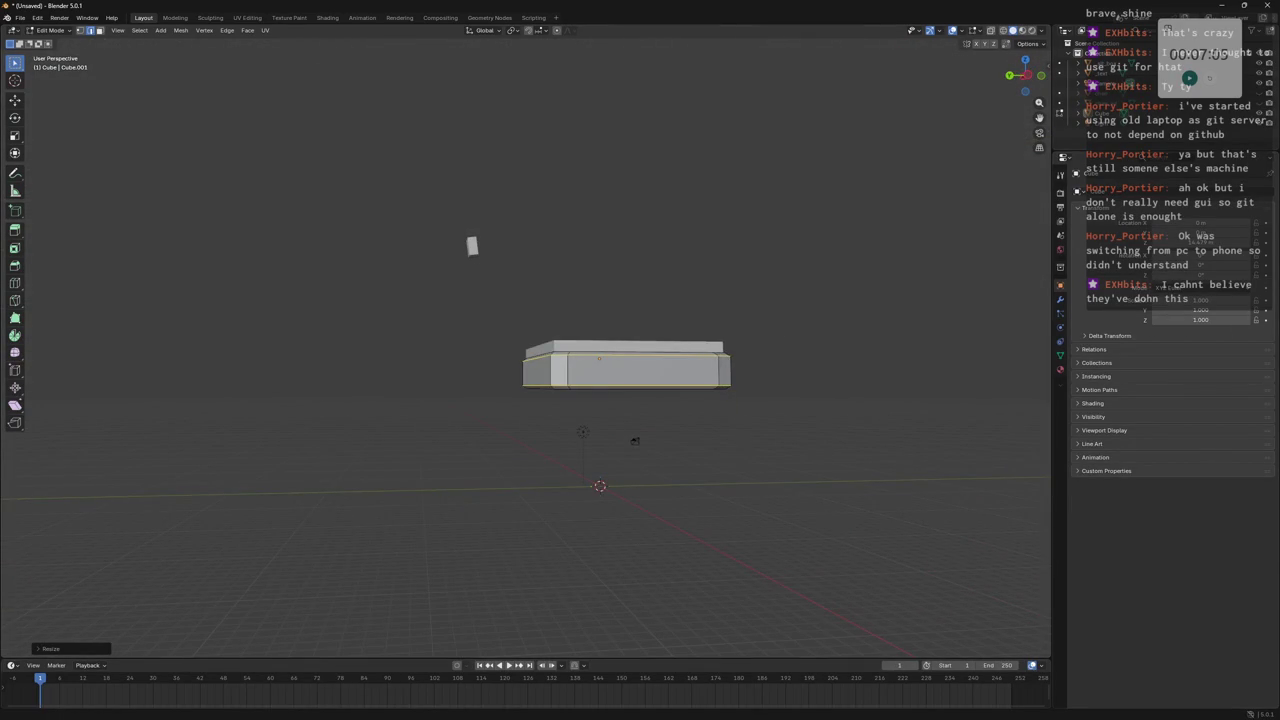
middle_click_drag(866, 320, 798, 360)
key("a")
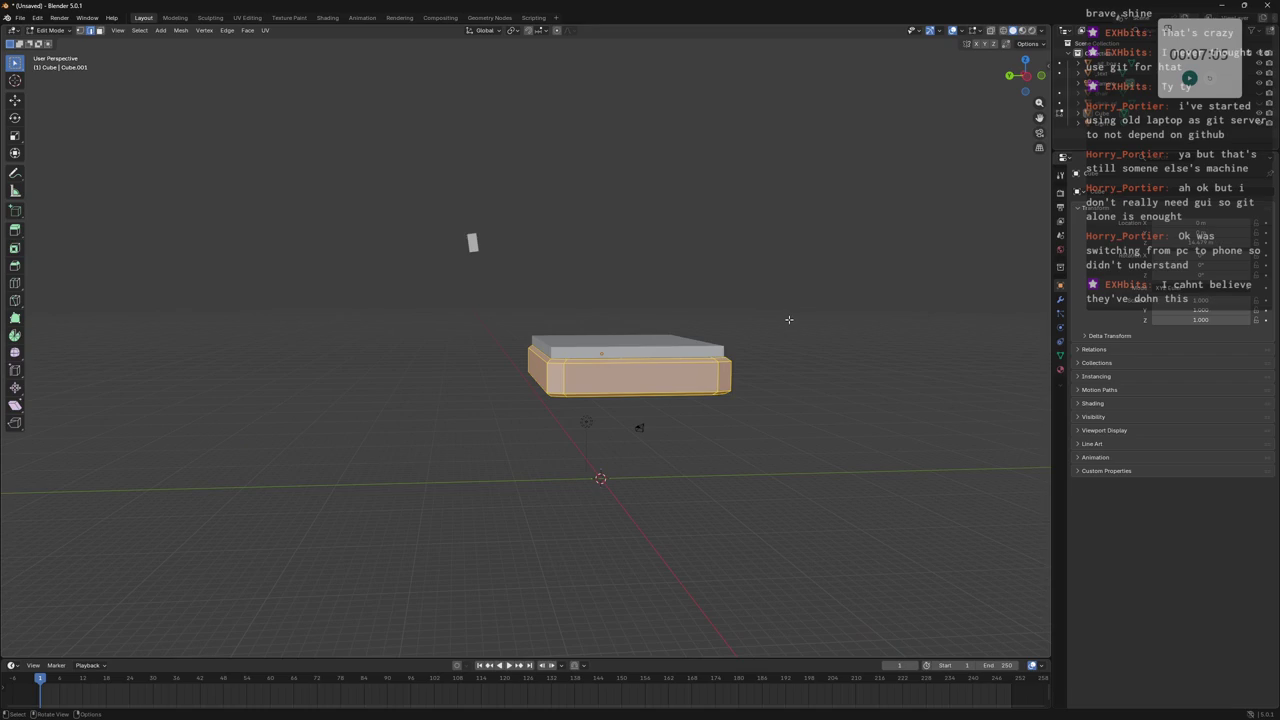
key("g")
key("Escape")
double_click(1120, 112)
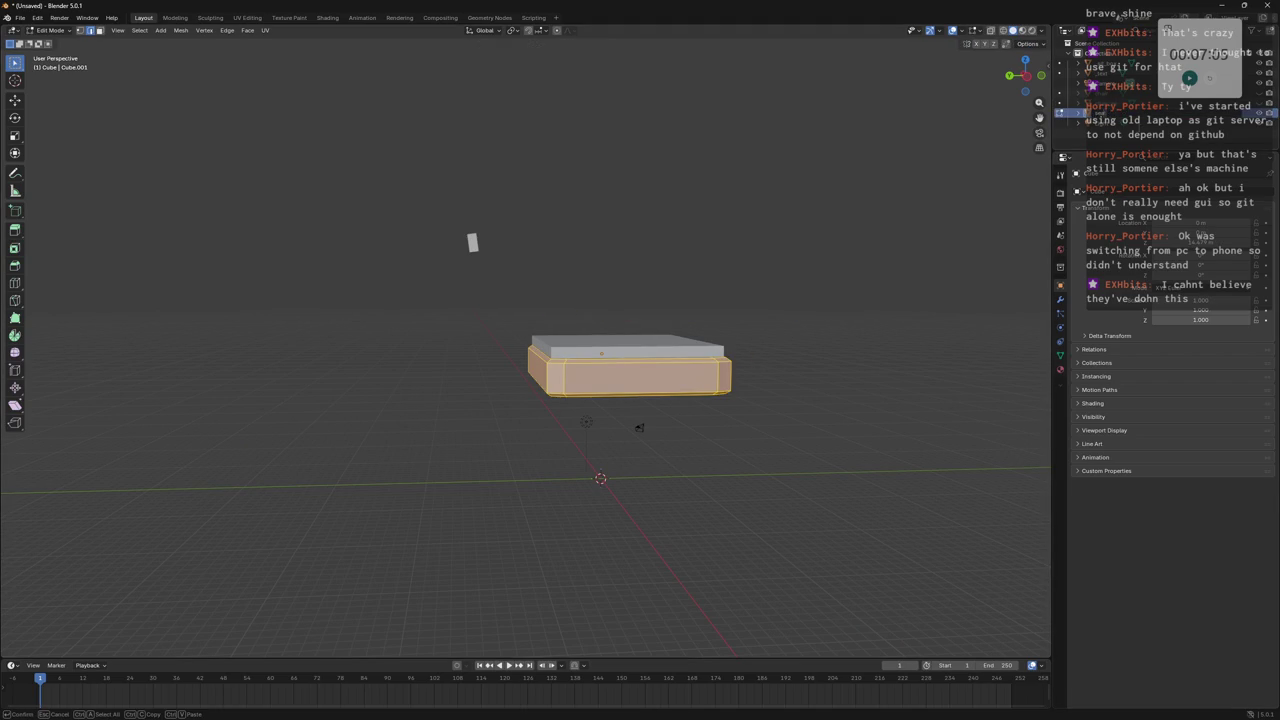
key("Return")
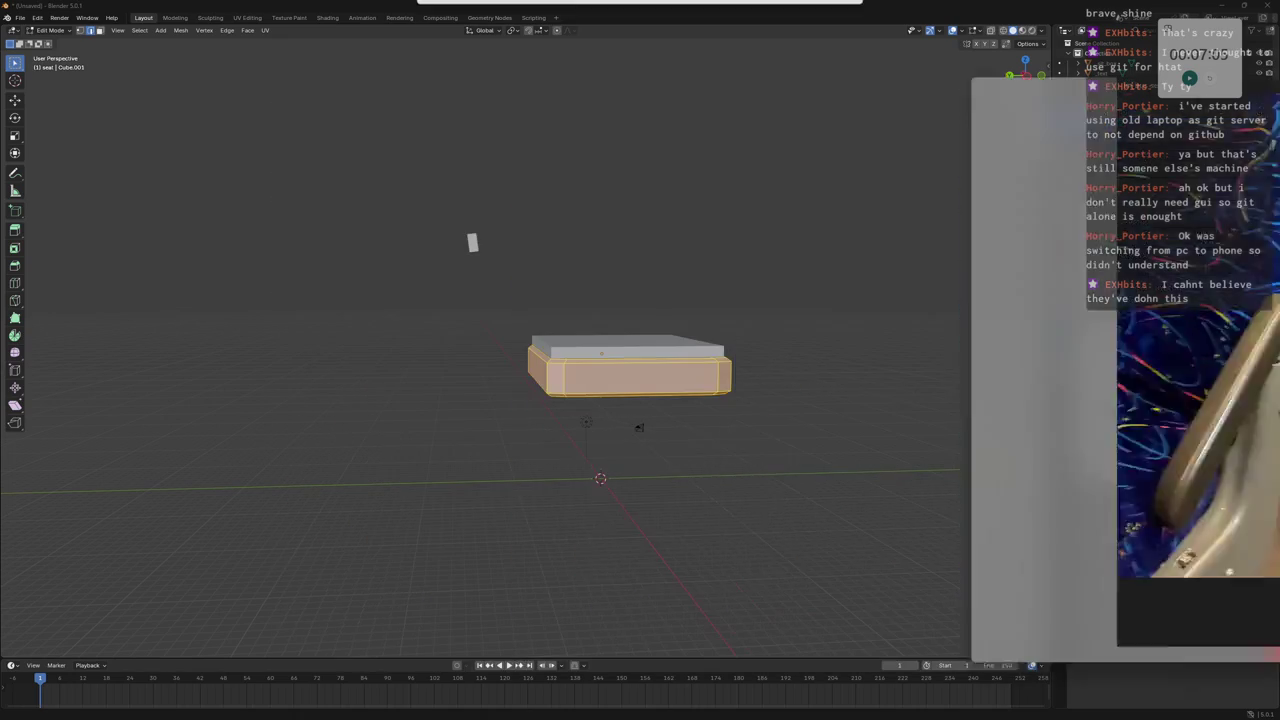
Copy the seat object from the Outliner and paste a duplicate with Ctrl+V.
mouse_move(692, 251)
middle_mouse_down()
mouse_move(674, 366)
mouse_move(660, 257)
mouse_move(660, 286)
mouse_move(685, 316)
middle_mouse_up()
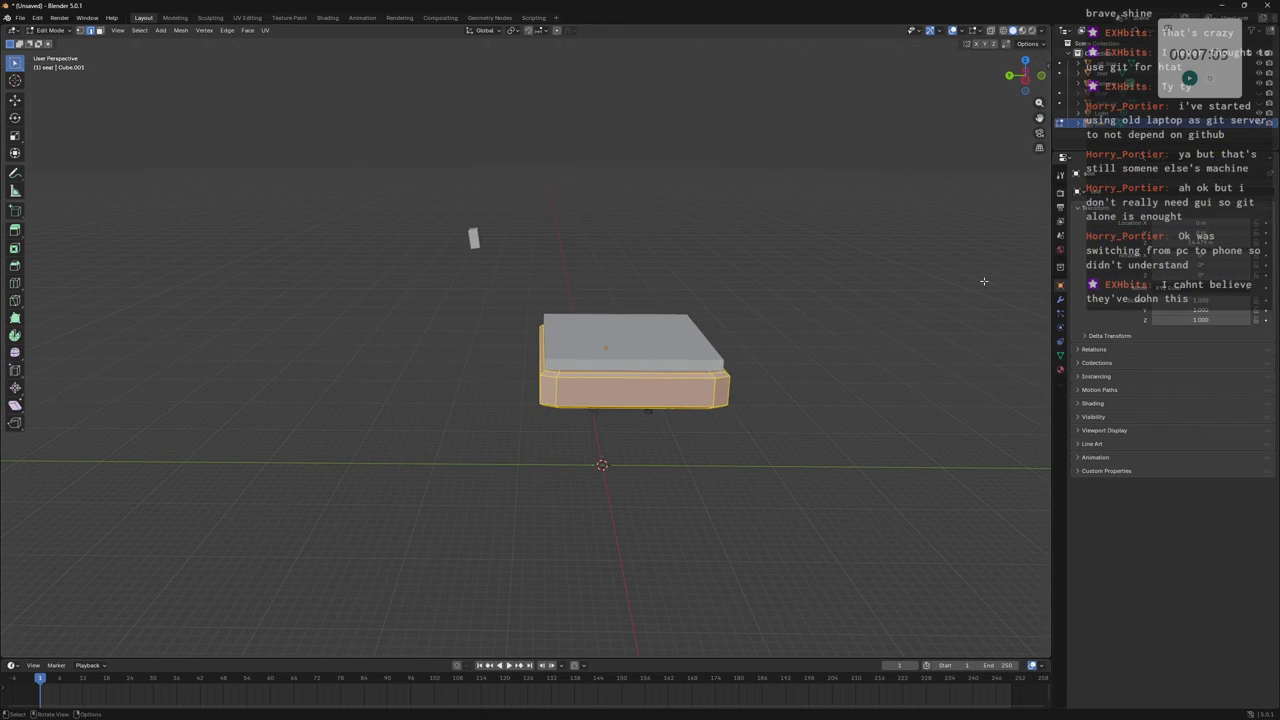
right_click(1080, 123)
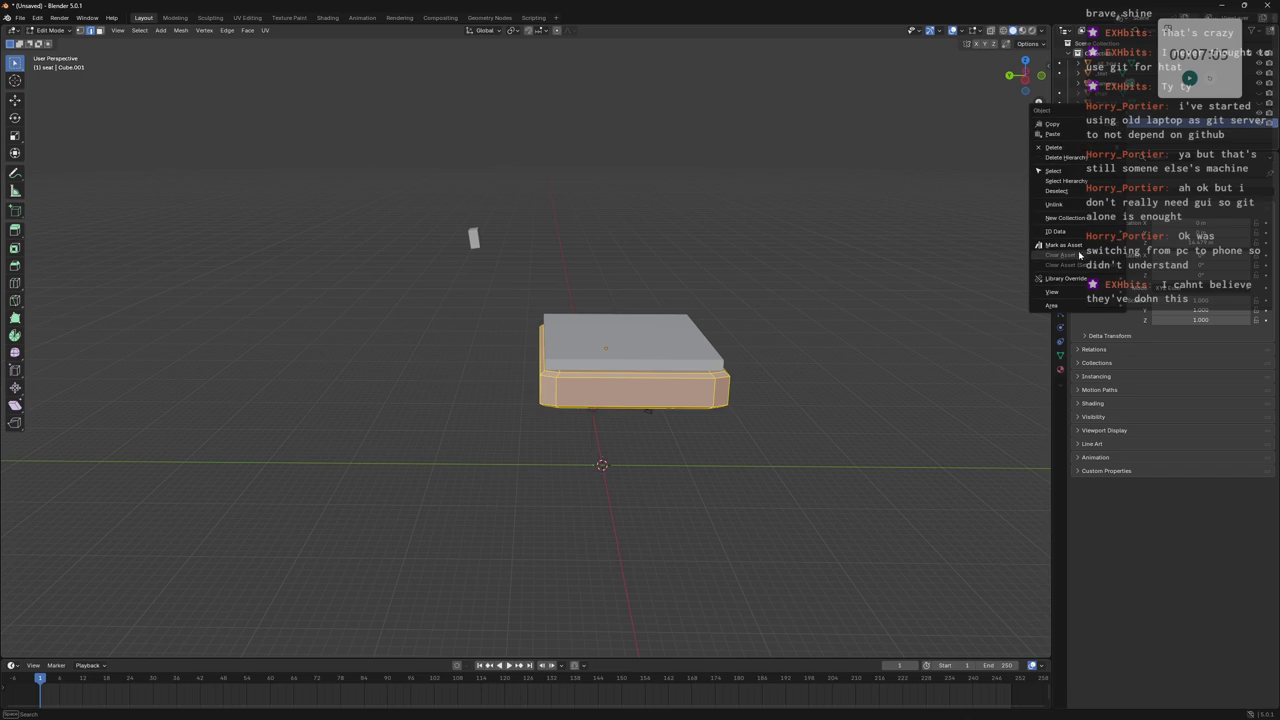
left_click(1101, 257)
left_click(1099, 124)
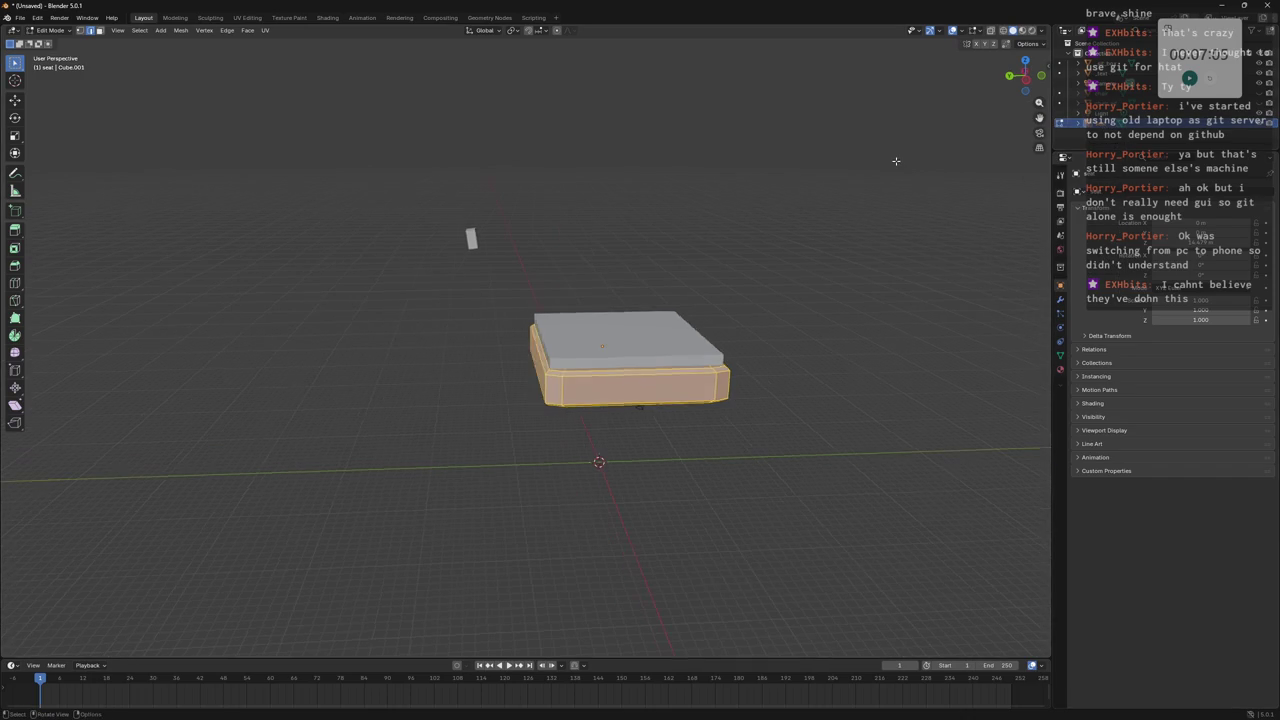
right_click(1098, 126)
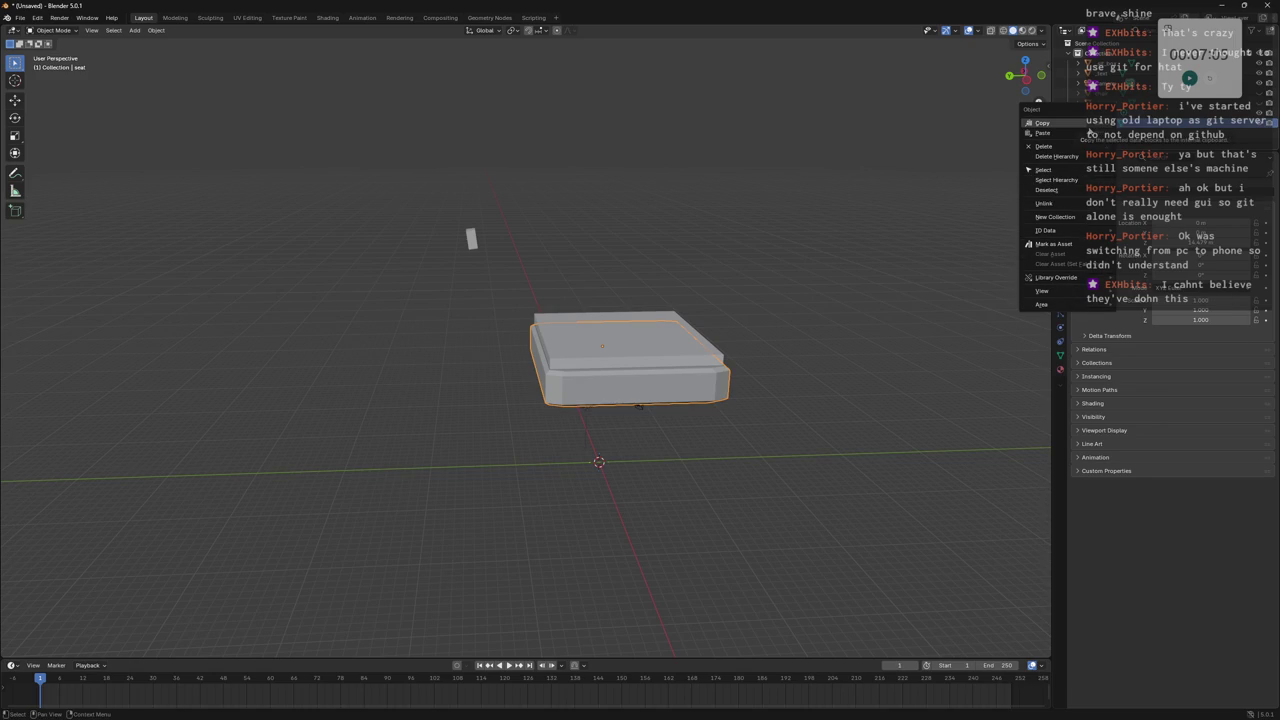
left_click(1088, 124)
key("ctrl+v")
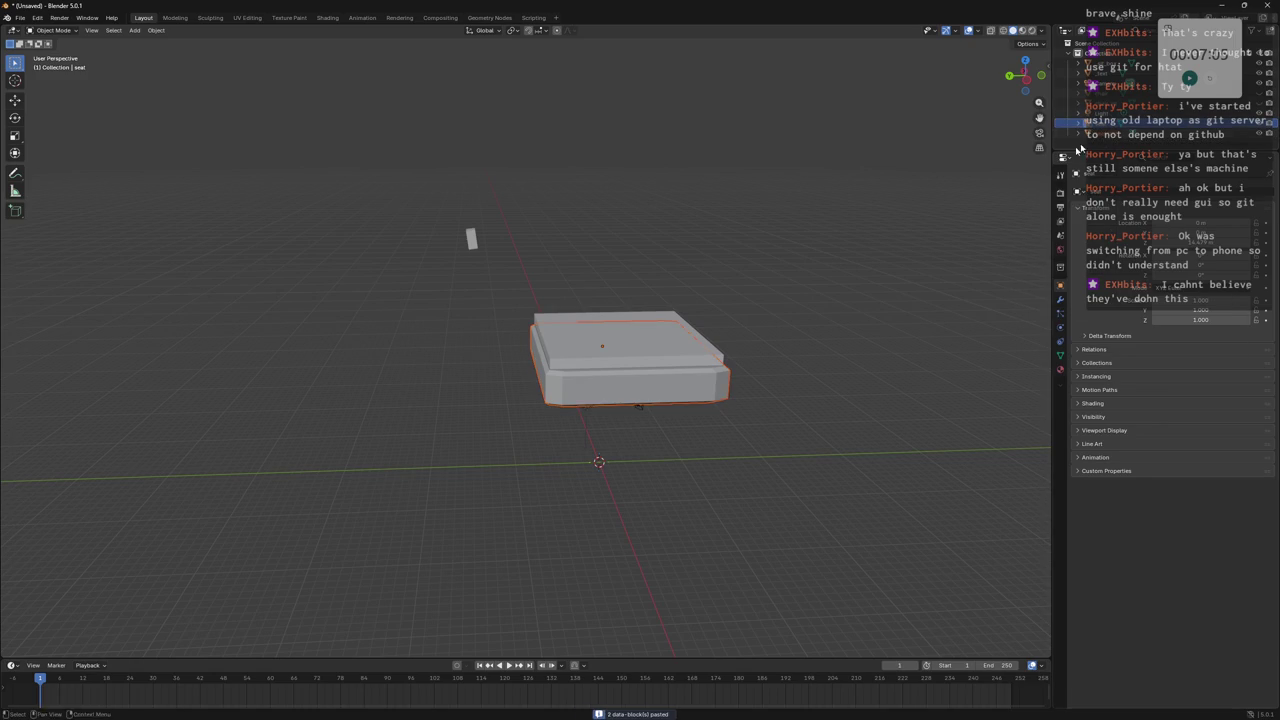
key("Tab")
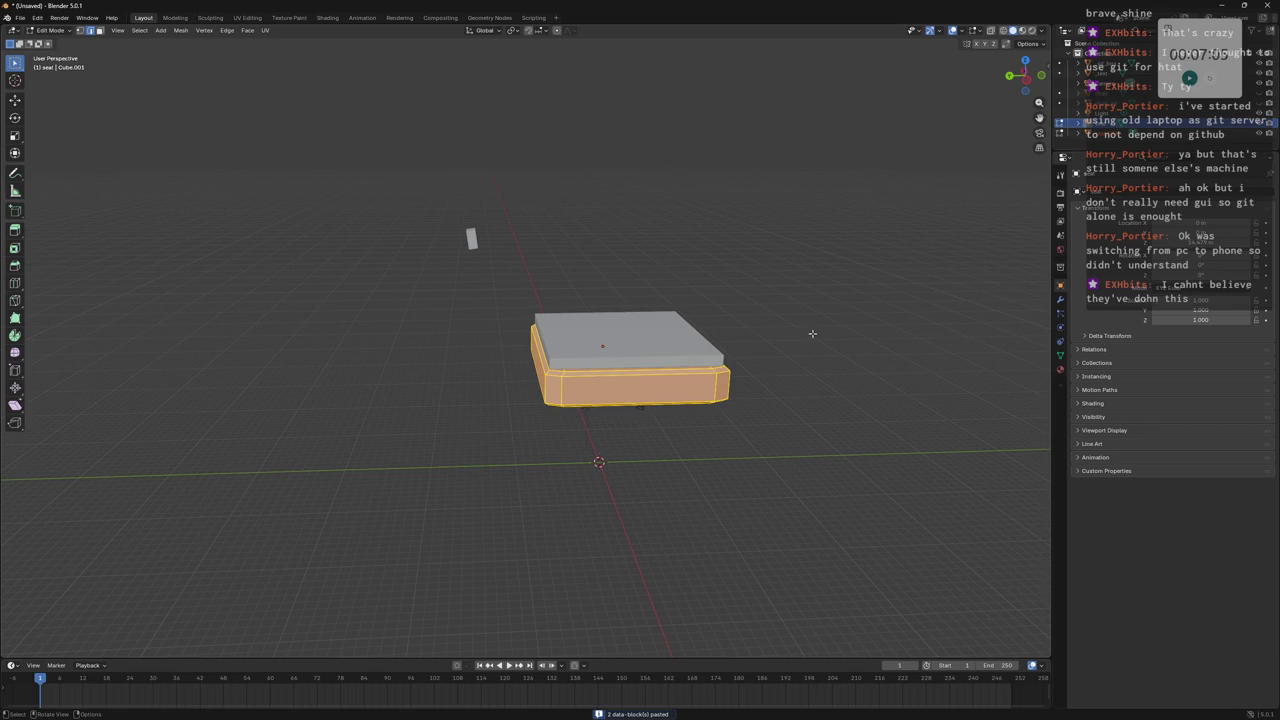
key("Tab")
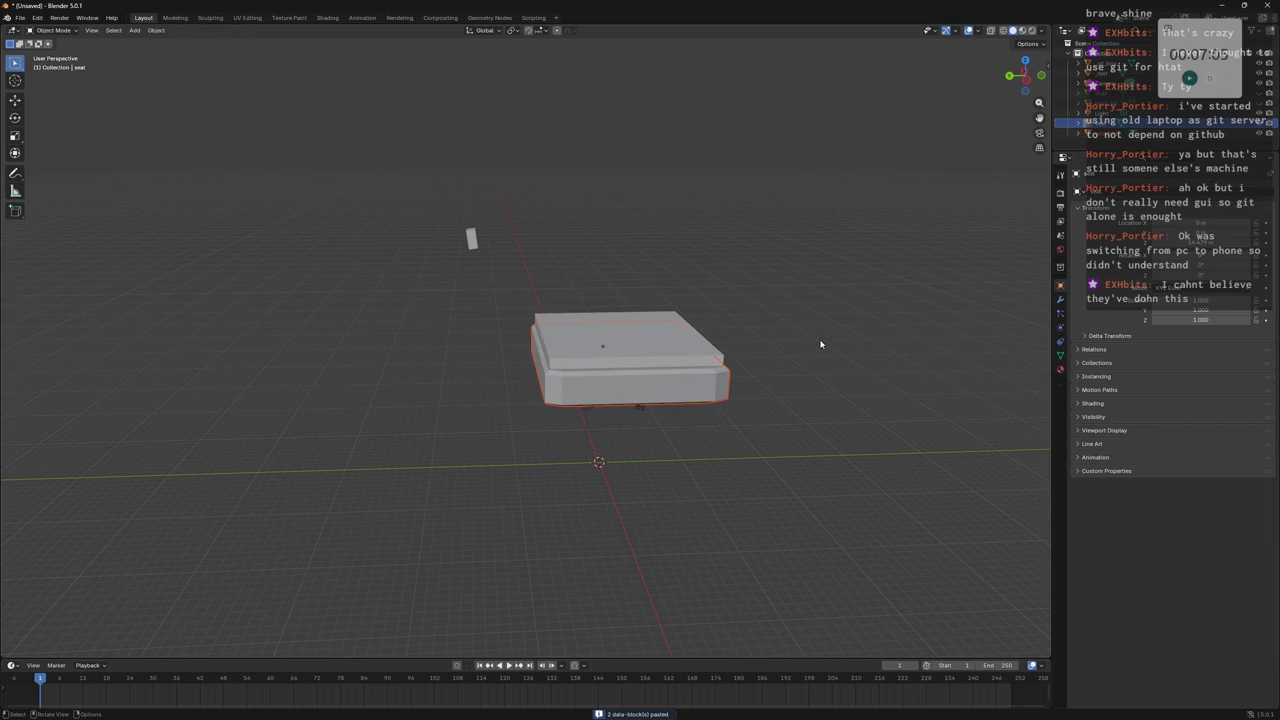
middle_click_drag(817, 369, 820, 326)
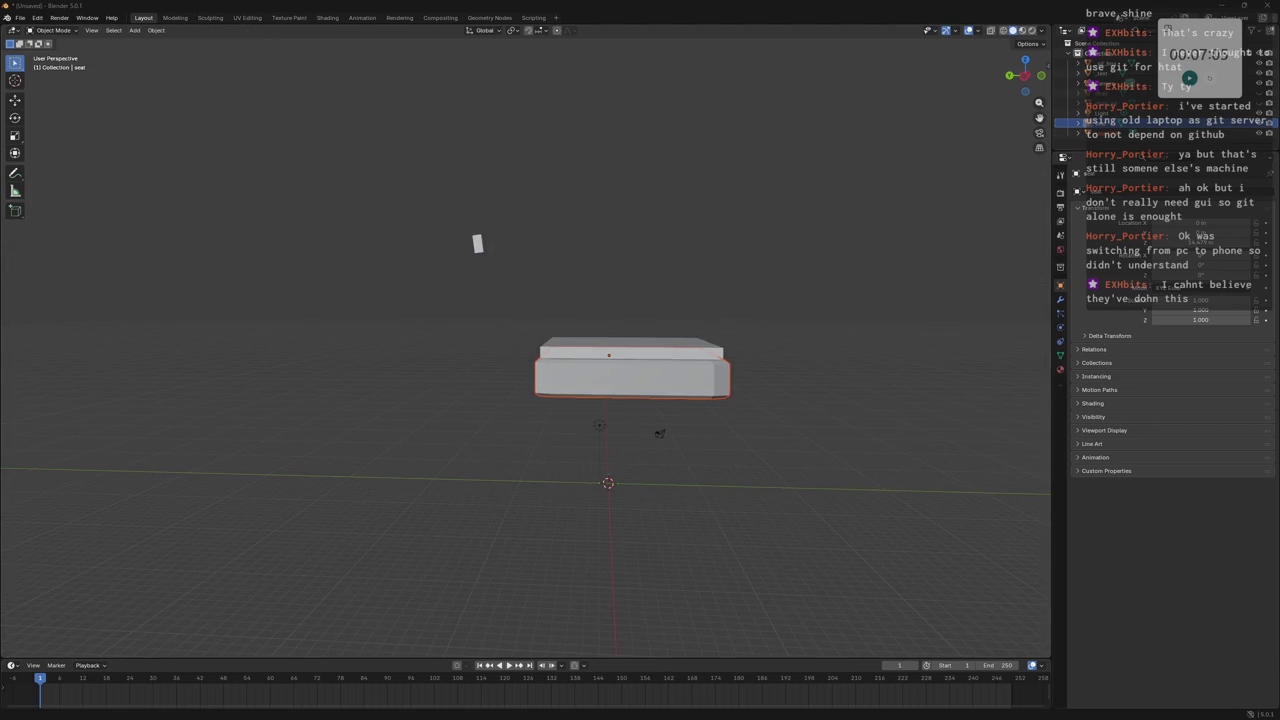
Duplicate the seat box and raise the copy along Z.
middle_click_drag(787, 325, 800, 357, "shift")
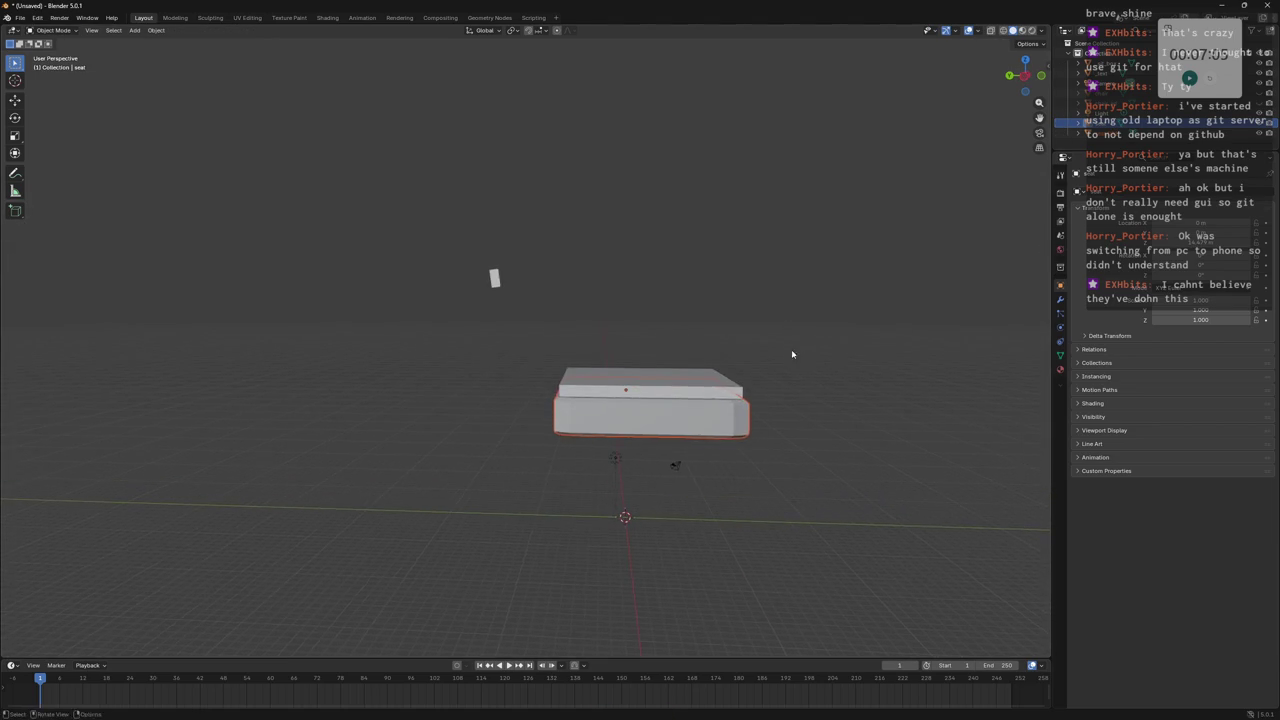
key("shift+d")
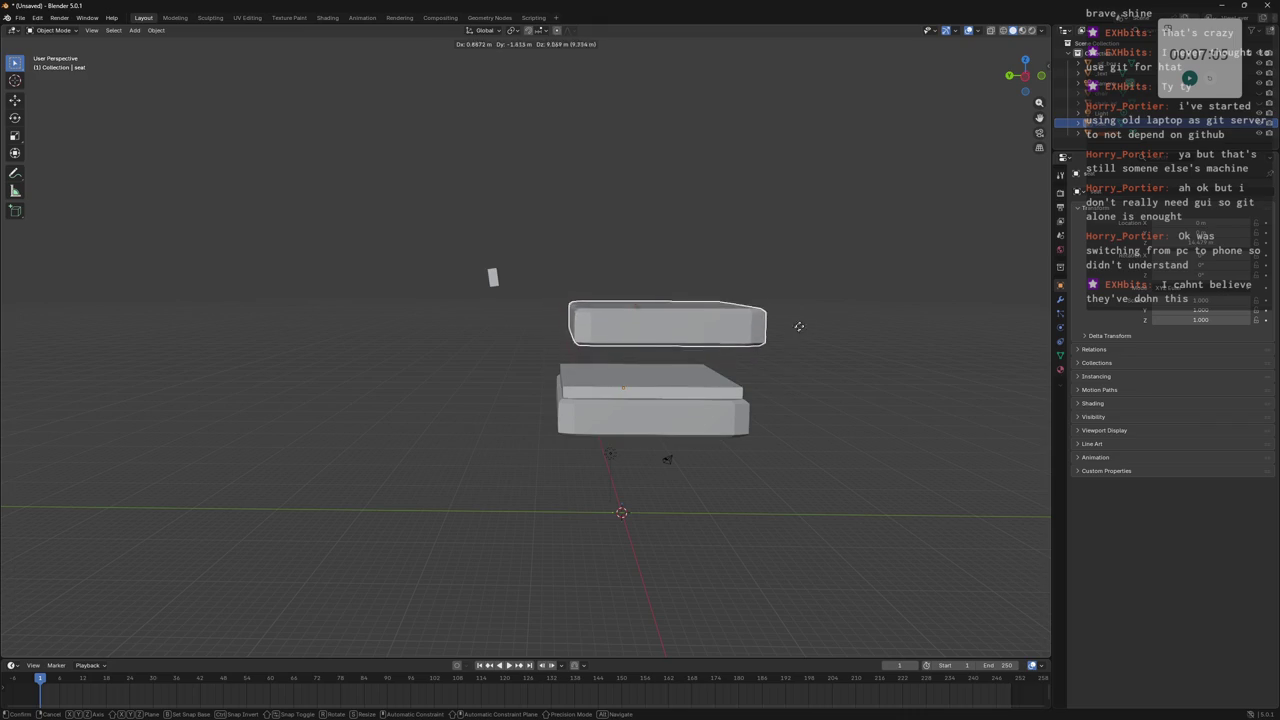
key("Escape")
key("g")
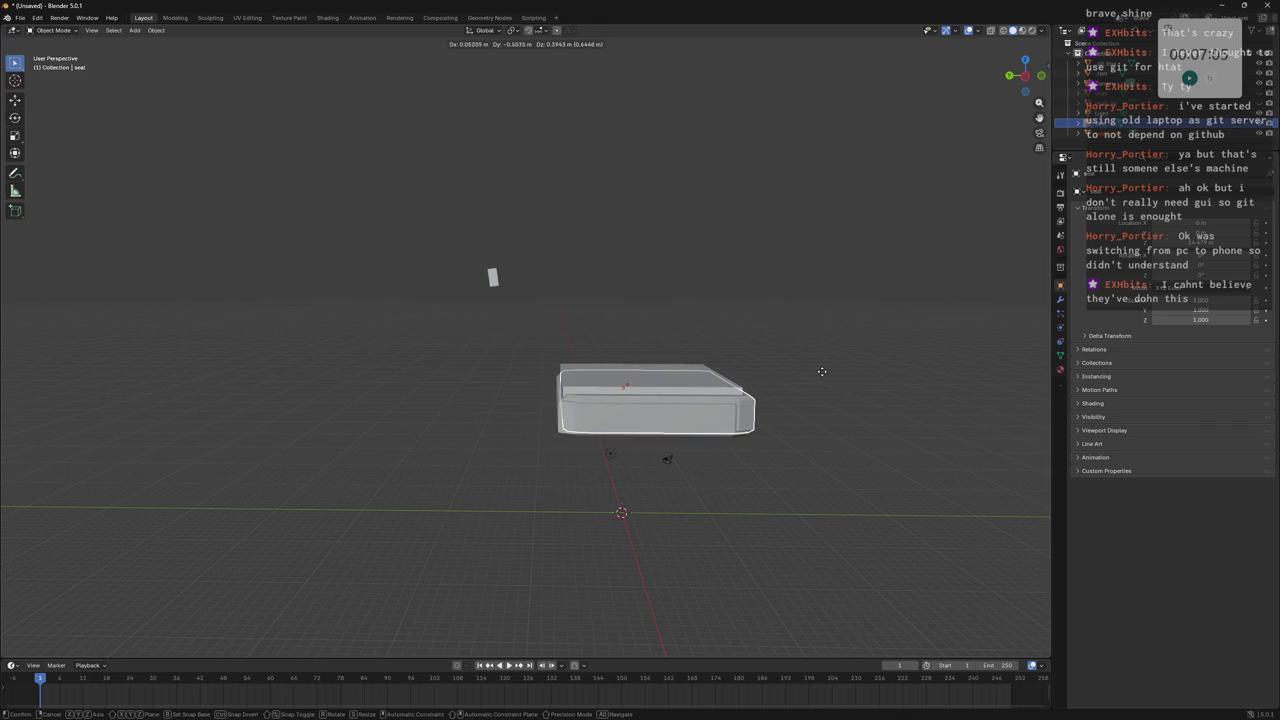
key("z")
left_click(863, 334)
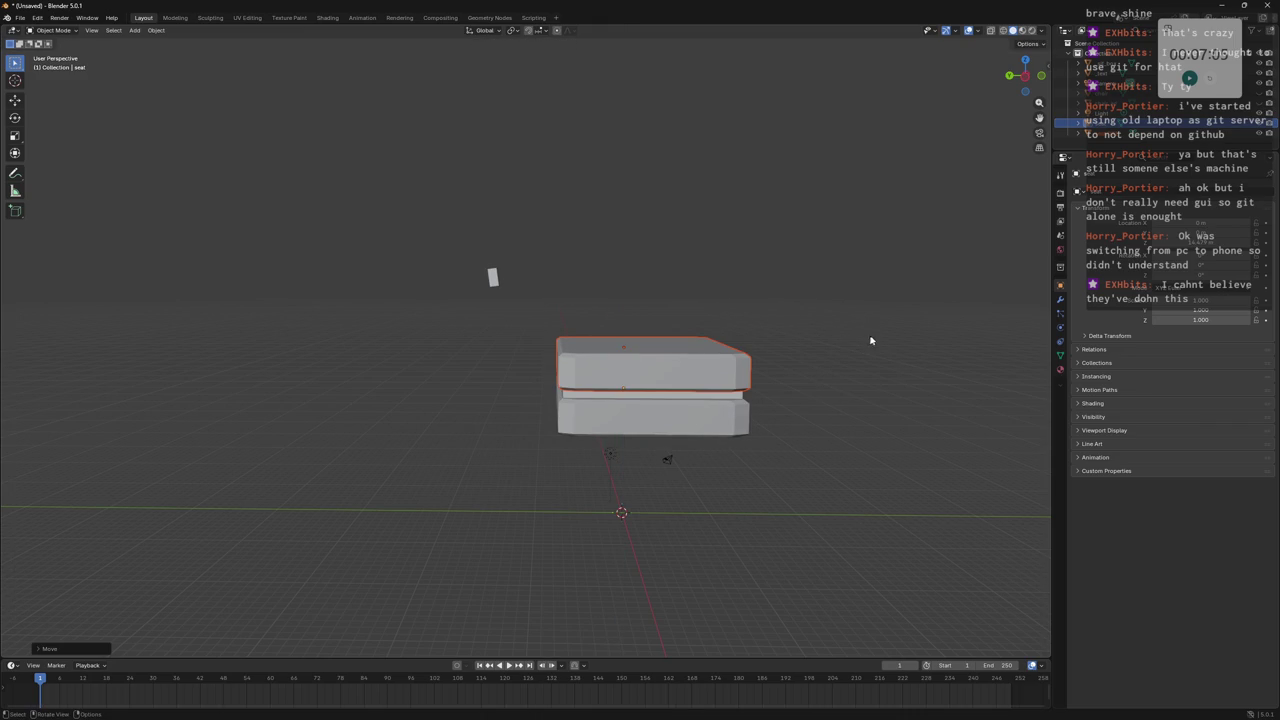
Rotate the copy -90° around X so it stands upright.
key("r")
key("x")
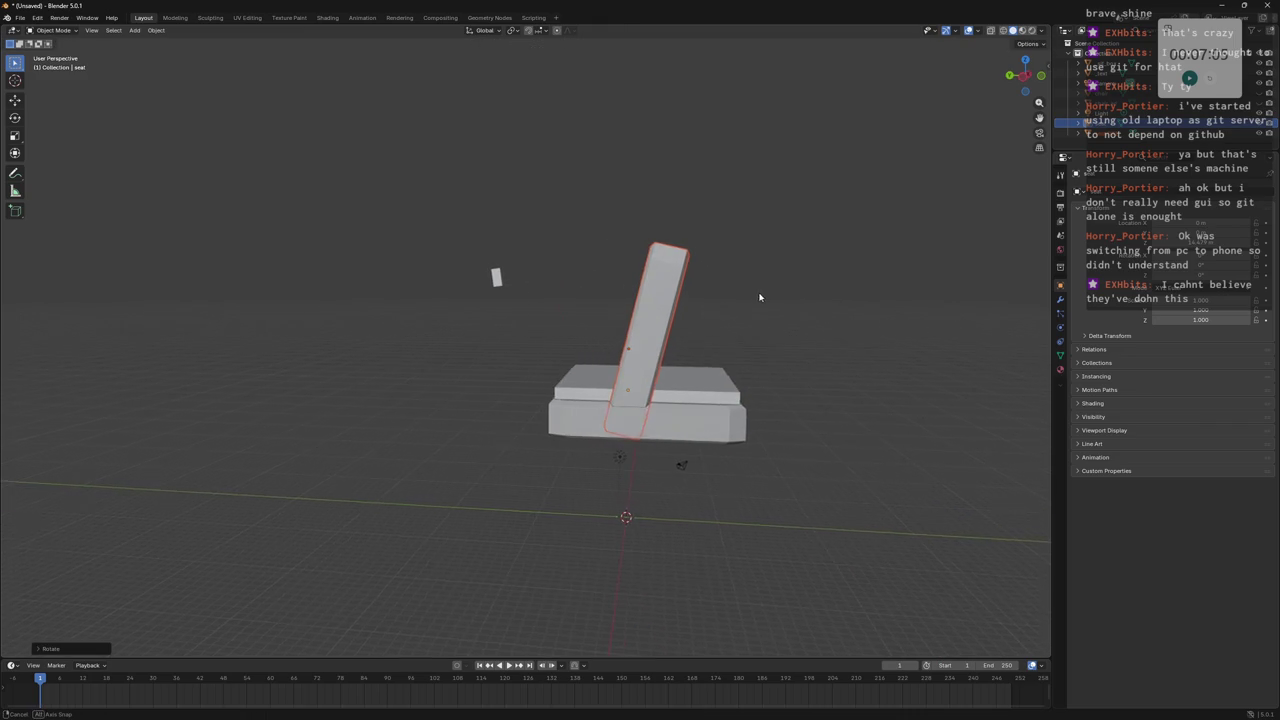
key("Escape")
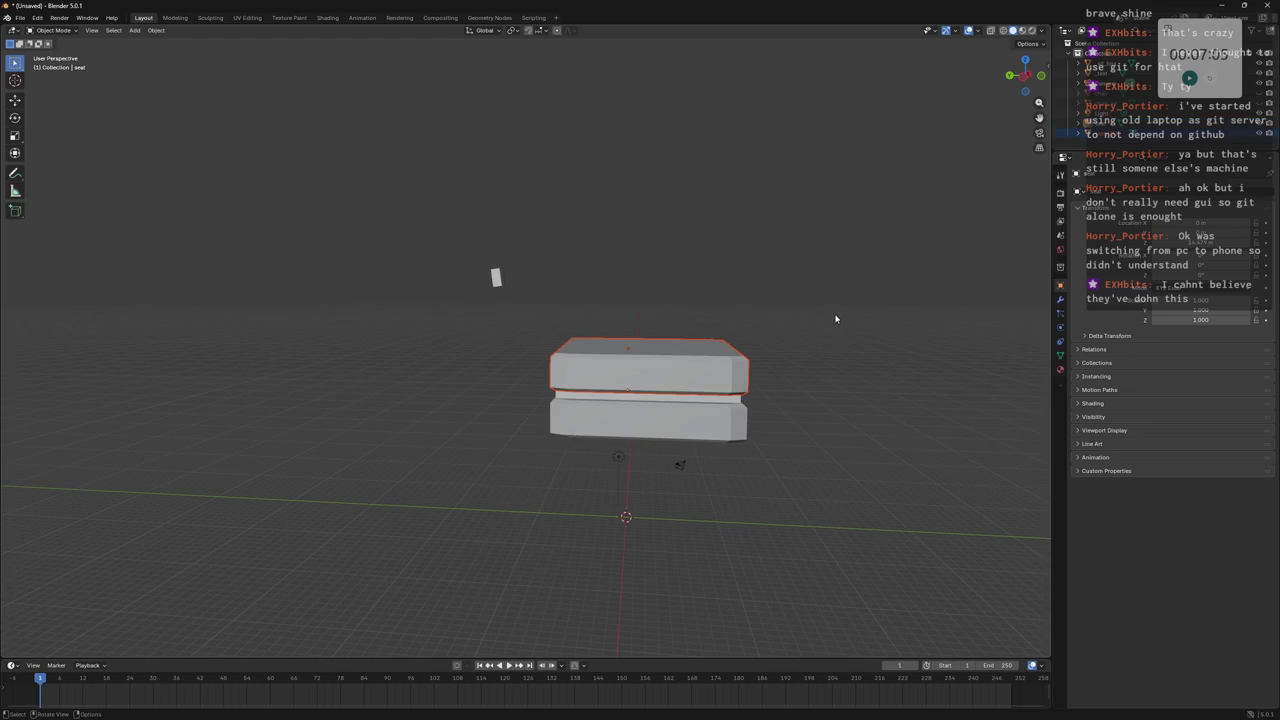
key("r")
key("x")
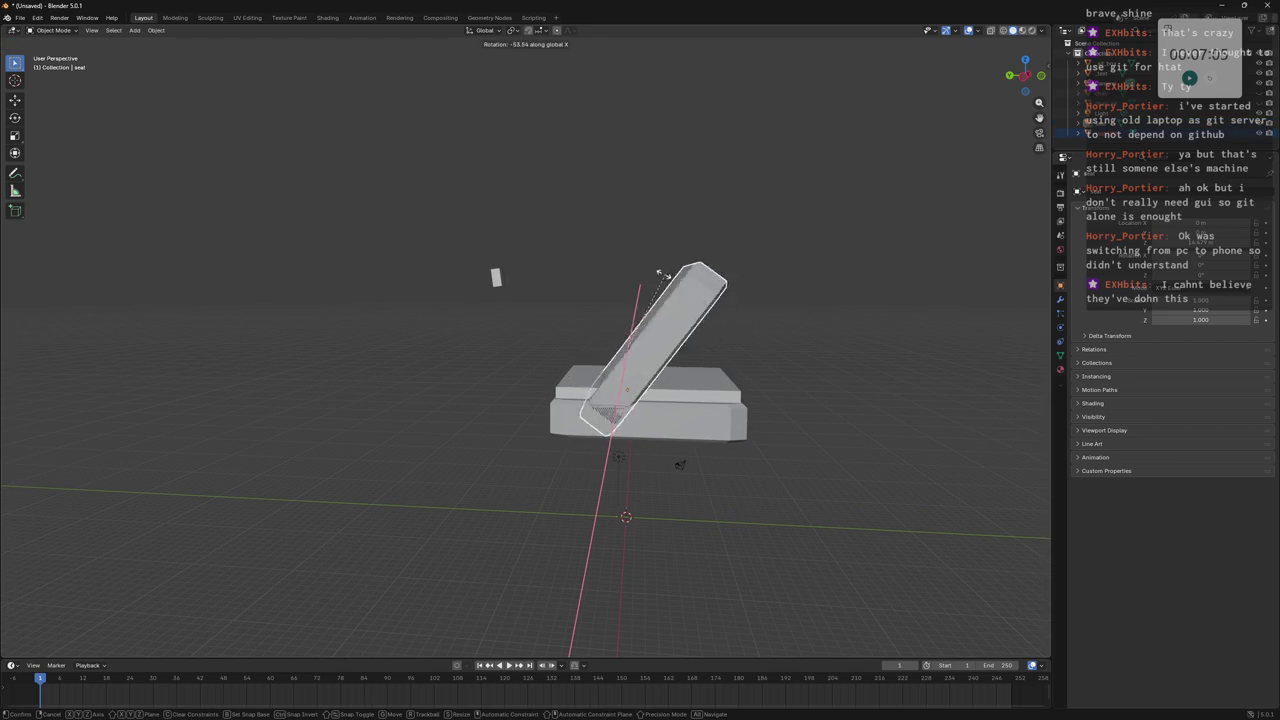
type("90")
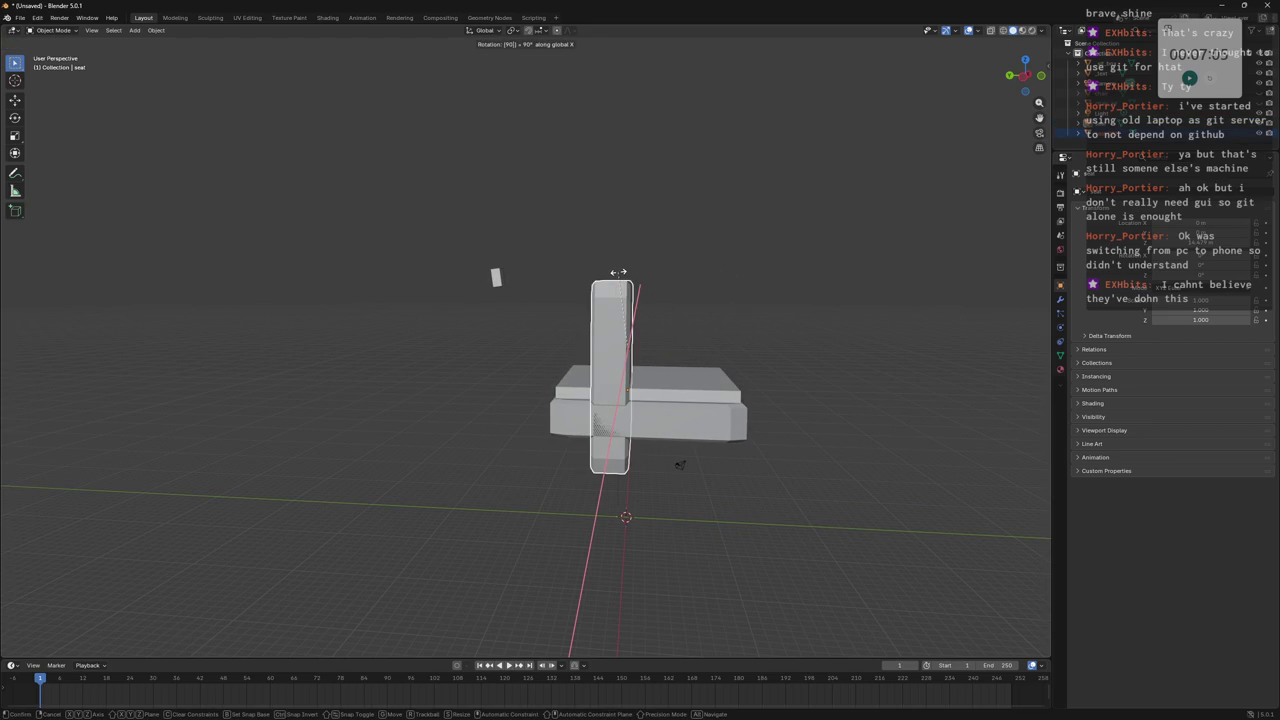
key("minus")
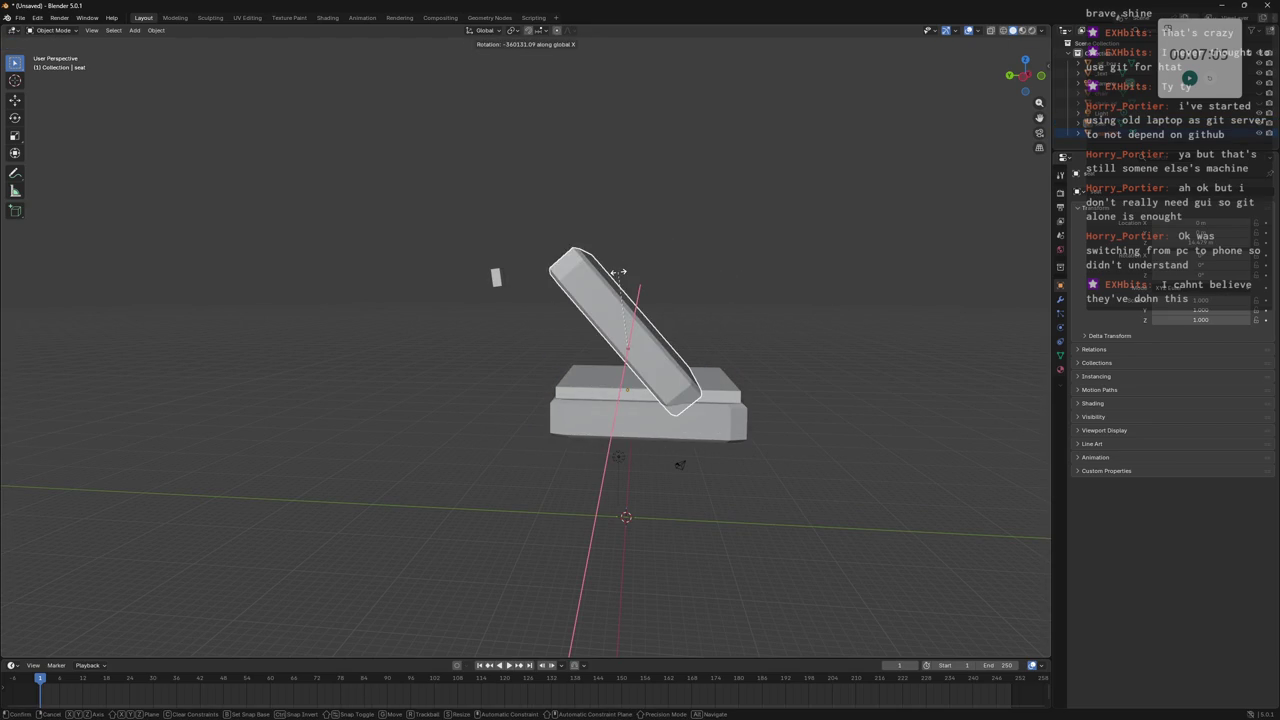
key("Return")
Move the upright backrest along Y and Z to sit behind the seat.
key("g")
key("z")
key("y")
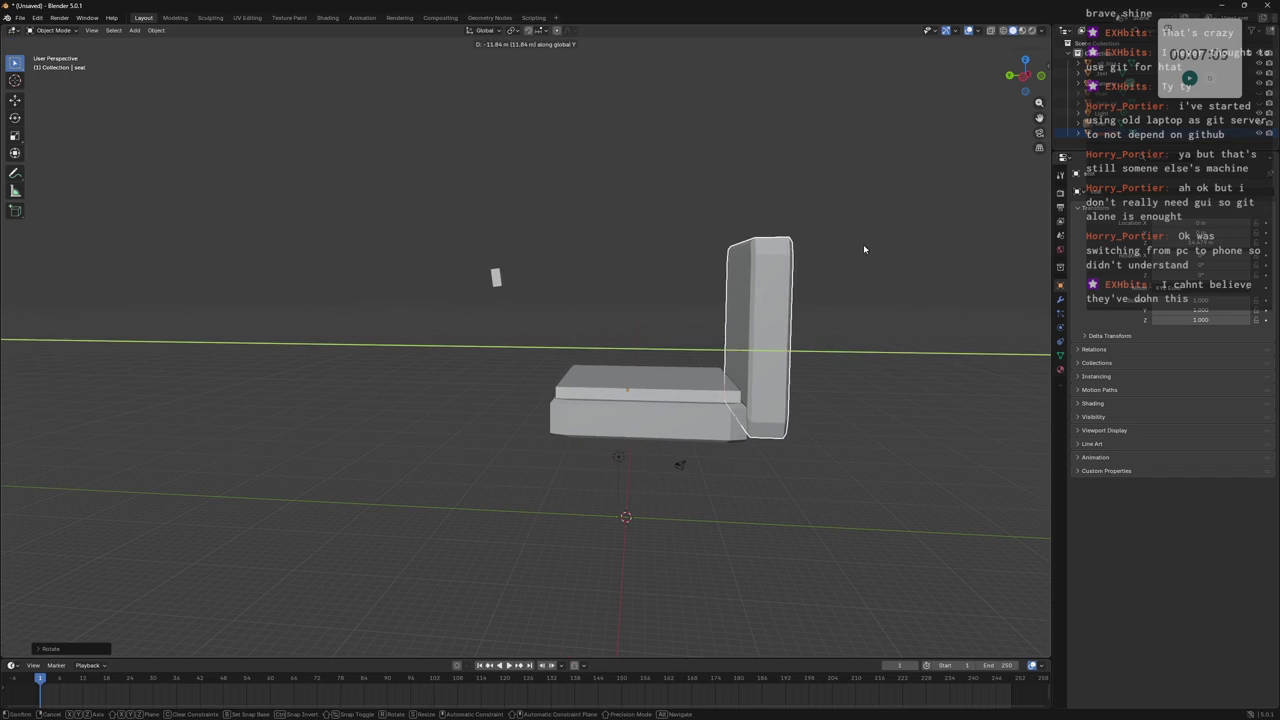
key("z")
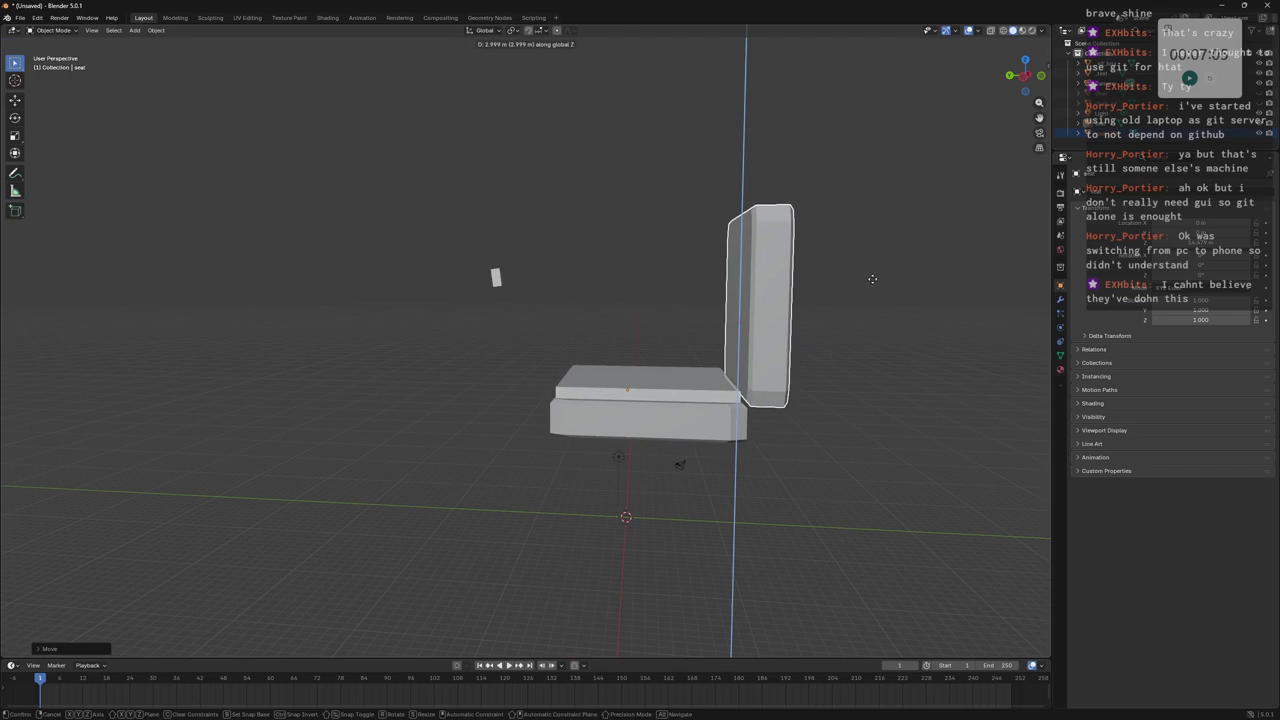
left_click(872, 279)
scroll(842, 311, "up", 1)
mouse_move(848, 300)
middle_mouse_down()
mouse_move(549, 309)
mouse_move(427, 271)
mouse_move(600, 280)
mouse_move(583, 249)
middle_mouse_up()
Box-select the backrest top in X-ray and raise it along Z to heighten the backrest.
key("a")
key("Tab")
left_click_drag(514, 157, 688, 260)
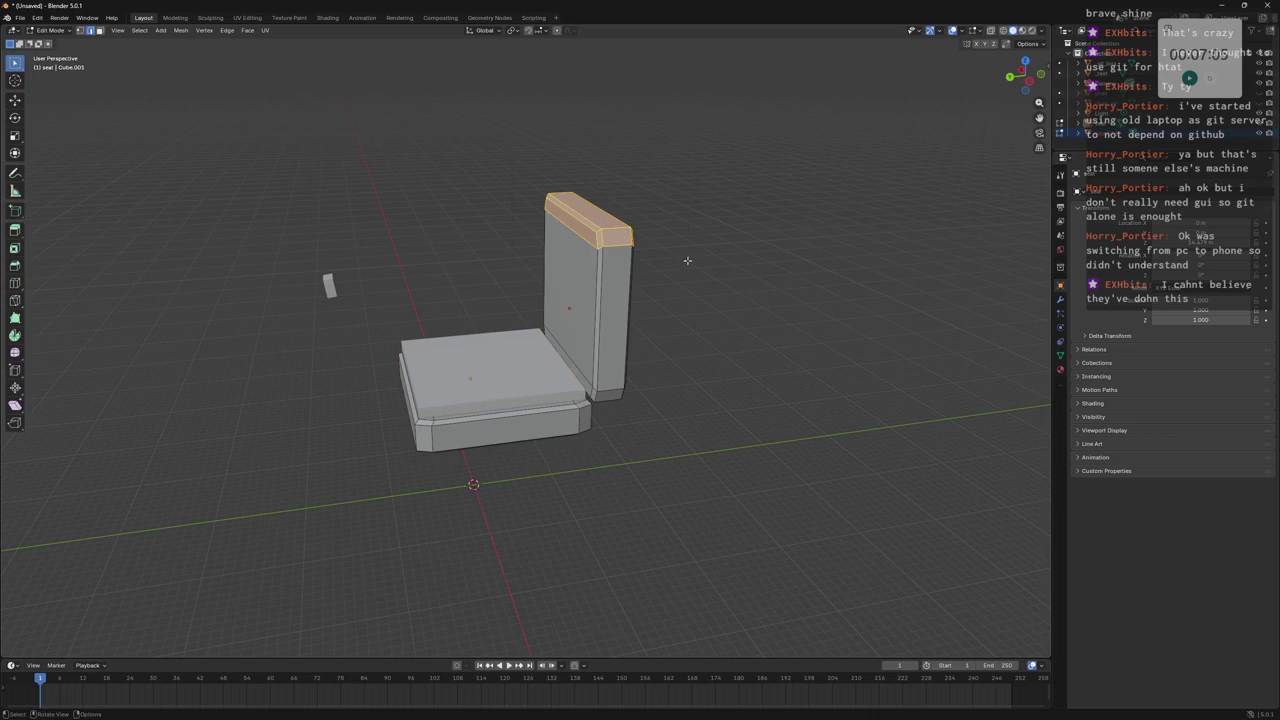
left_click(1002, 32)
left_click_drag(500, 166, 690, 246)
middle_click_drag(690, 246, 702, 245)
key("g")
key("z")
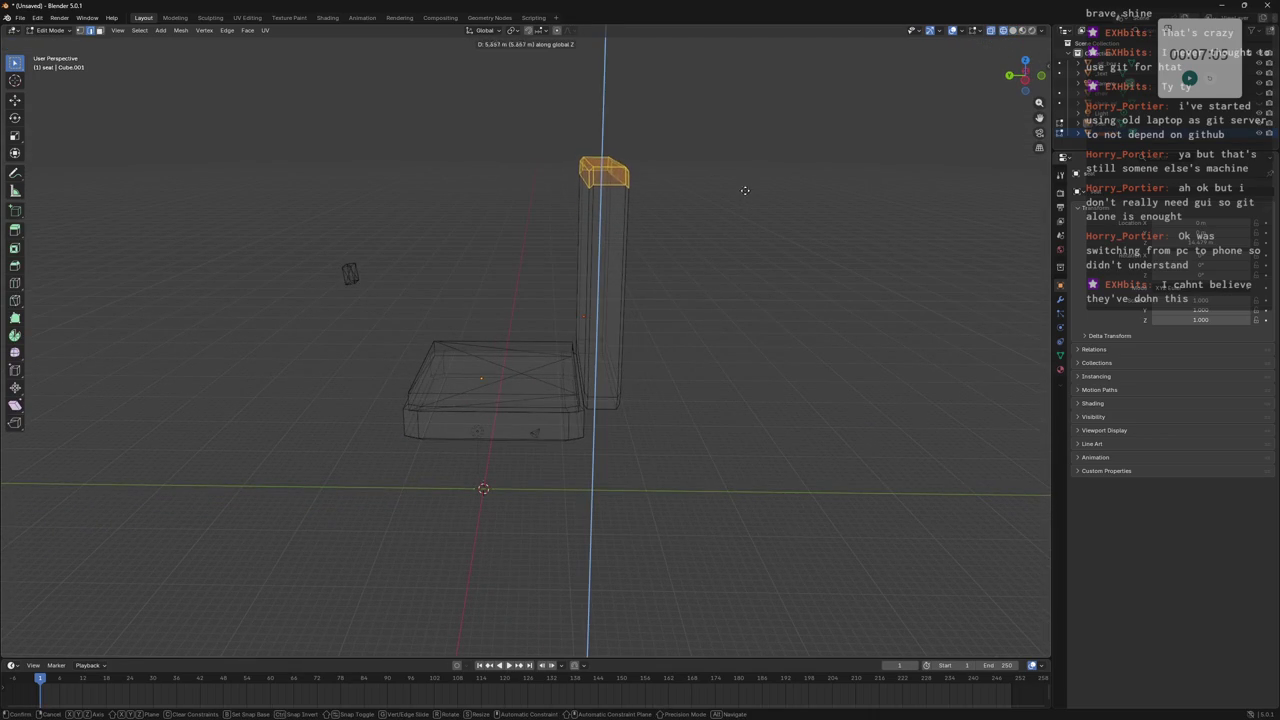
left_click(745, 227)
Scale the backrest top along X to narrow it.
mouse_move(745, 227)
middle_mouse_down()
mouse_move(851, 234)
mouse_move(811, 223)
middle_mouse_up()
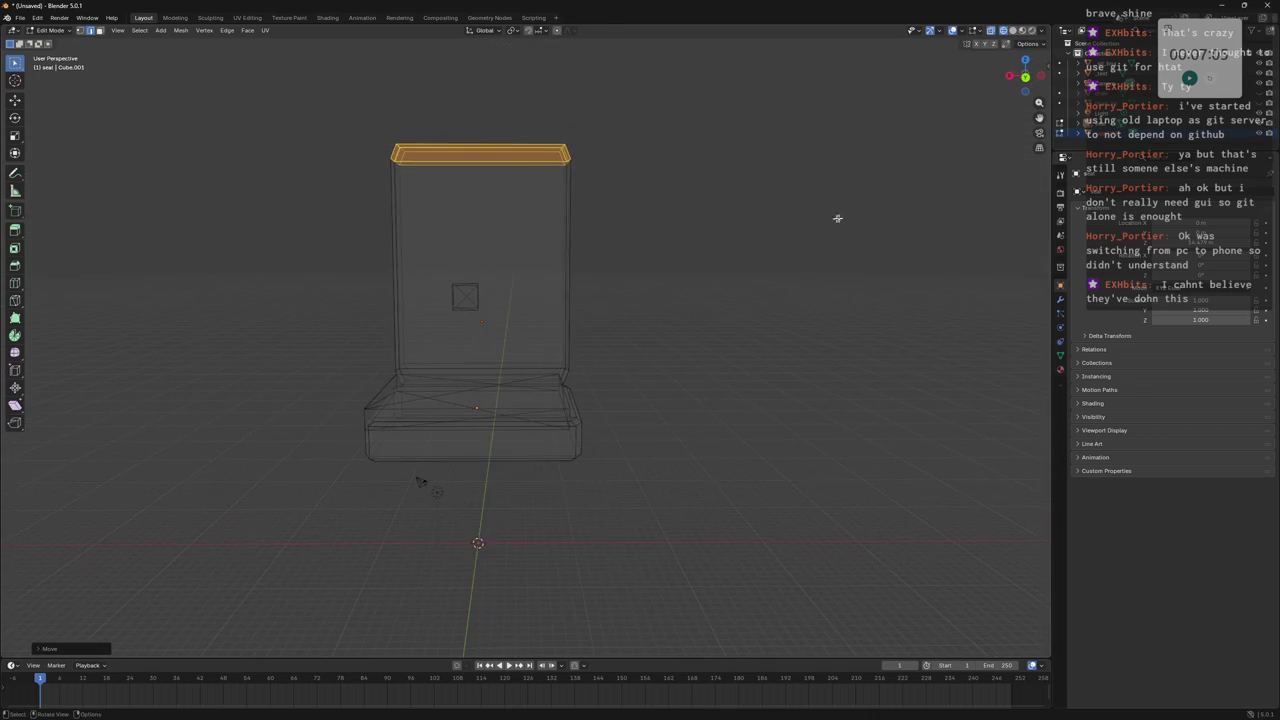
key("s")
key("x")
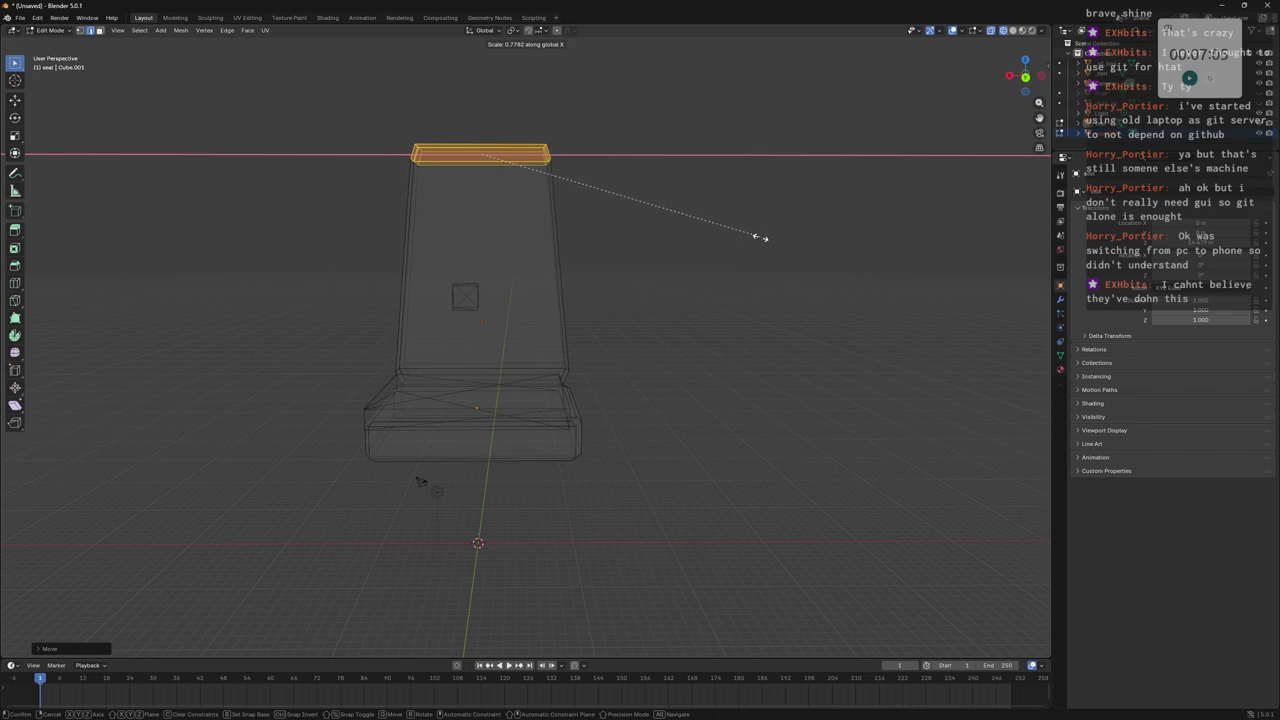
left_click(760, 237)
Add two edge loops across the upper backrest and select its upper side face.
key("ctrl+r")
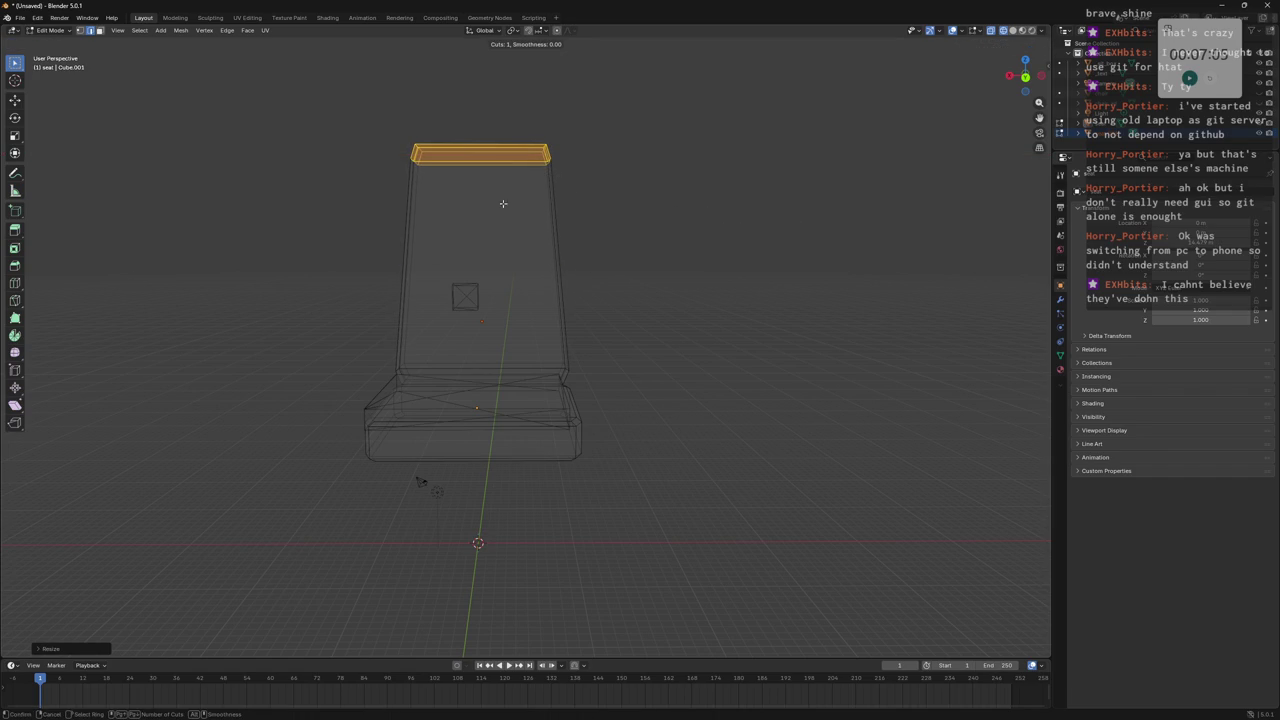
left_click(517, 249)
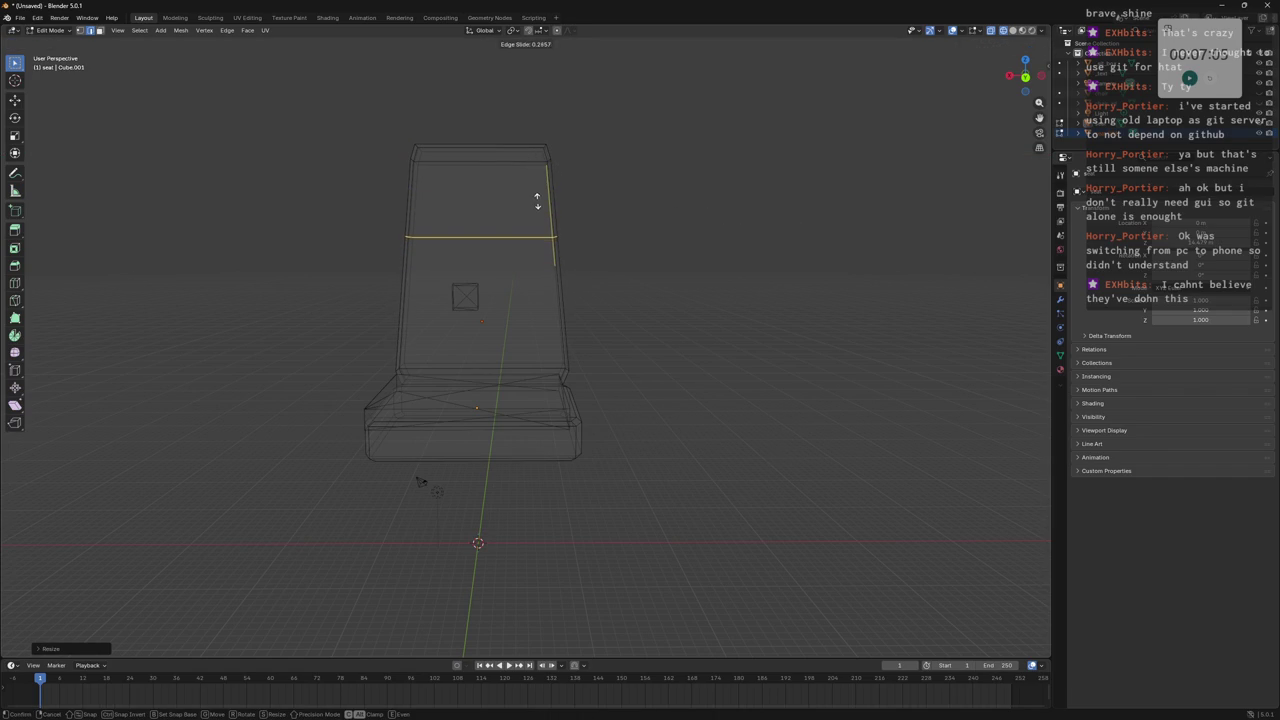
left_click(537, 198)
key("ctrl+r")
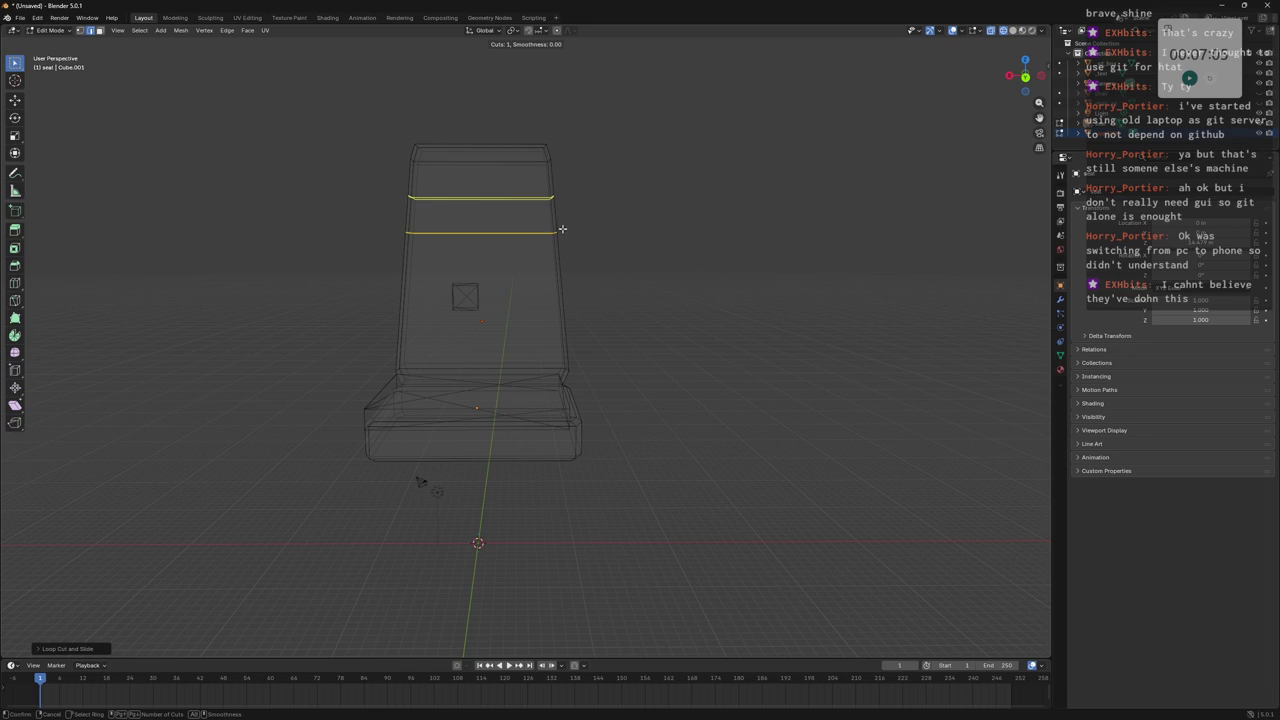
left_click(563, 222)
left_click(610, 236)
mouse_move(614, 234)
middle_mouse_down()
mouse_move(534, 211)
mouse_move(537, 229)
middle_mouse_up()
mouse_move(594, 184)
middle_mouse_down()
mouse_move(582, 175)
mouse_move(603, 150)
mouse_move(649, 157)
mouse_move(600, 155)
middle_mouse_up()
left_click(600, 161)
Move the selected backrest face along the Y axis.
key("g")
key("z")
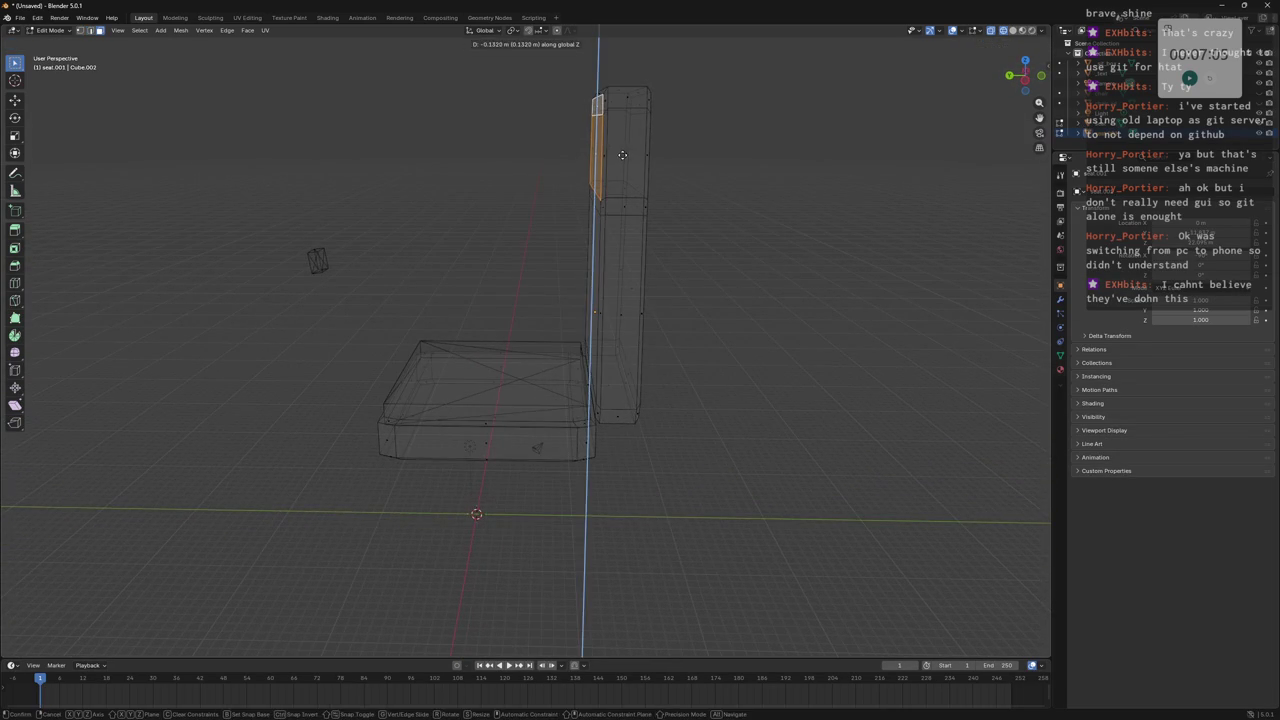
key("x")
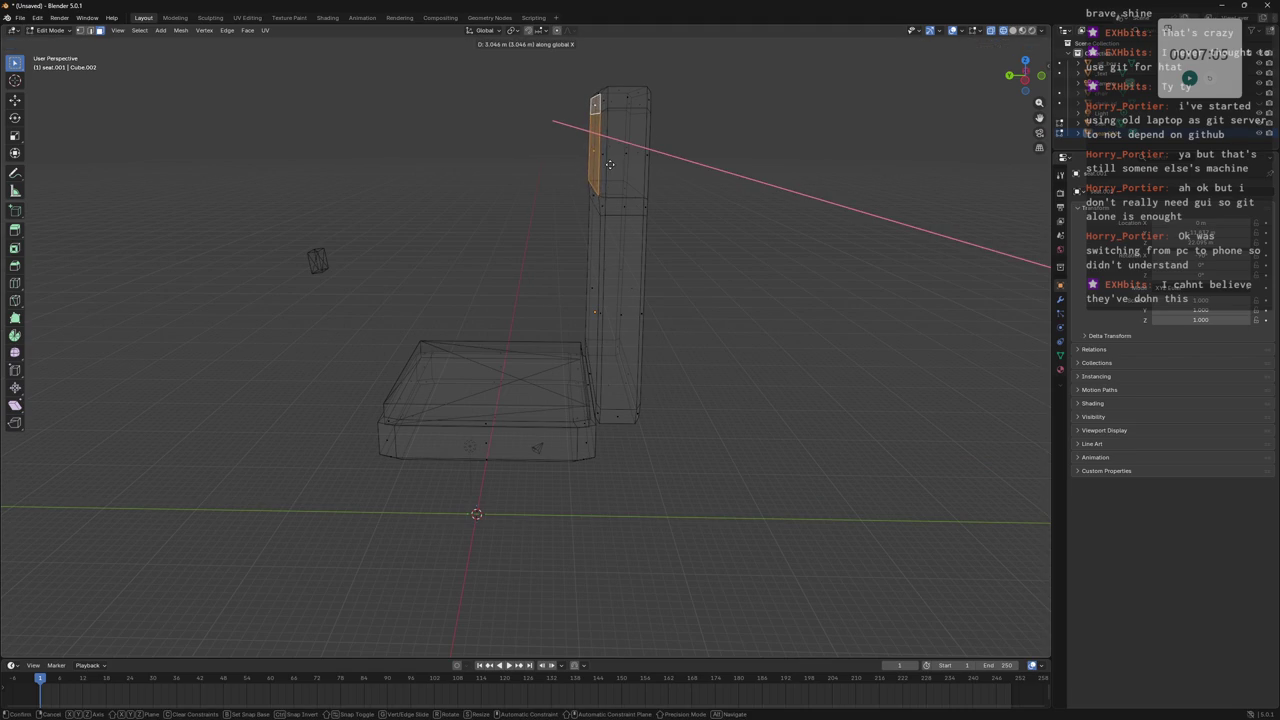
key("Escape")
key("g")
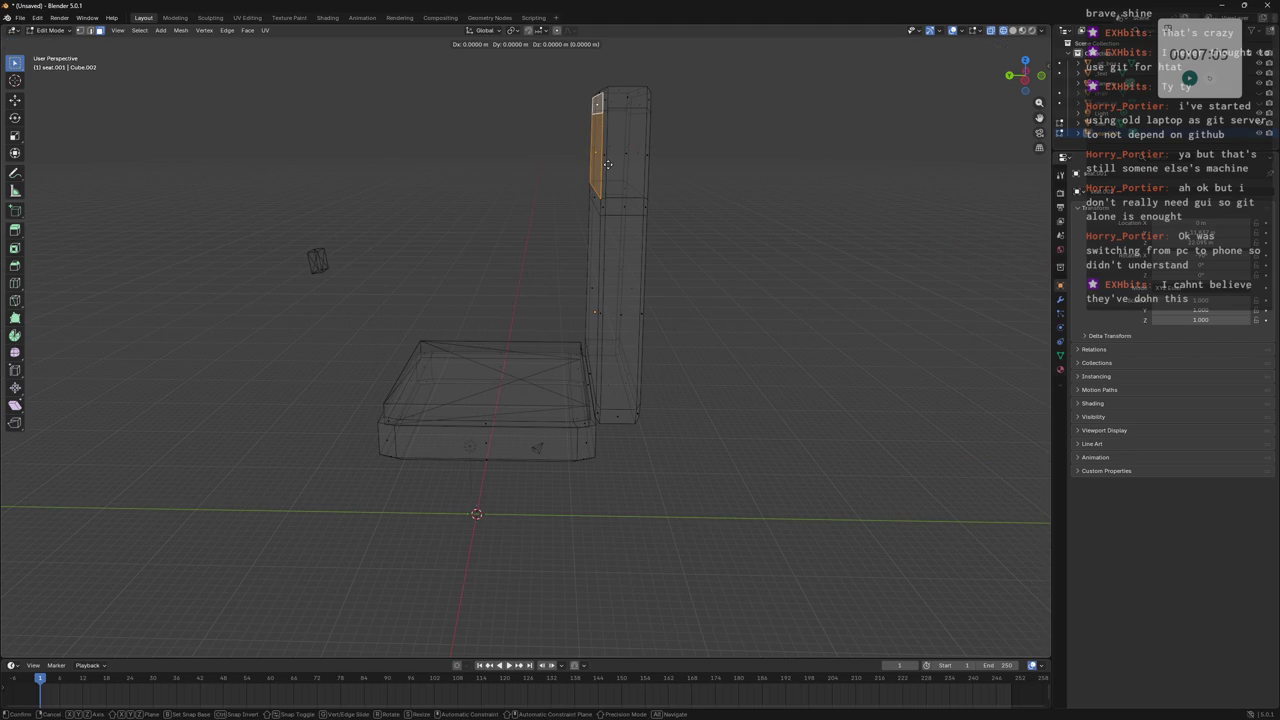
key("z")
key("z")
key("y")
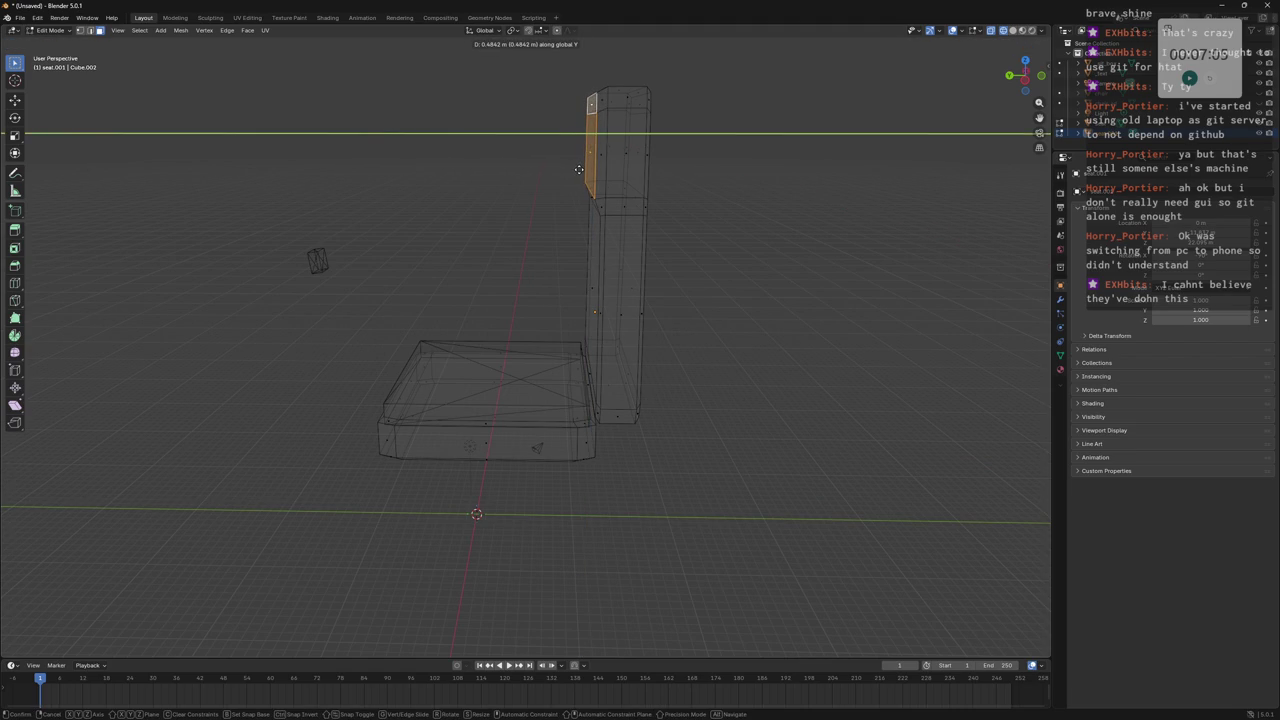
left_click(578, 169)
Add a horizontal loop across the backrest and slide it down along Z.
middle_click_drag(578, 169, 624, 167)
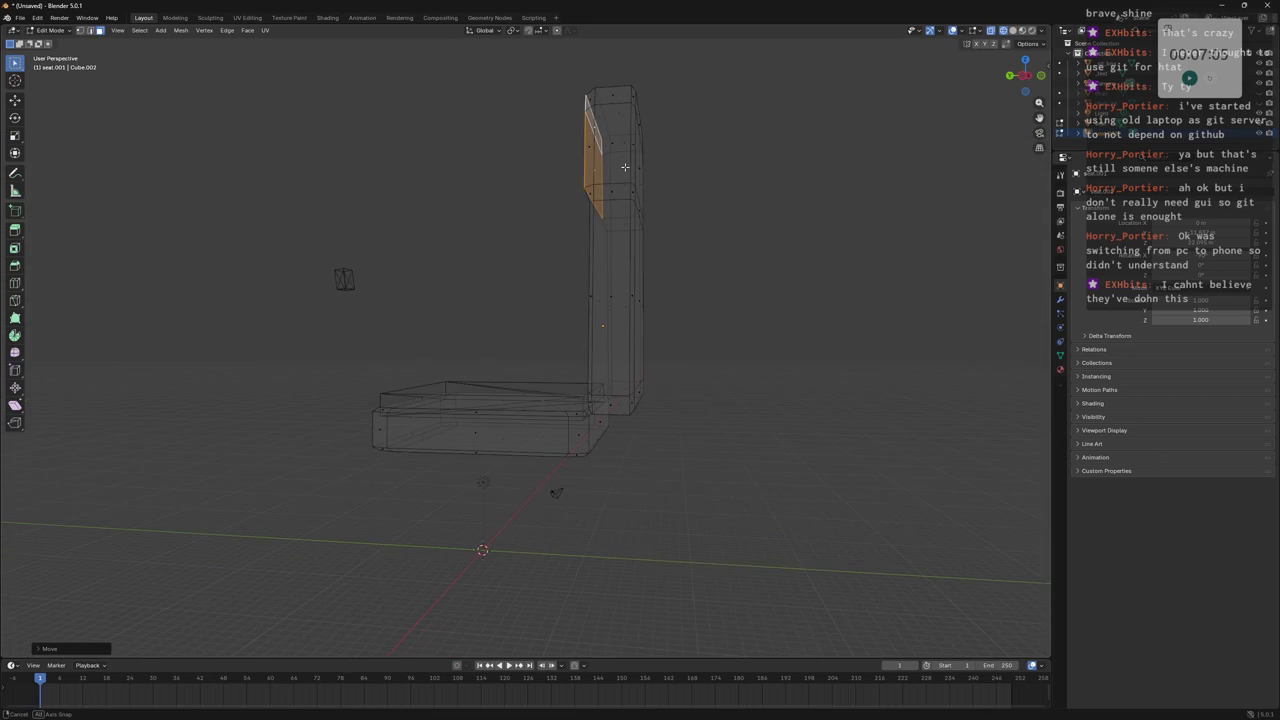
middle_click_drag(646, 222, 630, 260)
key("ctrl+r")
left_click(620, 302)
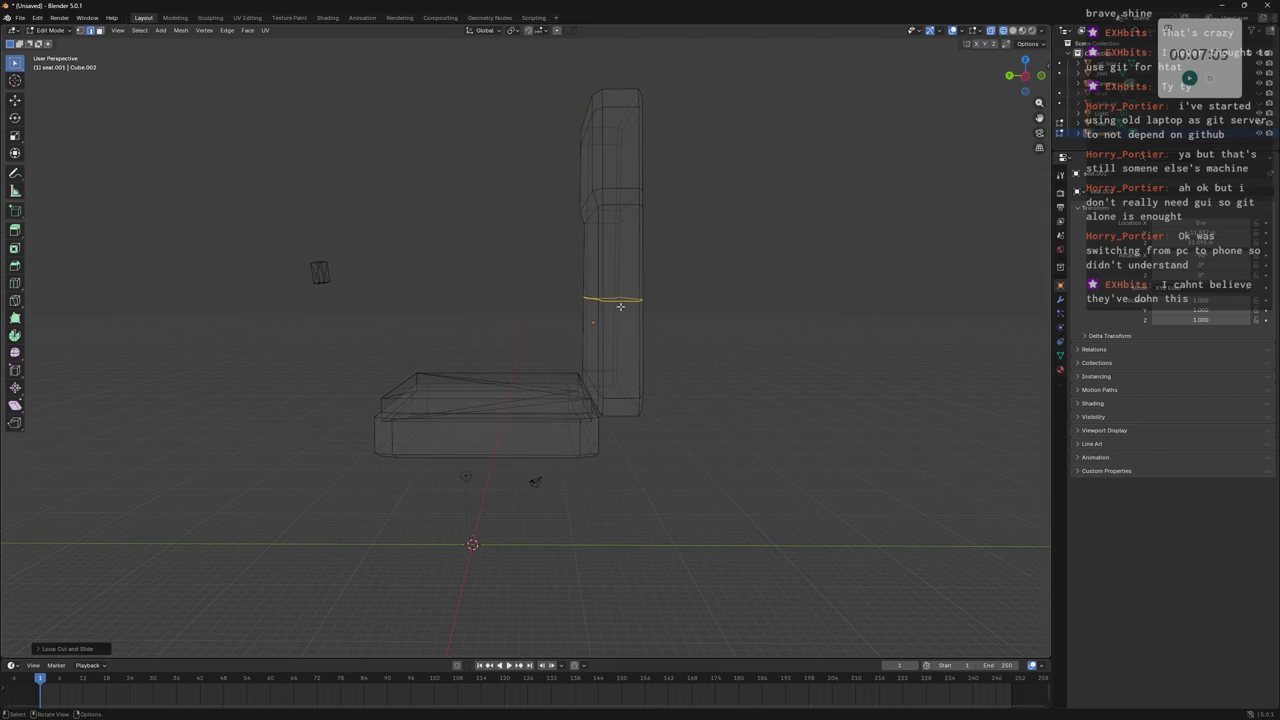
key("g")
key("z")
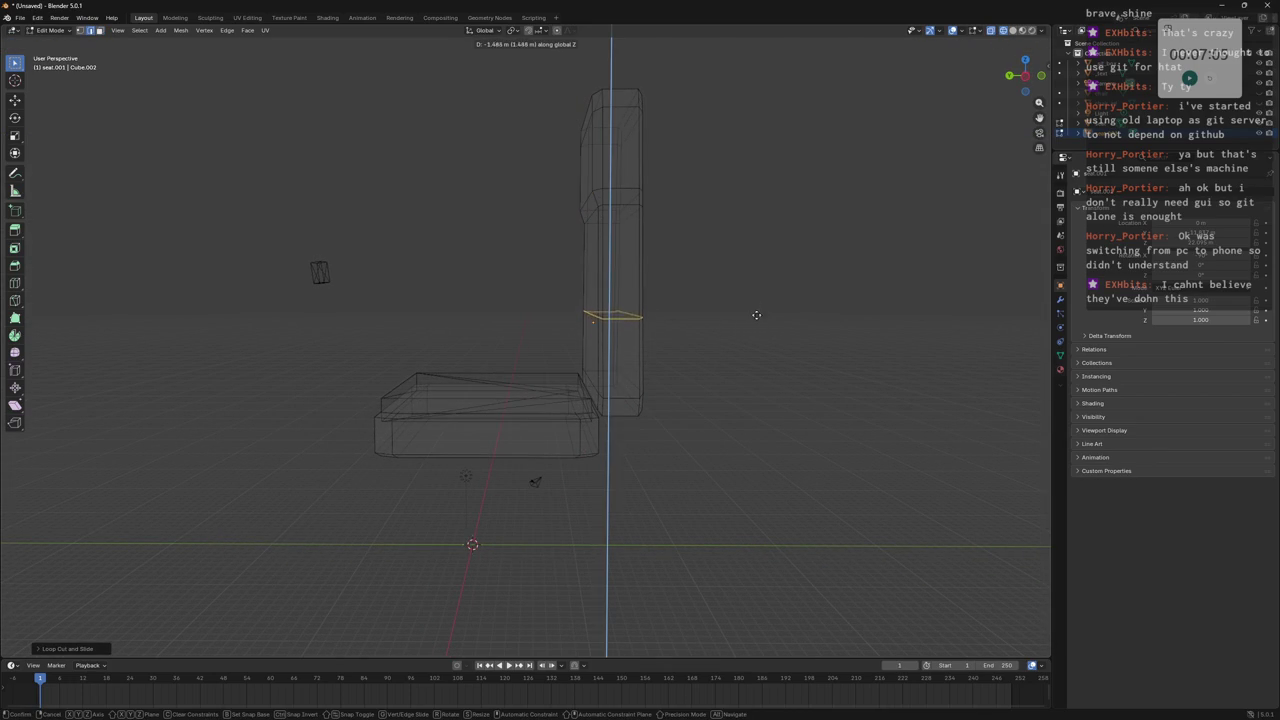
left_click(758, 311)
mouse_move(630, 297)
middle_mouse_down()
mouse_move(792, 293)
mouse_move(680, 309)
middle_mouse_up()
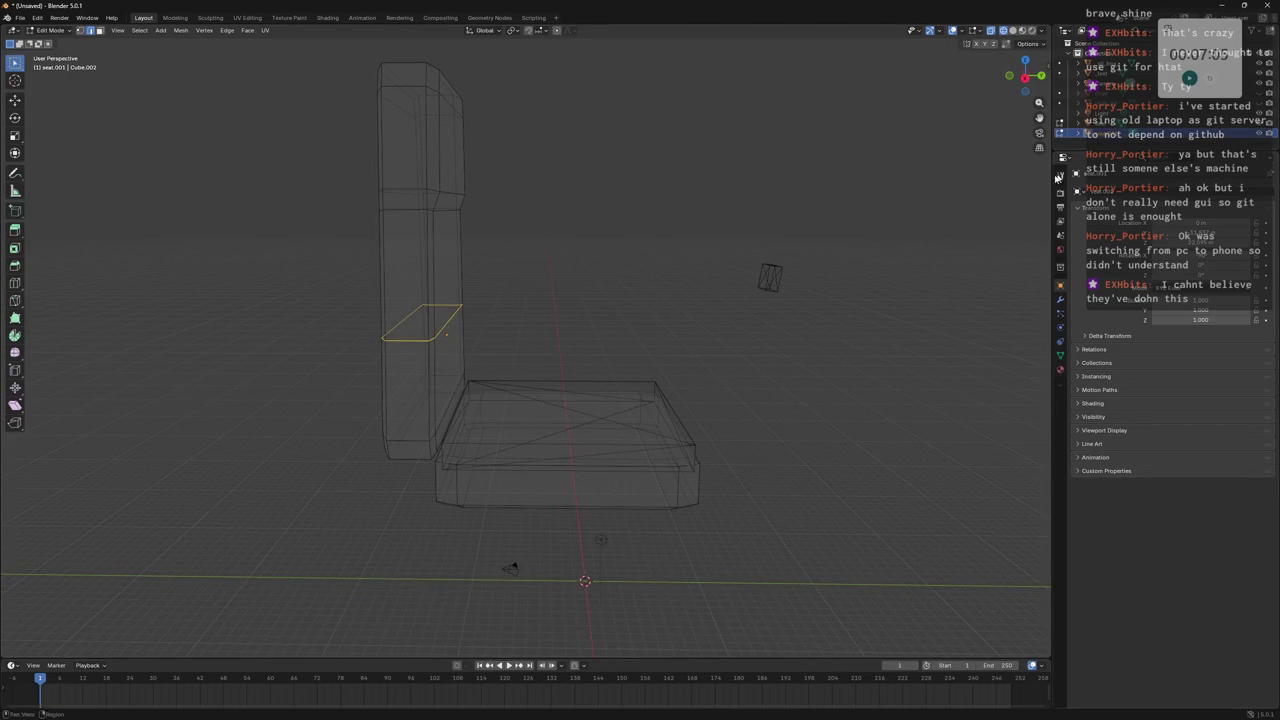
Return to Object Mode and toggle undo/redo on the backrest selection.
key("Tab")
key("ctrl+z")
key("ctrl+shift+z")
key("ctrl+z")
key("ctrl+shift+z")
key("ctrl+z")
key("ctrl+shift+z")
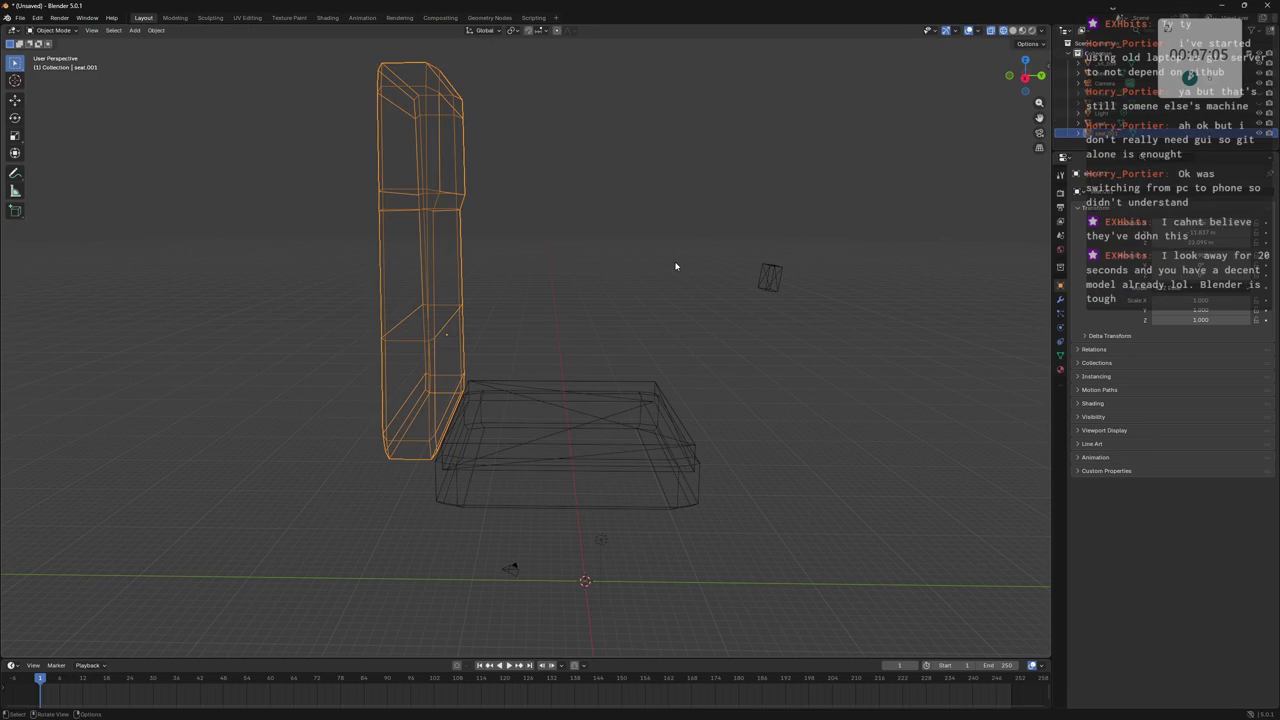
Slide the whole backrest along Y to the opposite edge of the seat.
key("g")
key("y")
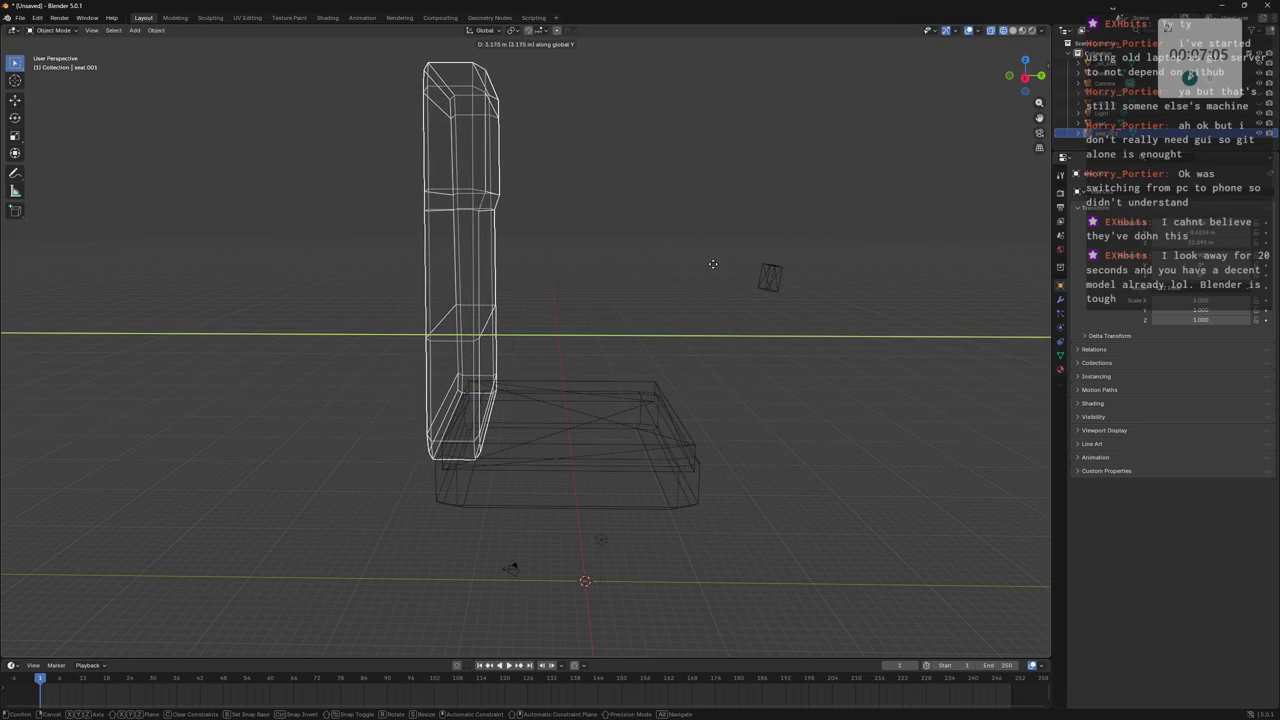
left_click(712, 264)
middle_click_drag(706, 271, 655, 339)
mouse_move(743, 443)
middle_mouse_down()
mouse_move(624, 469)
mouse_move(626, 444)
middle_mouse_up()
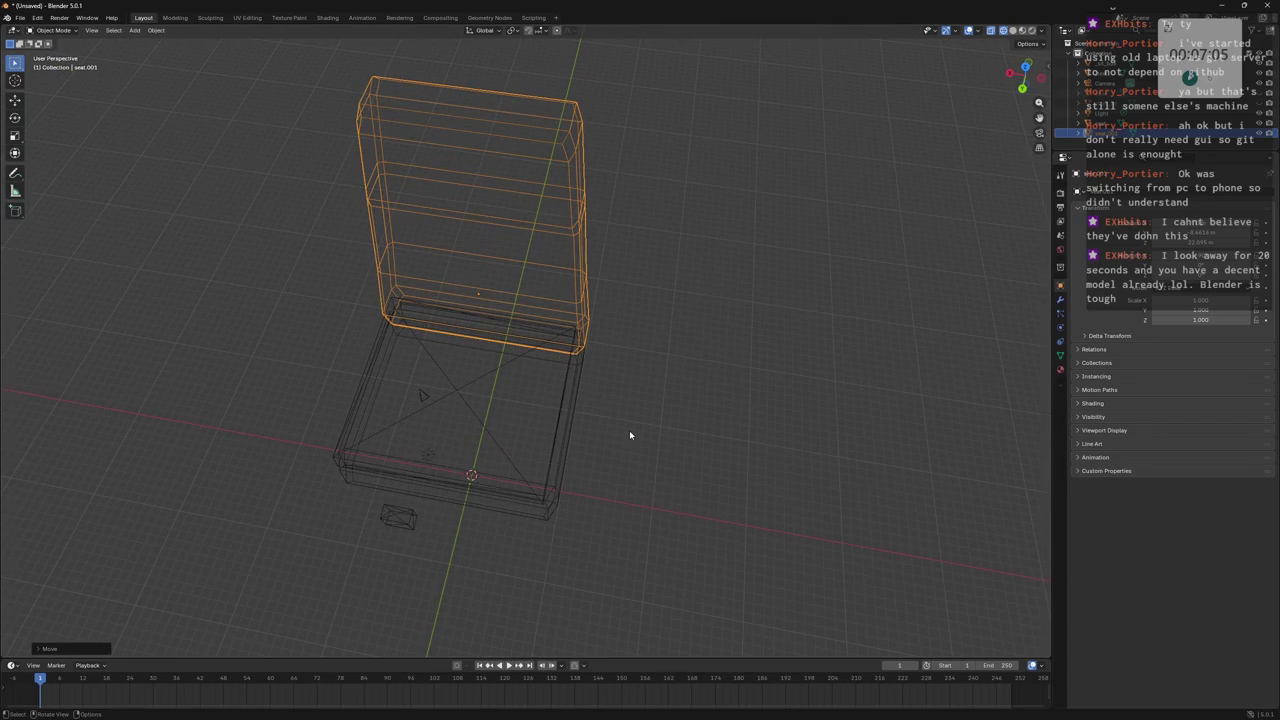
middle_click_drag(630, 435, 718, 293)
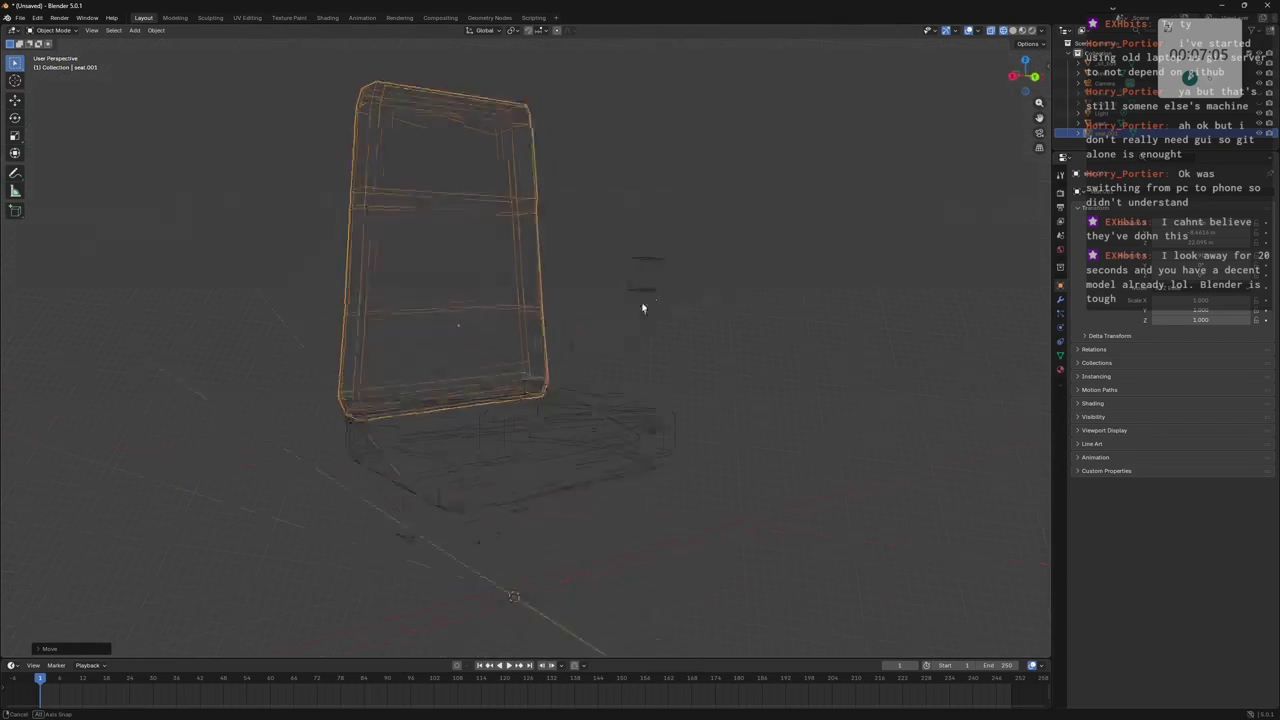
mouse_move(718, 293)
middle_mouse_down()
mouse_move(659, 351)
mouse_move(651, 283)
mouse_move(560, 314)
mouse_move(655, 310)
middle_mouse_up()
Reselect the backrest and enter Edit Mode on its mesh.
left_click(661, 344)
left_click(590, 238)
key("Tab")
key("ctrl+r")
Add a vertical loop cut along the backrest and slide it along Y.
left_click(583, 88)
left_click(763, 297)
key("g")
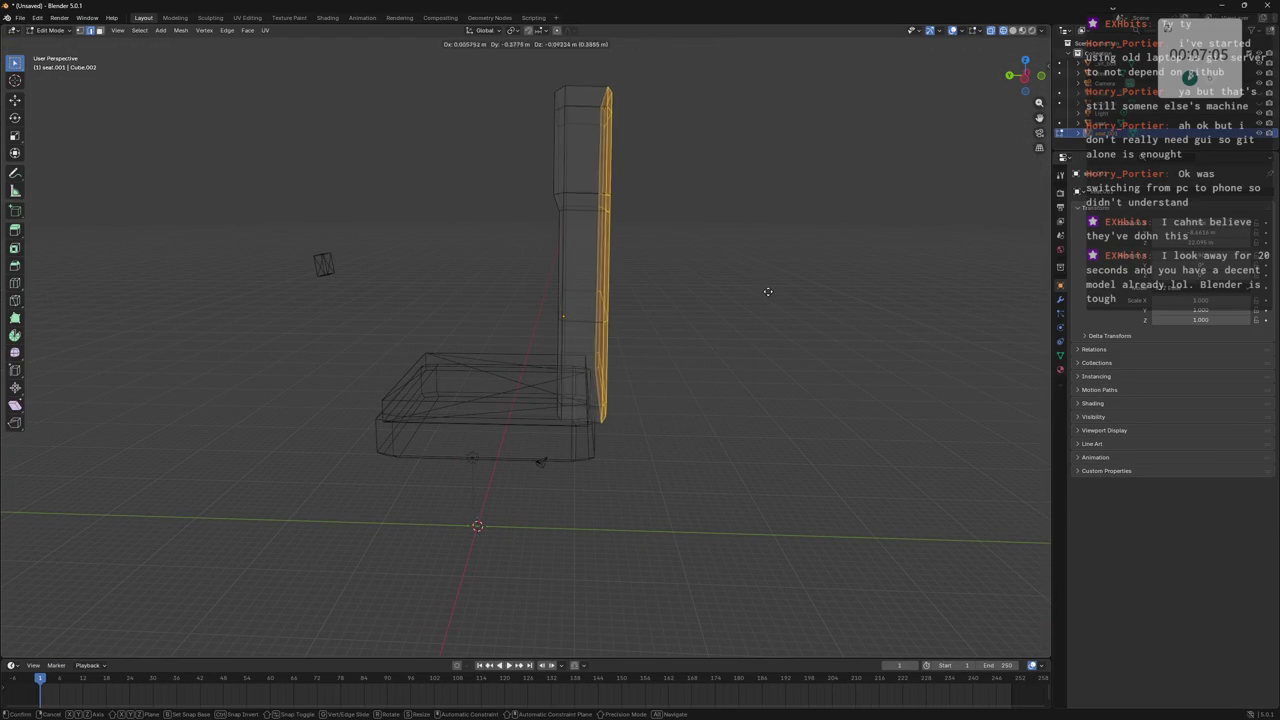
key("y")
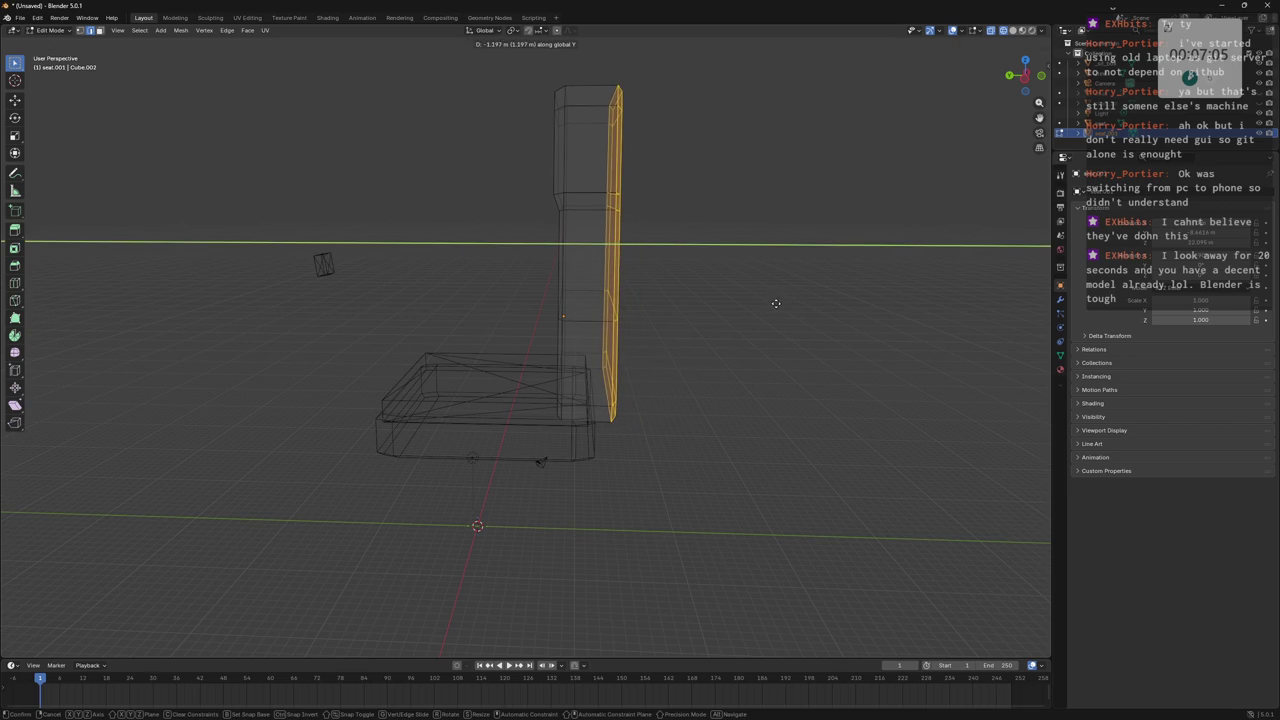
left_click(779, 303)
Box-select the backrest's top corner and tilt it around the X axis.
middle_click_drag(779, 303, 610, 66)
left_click_drag(602, 63, 662, 130)
middle_click_drag(728, 123, 726, 136)
key("g")
key("y")
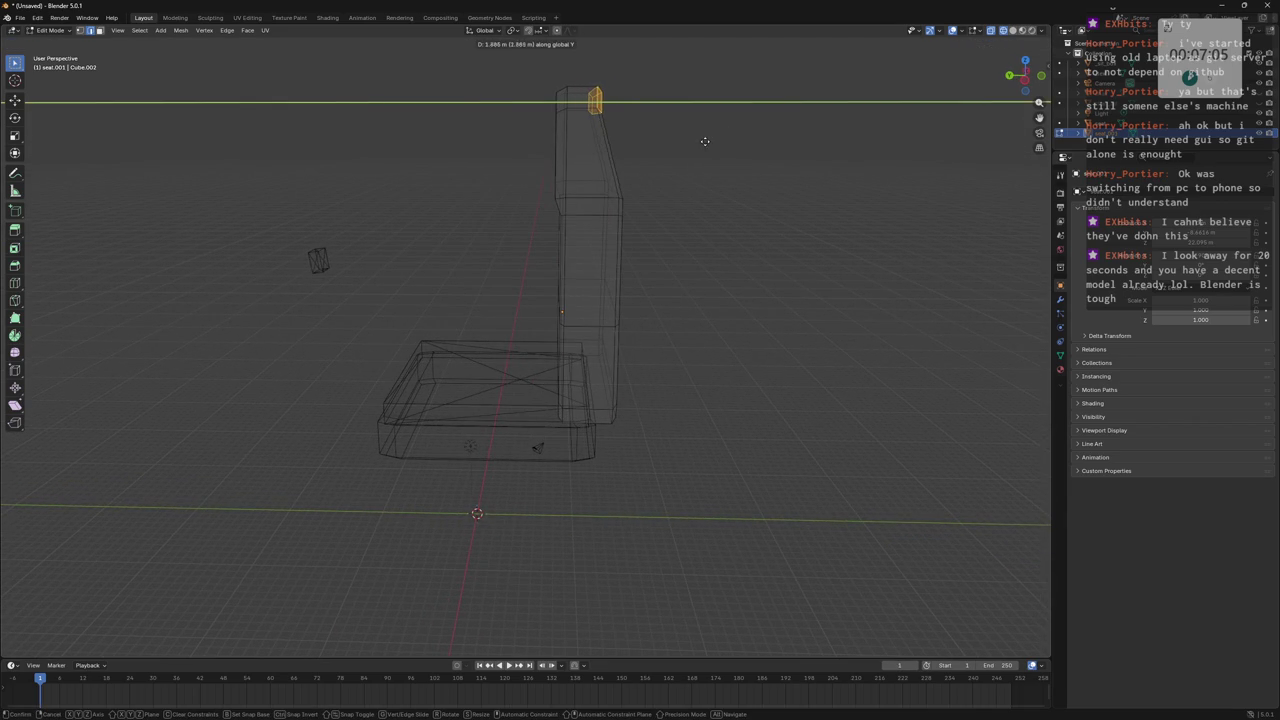
key("r")
key("x")
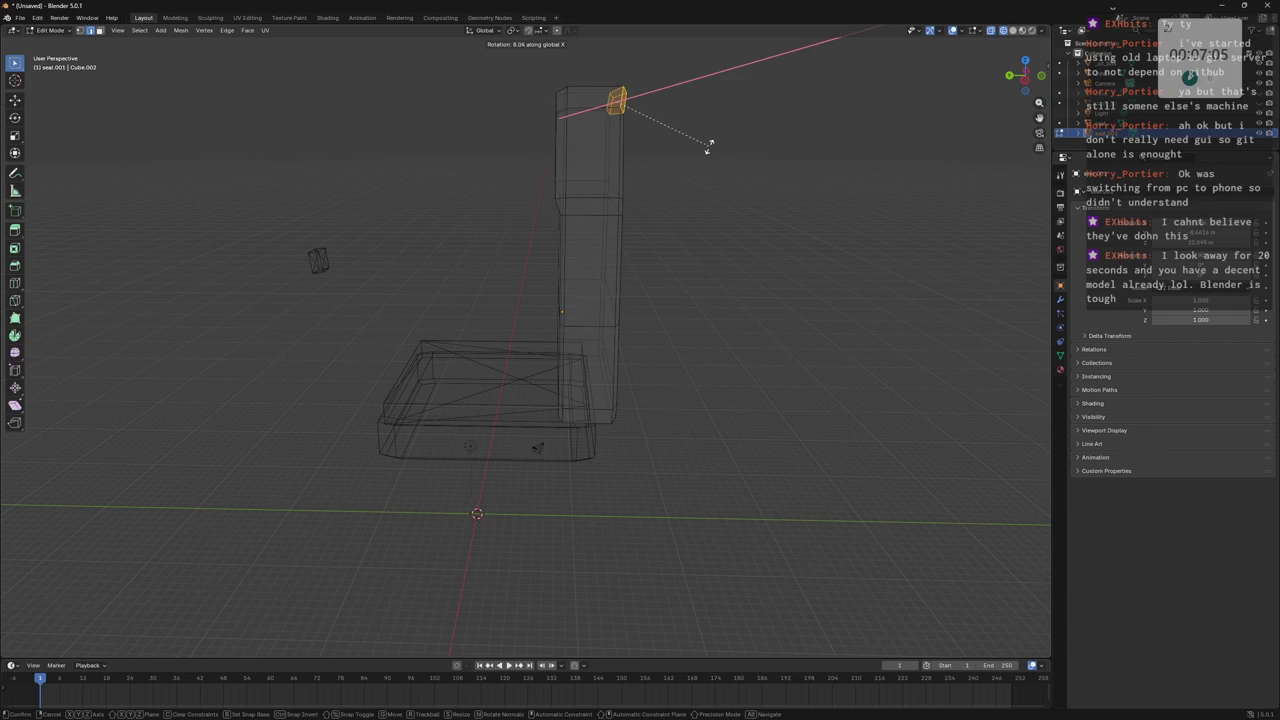
left_click(700, 142)
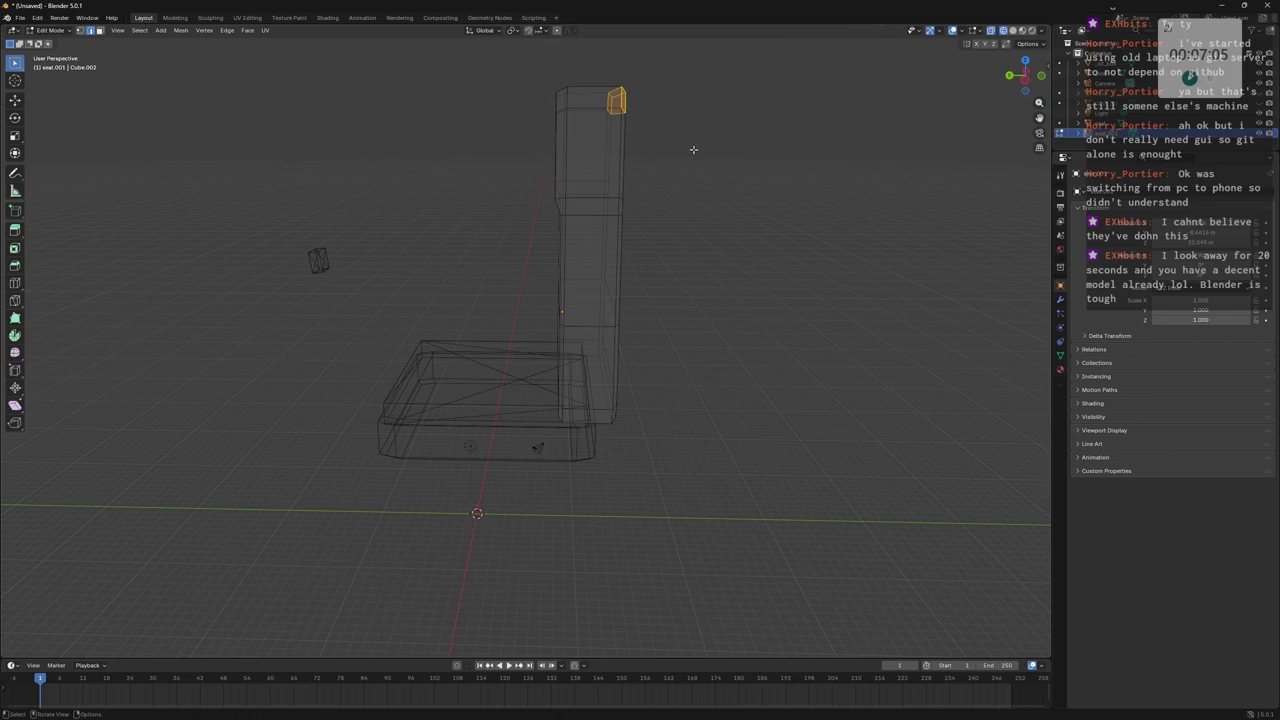
Rotate the top corner further about X, then shift it along X and Y.
key("r")
key("x")
left_click(651, 103)
key("g")
key("x")
left_click(691, 105)
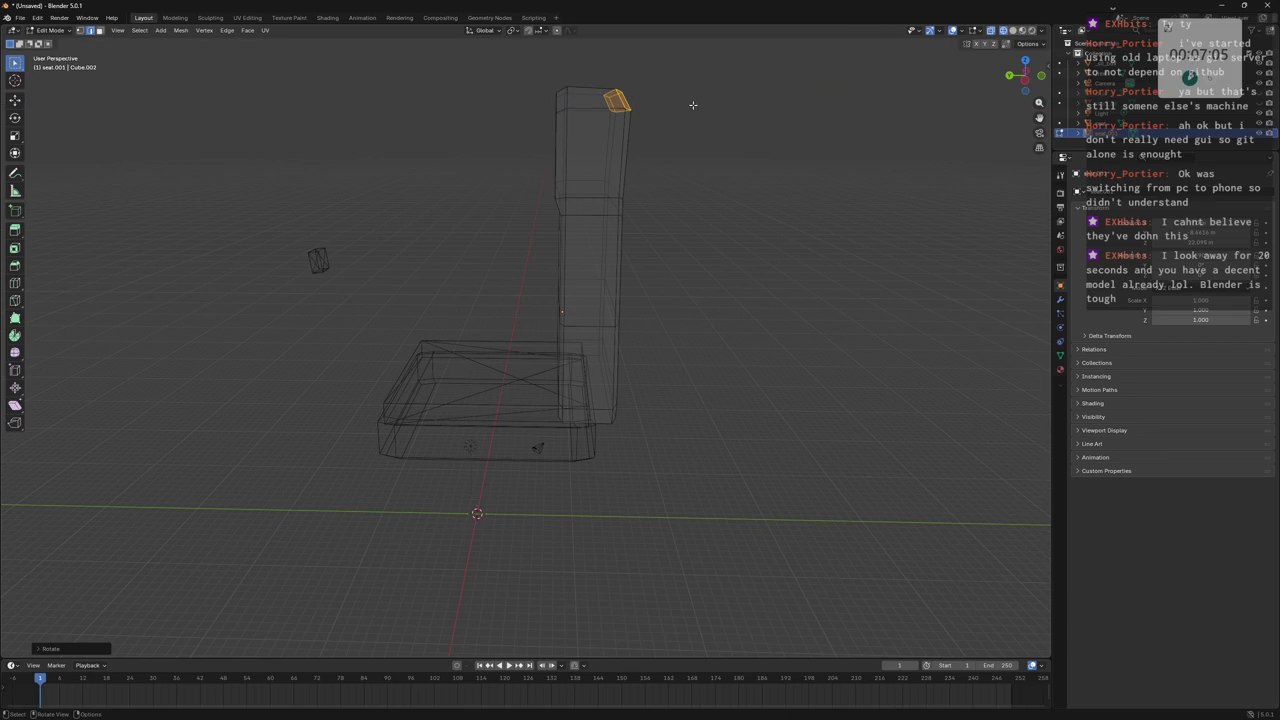
key("g")
key("z")
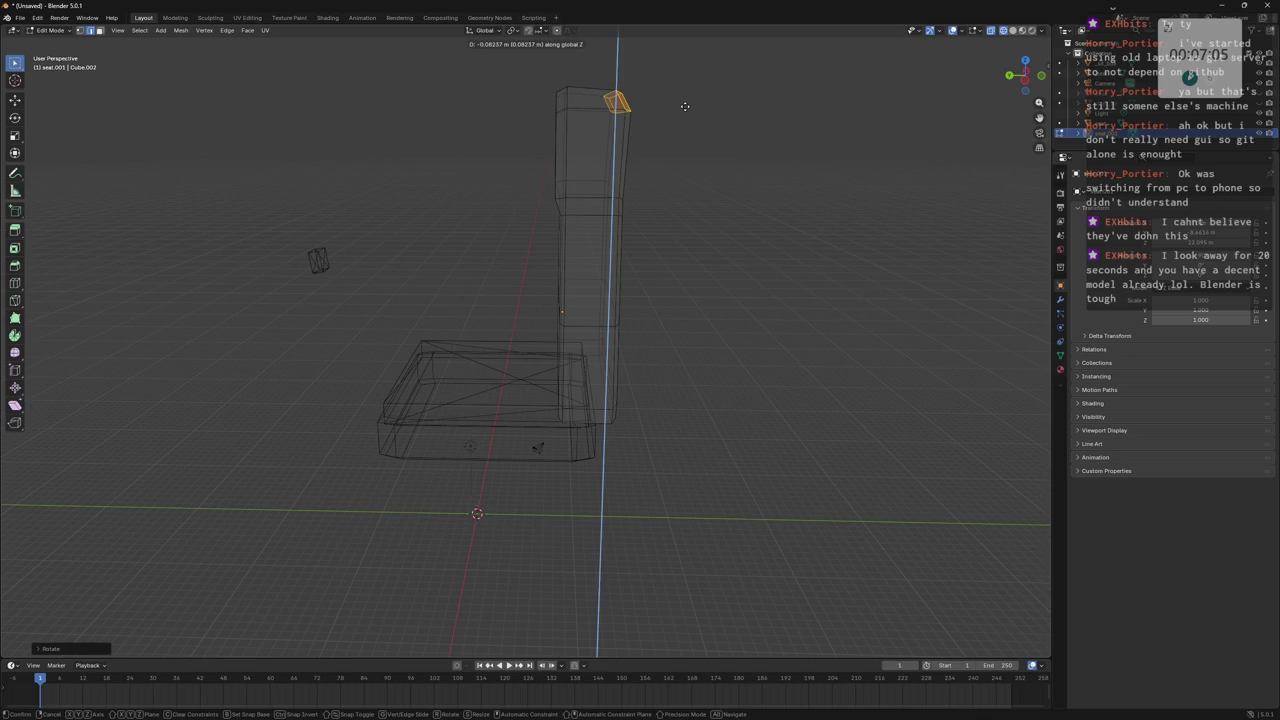
key("y")
left_click(678, 106)
Orbit to a front view, then select and deselect the backrest's top block.
mouse_move(674, 143)
middle_mouse_down()
mouse_move(698, 212)
mouse_move(592, 171)
middle_mouse_up()
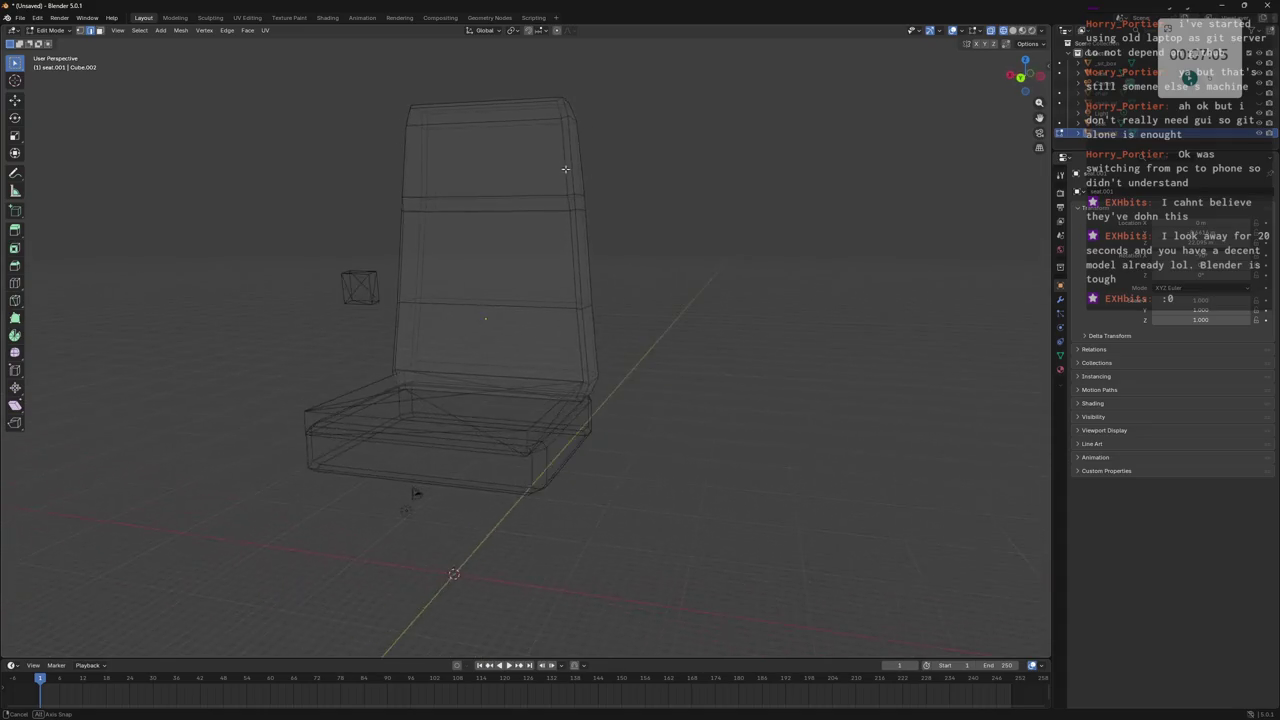
middle_click_drag(592, 171, 361, 87)
left_click_drag(361, 87, 572, 212)
mouse_move(572, 212)
middle_mouse_down()
mouse_move(624, 212)
mouse_move(562, 226)
middle_mouse_up()
left_click(620, 210)
Push a face in the middle of the backrest back along Y.
left_click_drag(510, 173, 577, 239)
key("g")
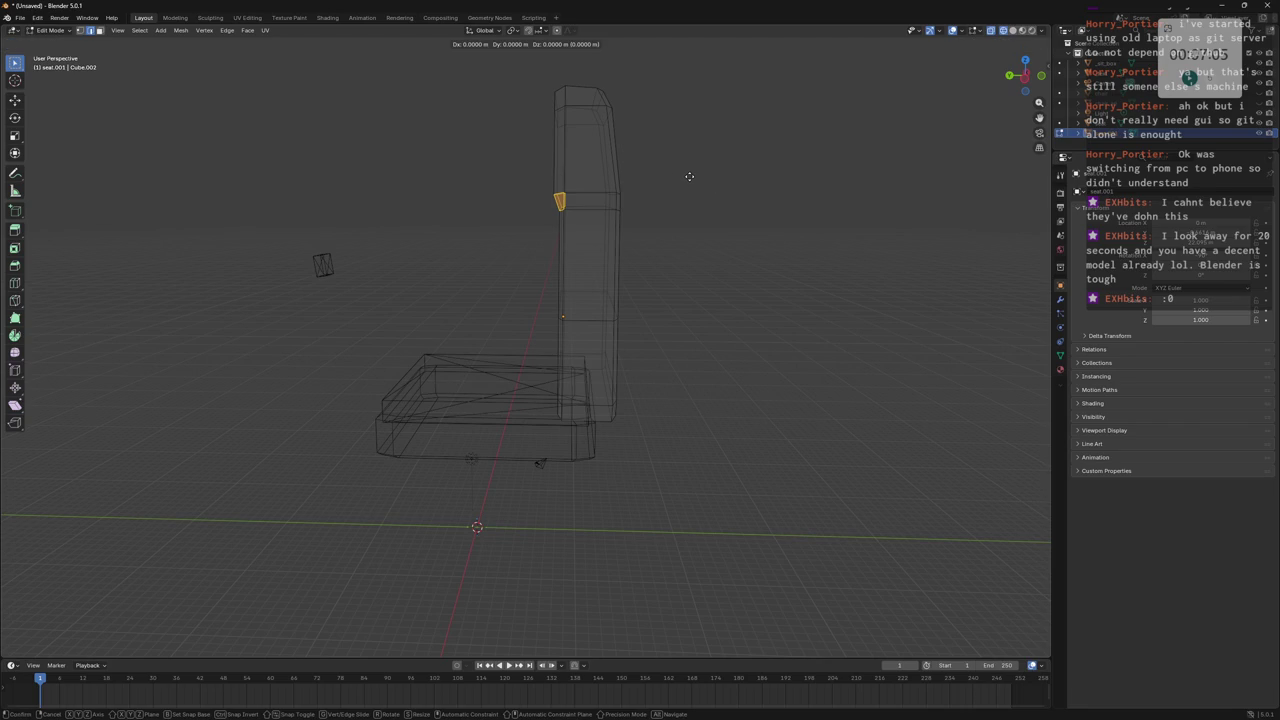
key("y")
left_click(698, 178)
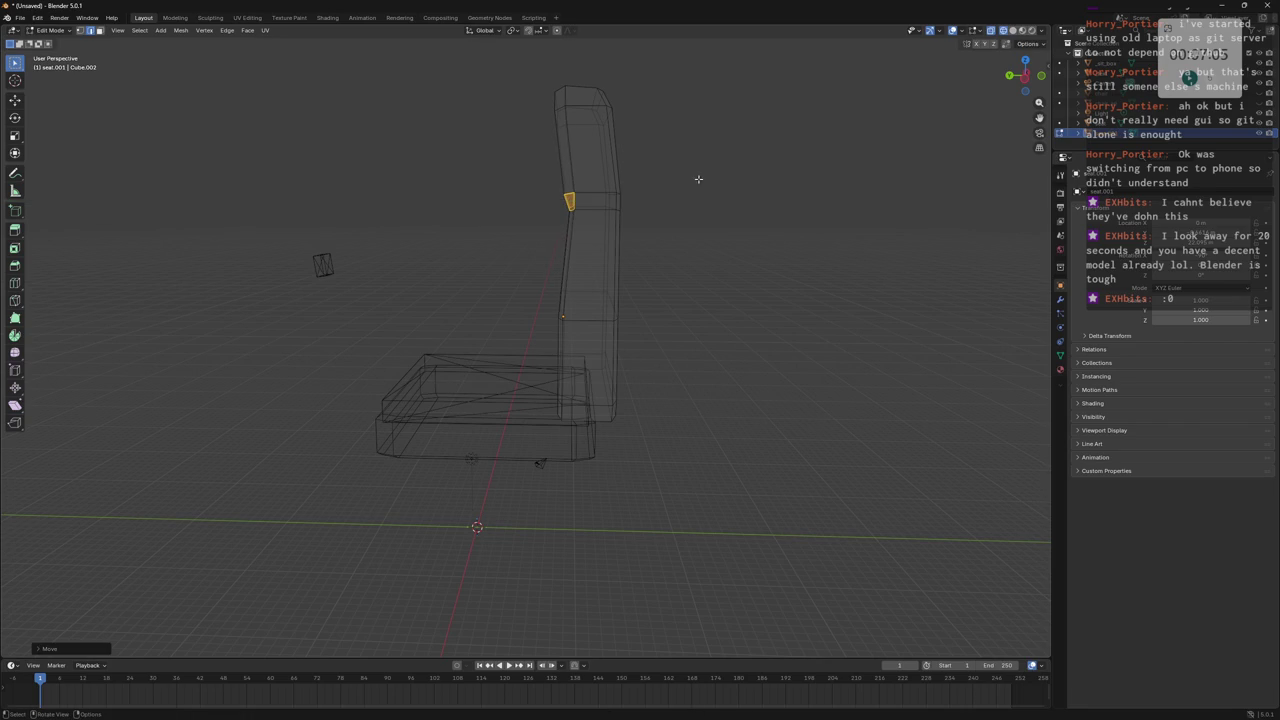
Move the backrest's top face along Y and orbit to check the curved profile.
left_click(560, 108)
key("g")
key("y")
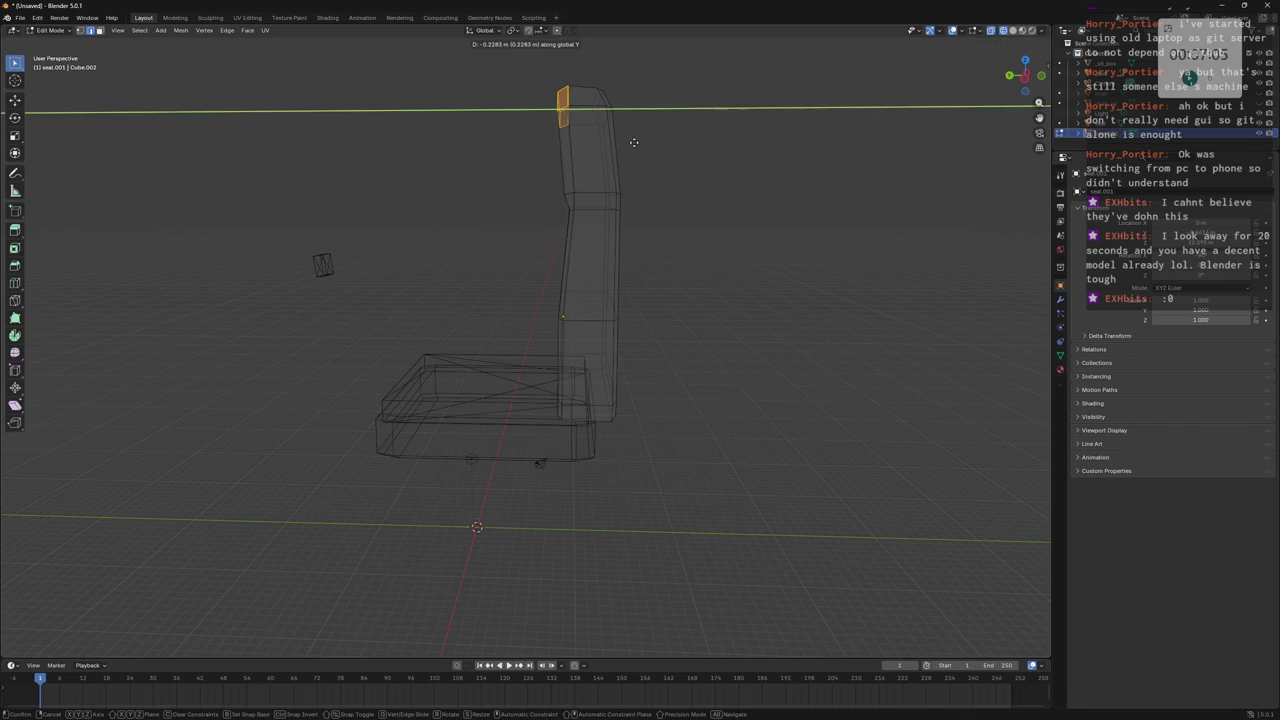
left_click(640, 147)
mouse_move(640, 147)
middle_mouse_down()
mouse_move(693, 197)
mouse_move(601, 170)
mouse_move(577, 140)
mouse_move(611, 204)
mouse_move(693, 214)
middle_mouse_up()
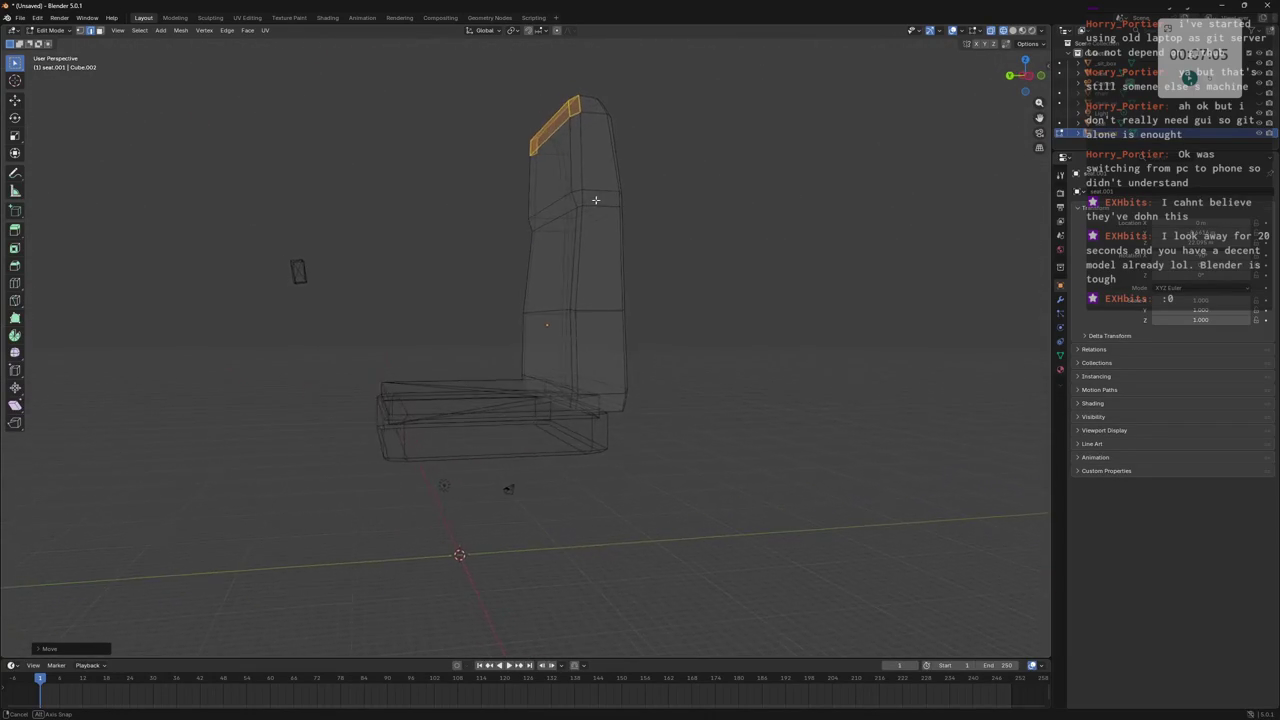
scroll(693, 214, "down", 4)
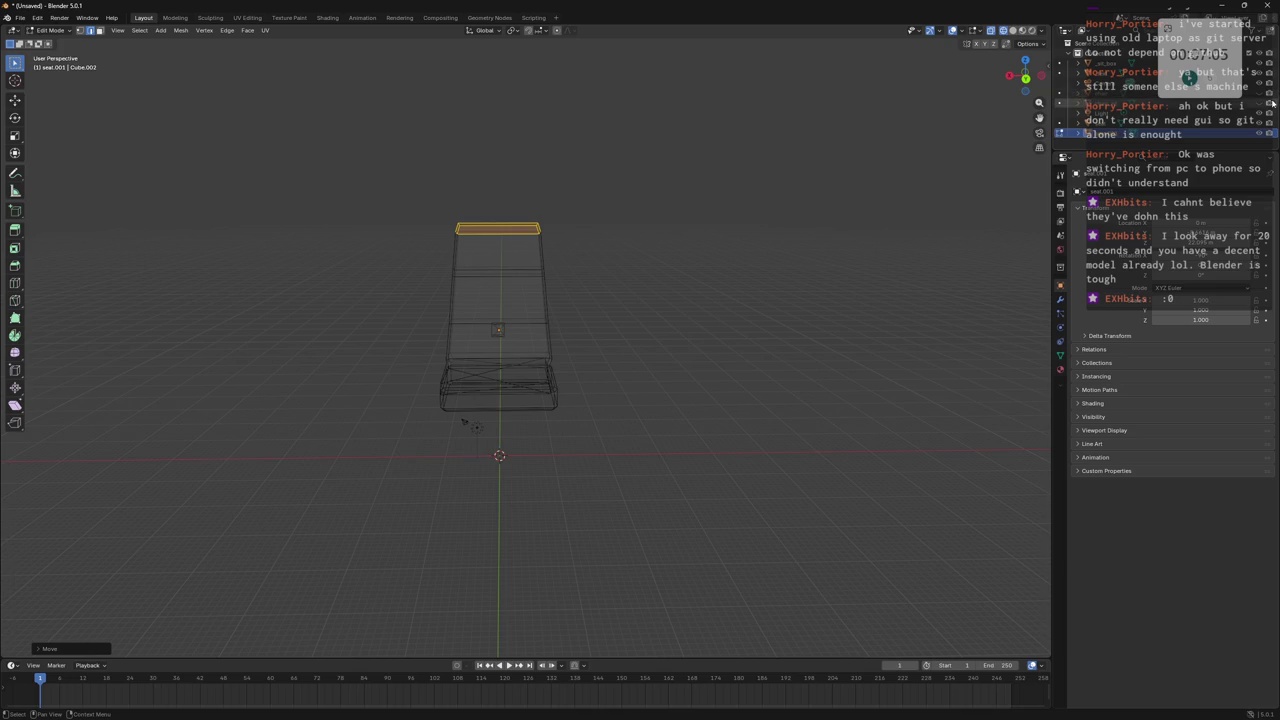
mouse_move(814, 134)
middle_mouse_down()
mouse_move(760, 163)
mouse_move(754, 149)
mouse_move(749, 180)
mouse_move(740, 167)
middle_mouse_up()
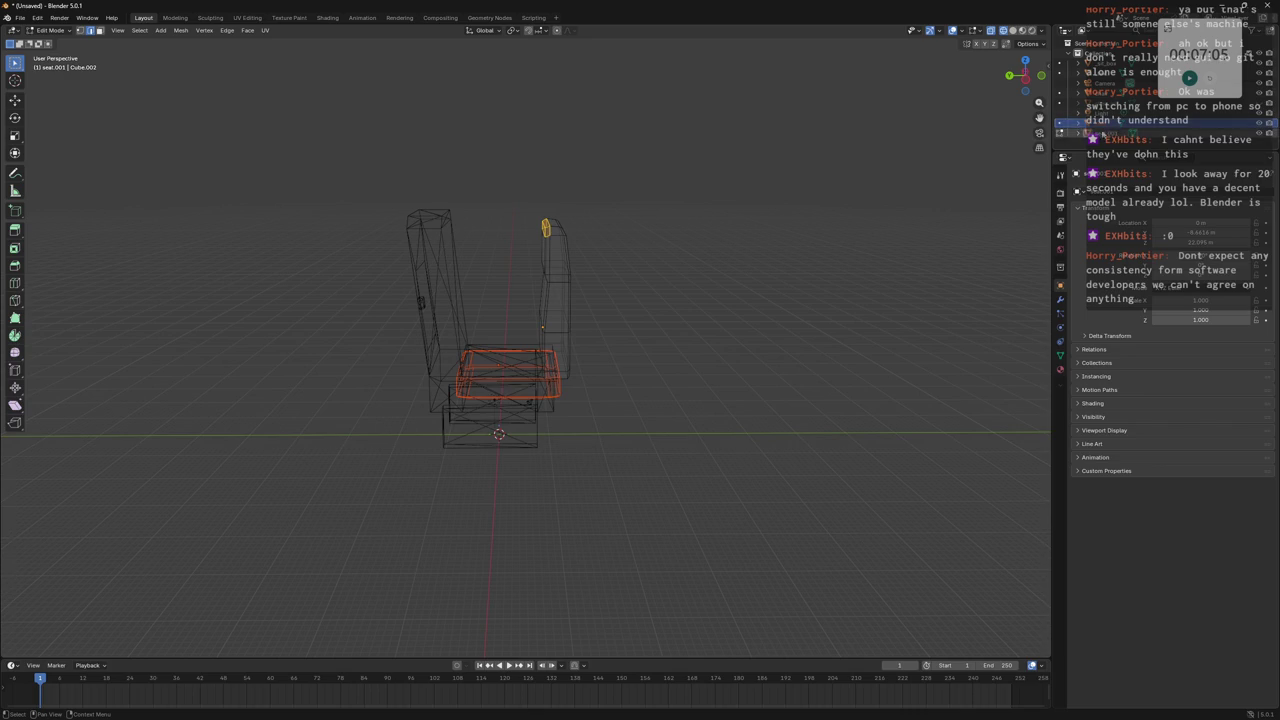
Select the seat cushion and backrest in Object Mode and rotate them 180° around Z.
left_click(1106, 127)
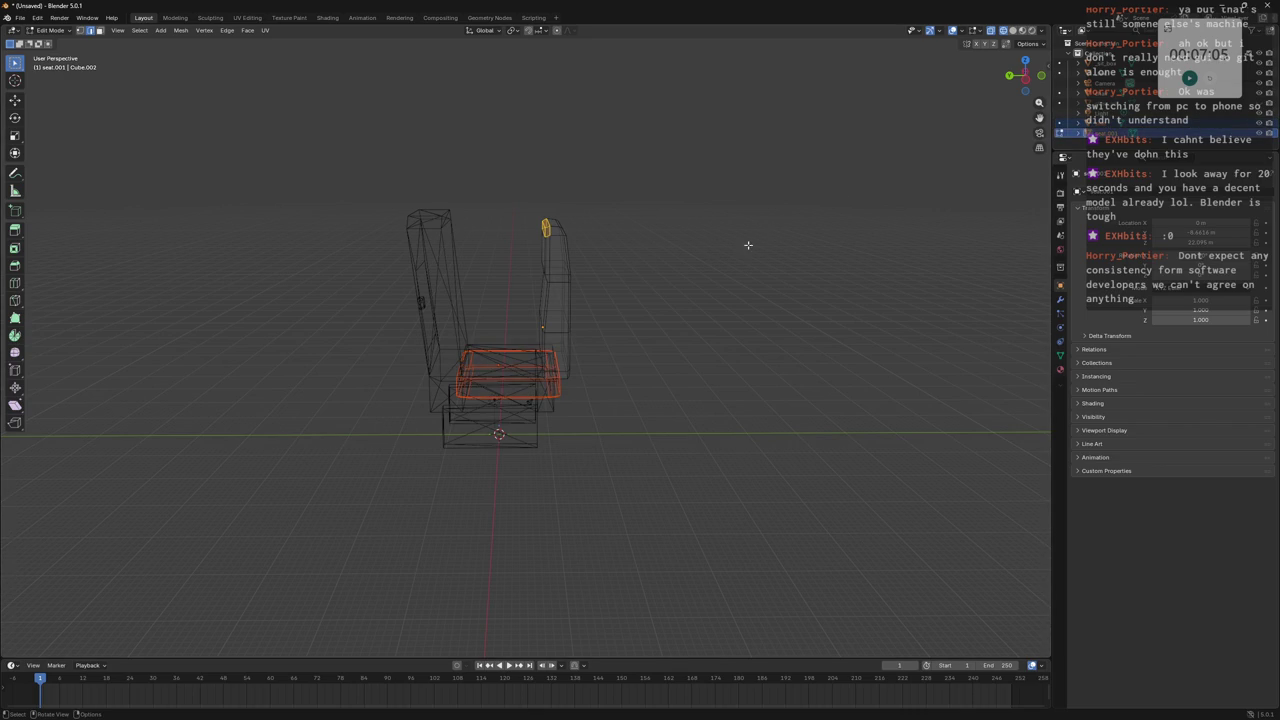
key("Tab")
left_click(1106, 127)
left_click(1106, 133, "ctrl")
key("r")
type("z")
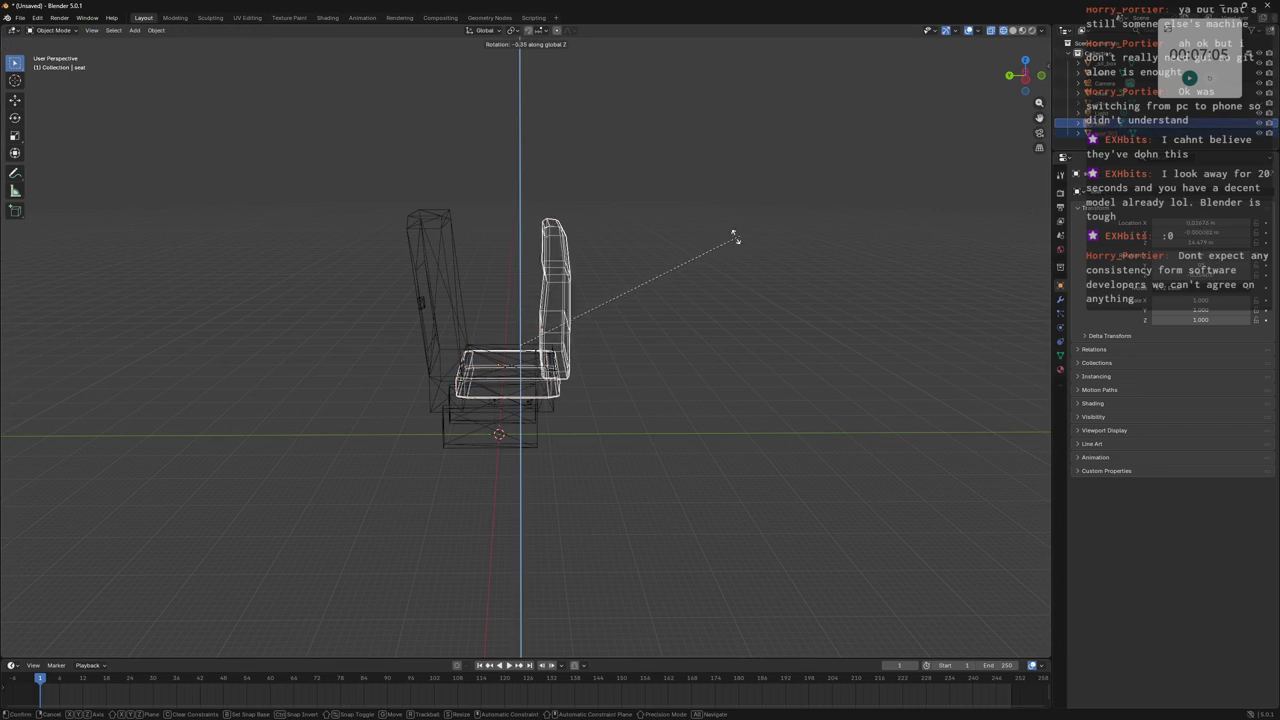
type("180")
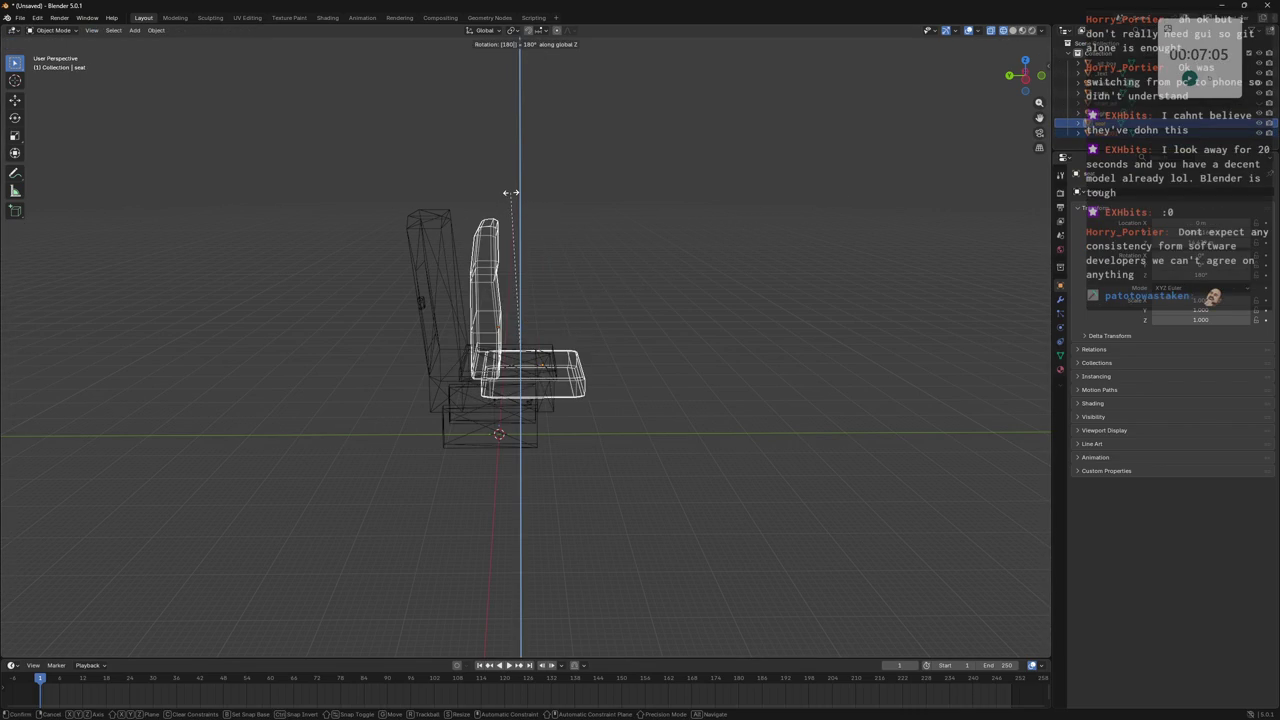
key("Return")
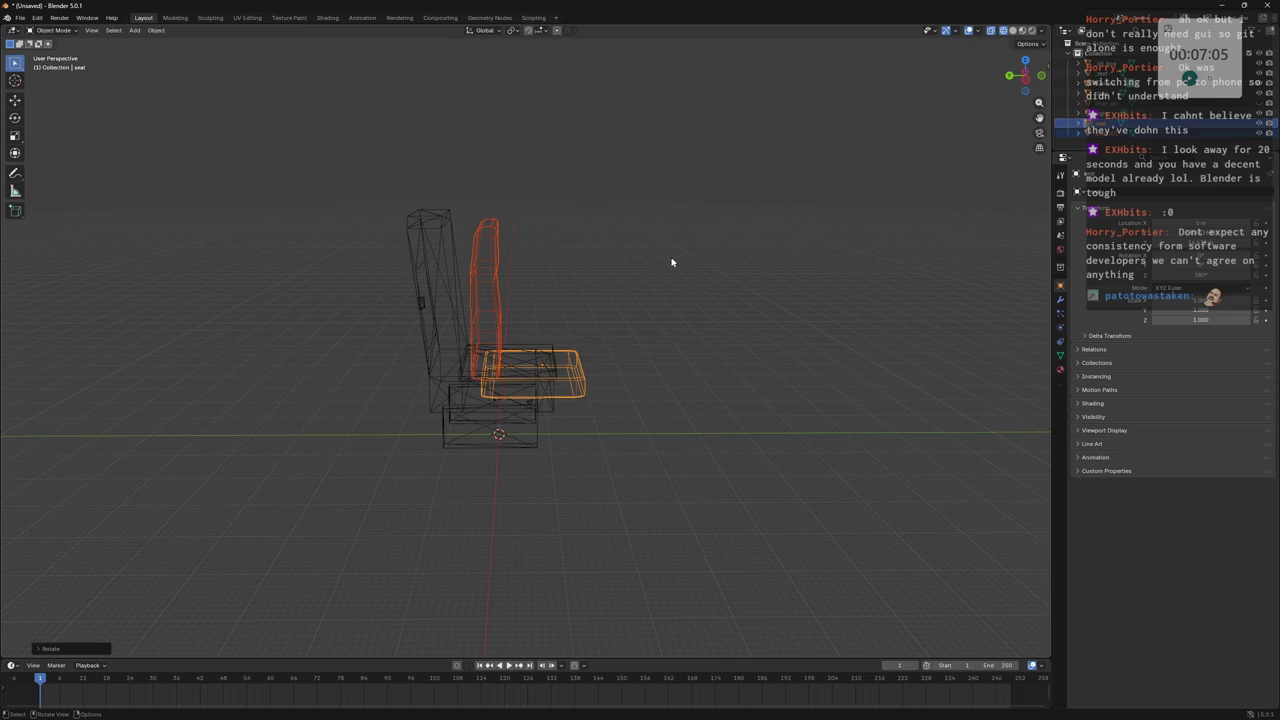
Move both along Y over the base, then enter Edit Mode on the seat alone.
key("g")
key("y")
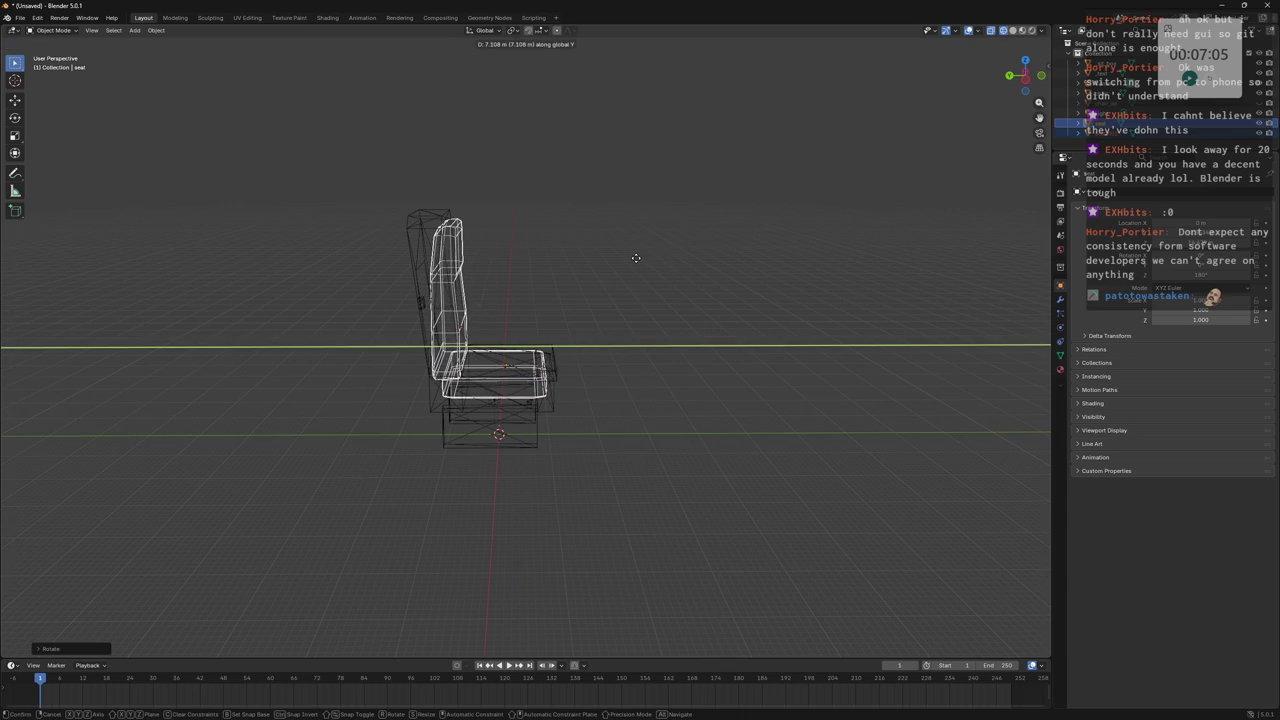
left_click(626, 259)
middle_click_drag(626, 259, 400, 226)
key("Tab")
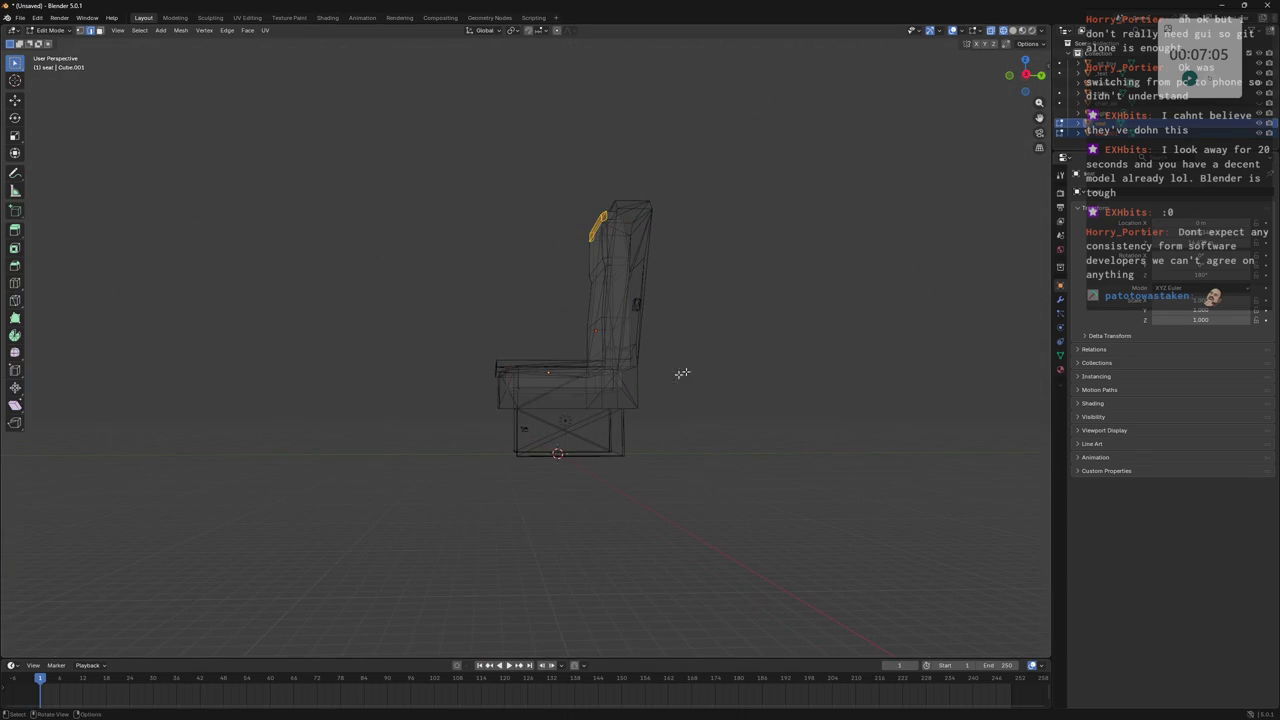
key("Tab")
left_click(530, 383)
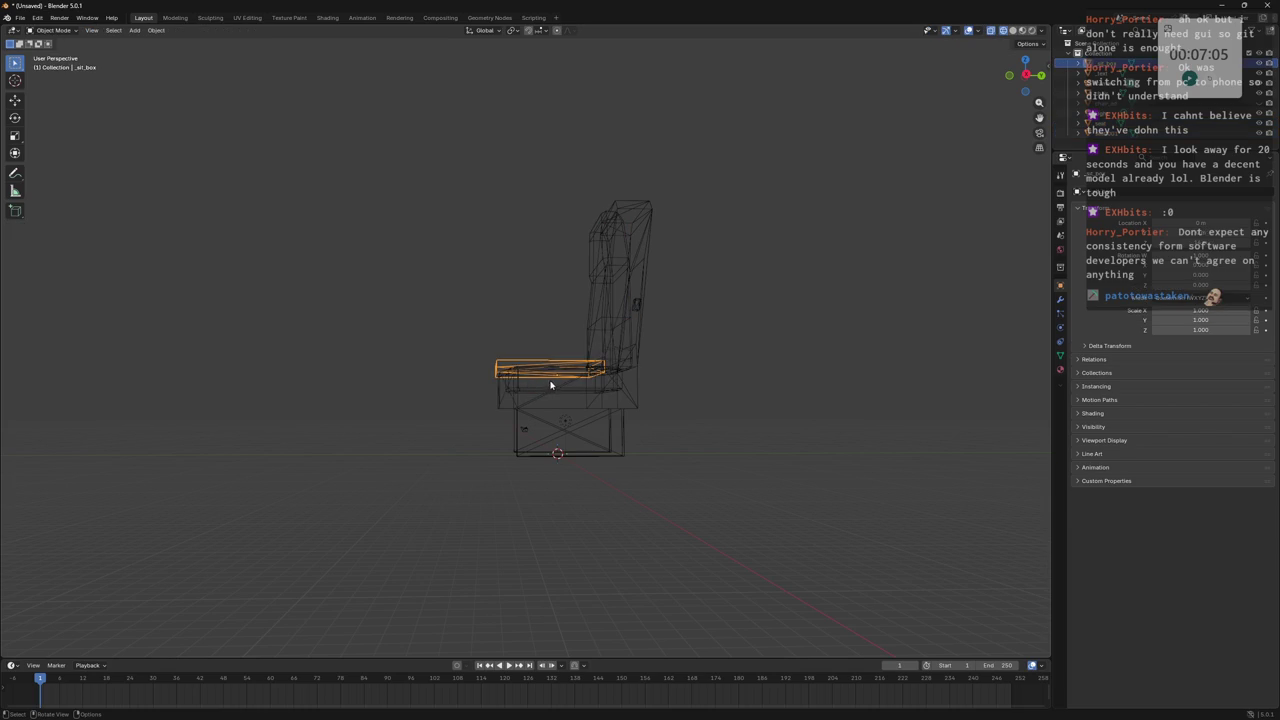
left_click(549, 384)
key("Tab")
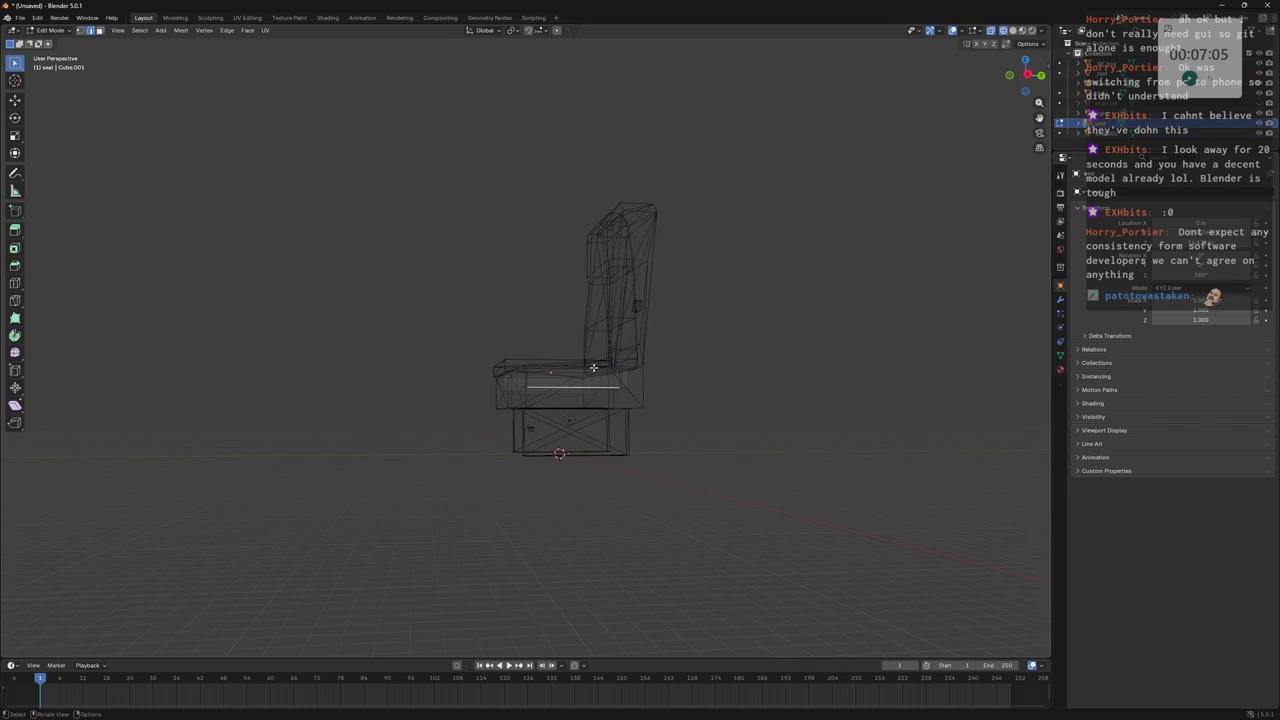
Select the seat's top face and lower it vertically along Z.
left_click(523, 386)
mouse_move(700, 426)
middle_mouse_down()
mouse_move(783, 394)
mouse_move(763, 391)
middle_mouse_up()
key("g")
key("x")
key("z")
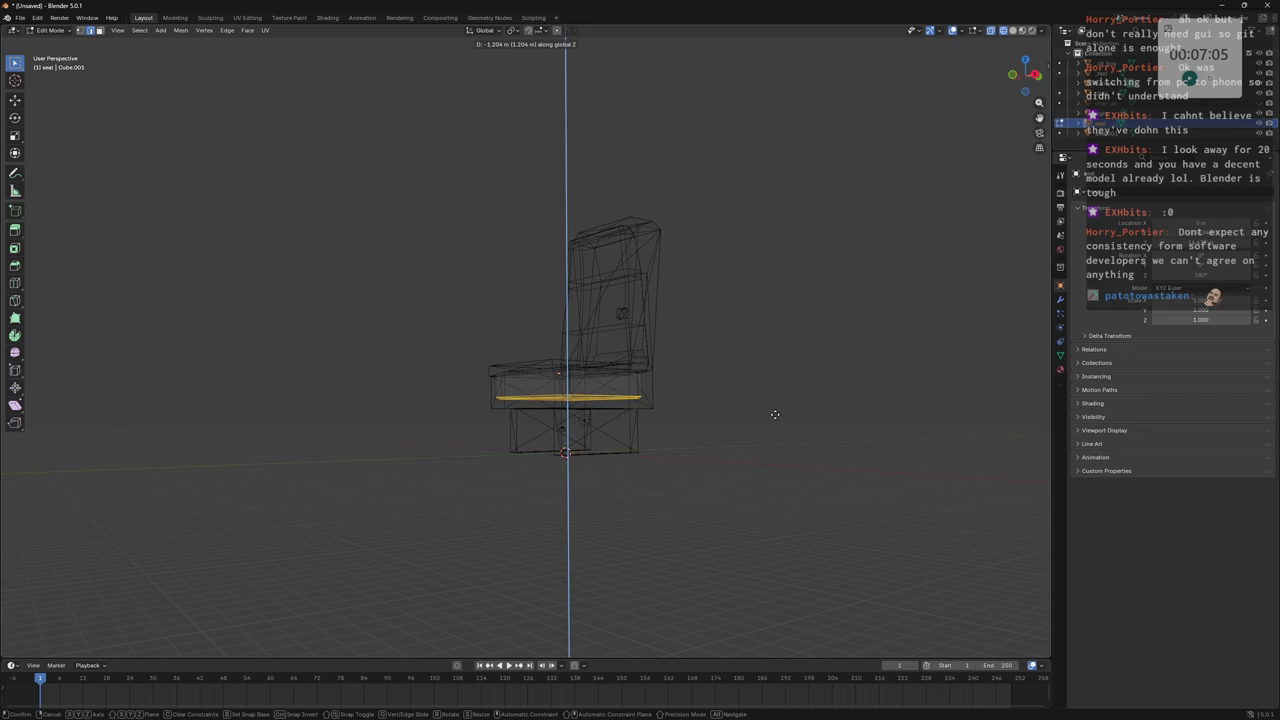
left_click(774, 414)
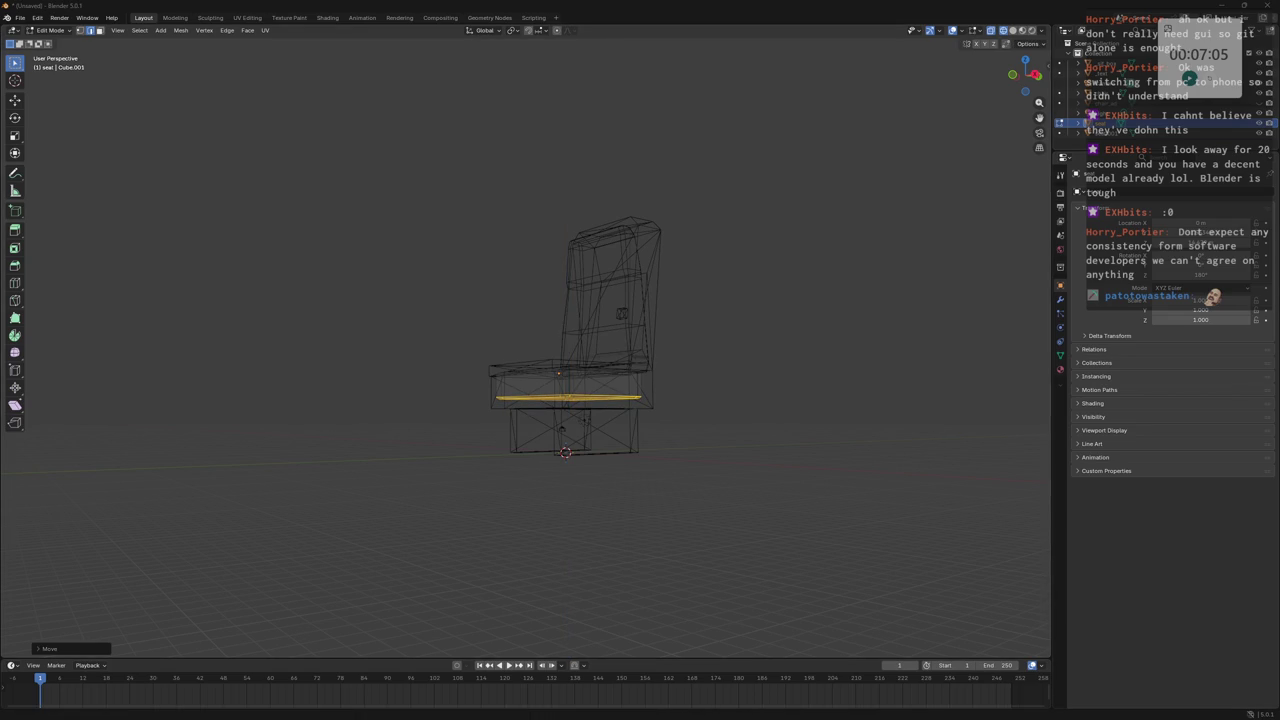
Orbit to a side view and shift the selected seat face along Y.
mouse_move(911, 376)
middle_mouse_down()
mouse_move(774, 389)
mouse_move(800, 297)
middle_mouse_up()
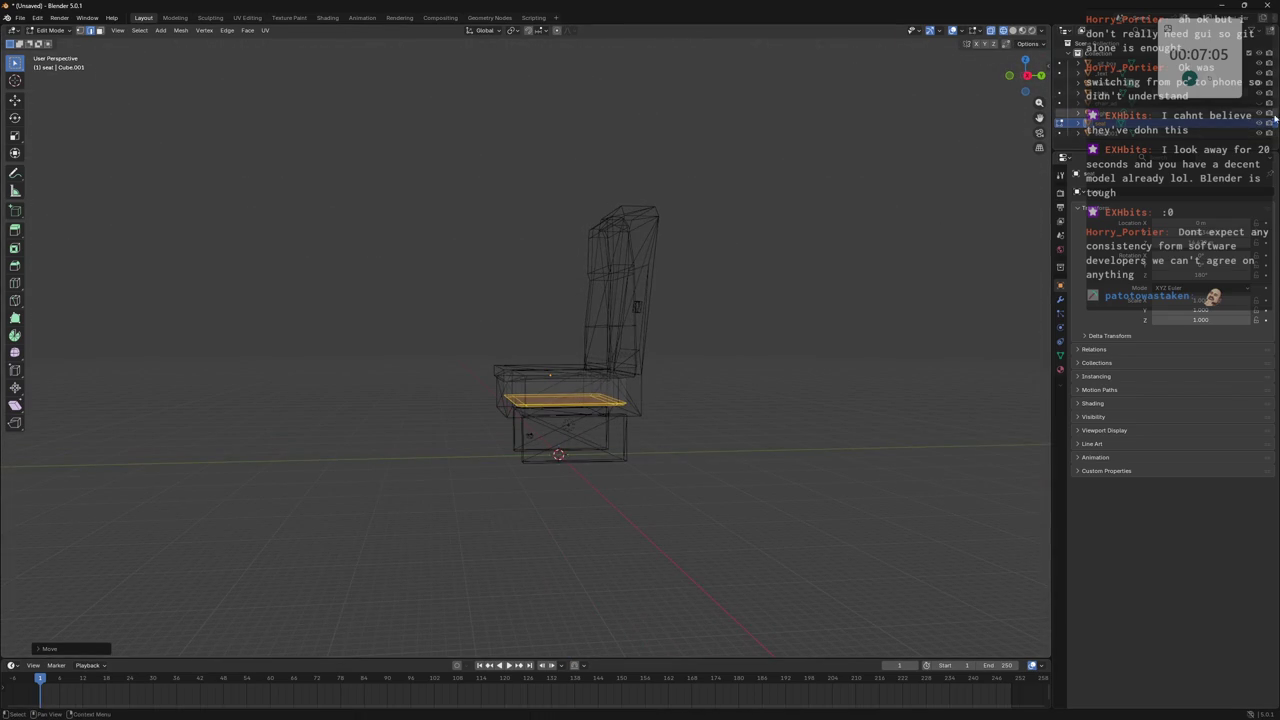
mouse_move(757, 357)
middle_mouse_down()
mouse_move(729, 398)
mouse_move(526, 430)
middle_mouse_up()
middle_click_drag(447, 345, 430, 343)
left_click_drag(430, 343, 538, 398)
middle_click_drag(538, 398, 537, 376)
key("g")
key("y")
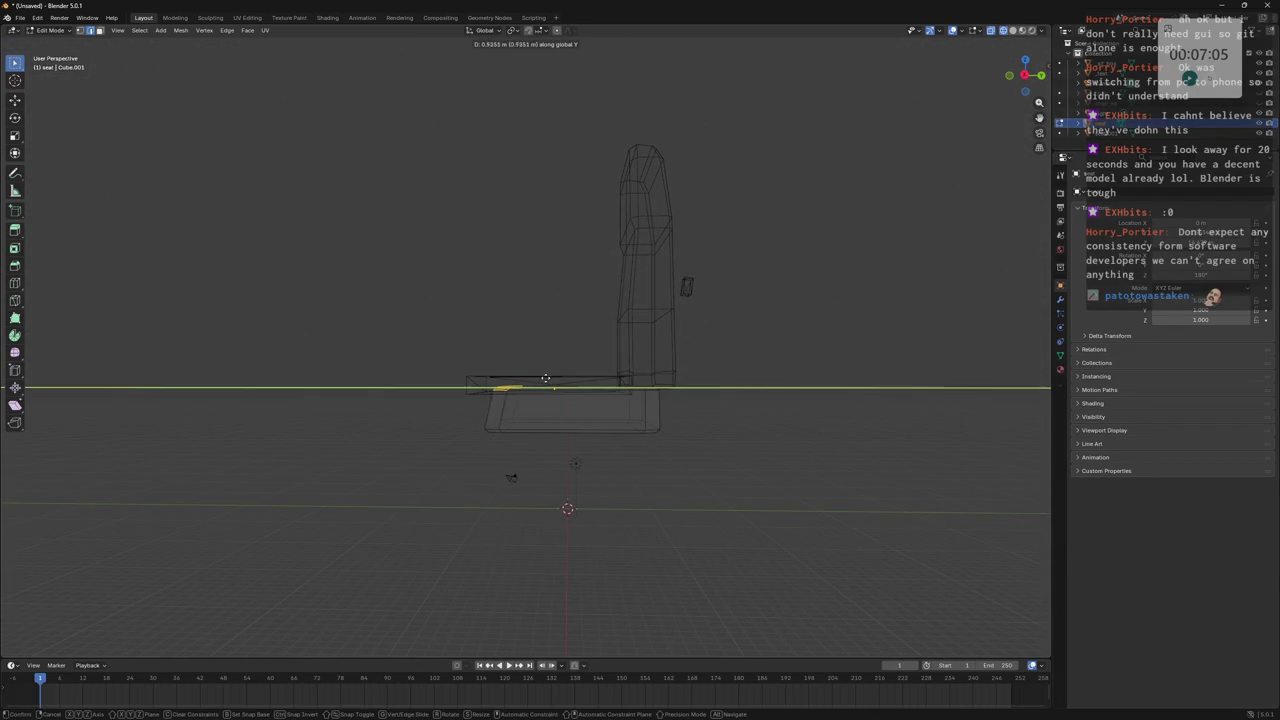
left_click(545, 381)
Shrink the seat's top face and move it along Z.
mouse_move(545, 381)
middle_mouse_down()
mouse_move(682, 382)
mouse_move(561, 418)
mouse_move(548, 379)
mouse_move(591, 375)
mouse_move(772, 284)
mouse_move(781, 306)
middle_mouse_up()
left_click(591, 375)
key("s")
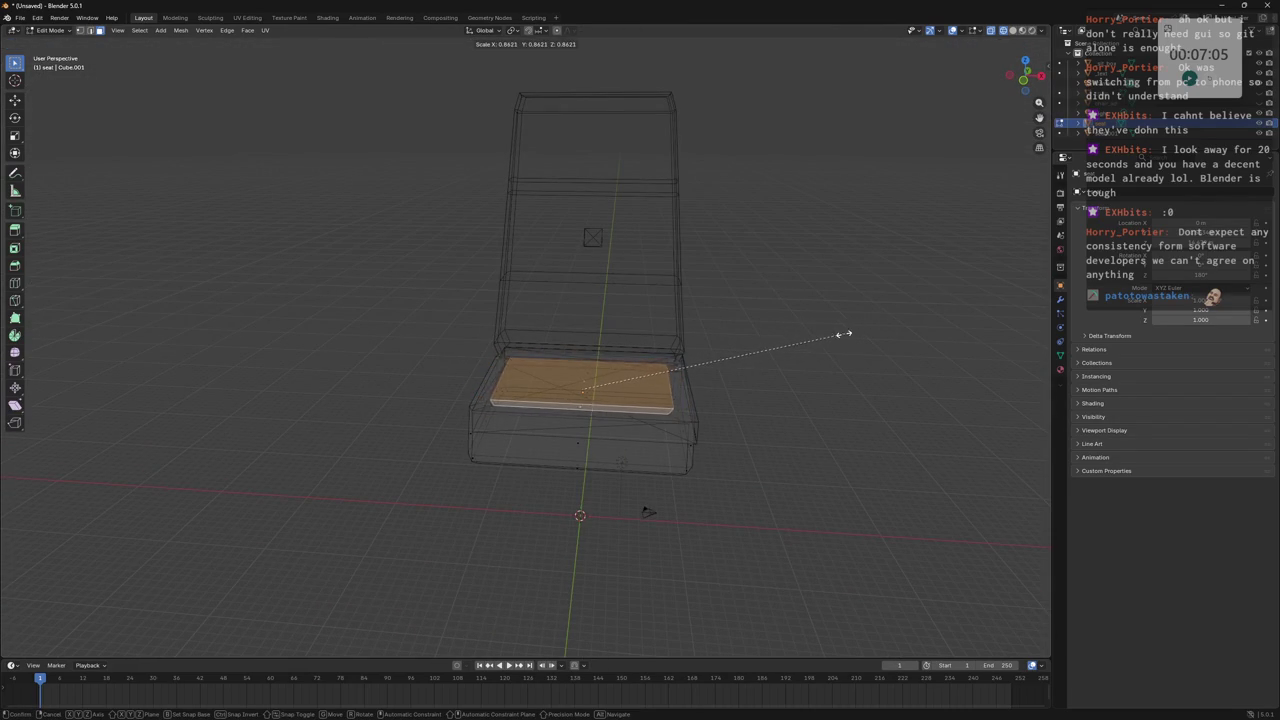
left_click(835, 337)
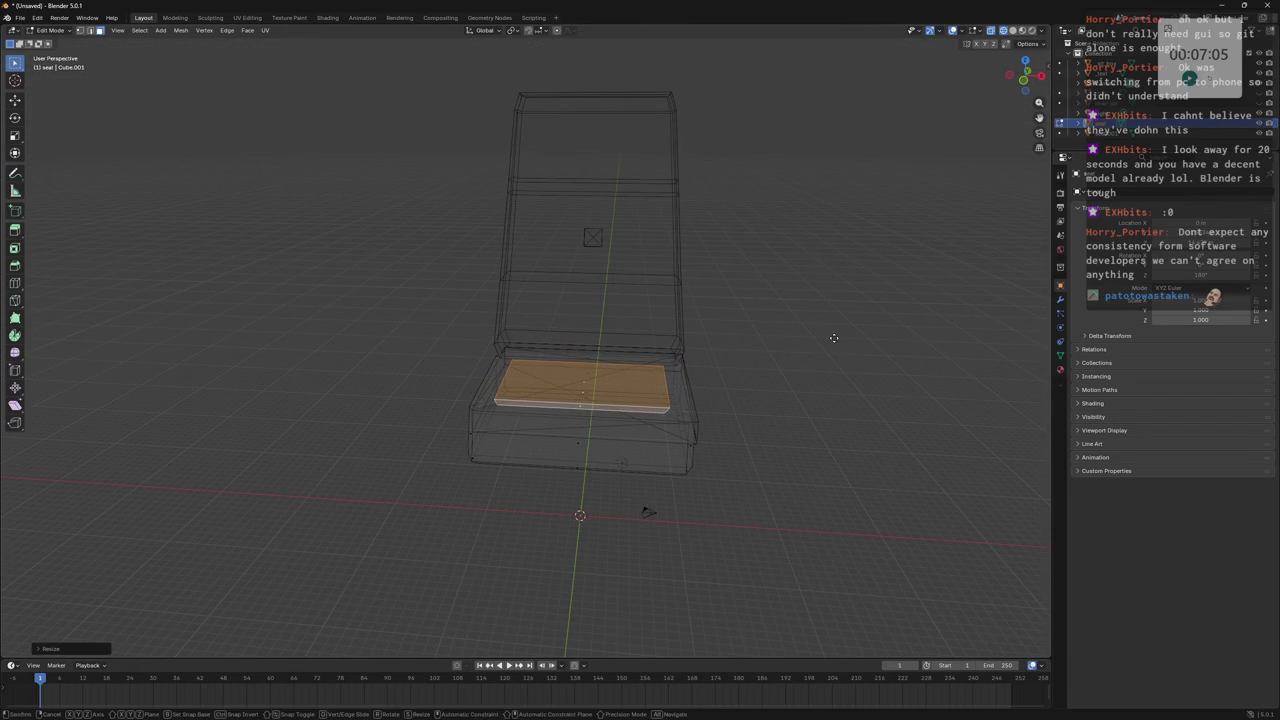
key("g")
key("y")
key("z")
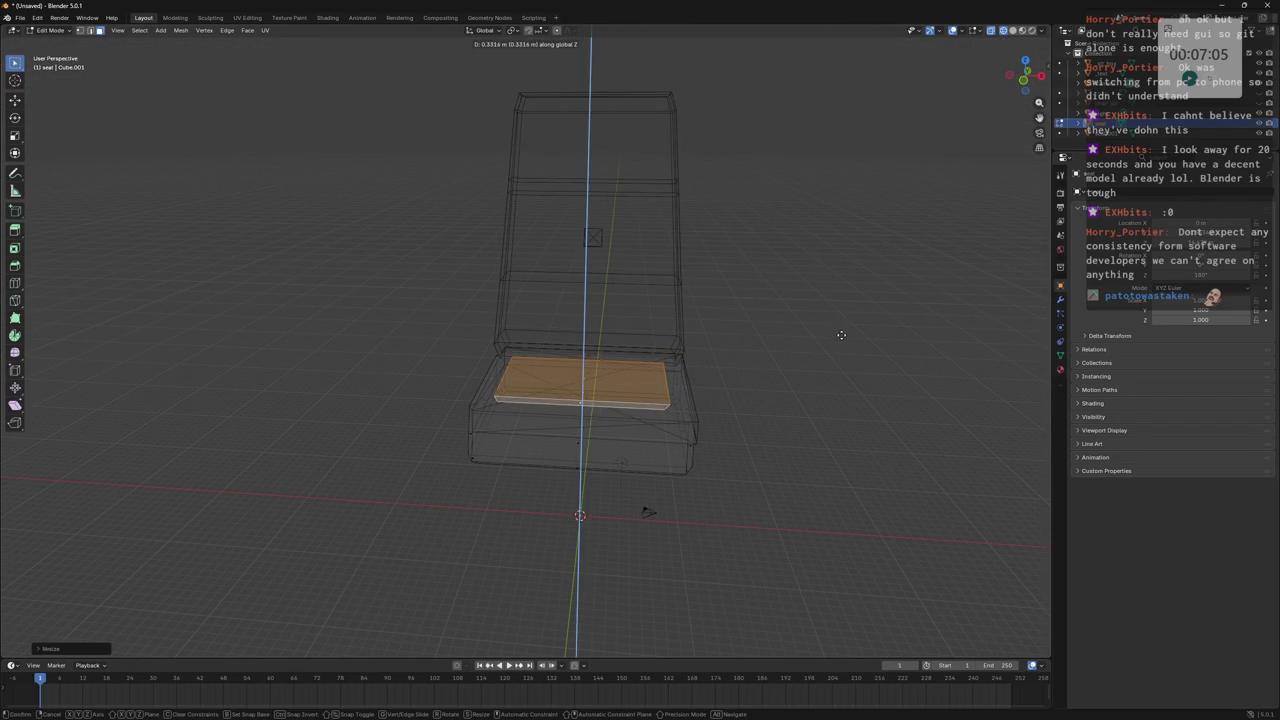
left_click(841, 335)
Raise the seat's bottom face along Z and inspect the seat from below.
mouse_move(826, 286)
middle_mouse_down()
mouse_move(711, 290)
mouse_move(451, 453)
mouse_move(820, 442)
middle_mouse_up()
left_click(451, 453)
key("g")
key("z")
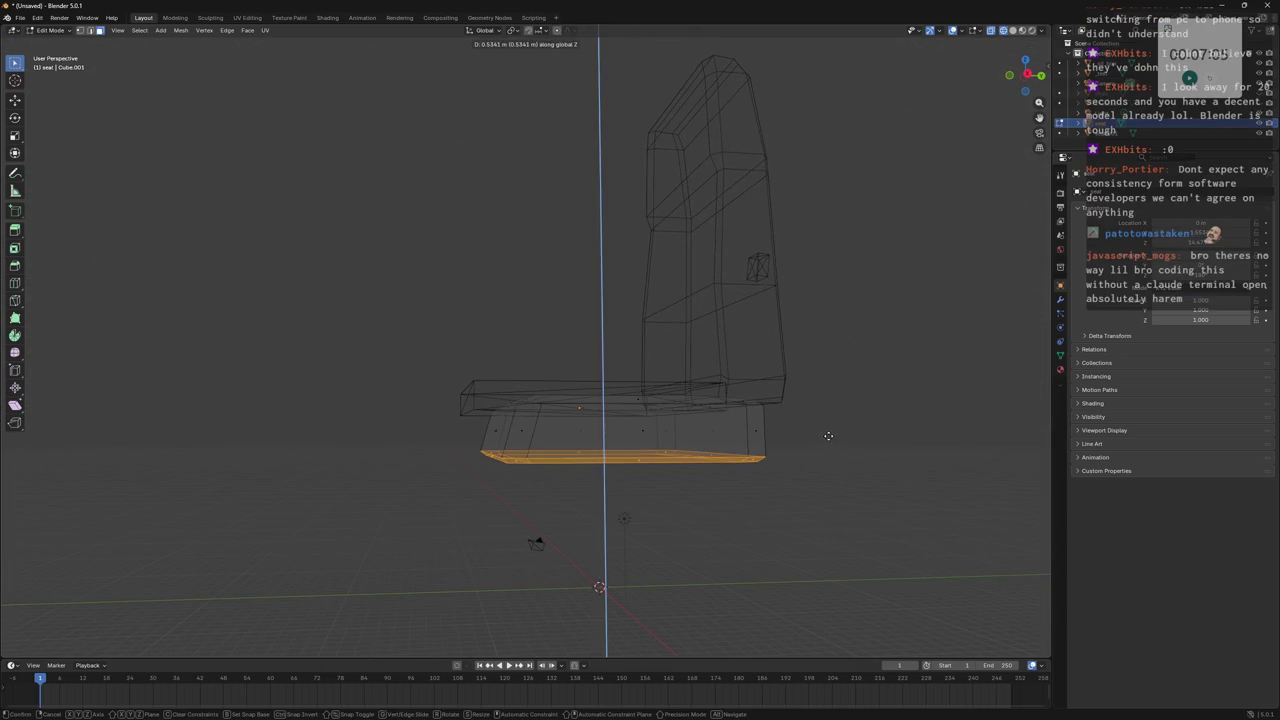
left_click(740, 451)
mouse_move(641, 452)
middle_mouse_down()
mouse_move(623, 443)
mouse_move(612, 392)
middle_mouse_up()
left_click(509, 420)
left_click(629, 436, "shift")
mouse_move(629, 436)
middle_mouse_down()
mouse_move(814, 423)
mouse_move(797, 397)
mouse_move(865, 398)
mouse_move(717, 409)
mouse_move(786, 380)
mouse_move(752, 398)
middle_mouse_up()
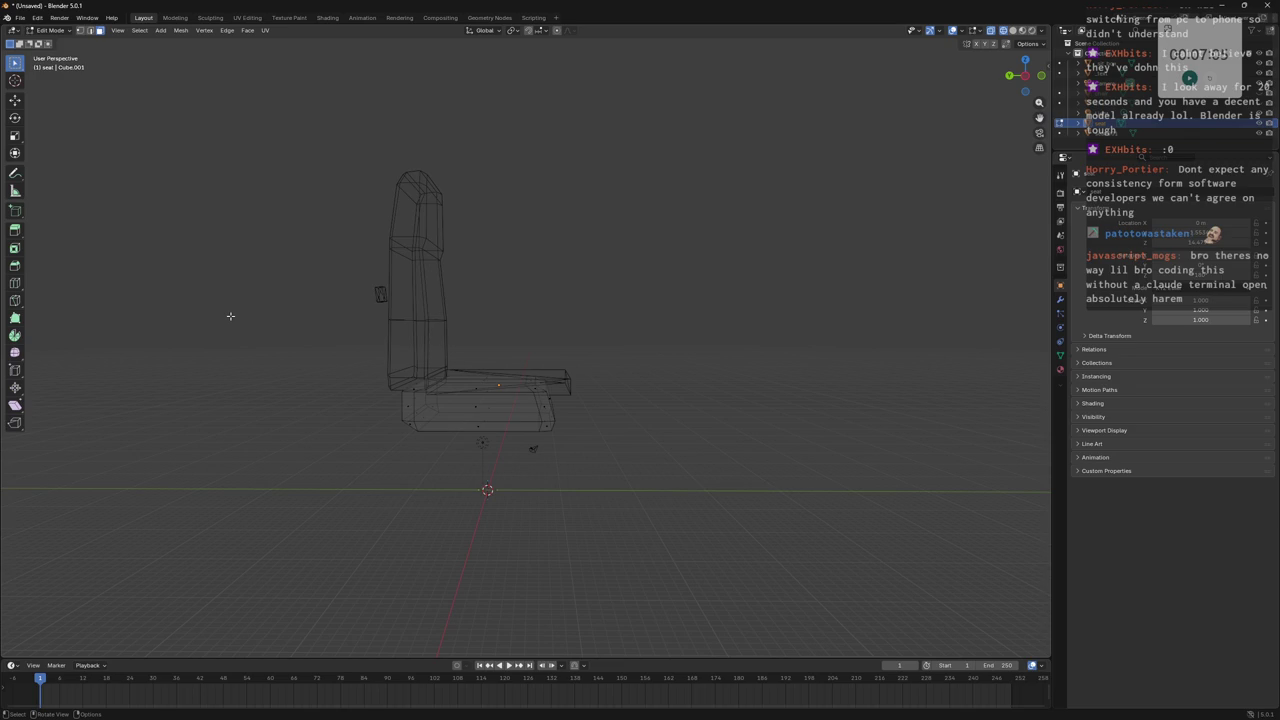
Orbit around the chair, toggle a part's visibility off and on, and show the Add mesh menu.
mouse_move(230, 316)
middle_mouse_down()
mouse_move(671, 397)
mouse_move(666, 386)
mouse_move(666, 397)
mouse_move(1026, 243)
middle_mouse_up()
left_click(1262, 97)
left_click(1262, 97)
mouse_move(791, 174)
middle_mouse_down()
mouse_move(763, 134)
mouse_move(691, 187)
middle_mouse_up()
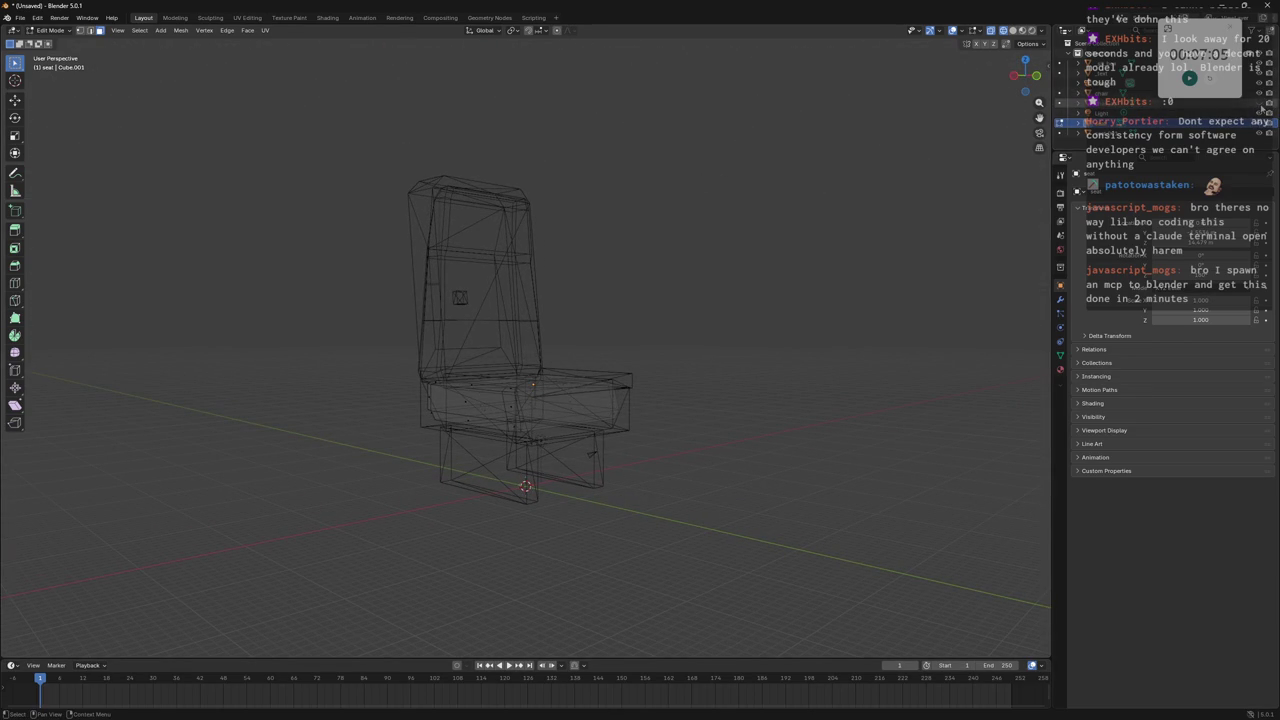
middle_click_drag(700, 230, 739, 254)
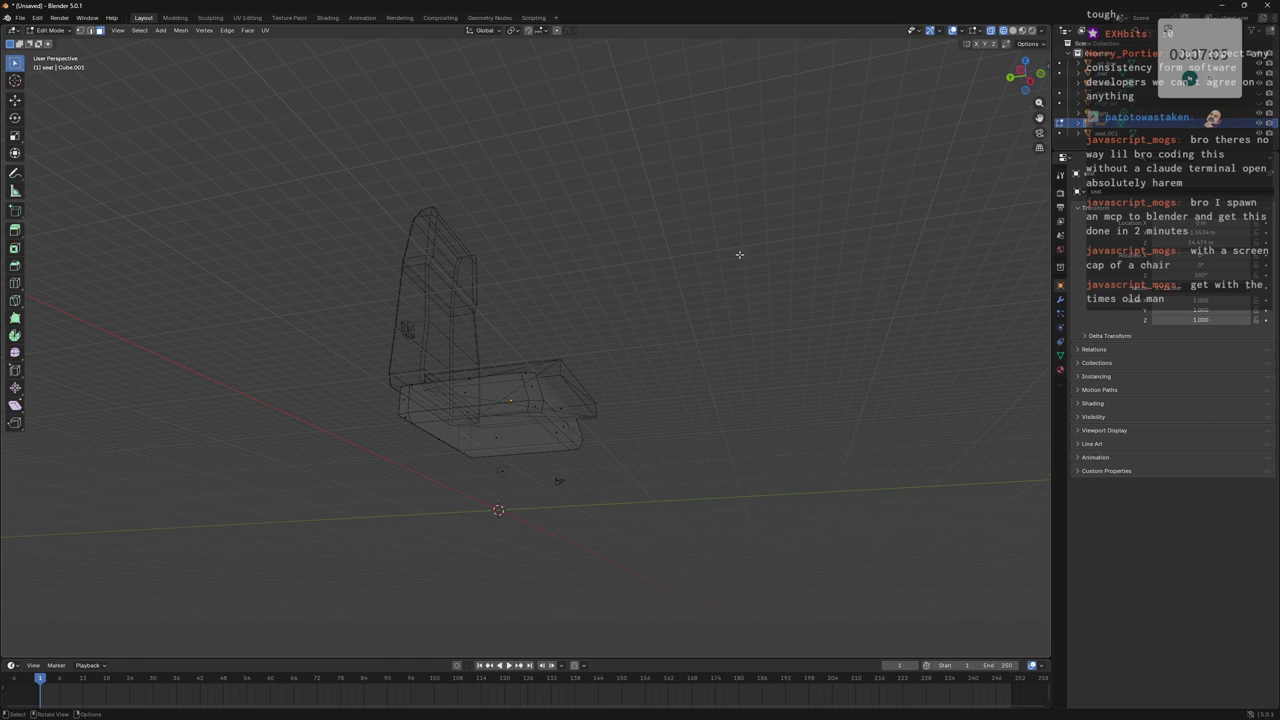
mouse_move(739, 254)
middle_mouse_down()
mouse_move(571, 309)
mouse_move(1107, 145)
middle_mouse_up()
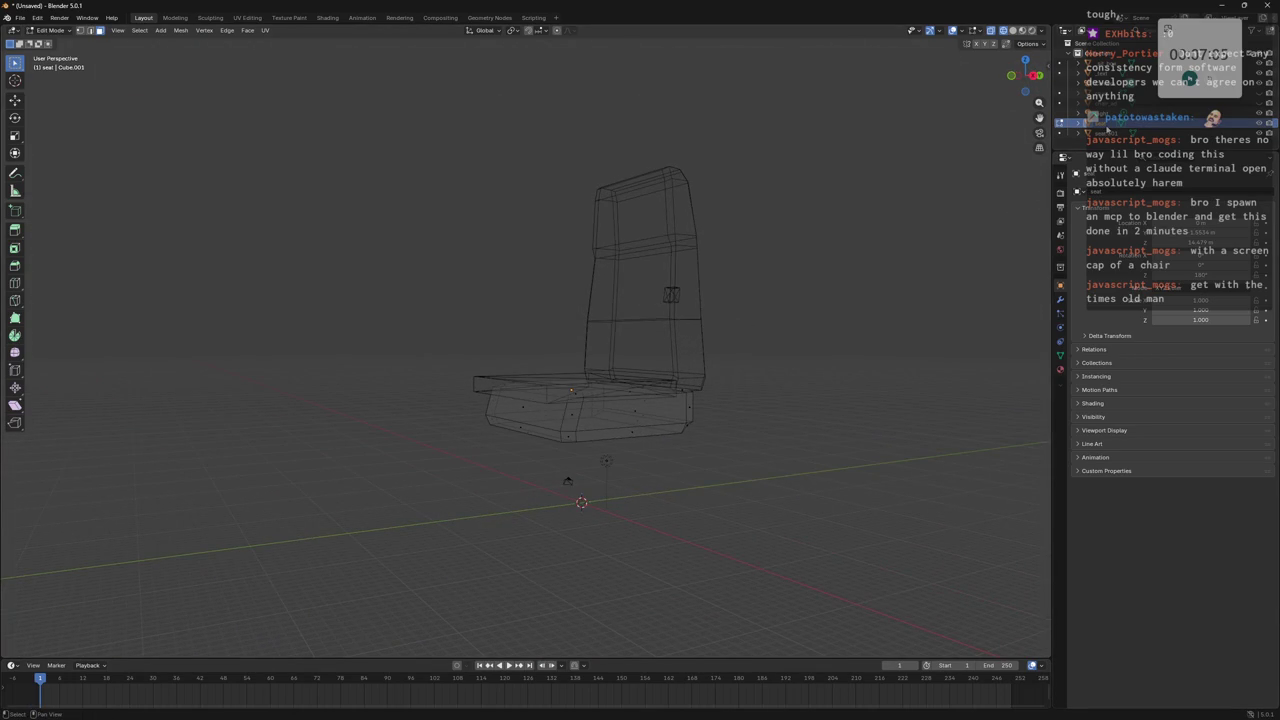
left_click(160, 30)
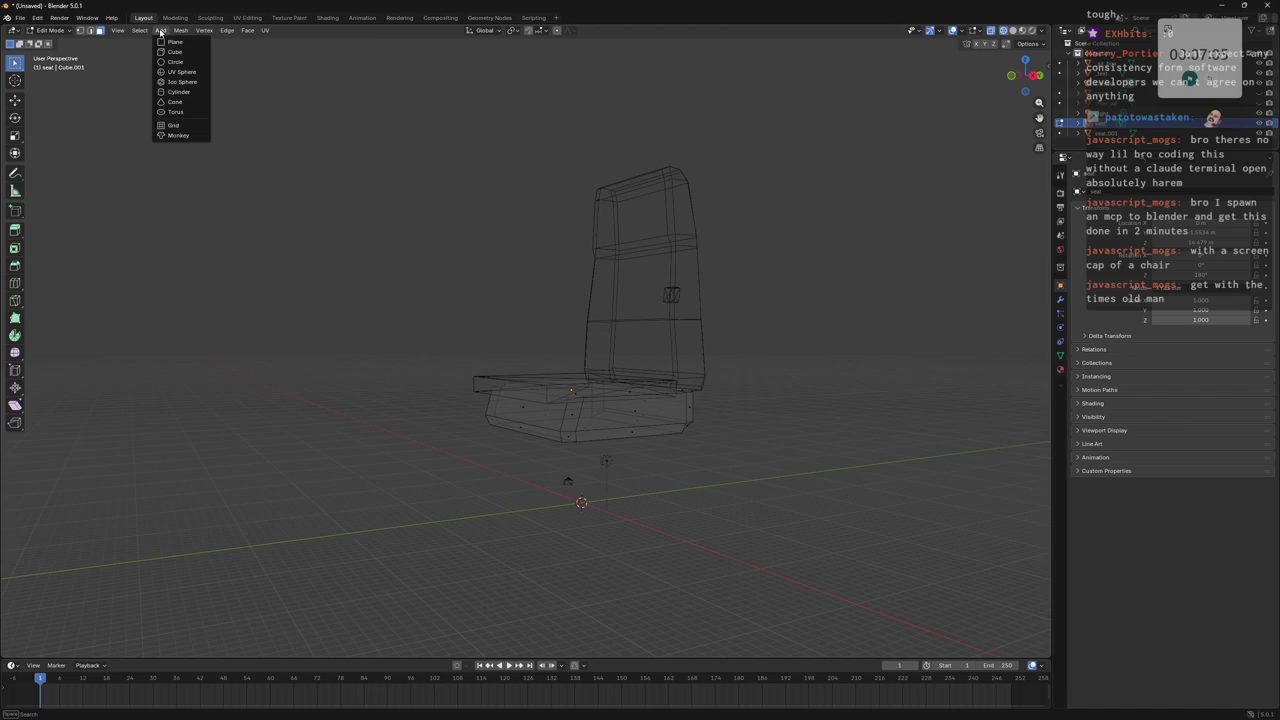
Add a cube to the seat mesh and lift it along Z.
left_click(175, 52)
middle_click_drag(632, 349, 683, 426)
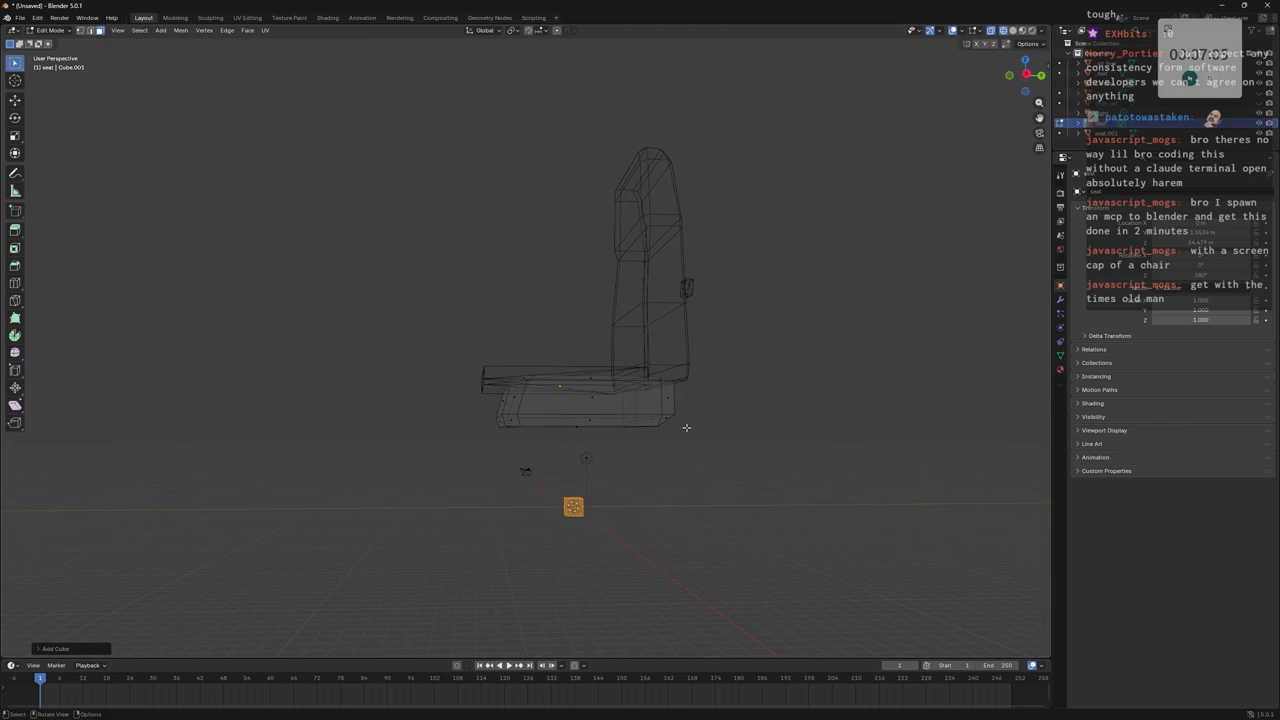
key("g")
key("z")
left_click(733, 353)
middle_click_drag(733, 353, 730, 397)
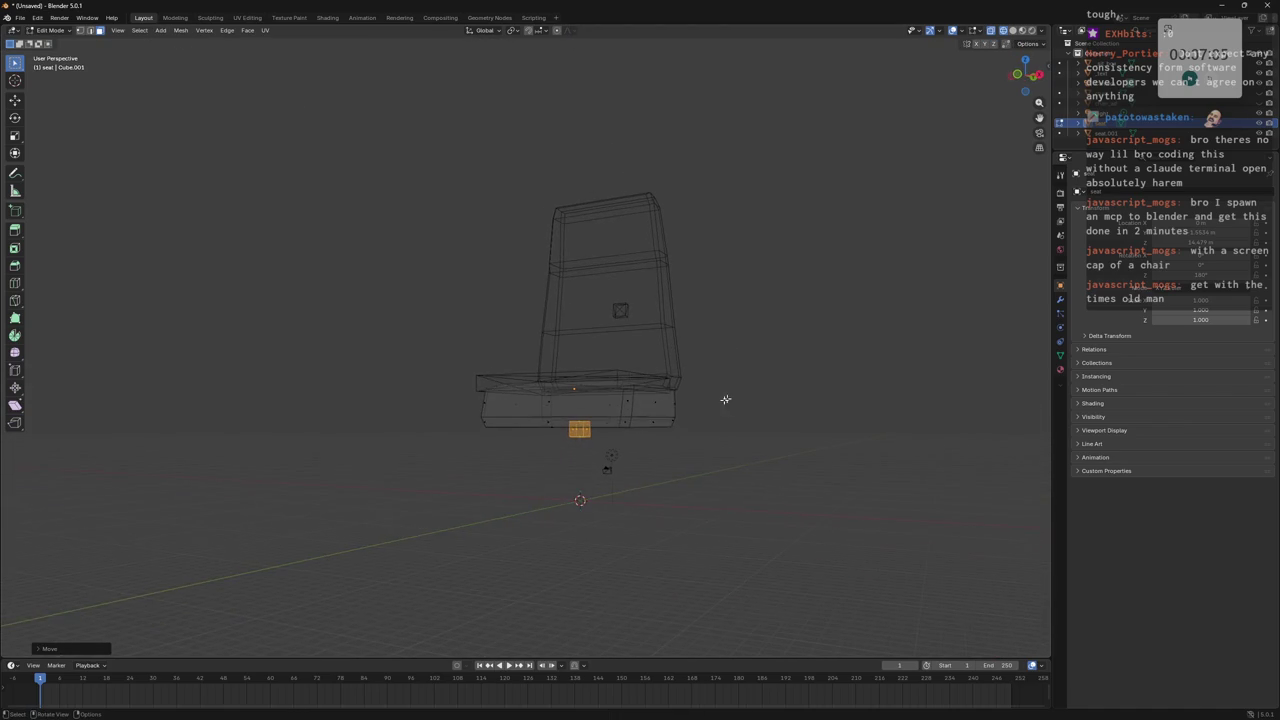
left_click(579, 430)
middle_click_drag(579, 430, 684, 429)
middle_click_drag(523, 434, 528, 436)
scroll(534, 440, "up", 3)
Re-enter Edit Mode on the seat object and select the small cube near the leg.
key("Tab")
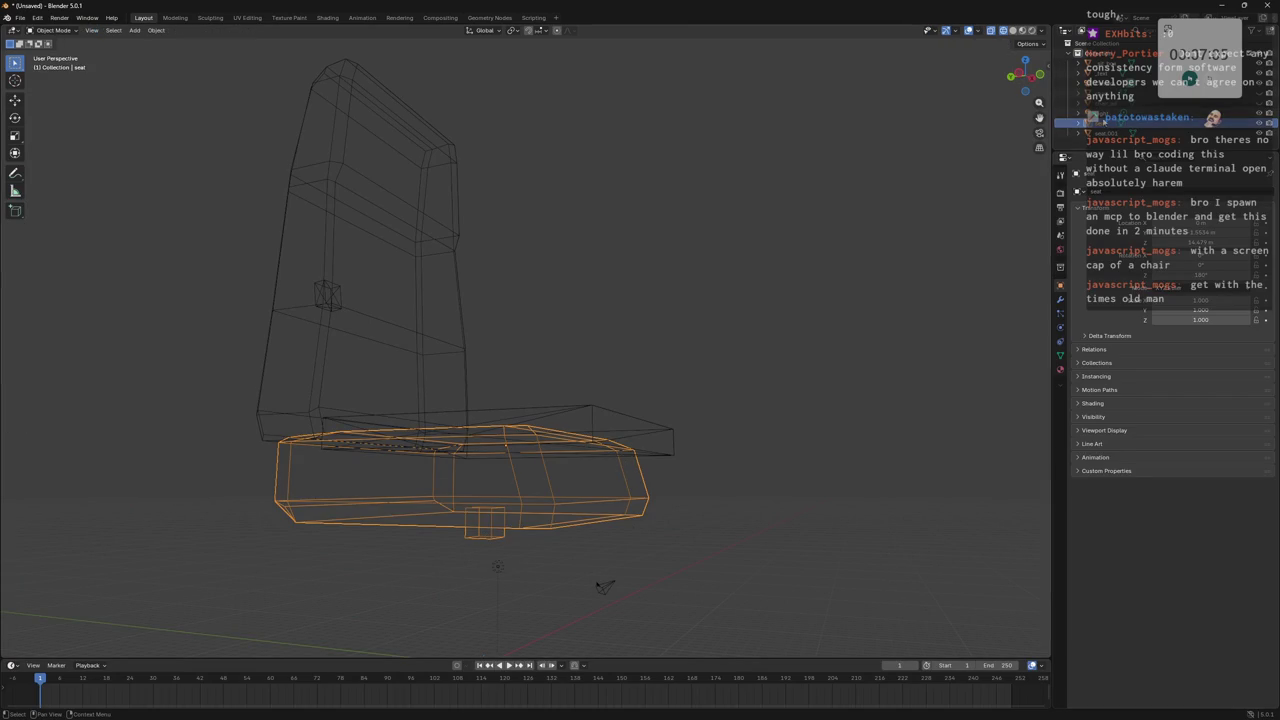
left_click(1110, 131)
left_click(1110, 122)
key("ctrl+z")
key("ctrl+shift+z")
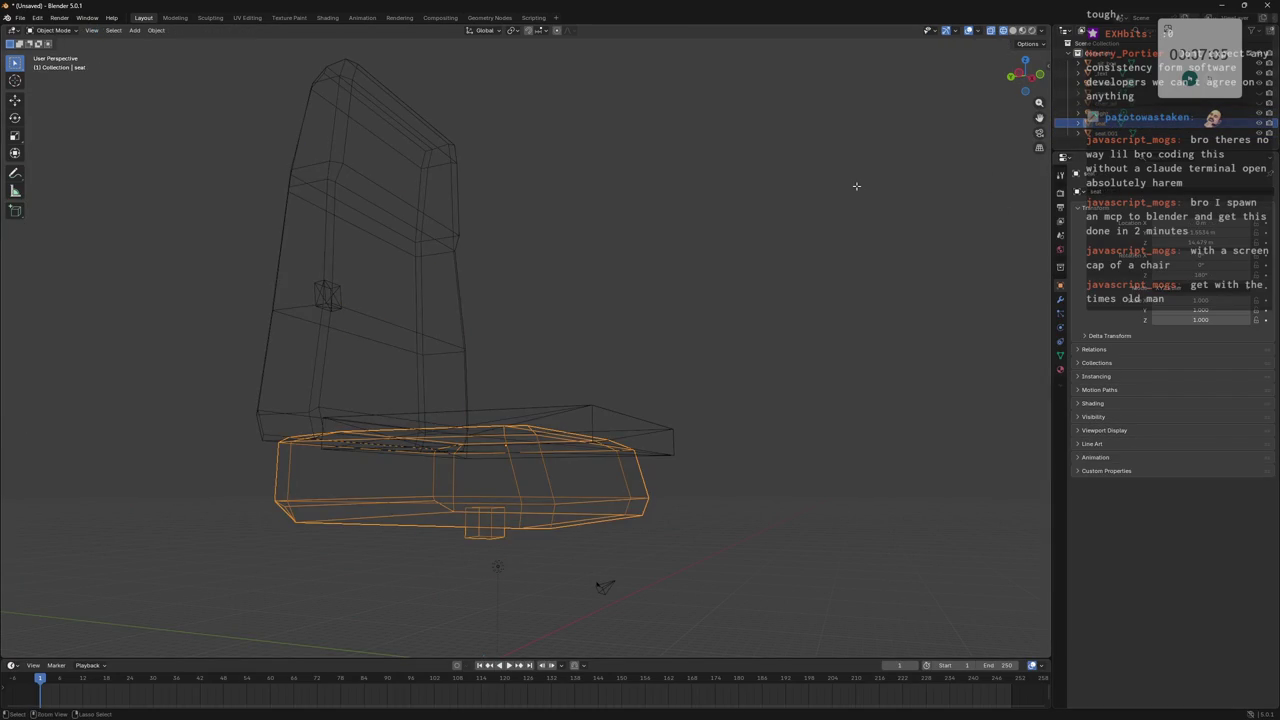
key("Tab")
mouse_move(857, 189)
middle_mouse_down()
mouse_move(748, 360)
mouse_move(744, 402)
middle_mouse_up()
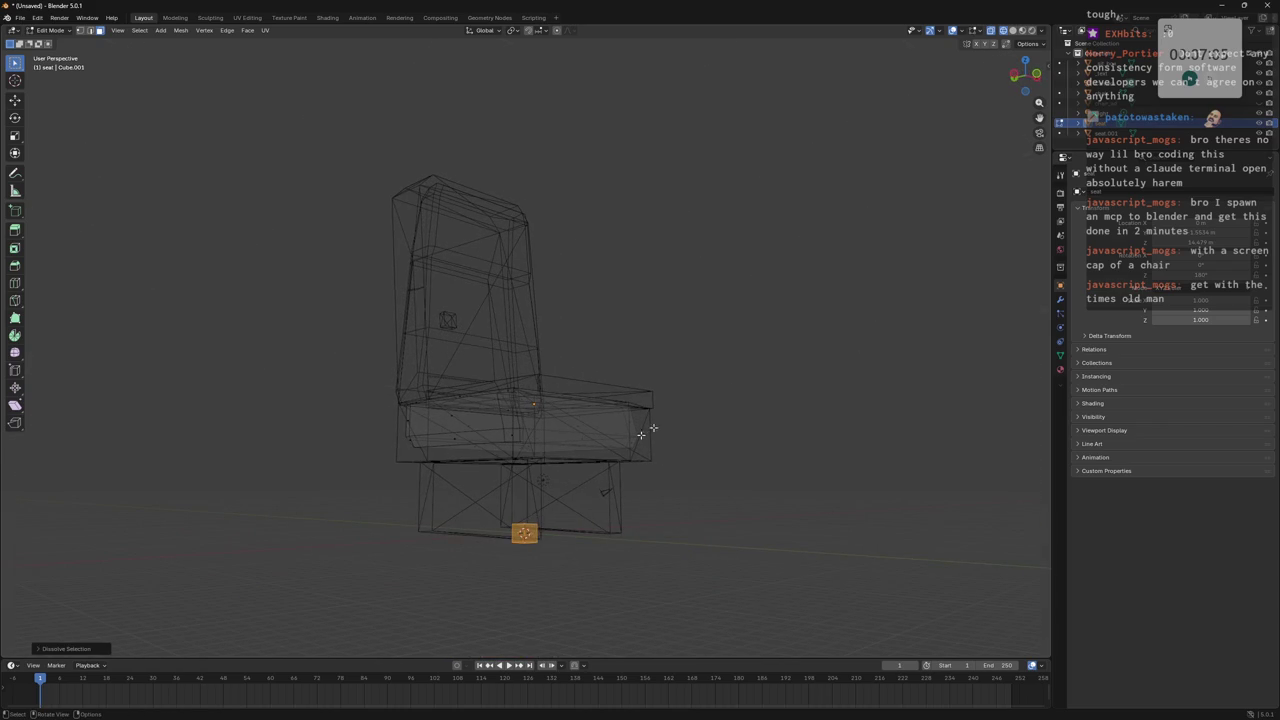
middle_click_drag(865, 397, 778, 430)
left_click(533, 516)
middle_click_drag(533, 516, 615, 506)
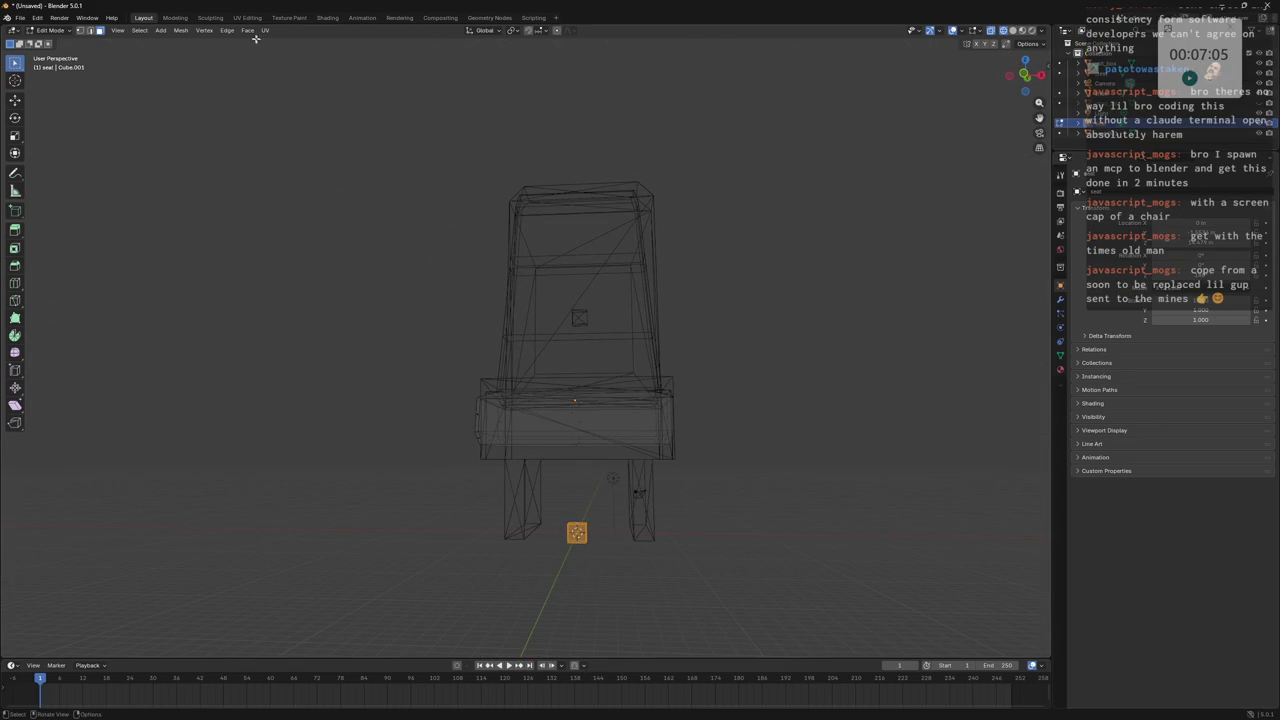
Delete the small cube's vertices and return to Object Mode.
left_click(181, 30)
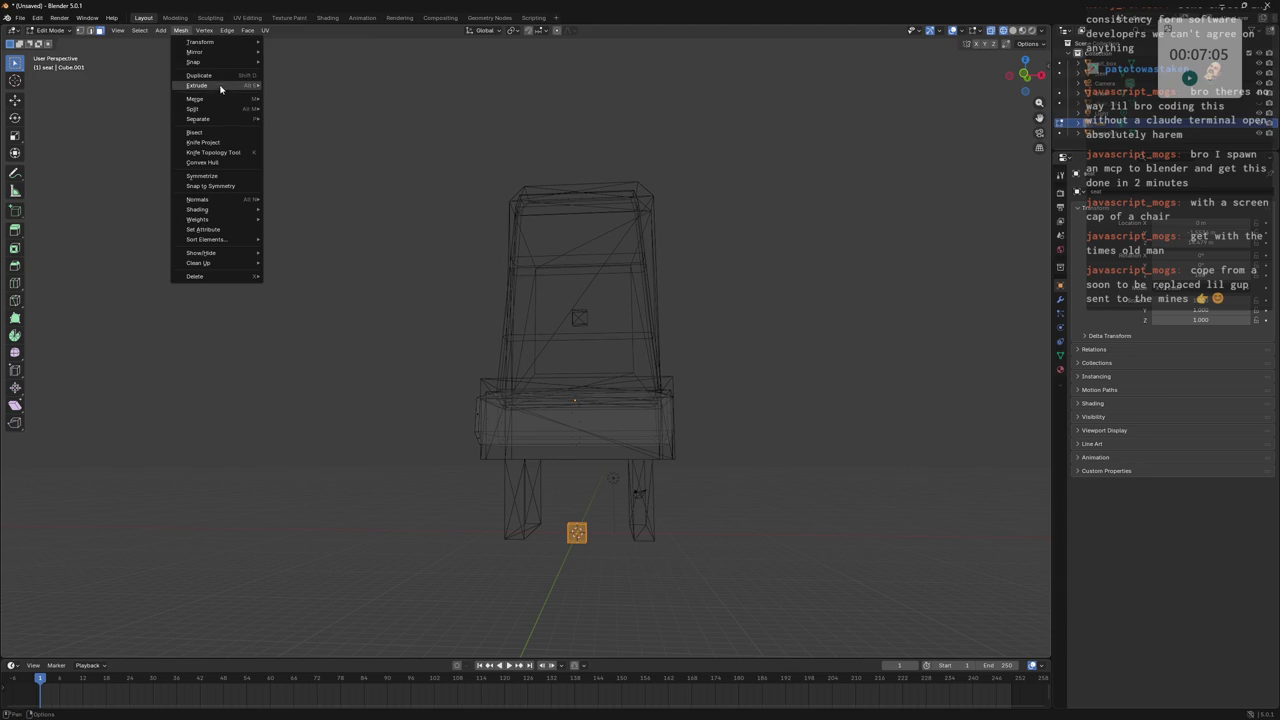
mouse_move(215, 108)
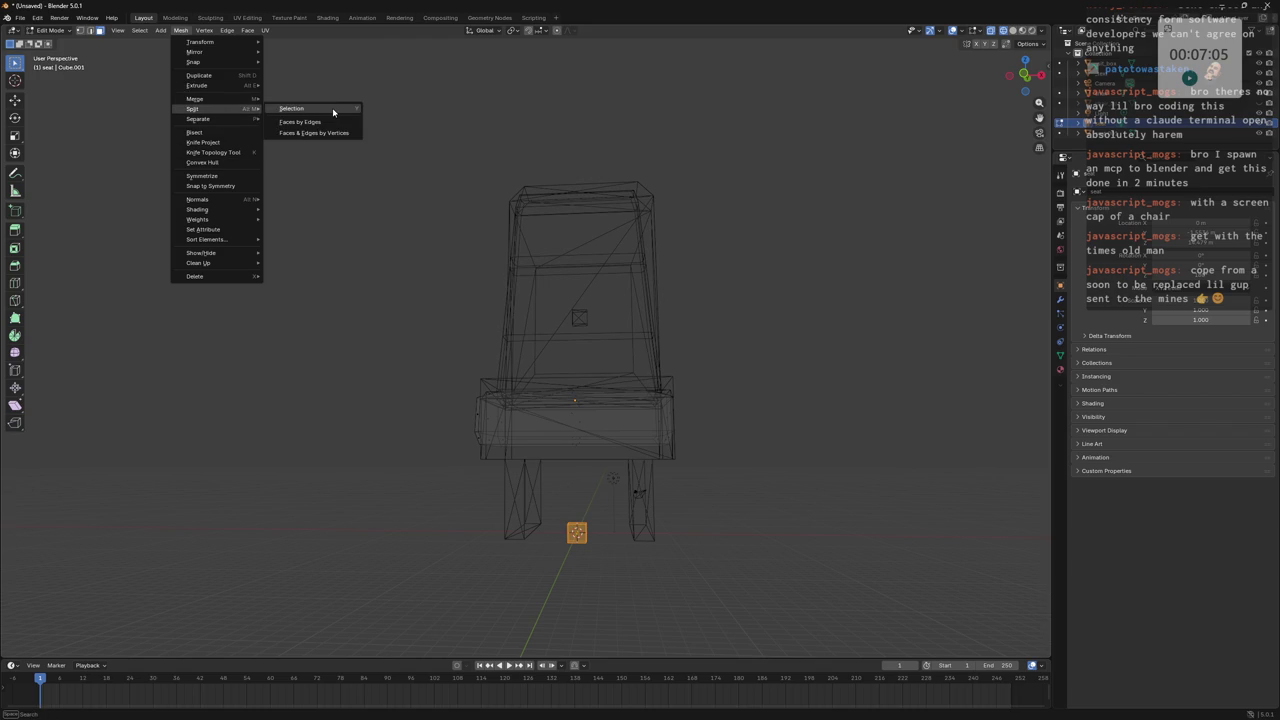
left_click(333, 110)
middle_click_drag(706, 140, 630, 147)
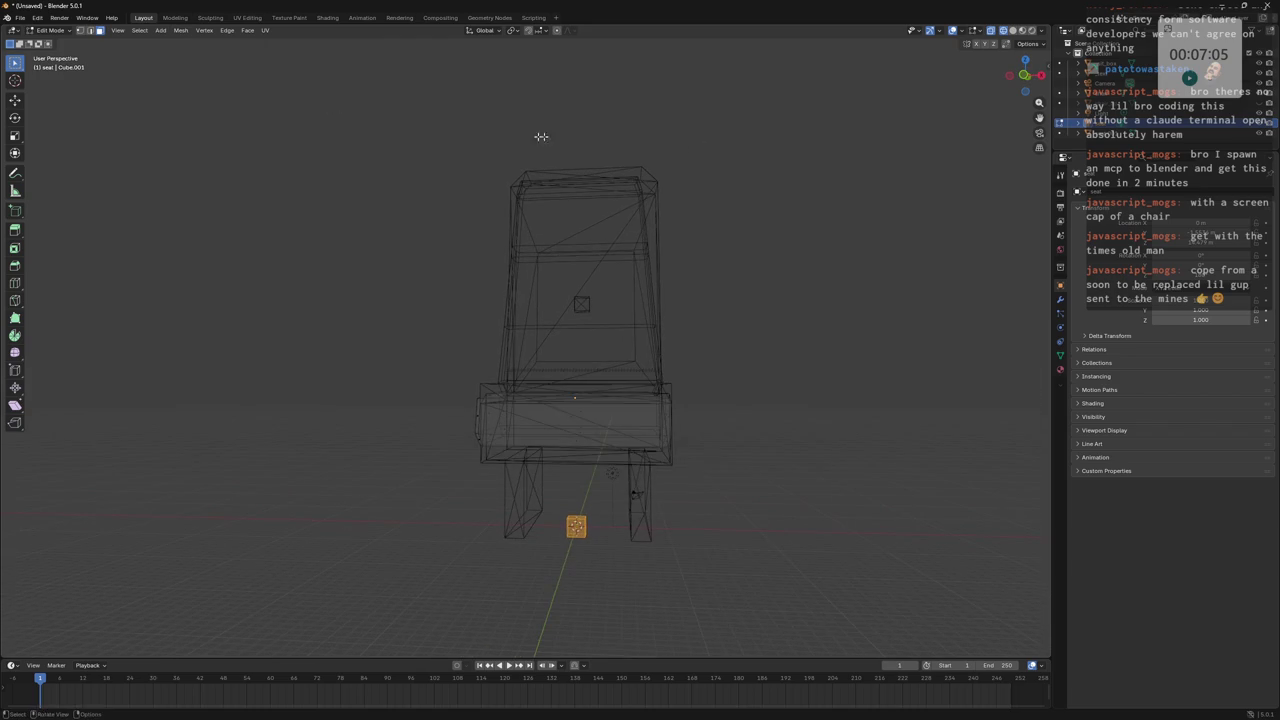
left_click(158, 30)
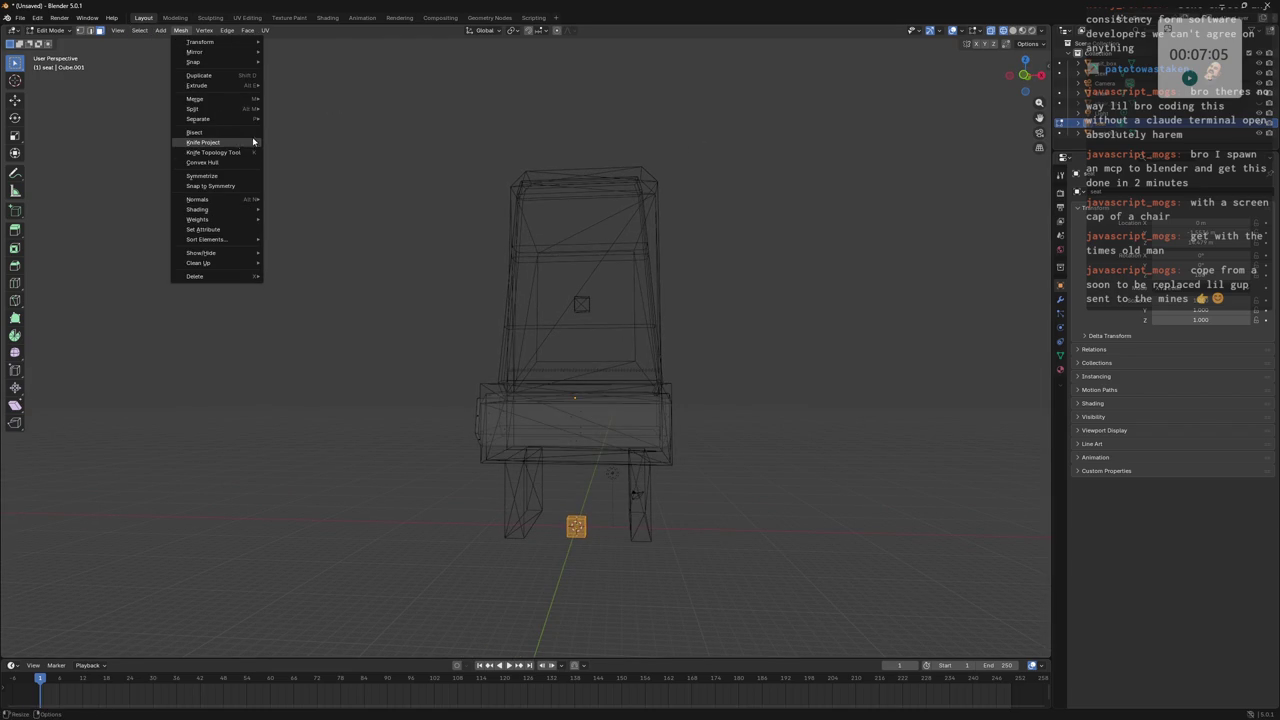
key("x")
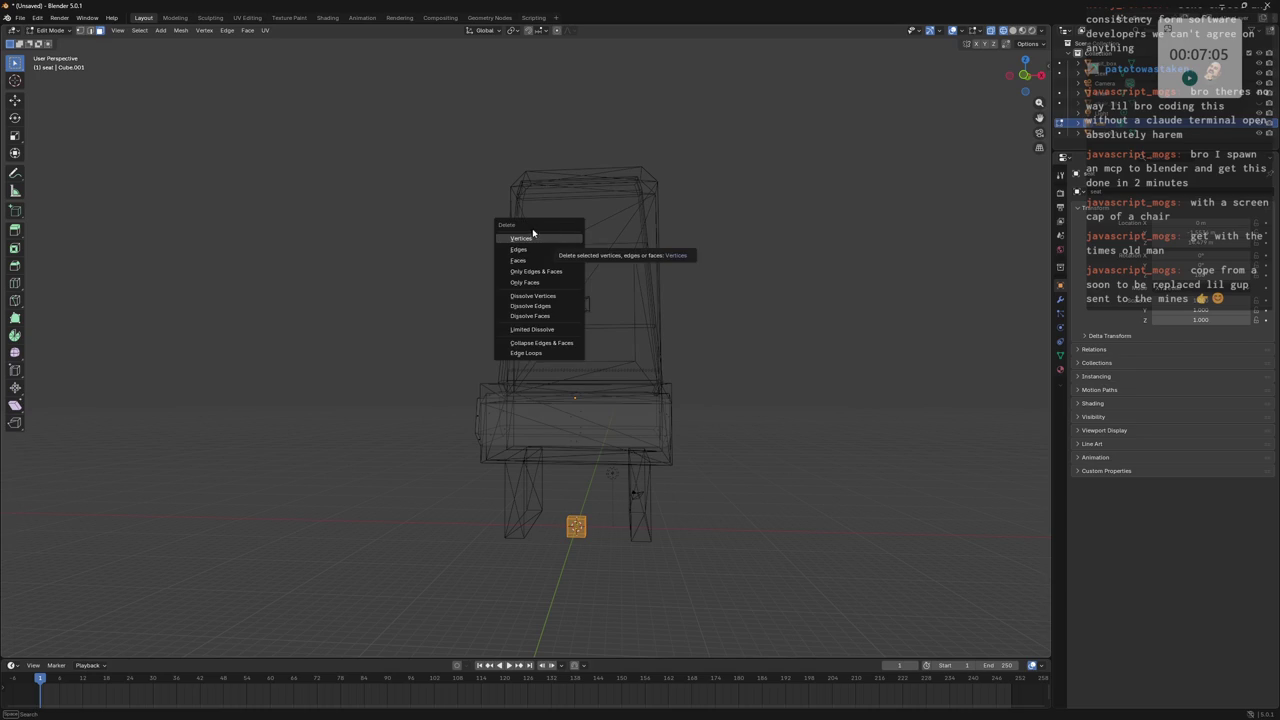
left_click(550, 242)
middle_click_drag(550, 242, 760, 250)
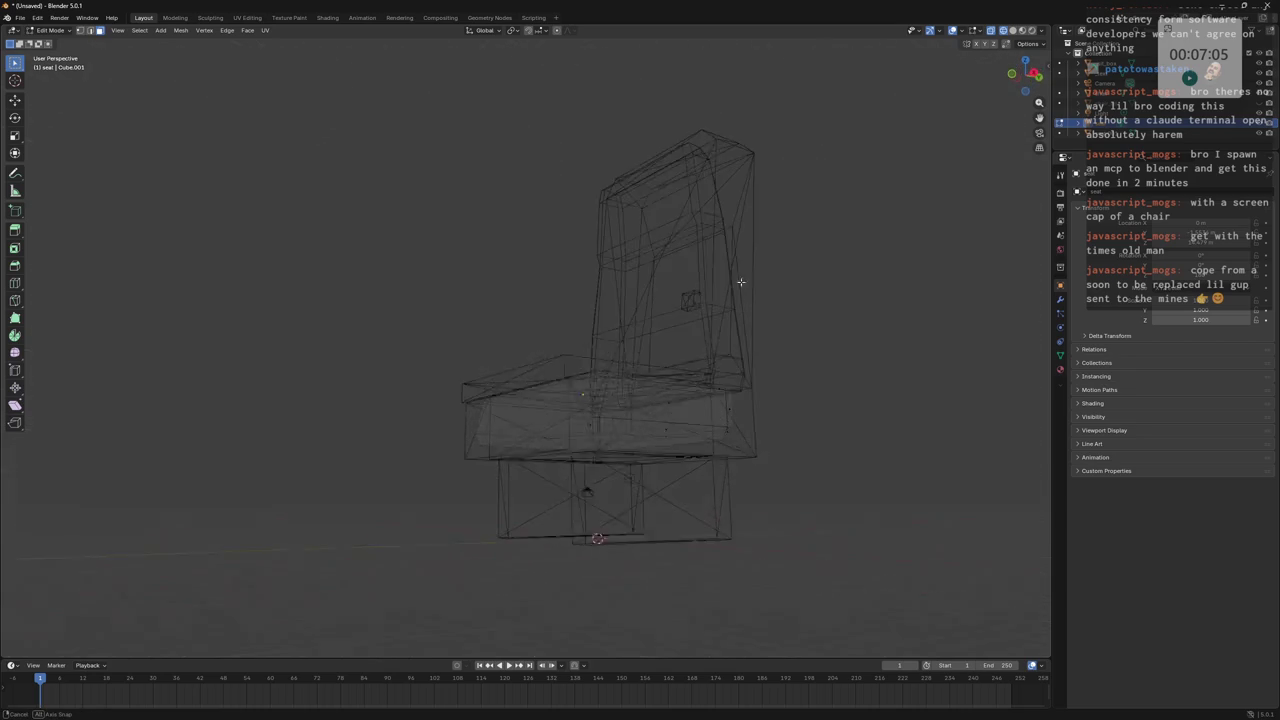
key("Tab")
middle_click_drag(823, 197, 516, 228)
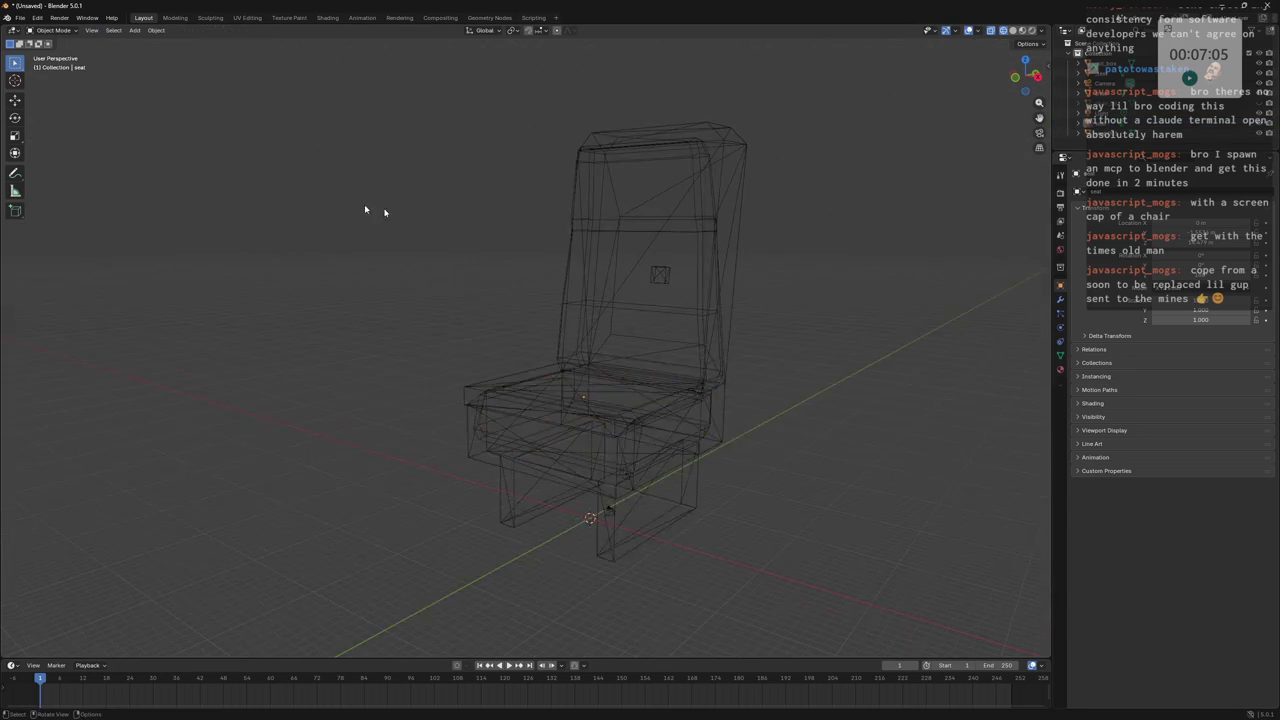
left_click(120, 33)
mouse_move(150, 41)
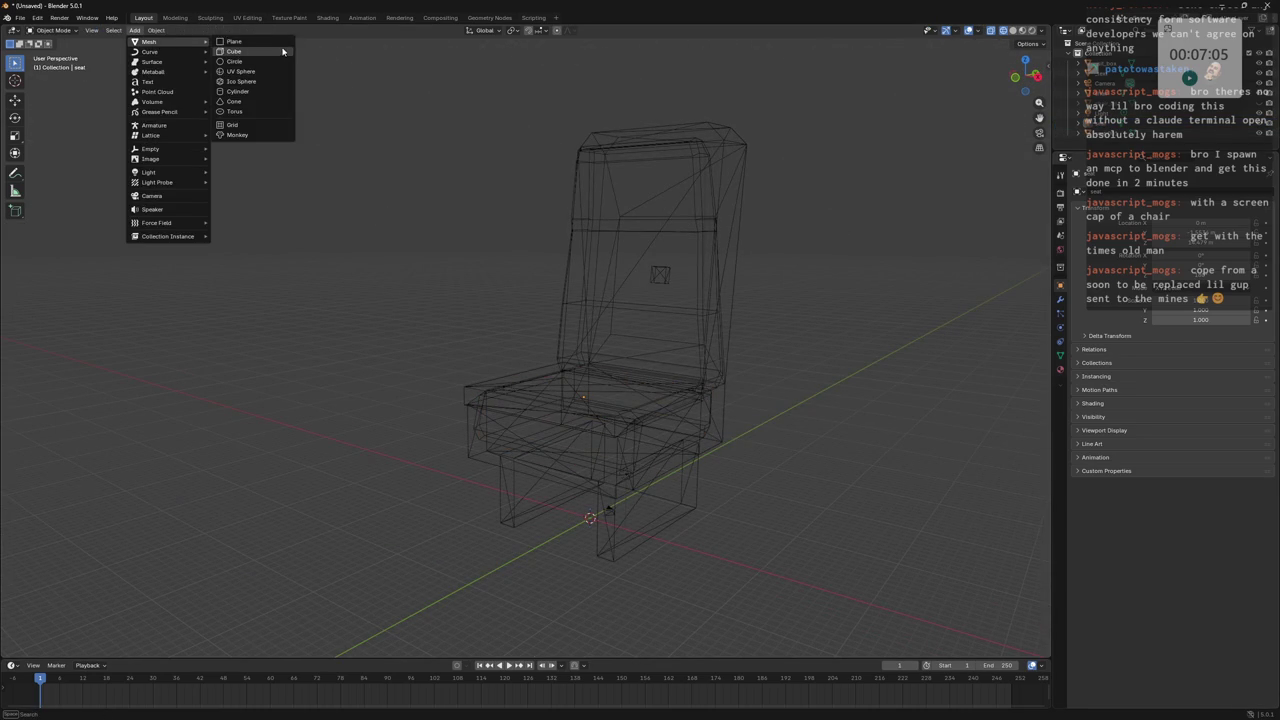
Add a new cube and move it along Z to sit under the seat.
left_click(282, 52)
middle_click_drag(571, 289, 609, 314)
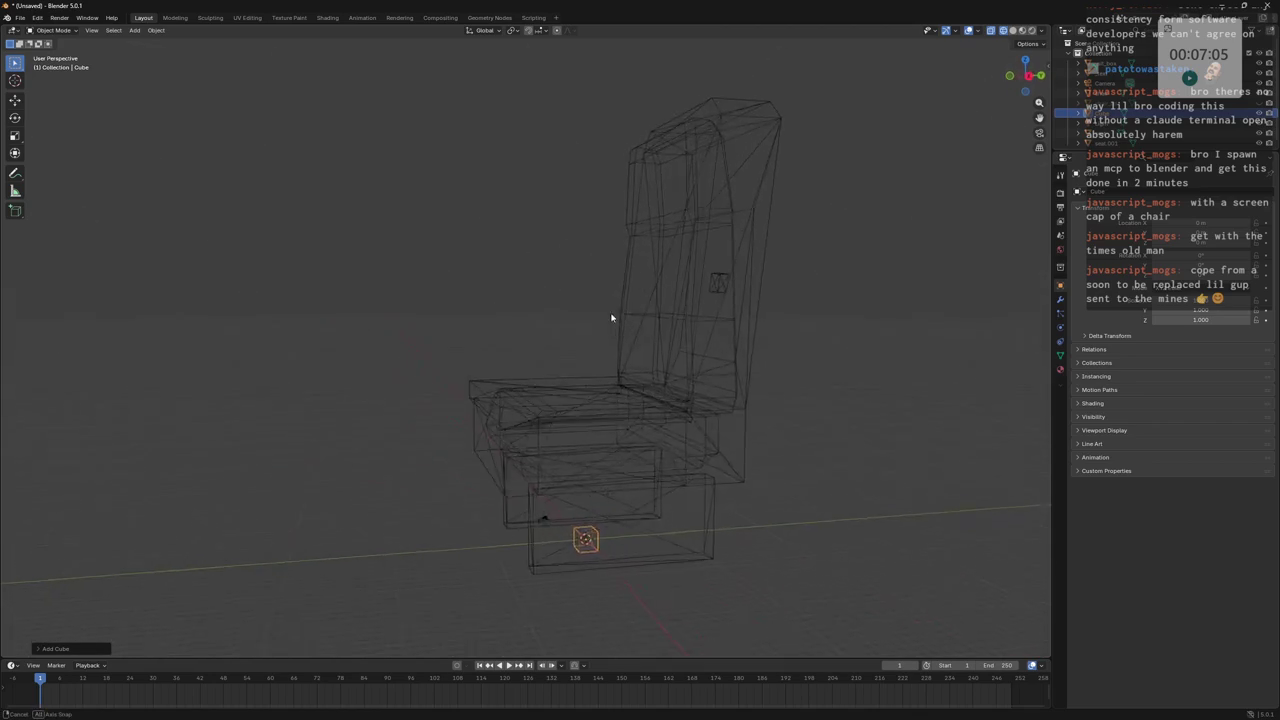
scroll(650, 340, "down", 3)
mouse_move(679, 356)
middle_mouse_down()
mouse_move(646, 357)
mouse_move(654, 383)
middle_mouse_up()
key("g")
key("z")
left_click(701, 338)
mouse_move(701, 338)
middle_mouse_down()
mouse_move(720, 334)
mouse_move(630, 351)
middle_mouse_up()
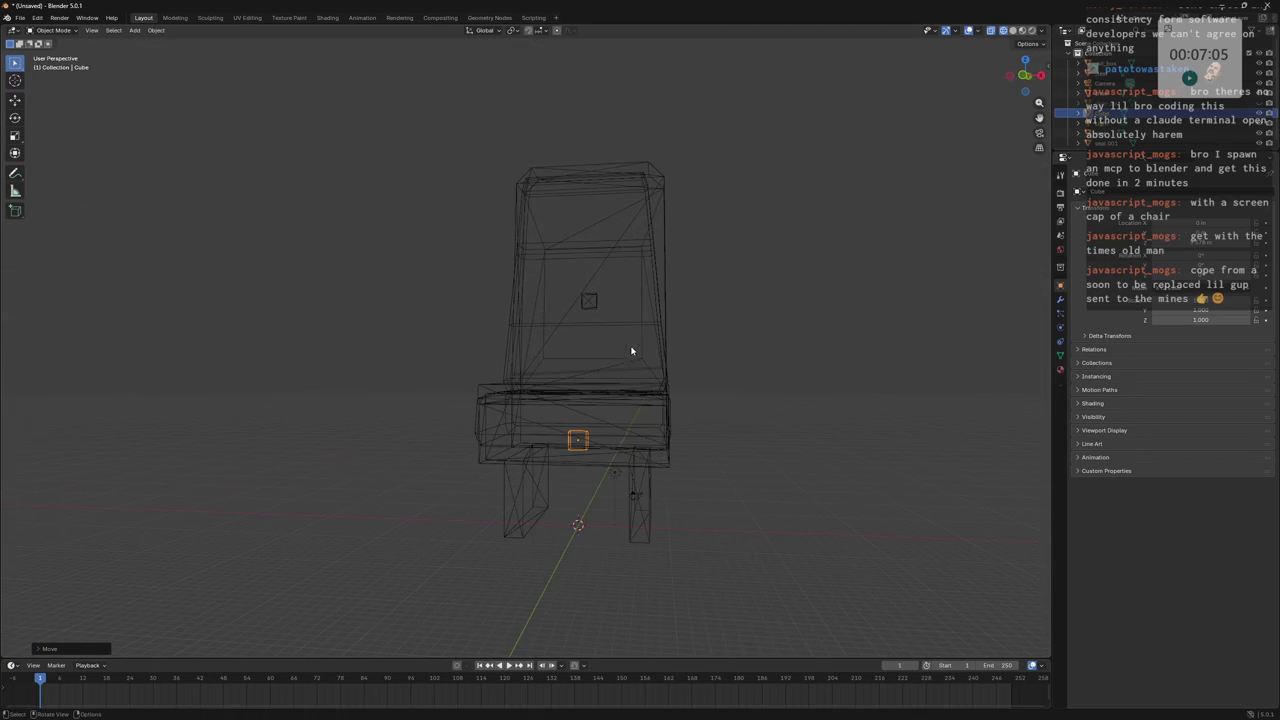
mouse_move(700, 332)
middle_mouse_down()
mouse_move(705, 320)
mouse_move(708, 342)
mouse_move(695, 328)
middle_mouse_up()
key("g")
key("z")
left_click(716, 350)
Select the small cube beneath the seat instead of the seat base.
key("Tab")
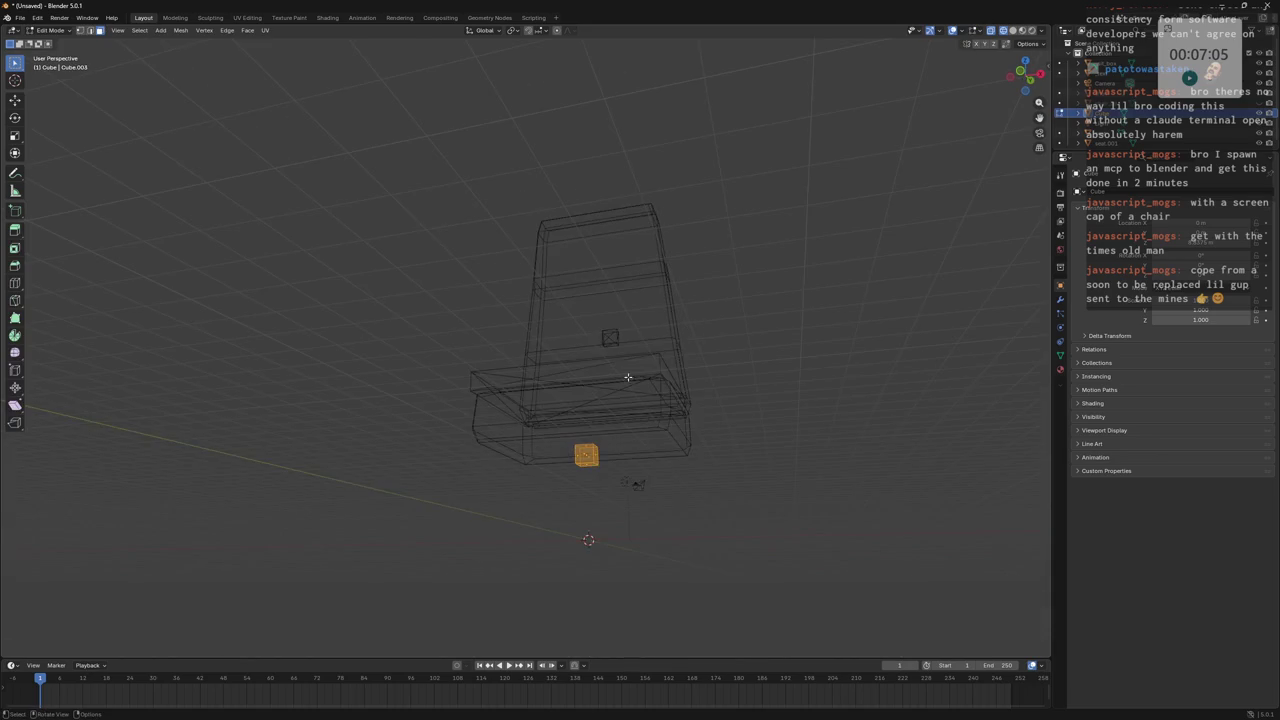
mouse_move(612, 450)
middle_mouse_down()
mouse_move(508, 465)
mouse_move(600, 440)
mouse_move(614, 470)
mouse_move(650, 414)
mouse_move(717, 357)
mouse_move(713, 342)
mouse_move(717, 449)
mouse_move(663, 408)
middle_mouse_up()
key("Tab")
left_click(660, 410)
left_click(661, 485)
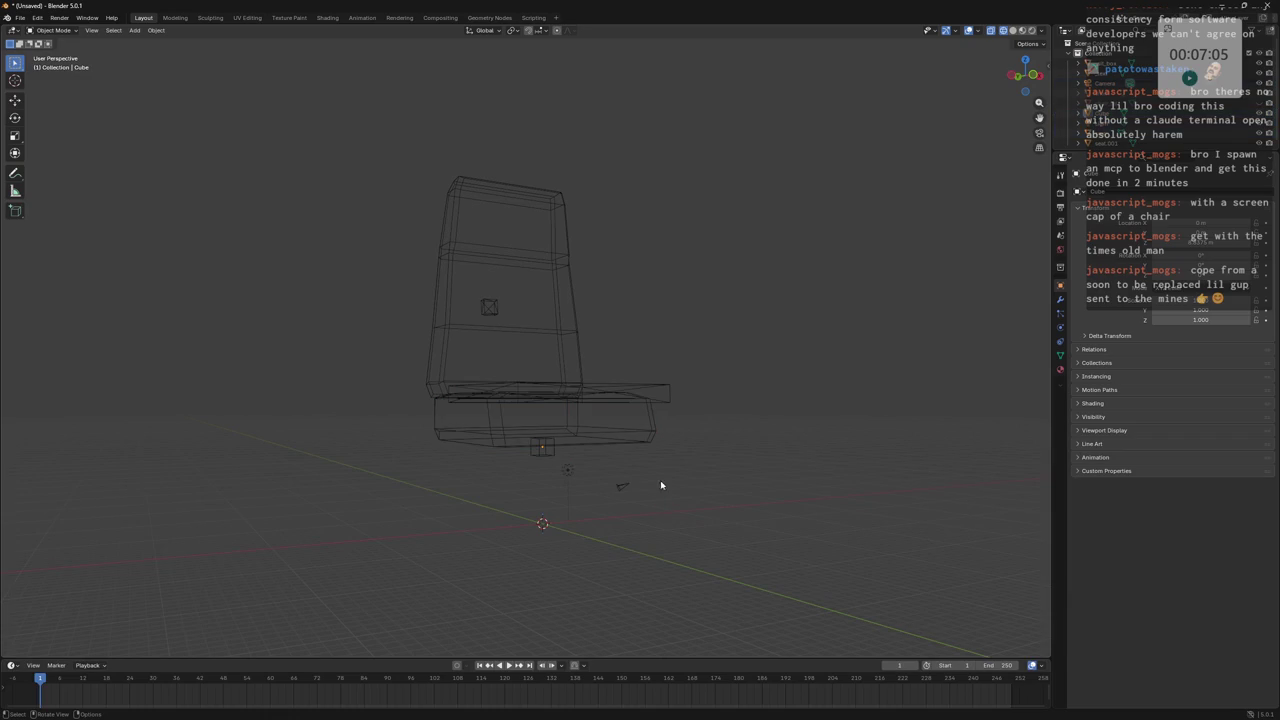
key("Tab")
key("Tab")
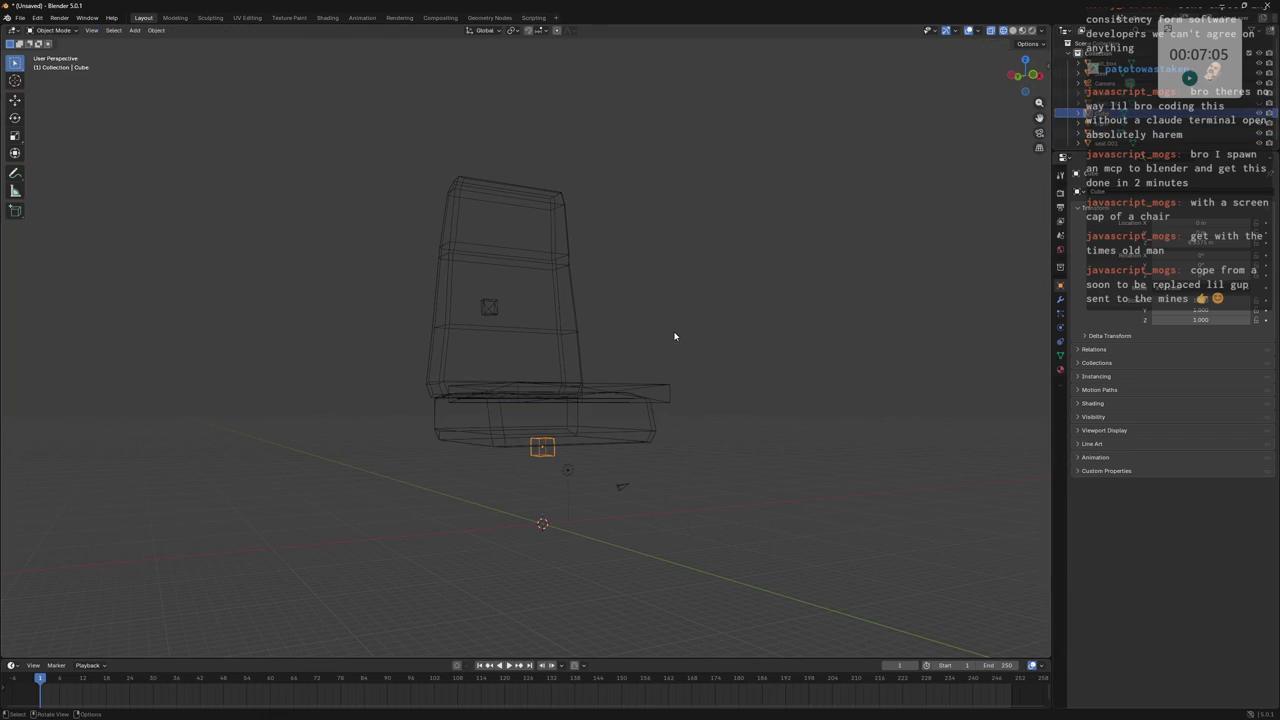
key("Tab")
Scale the cube with Z height locked into a flat slab under the seat.
mouse_move(857, 203)
middle_mouse_down()
mouse_move(829, 251)
mouse_move(741, 300)
mouse_move(737, 366)
middle_mouse_up()
key("r")
key("z")
key("Escape")
key("s")
key("shift+z")
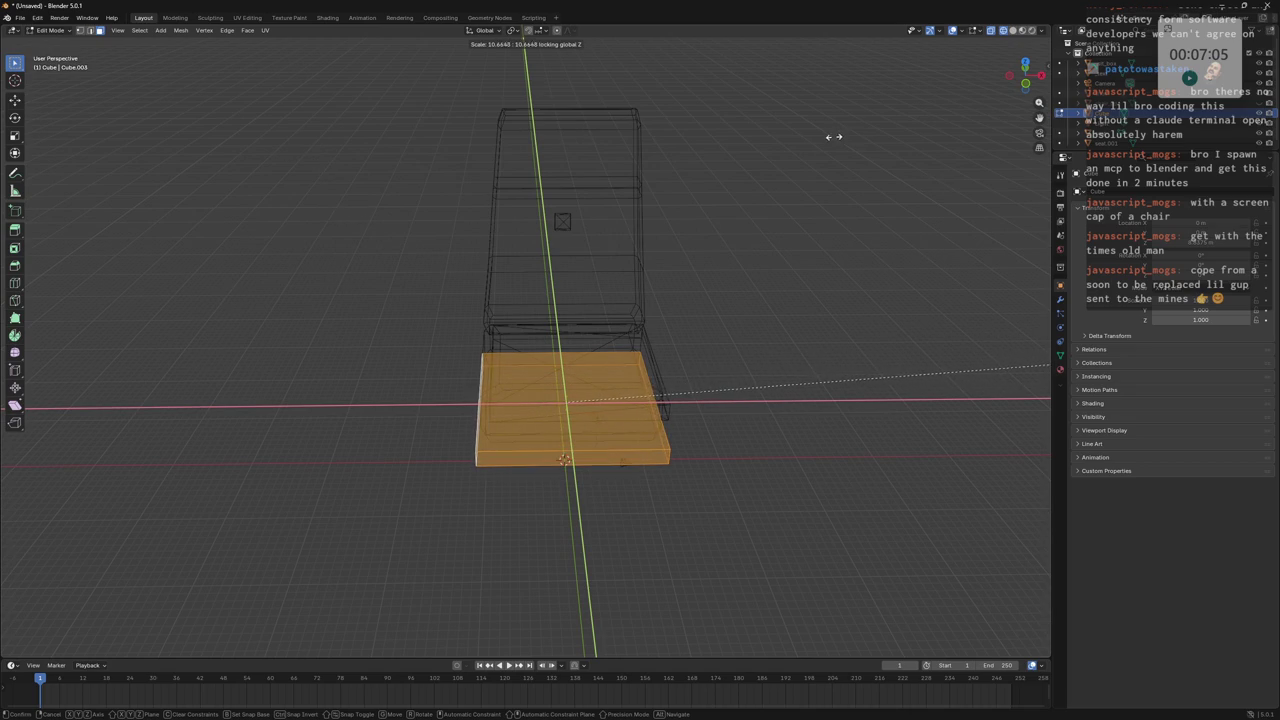
left_click(864, 134)
middle_click_drag(864, 134, 657, 209)
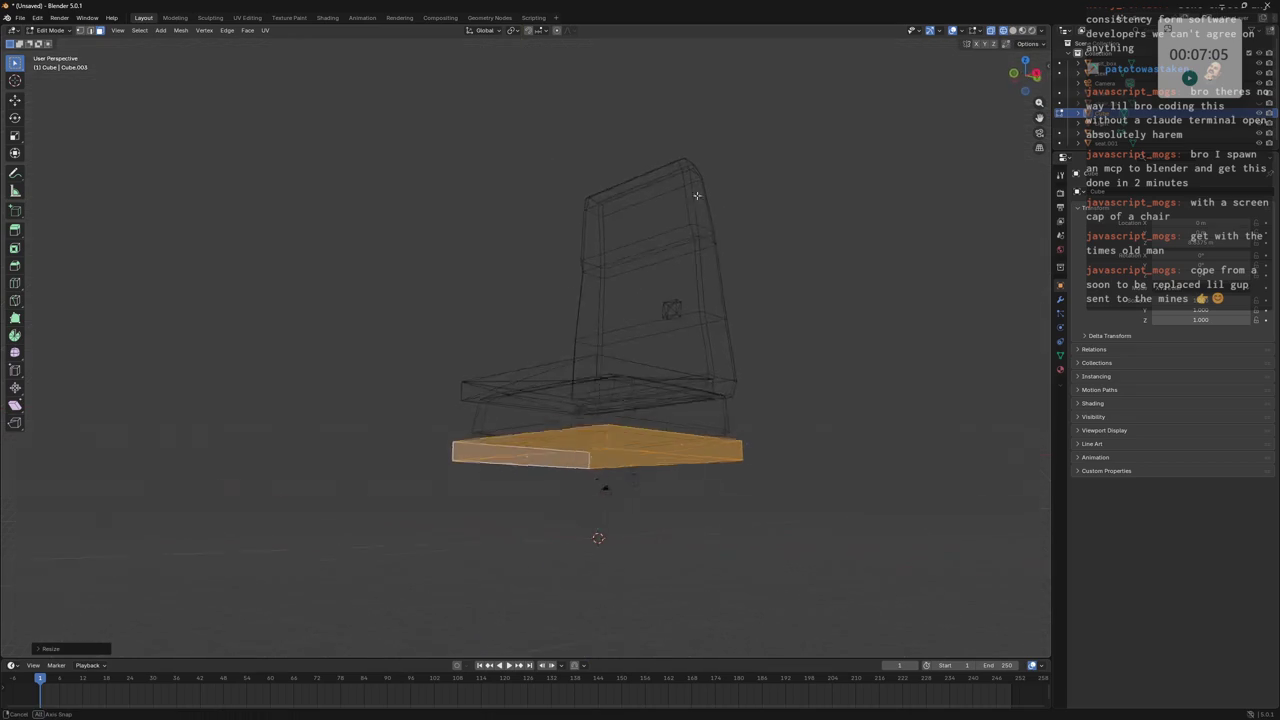
middle_click_drag(657, 209, 380, 400)
Extend the slab's end face along Y to run the full seat depth.
left_click(478, 458)
key("g")
key("z")
key("y")
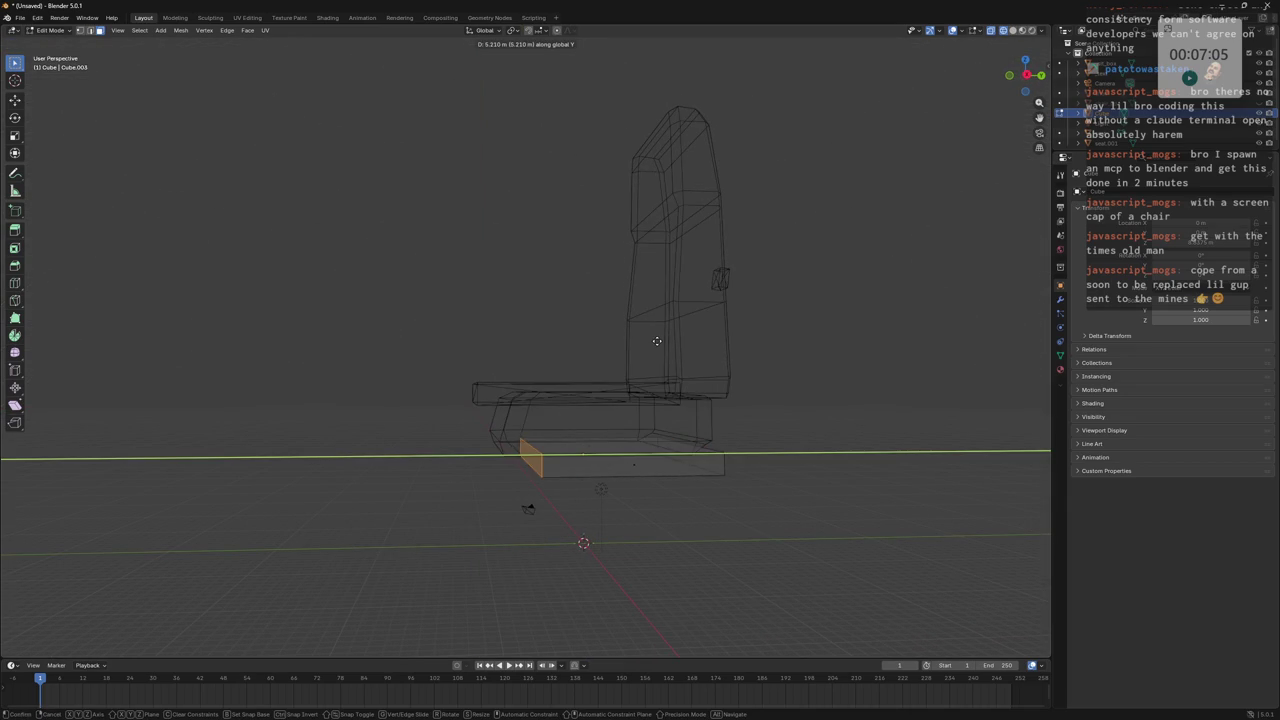
left_click(634, 347)
middle_click_drag(634, 347, 637, 351)
Select the whole slab and trial a Z scale, cancelling it.
left_click_drag(404, 394, 563, 472)
middle_click_drag(716, 452, 705, 440)
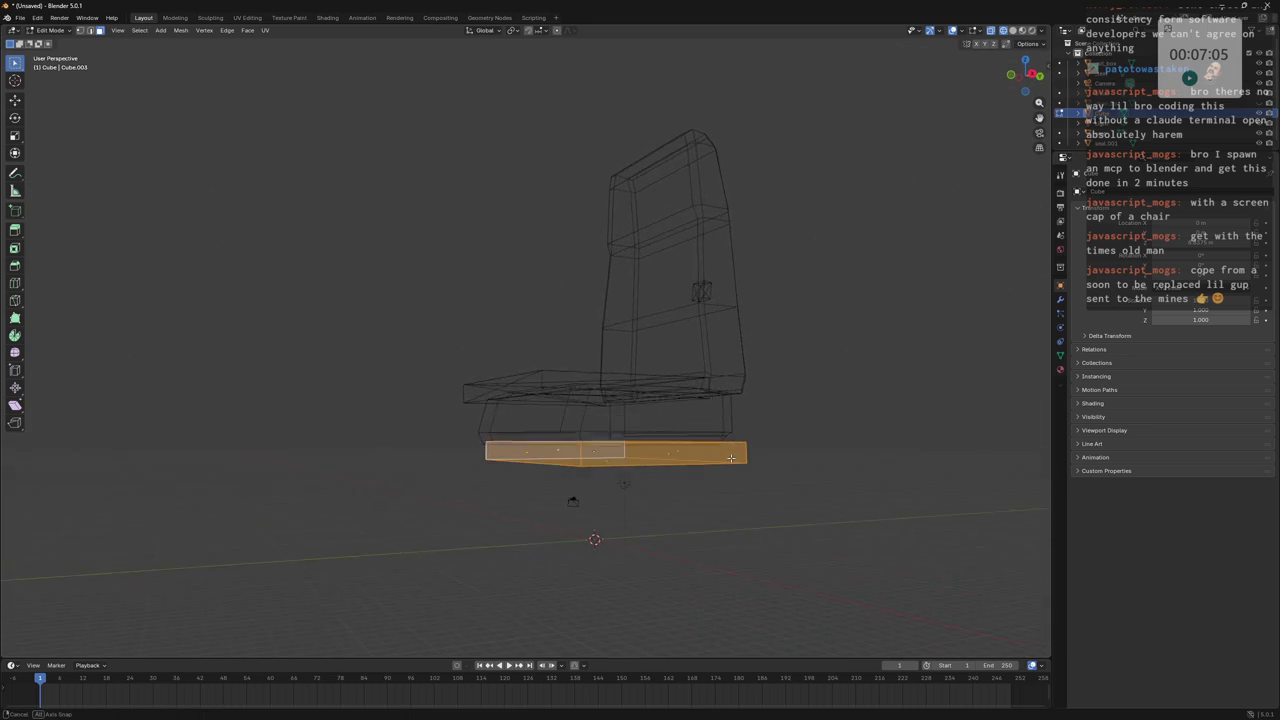
key("s")
key("z")
key("Escape")
mouse_move(700, 434)
middle_mouse_down()
mouse_move(723, 491)
mouse_move(717, 471)
mouse_move(775, 449)
mouse_move(636, 360)
mouse_move(679, 388)
mouse_move(677, 457)
middle_mouse_up()
Add a loop cut and extrude a side face up into a tall armrest pillar.
key("ctrl+r")
left_click(663, 451)
left_click(658, 458)
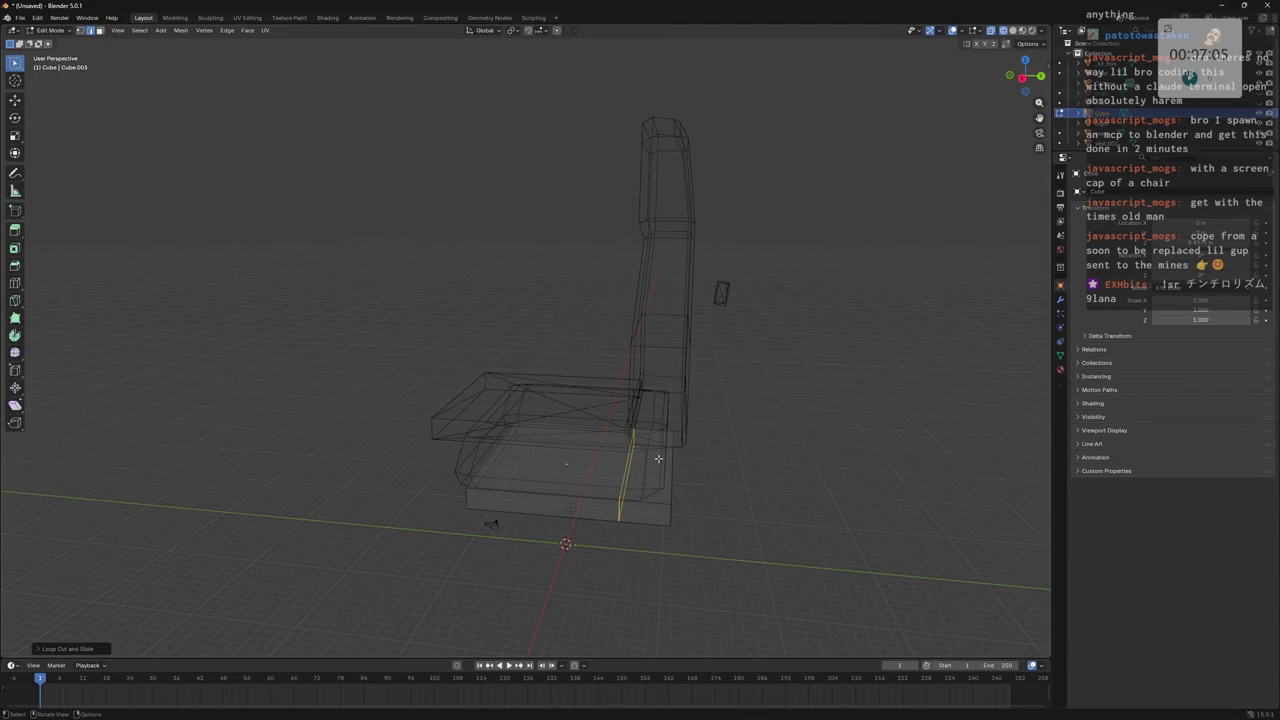
middle_click_drag(736, 470, 702, 455)
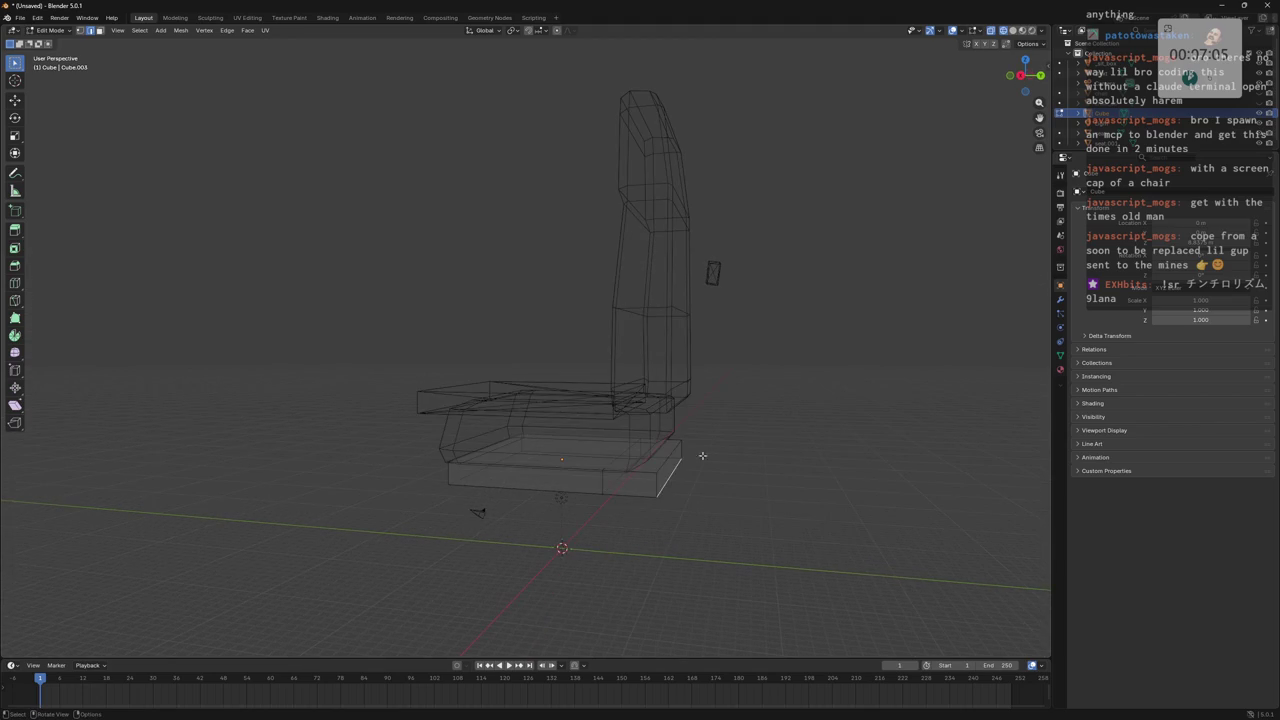
left_click(650, 458)
key("e")
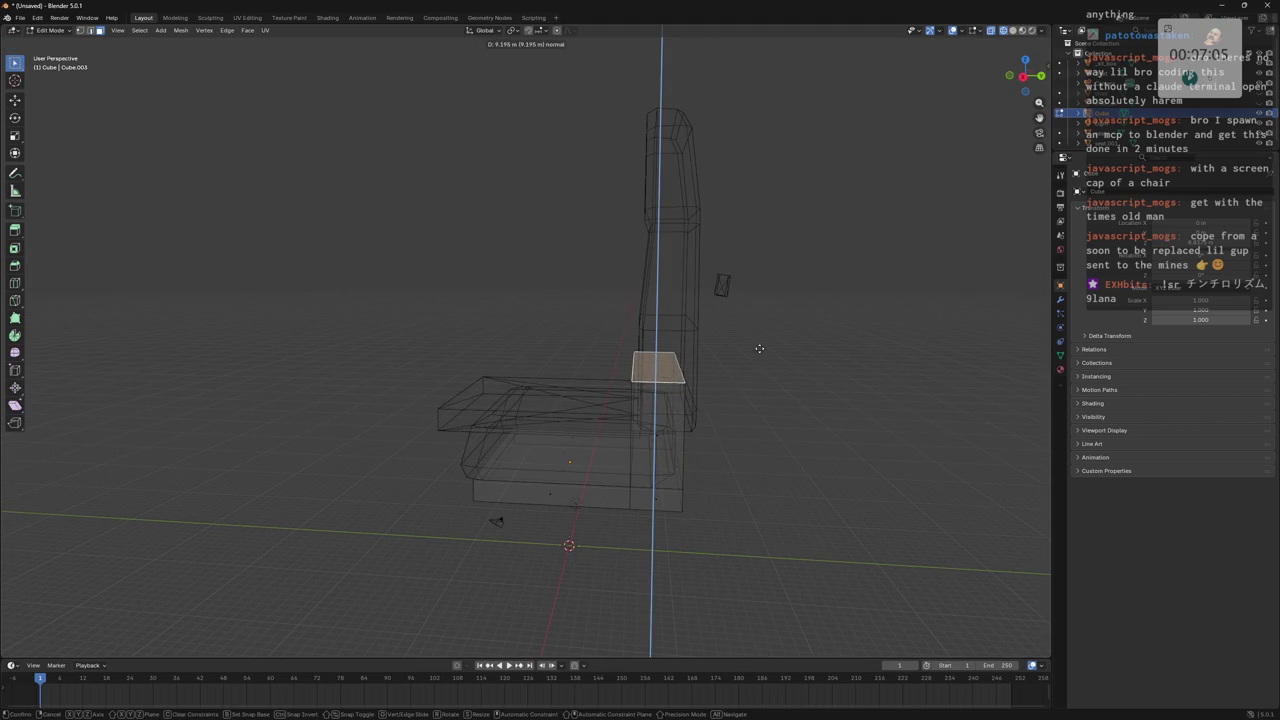
left_click(762, 355)
mouse_move(763, 354)
middle_mouse_down()
mouse_move(757, 380)
mouse_move(817, 400)
mouse_move(868, 381)
mouse_move(871, 457)
mouse_move(814, 377)
mouse_move(754, 377)
middle_mouse_up()
Select the whole pillar and reposition it along the Y axis.
left_click_drag(606, 337, 771, 589)
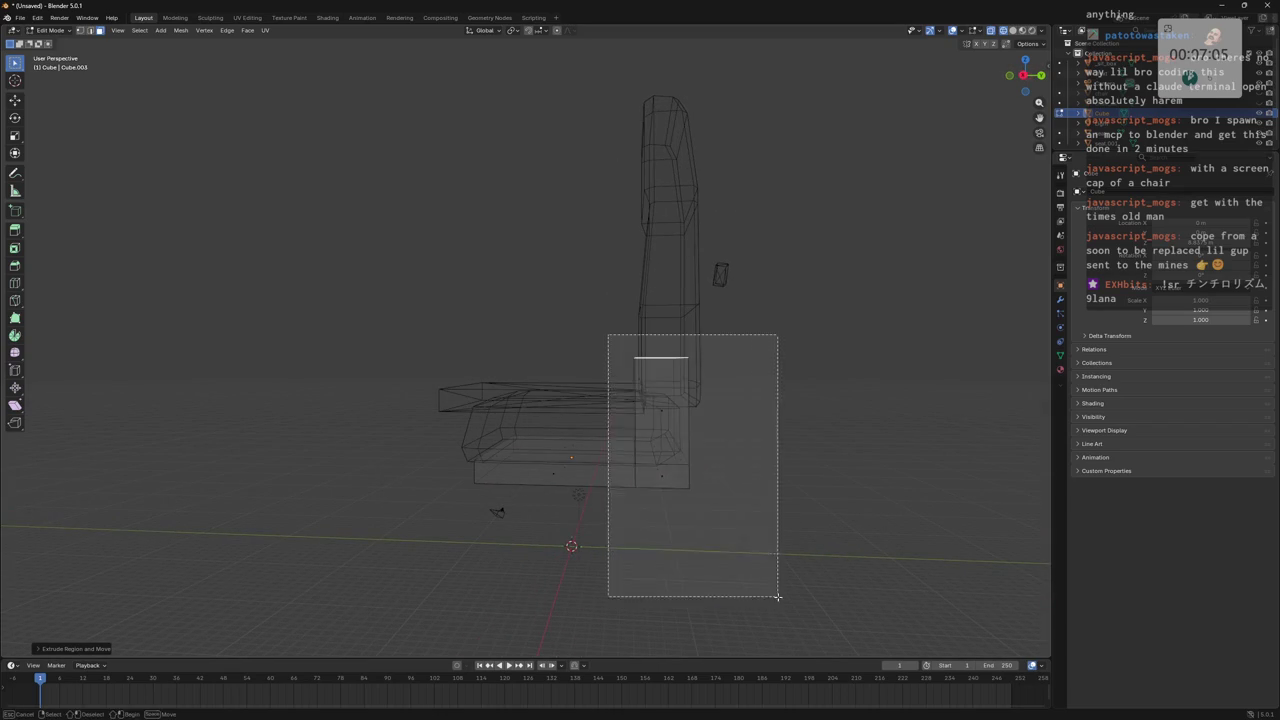
key("g")
key("z")
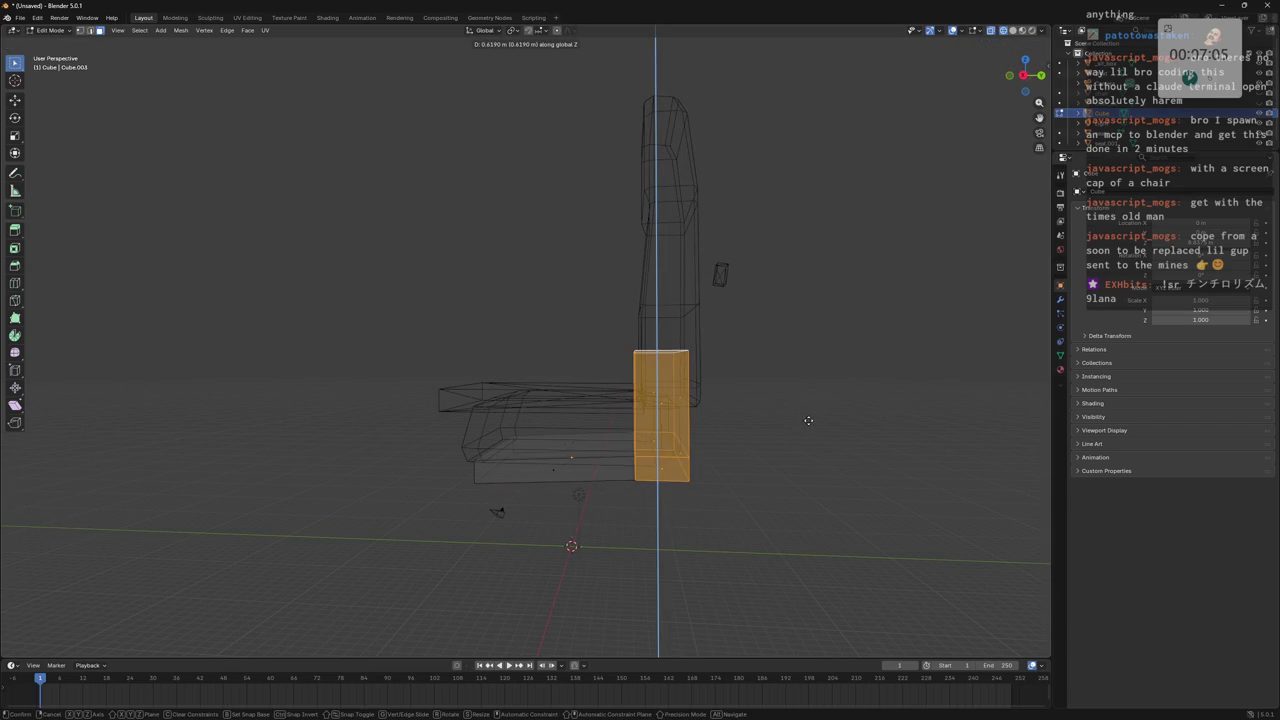
key("y")
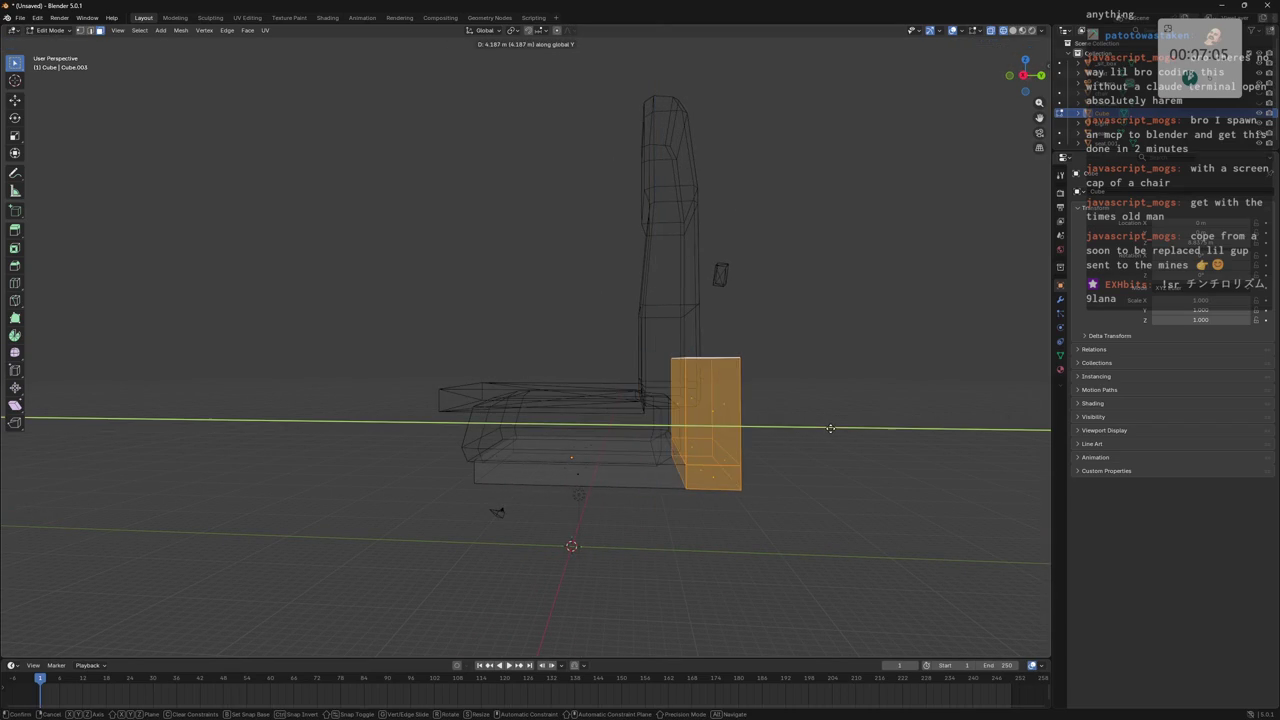
left_click(795, 432)
mouse_move(795, 432)
middle_mouse_down()
mouse_move(627, 456)
mouse_move(690, 457)
middle_mouse_up()
key("g")
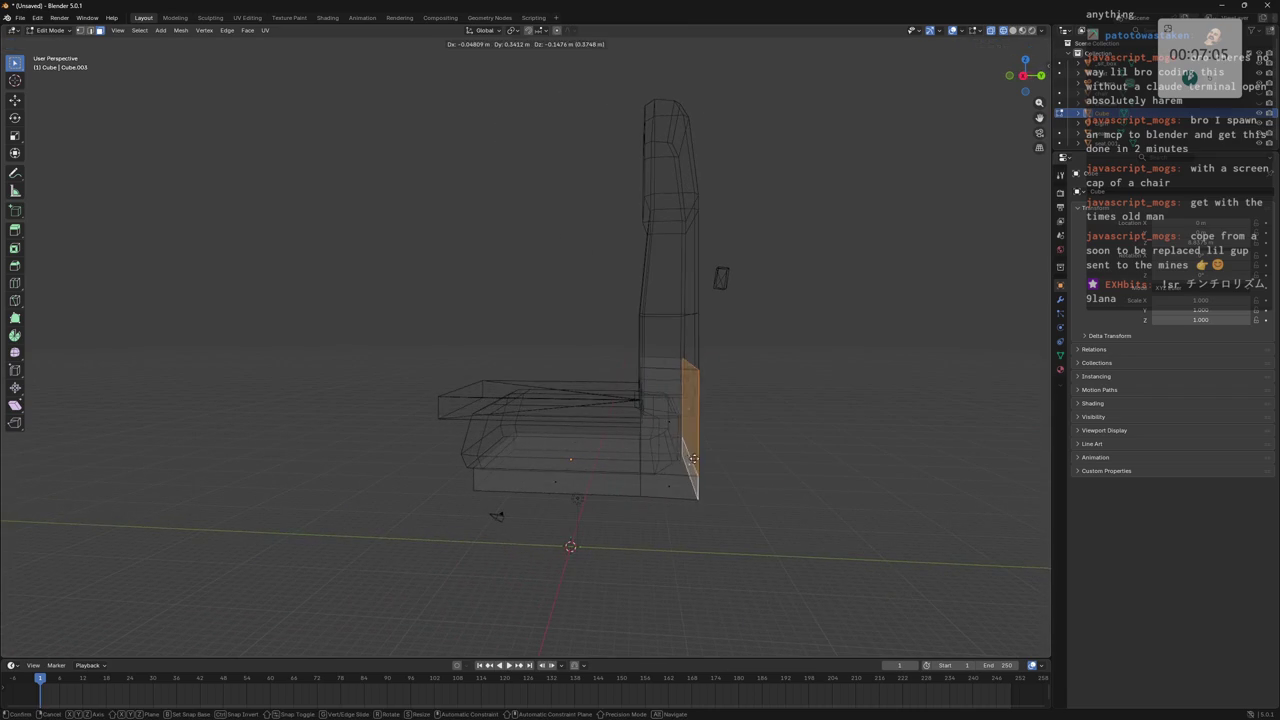
key("z")
key("z")
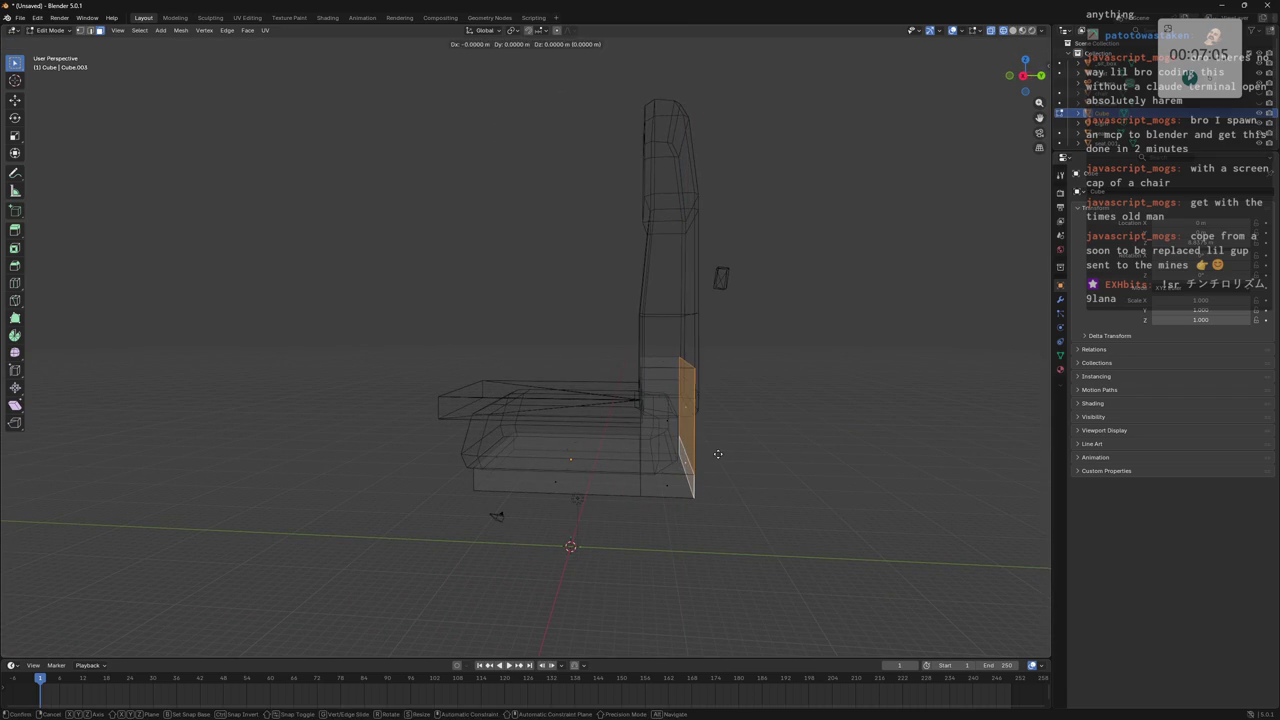
key("y")
left_click(729, 456)
mouse_move(722, 457)
middle_mouse_down()
mouse_move(705, 434)
mouse_move(728, 441)
mouse_move(660, 430)
mouse_move(666, 406)
mouse_move(707, 464)
mouse_move(690, 413)
middle_mouse_up()
Select a small inner face and shift it along the Y axis.
left_click(658, 428)
key("2")
key("3")
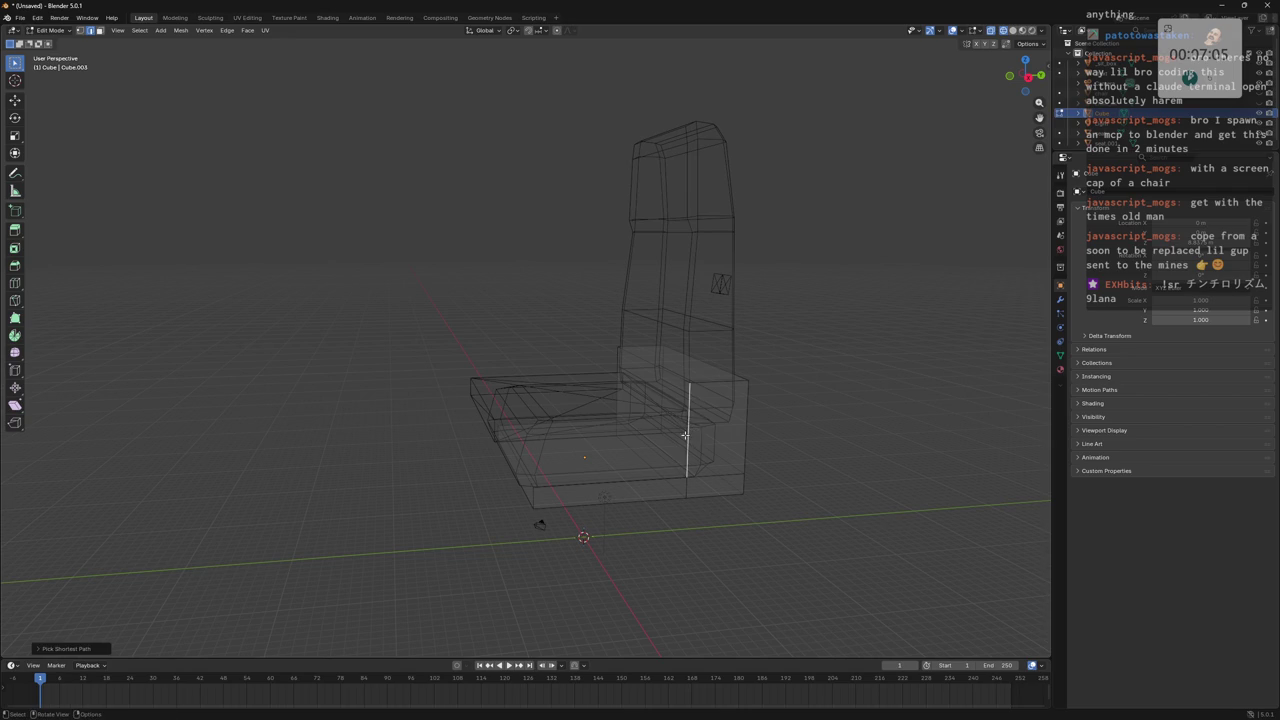
mouse_move(690, 432)
middle_mouse_down()
mouse_move(710, 453)
mouse_move(660, 507)
middle_mouse_up()
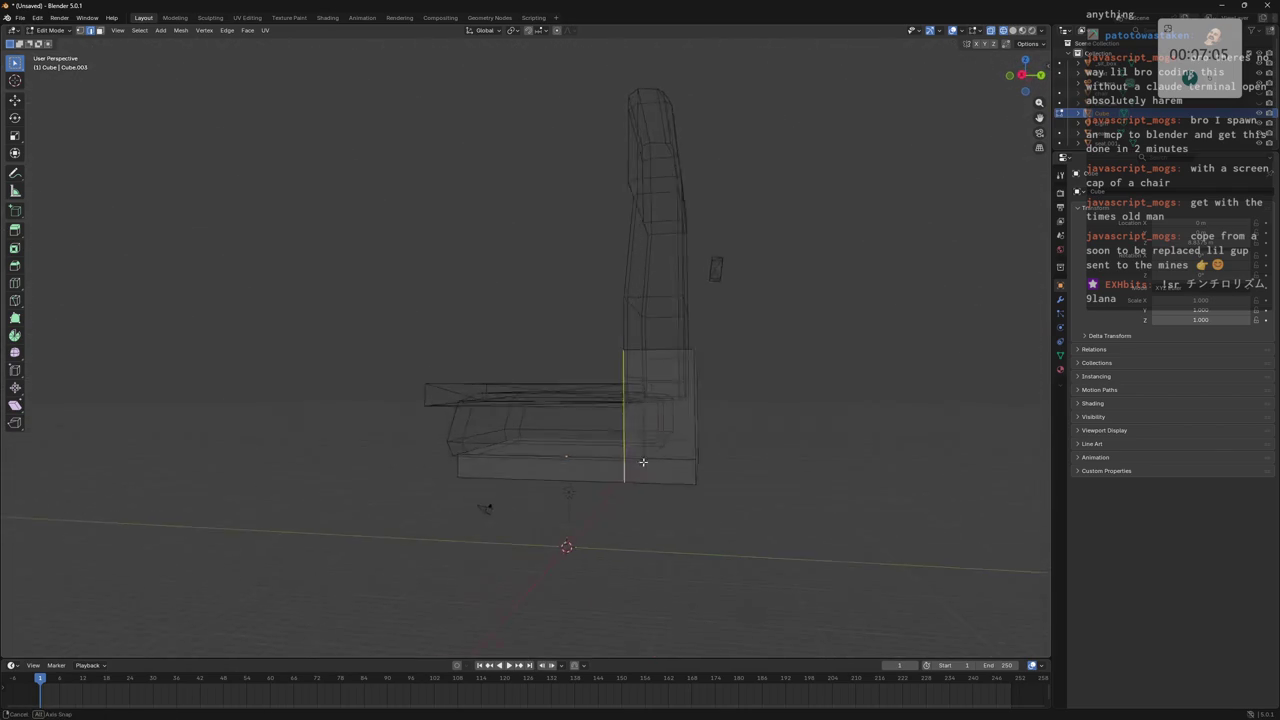
key("g")
key("z")
key("y")
left_click(750, 430)
middle_click_drag(750, 430, 628, 410)
Add two centred loop cuts, spread them apart along X, and show solid shading.
key("ctrl+r")
left_click(596, 373)
right_click(594, 371)
key("s")
key("x")
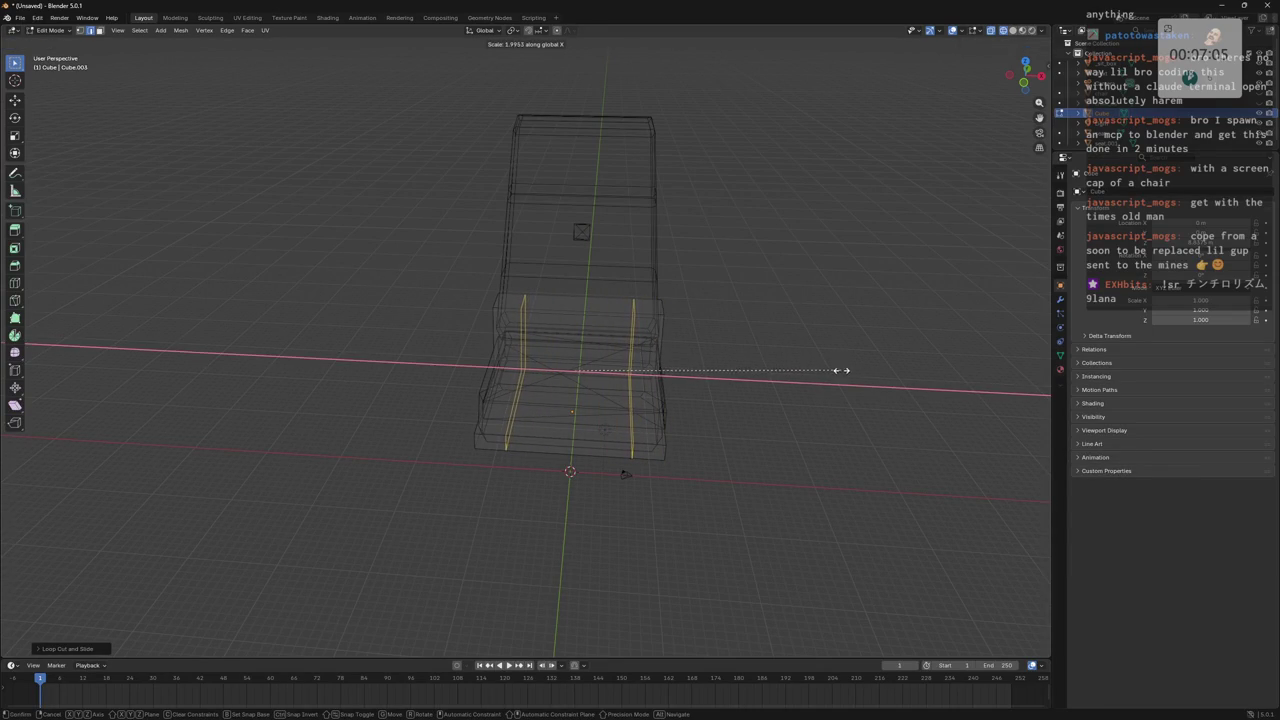
left_click(841, 370)
middle_click_drag(841, 370, 806, 349)
left_click(816, 354)
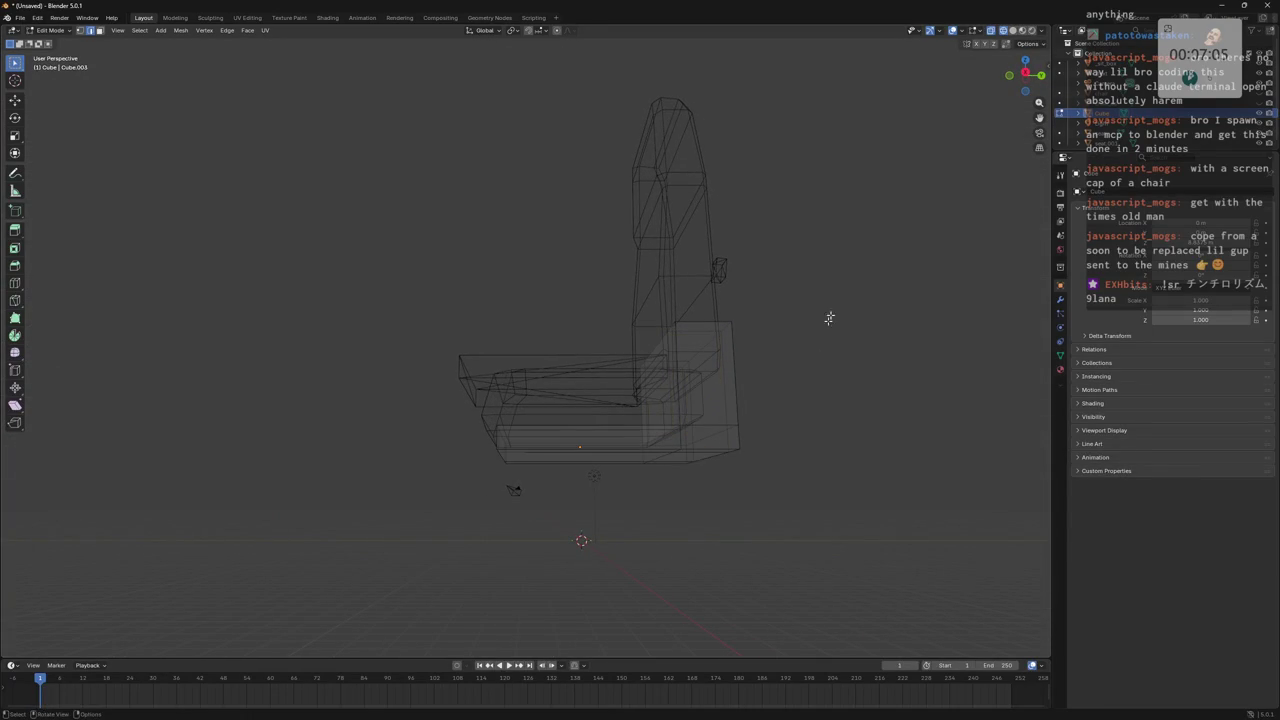
left_click(1013, 31)
middle_click_drag(790, 300, 811, 269)
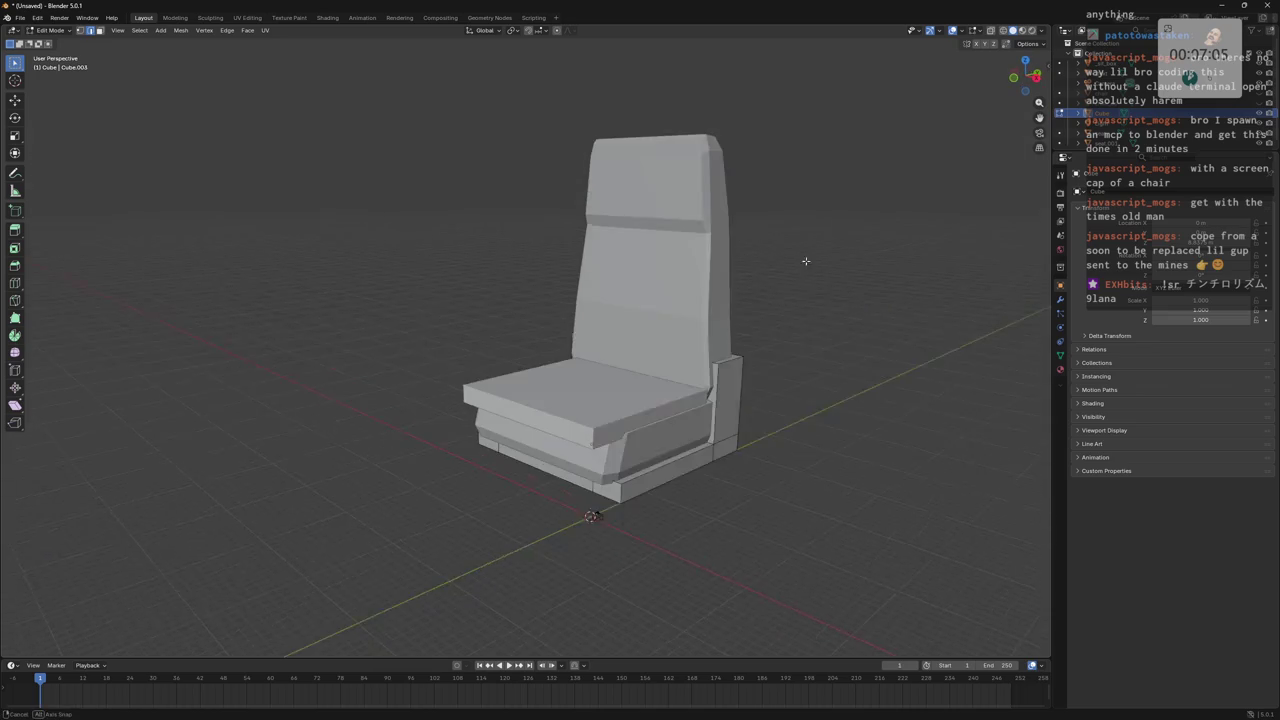
Select objects in the Outliner and check hiding with H and Alt+H.
left_click(1155, 130)
left_click(1110, 82)
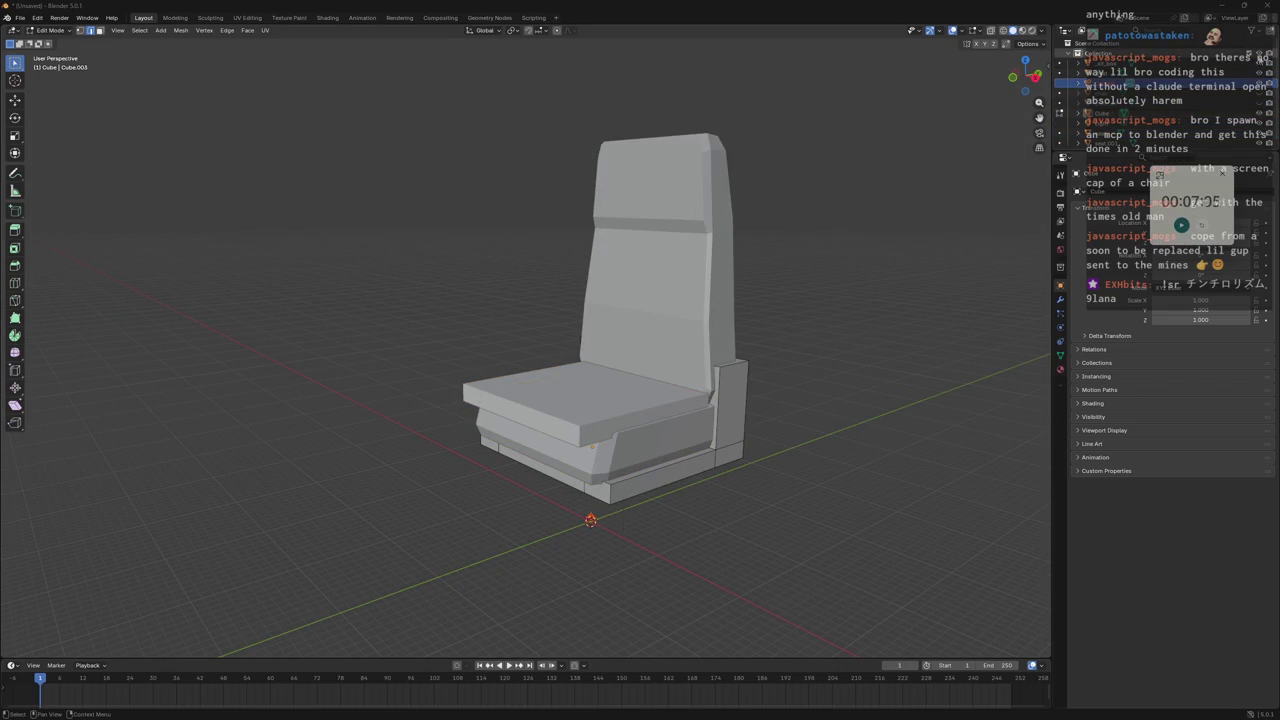
key("h")
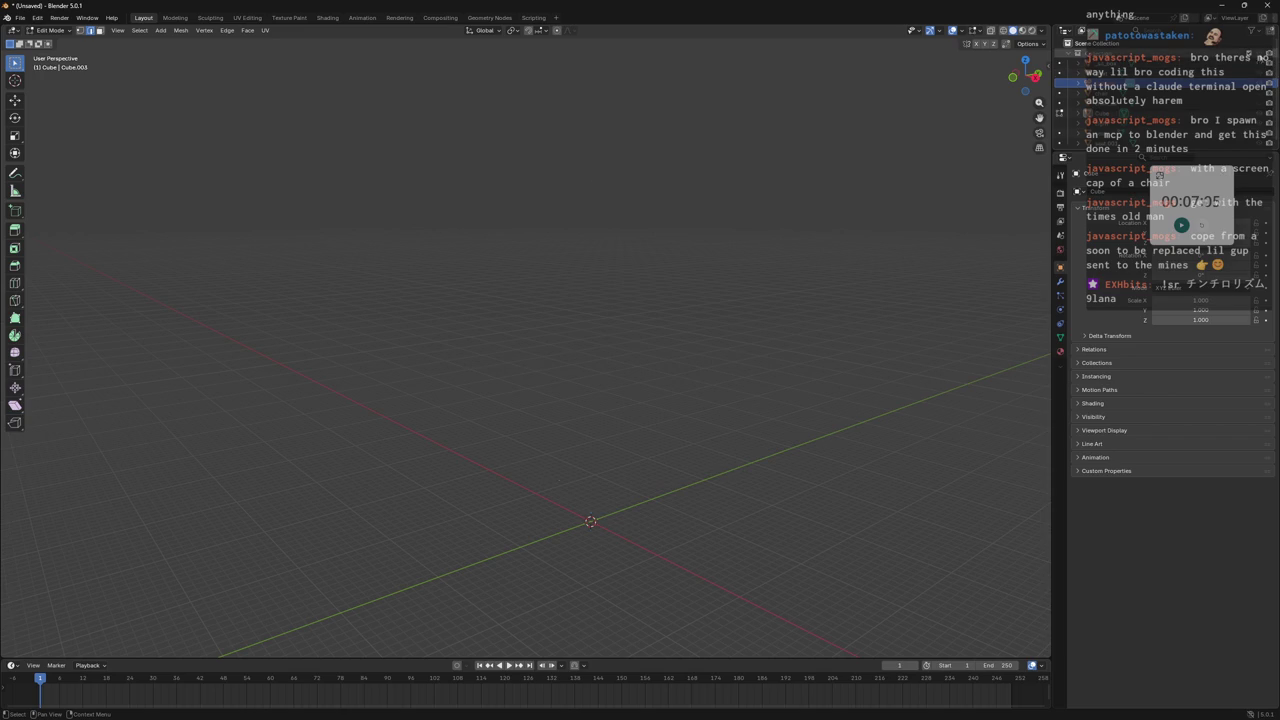
key("alt+h")
mouse_move(720, 260)
middle_mouse_down()
mouse_move(760, 206)
mouse_move(791, 260)
mouse_move(766, 277)
mouse_move(710, 269)
mouse_move(751, 286)
mouse_move(797, 274)
mouse_move(785, 287)
mouse_move(780, 266)
mouse_move(815, 270)
middle_mouse_up()
Rename the Cube object to 'base' in the Outliner.
left_click(1107, 119)
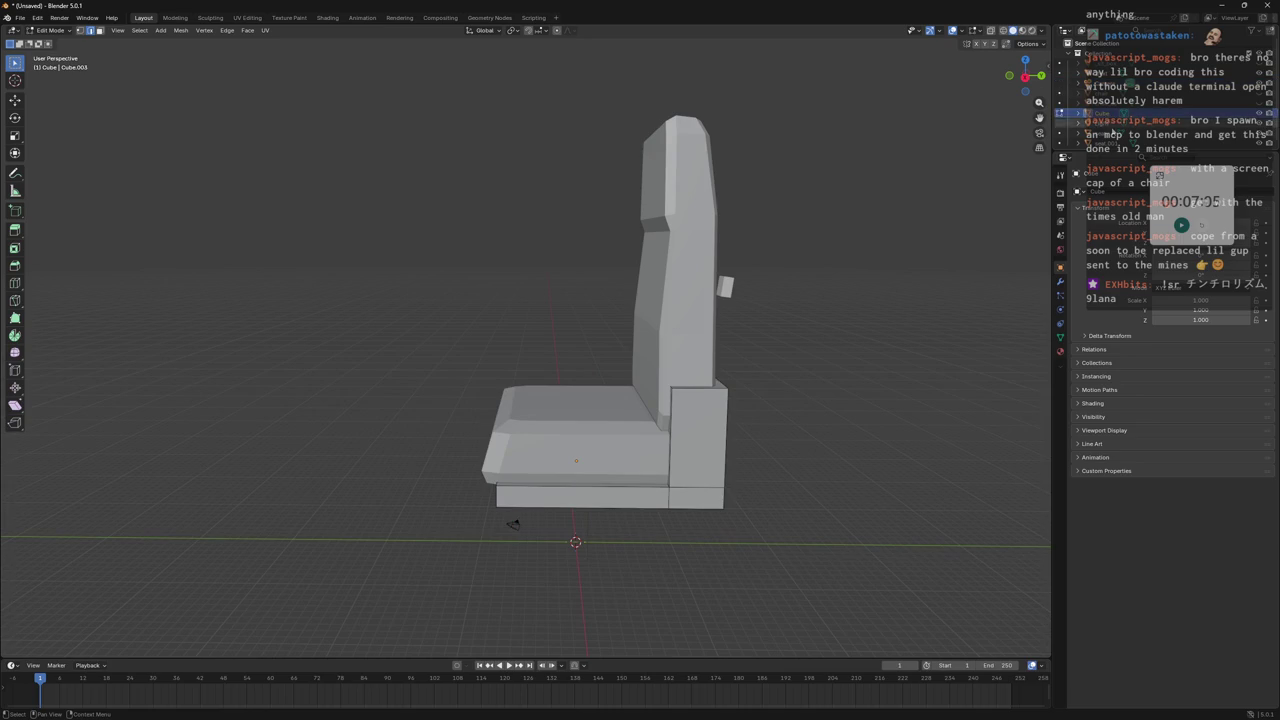
double_click(1107, 114)
type("as")
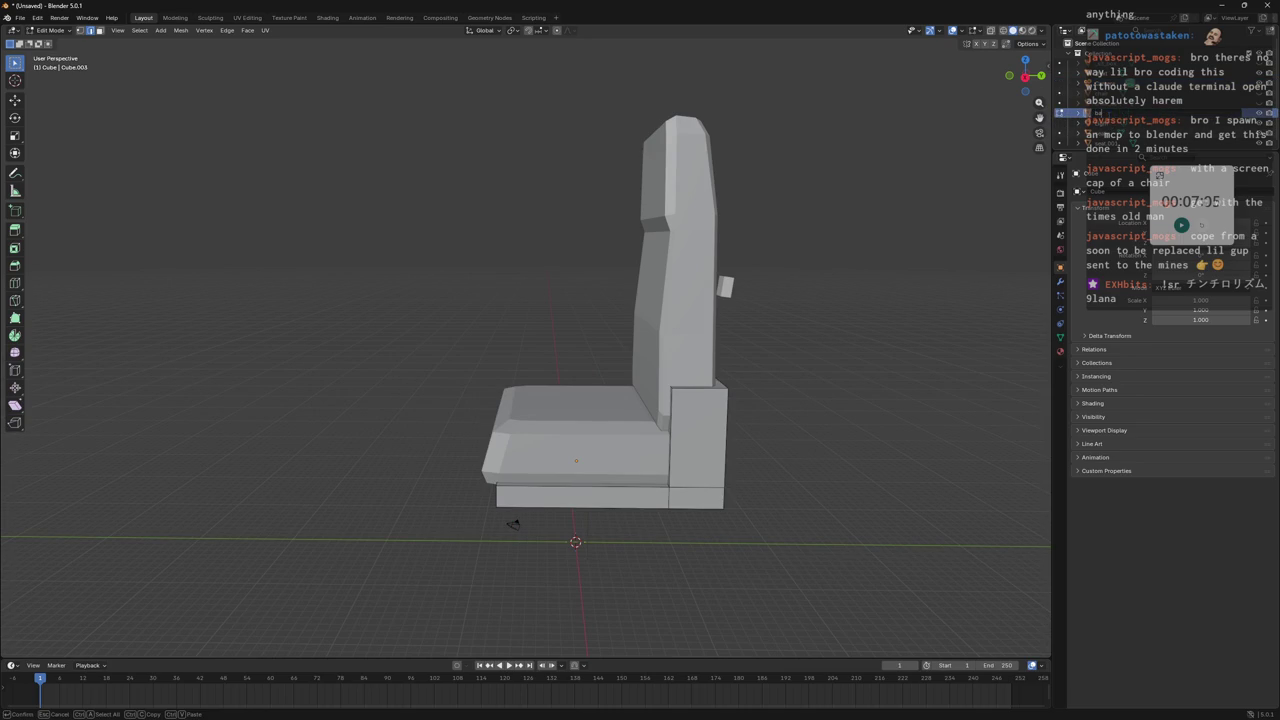
key("Return")
mouse_move(770, 290)
middle_mouse_down()
mouse_move(713, 301)
mouse_move(794, 337)
mouse_move(820, 397)
mouse_move(859, 339)
mouse_move(846, 303)
mouse_move(826, 306)
mouse_move(869, 326)
mouse_move(808, 369)
mouse_move(794, 346)
mouse_move(725, 308)
middle_mouse_up()
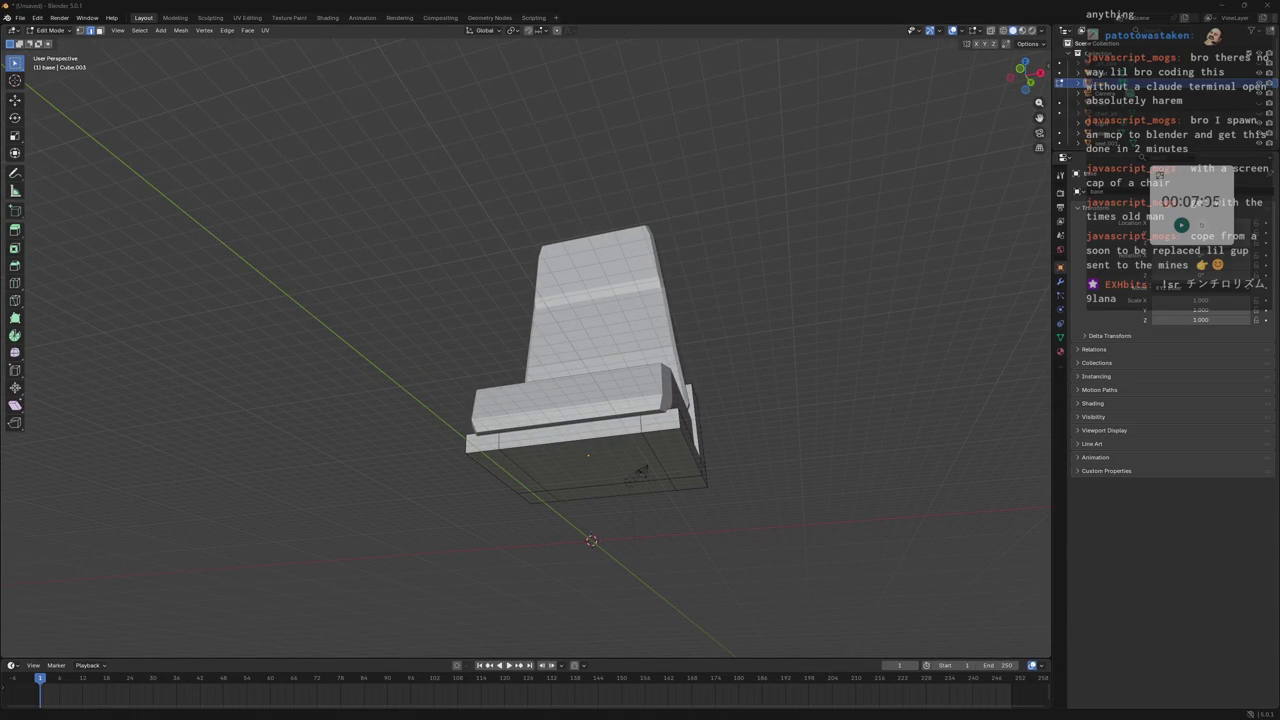
Switch to wireframe view and move the current selection along Z.
mouse_move(740, 480)
middle_mouse_down()
mouse_move(763, 486)
mouse_move(703, 529)
mouse_move(717, 486)
mouse_move(707, 463)
mouse_move(760, 440)
mouse_move(790, 445)
mouse_move(771, 485)
mouse_move(707, 458)
middle_mouse_up()
left_click(1003, 31)
scroll(735, 475, "up", 1)
middle_click_drag(618, 403, 743, 406)
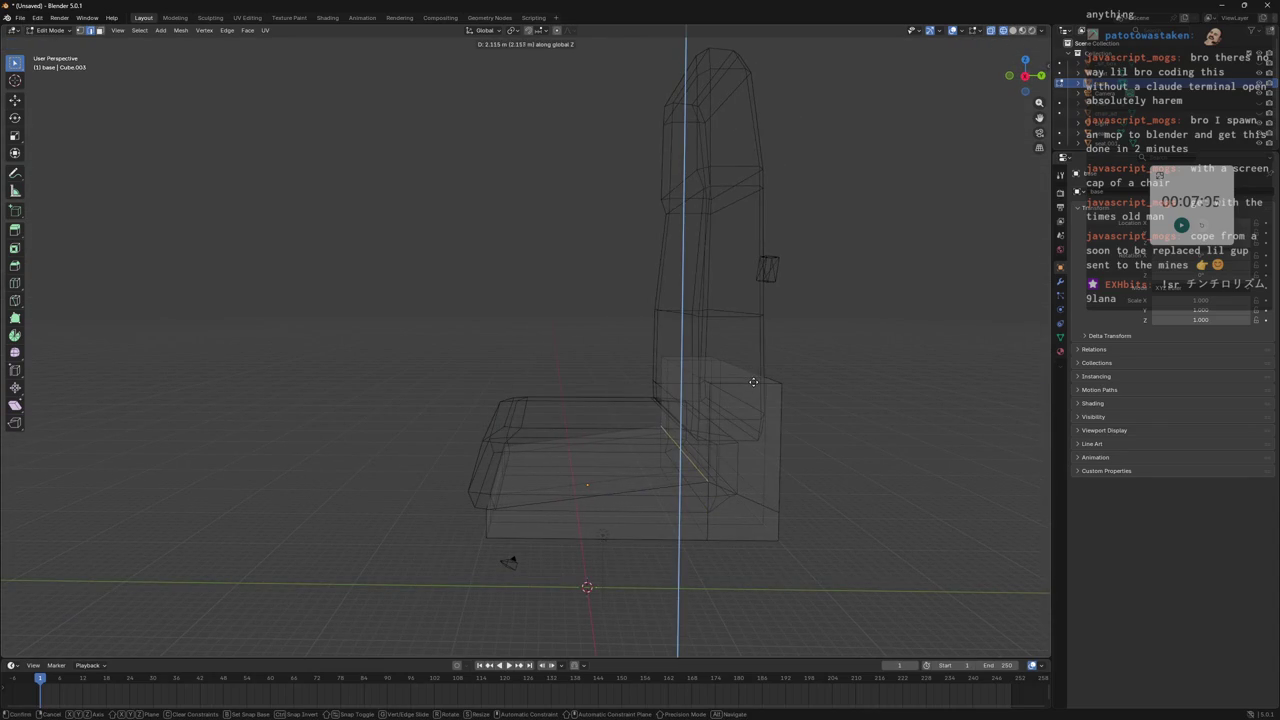
key("Escape")
middle_click_drag(753, 515, 708, 457)
mouse_move(789, 416)
middle_mouse_down()
mouse_move(800, 430)
mouse_move(761, 426)
mouse_move(860, 429)
mouse_move(890, 453)
mouse_move(843, 420)
mouse_move(806, 440)
mouse_move(560, 474)
mouse_move(501, 463)
middle_mouse_up()
key("g")
key("z")
left_click(818, 426)
Raise the base's bottom edge along Z.
left_click_drag(467, 455, 838, 494)
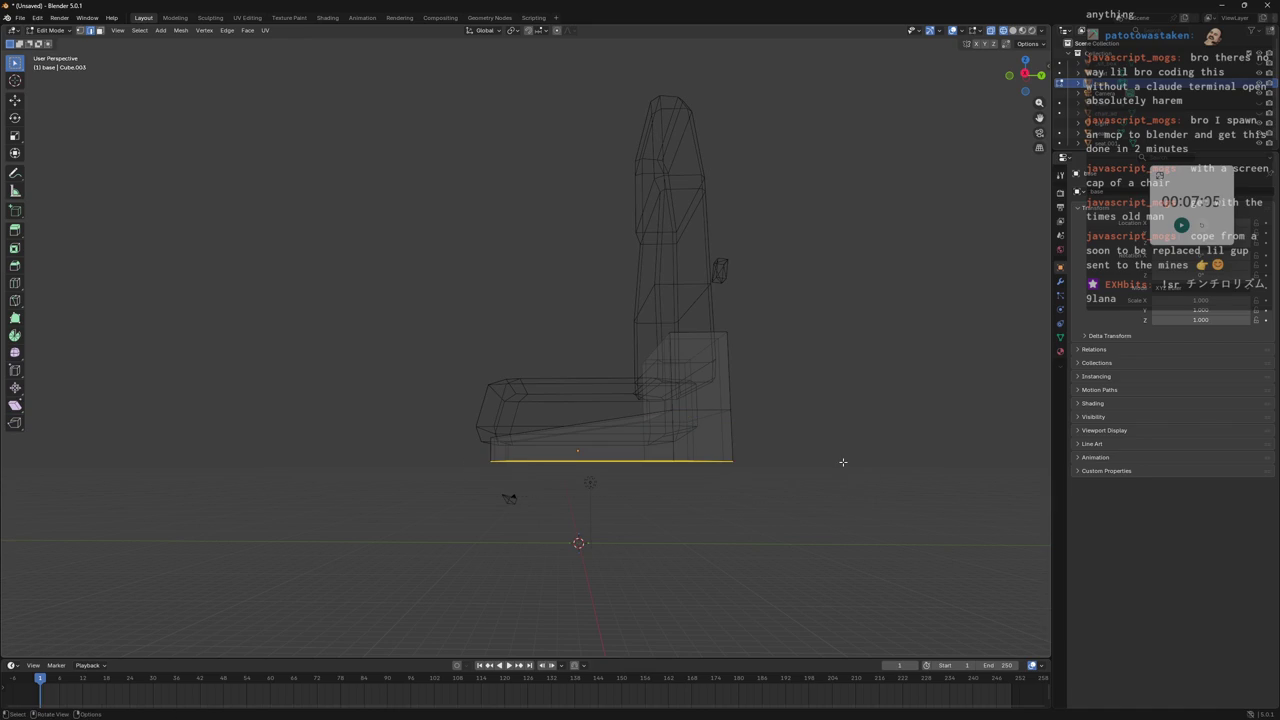
key("g")
key("z")
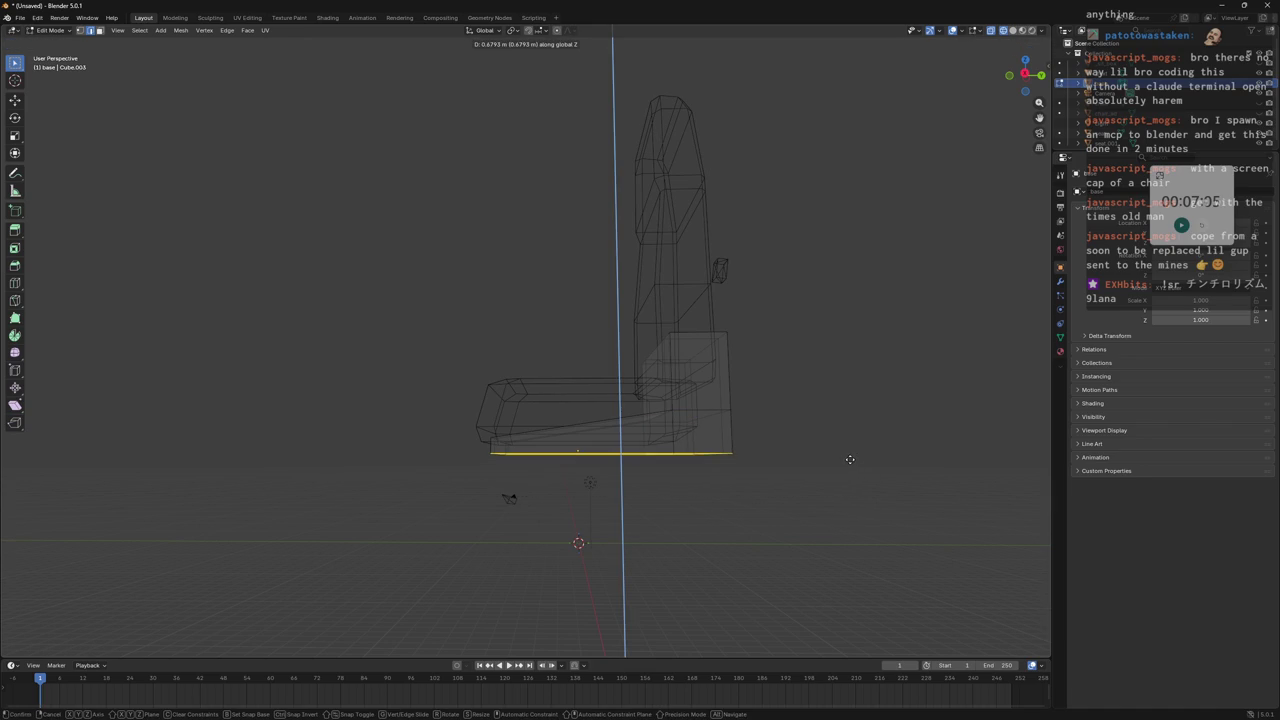
left_click(853, 460)
mouse_move(826, 463)
middle_mouse_down()
mouse_move(826, 420)
mouse_move(834, 437)
mouse_move(771, 451)
mouse_move(800, 483)
mouse_move(805, 444)
mouse_move(837, 486)
mouse_move(744, 447)
mouse_move(736, 426)
middle_mouse_up()
Extrude the bottom face in place, shrink it, and move it along Z.
key("e")
key("Escape")
key("s")
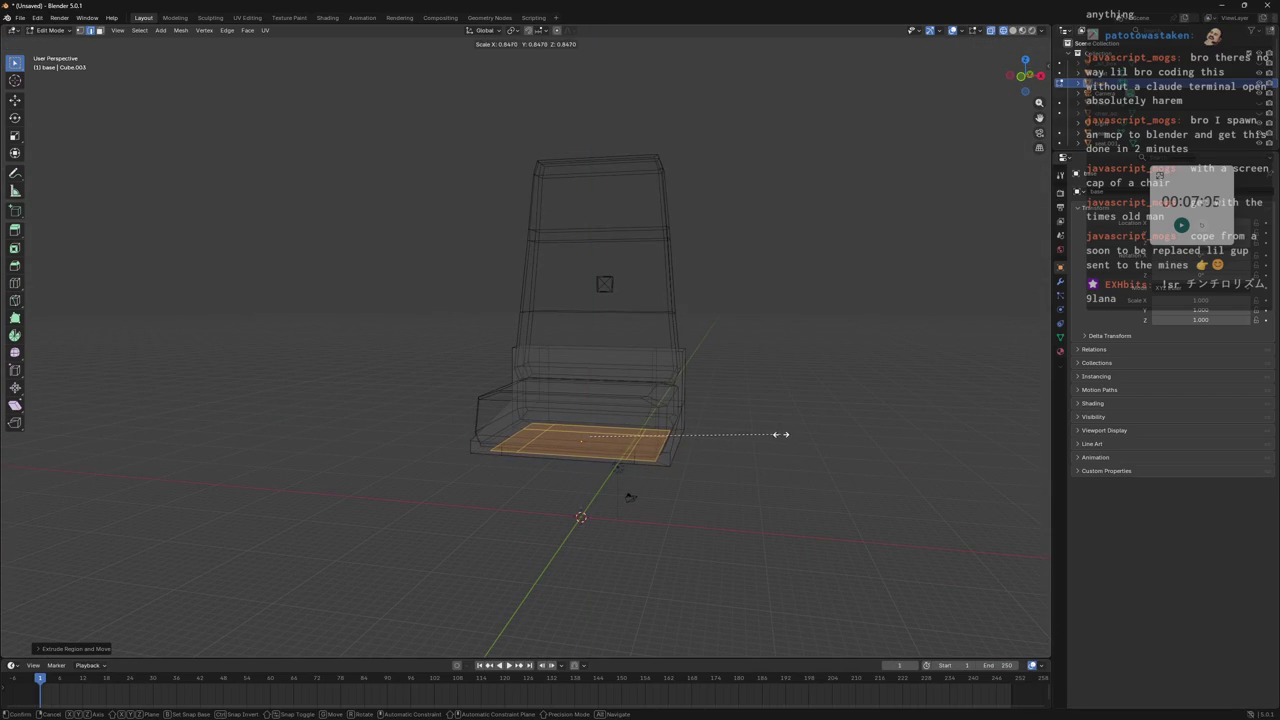
left_click(781, 434)
key("g")
key("z")
left_click(777, 443)
mouse_move(777, 443)
middle_mouse_down()
mouse_move(789, 418)
mouse_move(780, 423)
middle_mouse_up()
Narrow the extruded face along X and fine-tune its height.
key("s")
key("x")
left_click(805, 425)
key("g")
key("z")
left_click(806, 420)
mouse_move(806, 423)
middle_mouse_down()
mouse_move(723, 423)
mouse_move(797, 442)
mouse_move(734, 406)
mouse_move(671, 419)
mouse_move(634, 471)
mouse_move(576, 394)
middle_mouse_up()
left_click(797, 442)
Select the thin seat top face and scale it slightly smaller.
left_click(542, 449, "shift")
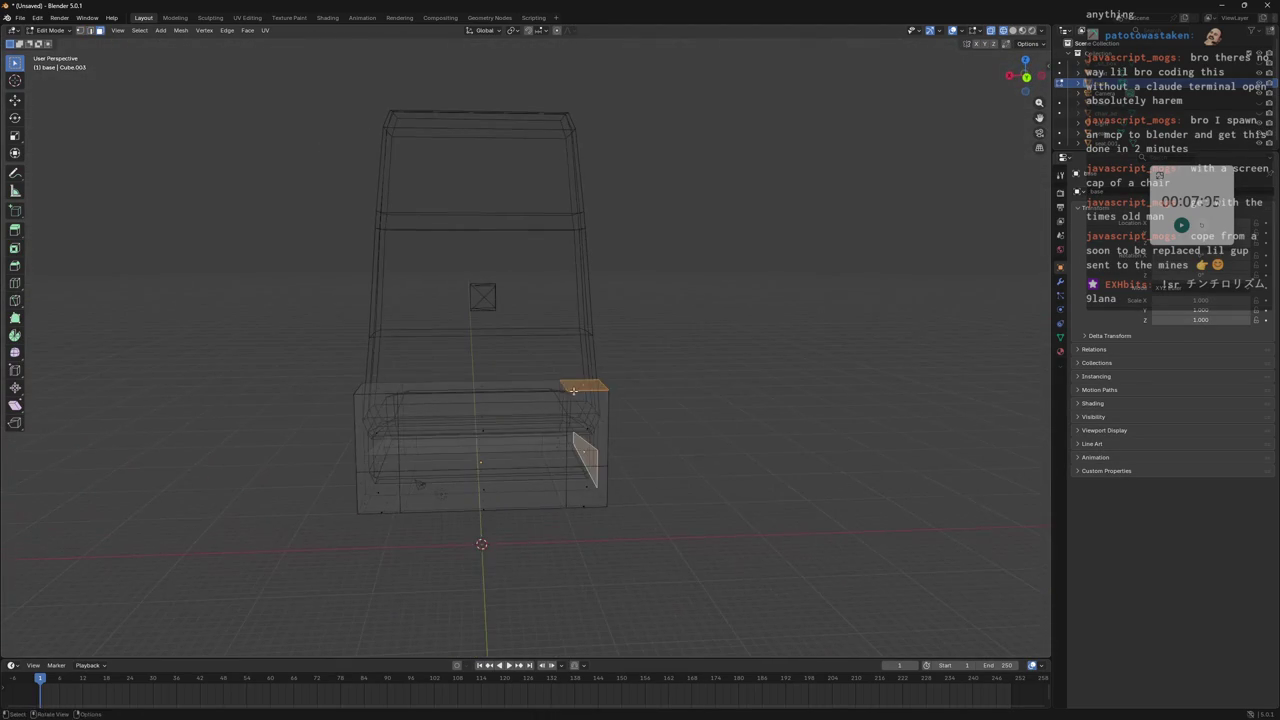
left_click(526, 386)
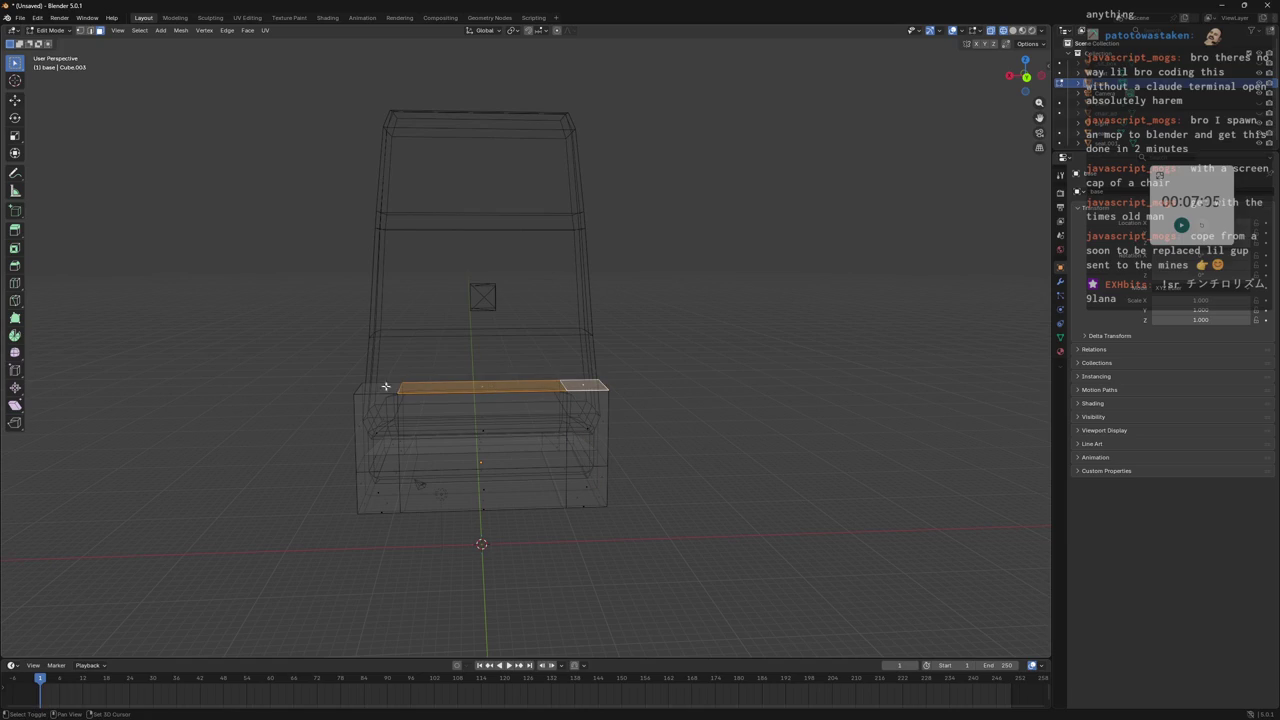
key("s")
left_click(677, 366)
key("s")
key("z")
key("x")
key("Escape")
Shift the seat top face along Z and scale it along X.
key("g")
key("z")
left_click(685, 353)
mouse_move(685, 353)
middle_mouse_down()
mouse_move(643, 386)
mouse_move(581, 385)
mouse_move(620, 359)
mouse_move(614, 369)
mouse_move(689, 397)
mouse_move(551, 420)
mouse_move(480, 470)
middle_mouse_up()
key("s")
key("x")
left_click(648, 390)
mouse_move(635, 311)
middle_mouse_down()
mouse_move(746, 274)
mouse_move(748, 243)
middle_mouse_up()
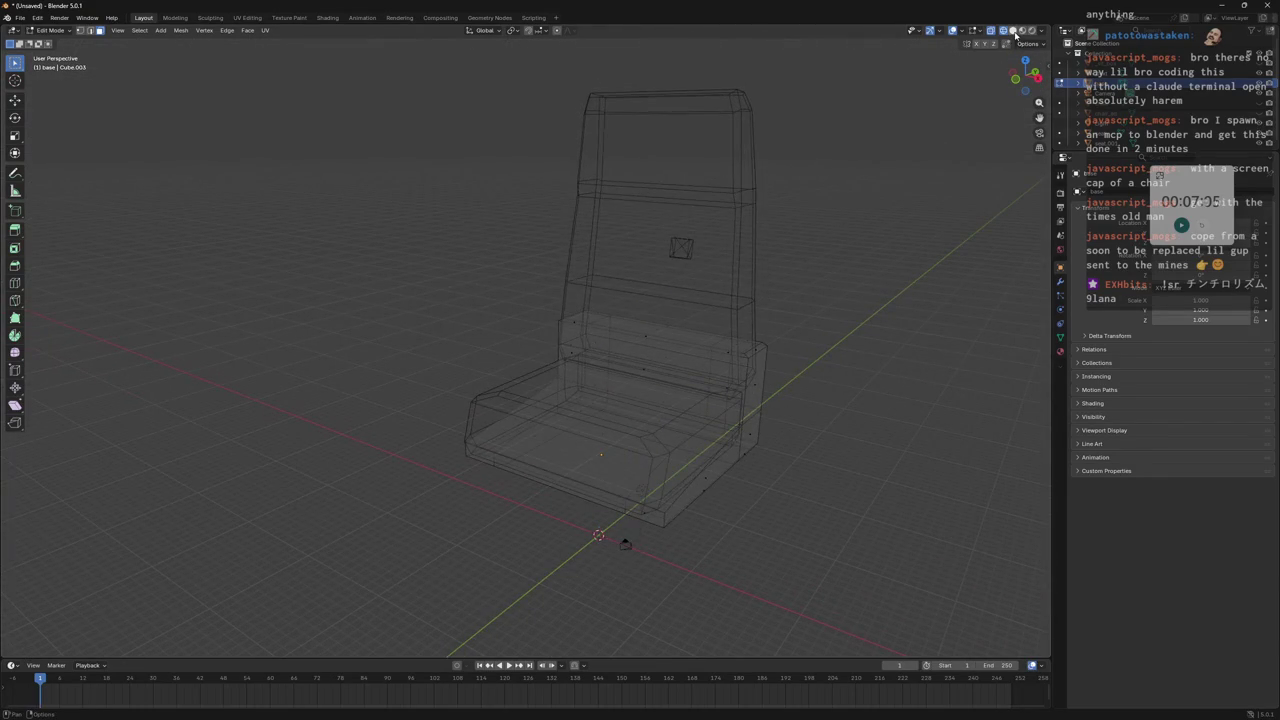
In solid shading, narrow the seat base by scaling it along X twice.
left_click(1013, 31)
middle_click_drag(843, 206, 877, 220)
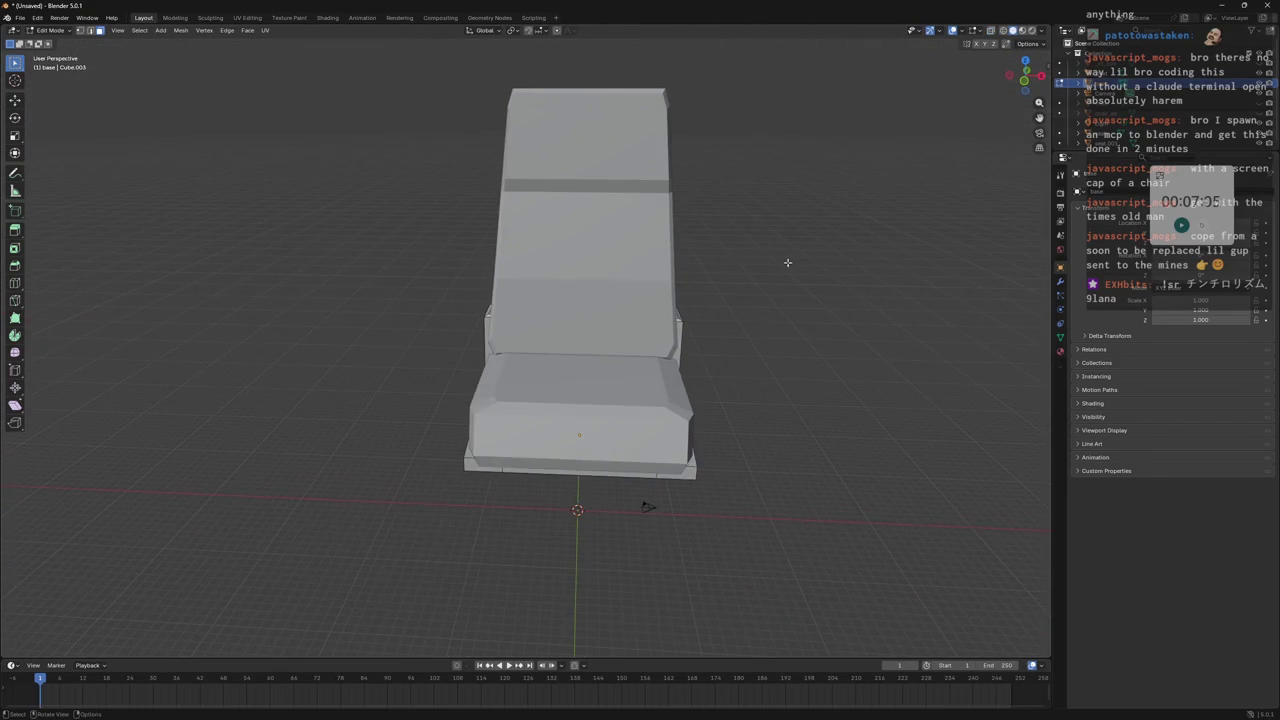
key("s")
key("x")
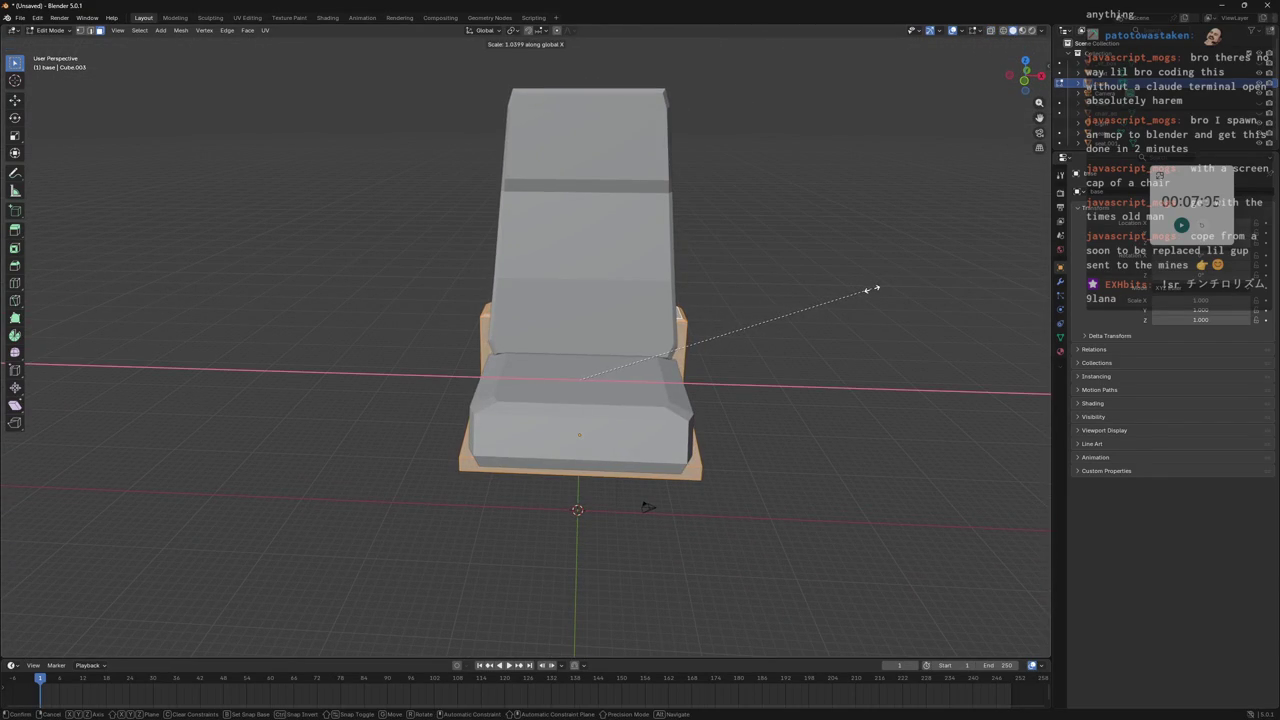
left_click(873, 290)
mouse_move(873, 290)
middle_mouse_down()
mouse_move(814, 280)
mouse_move(801, 310)
mouse_move(871, 394)
middle_mouse_up()
key("s")
key("x")
left_click(878, 320)
Select the two underside faces of the base and extrude them downward into legs.
mouse_move(869, 309)
middle_mouse_down()
mouse_move(809, 294)
mouse_move(849, 306)
mouse_move(660, 317)
mouse_move(731, 303)
mouse_move(706, 344)
middle_mouse_up()
left_click(649, 405)
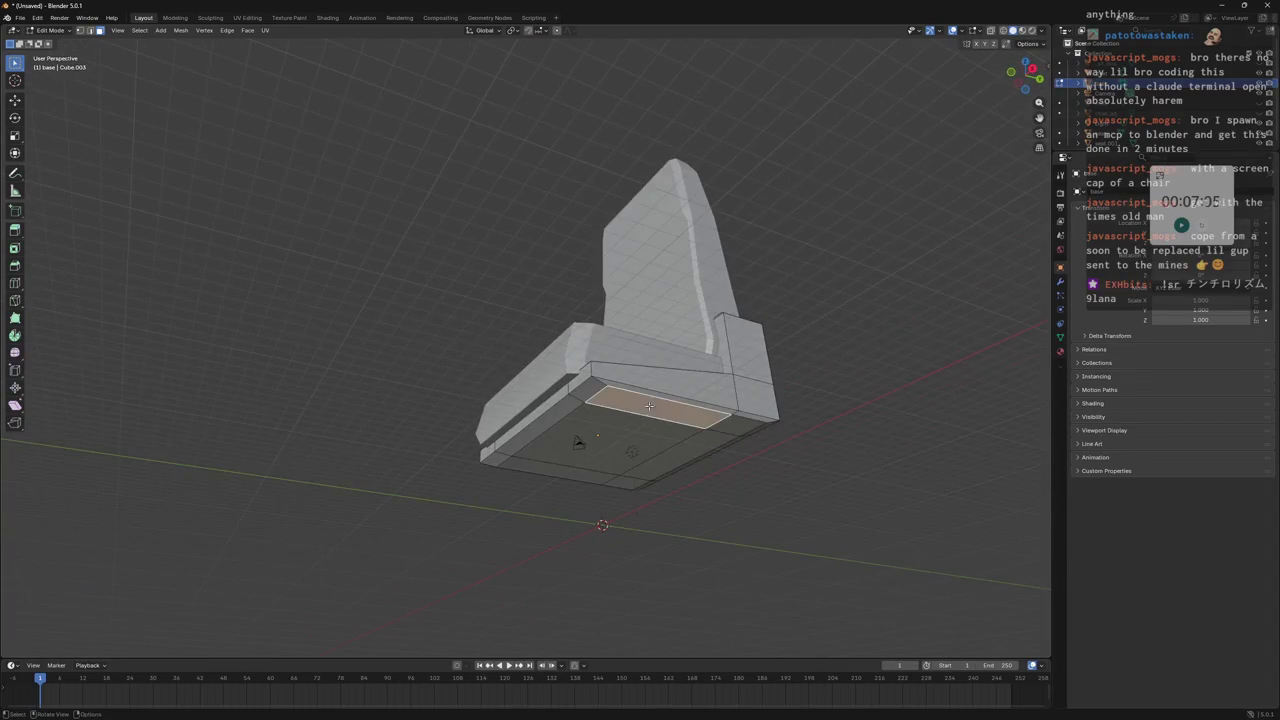
left_click(732, 424, "shift")
middle_click_drag(693, 411, 700, 430)
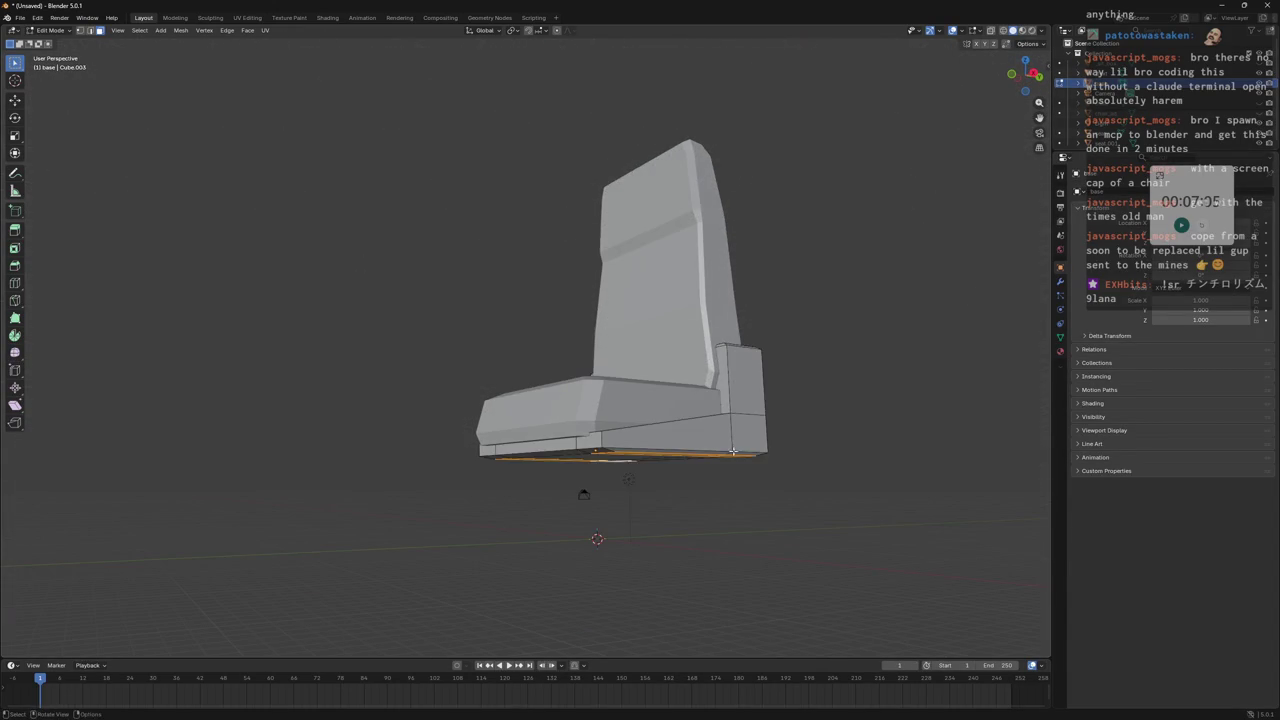
key("e")
right_click(742, 497)
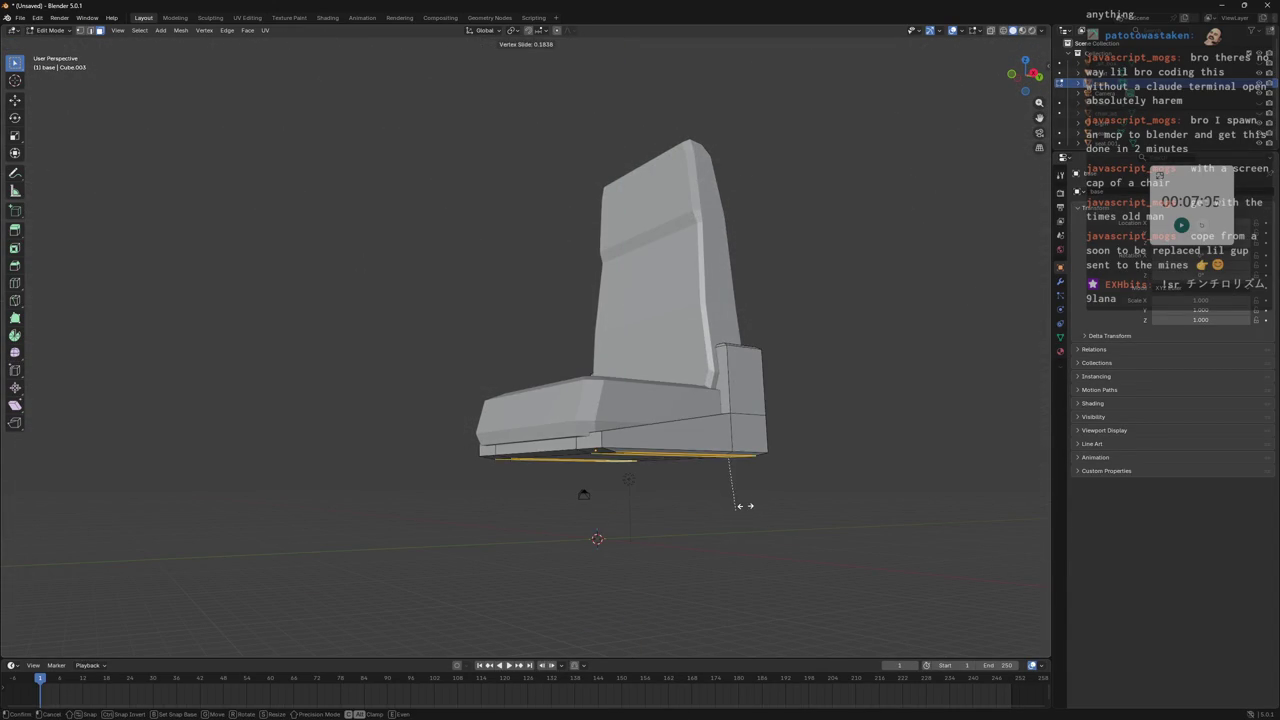
key("e")
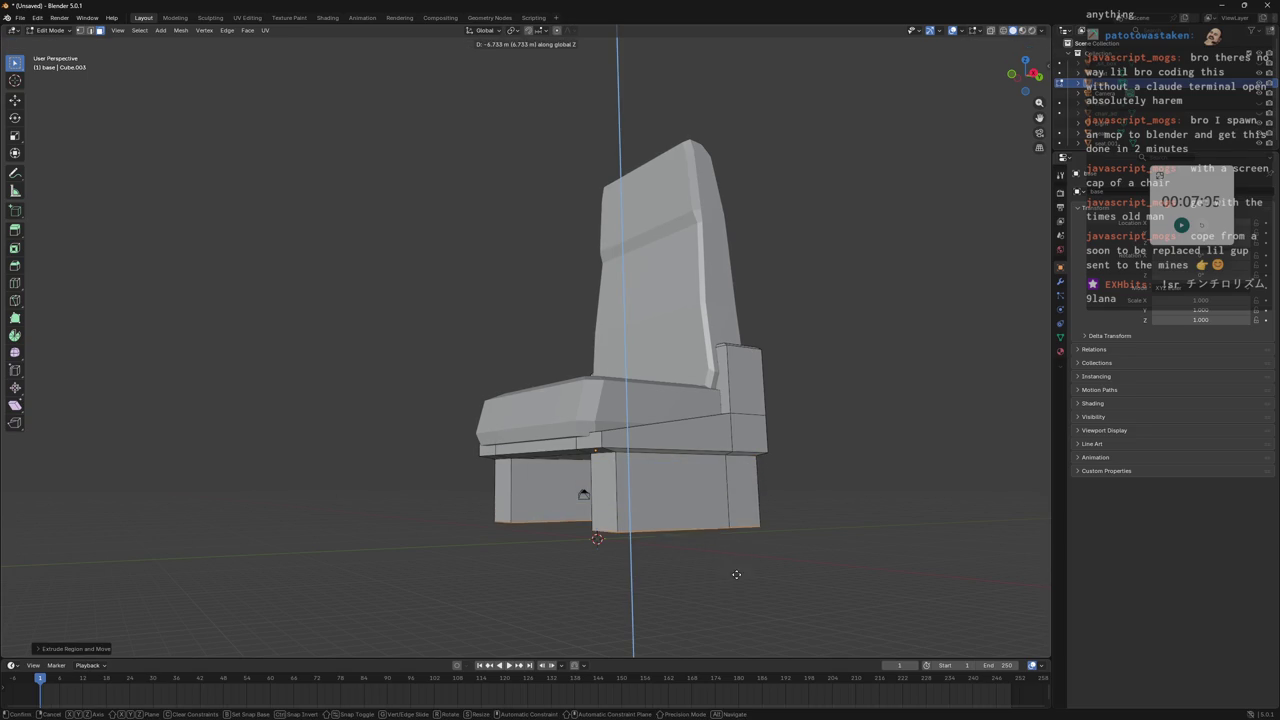
left_click(737, 491)
middle_click_drag(815, 403, 1008, 42)
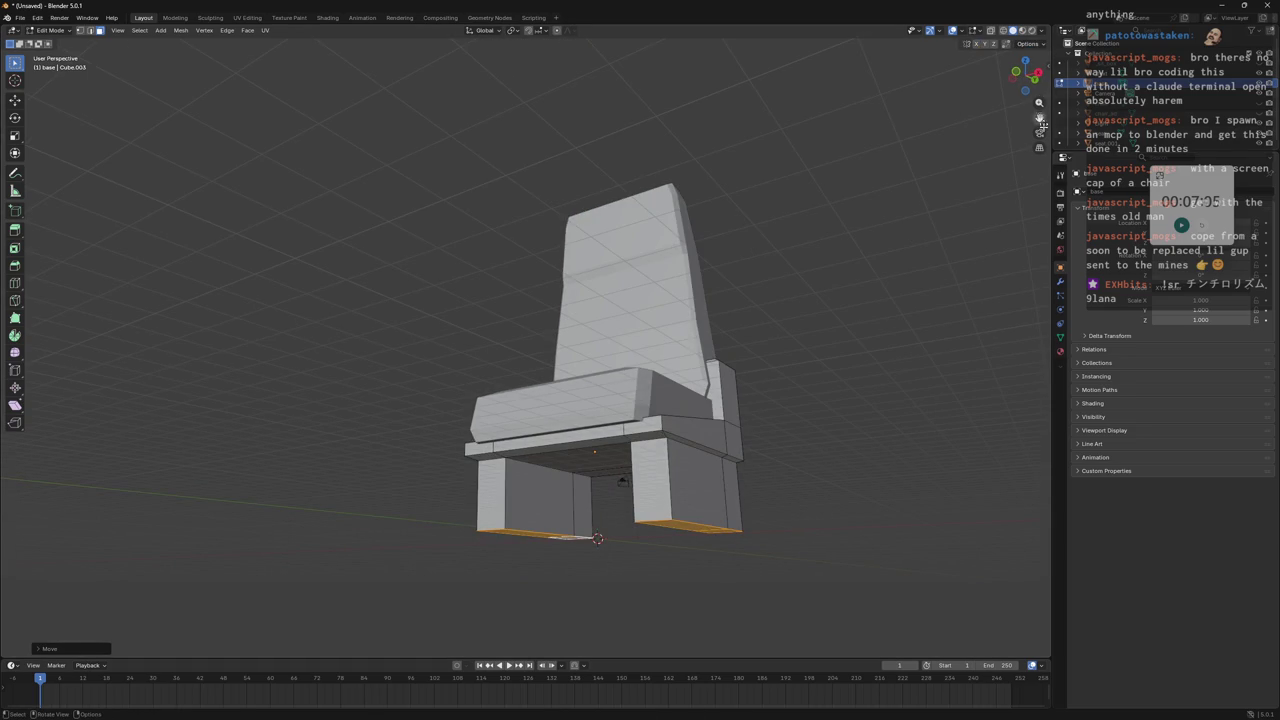
Level the leg bottoms by setting Median Z to 0 in the N panel, then extrude them down.
left_click(1048, 68)
key("Return")
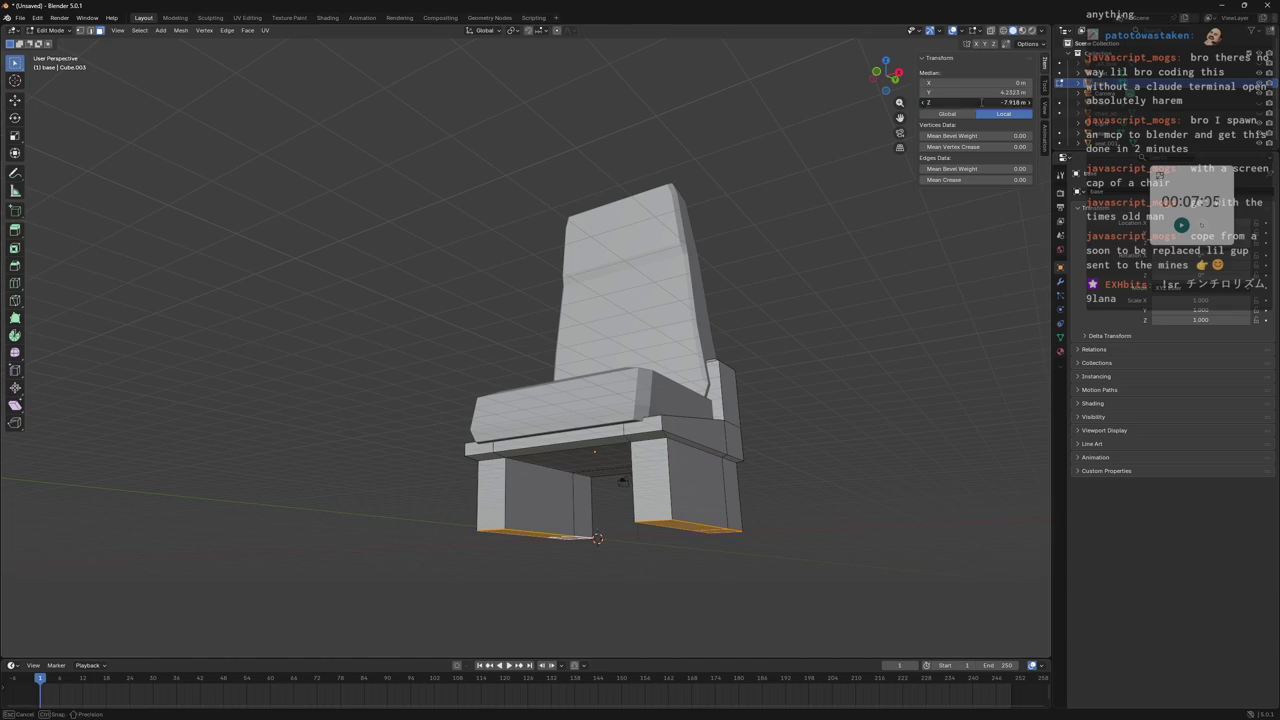
key("Return")
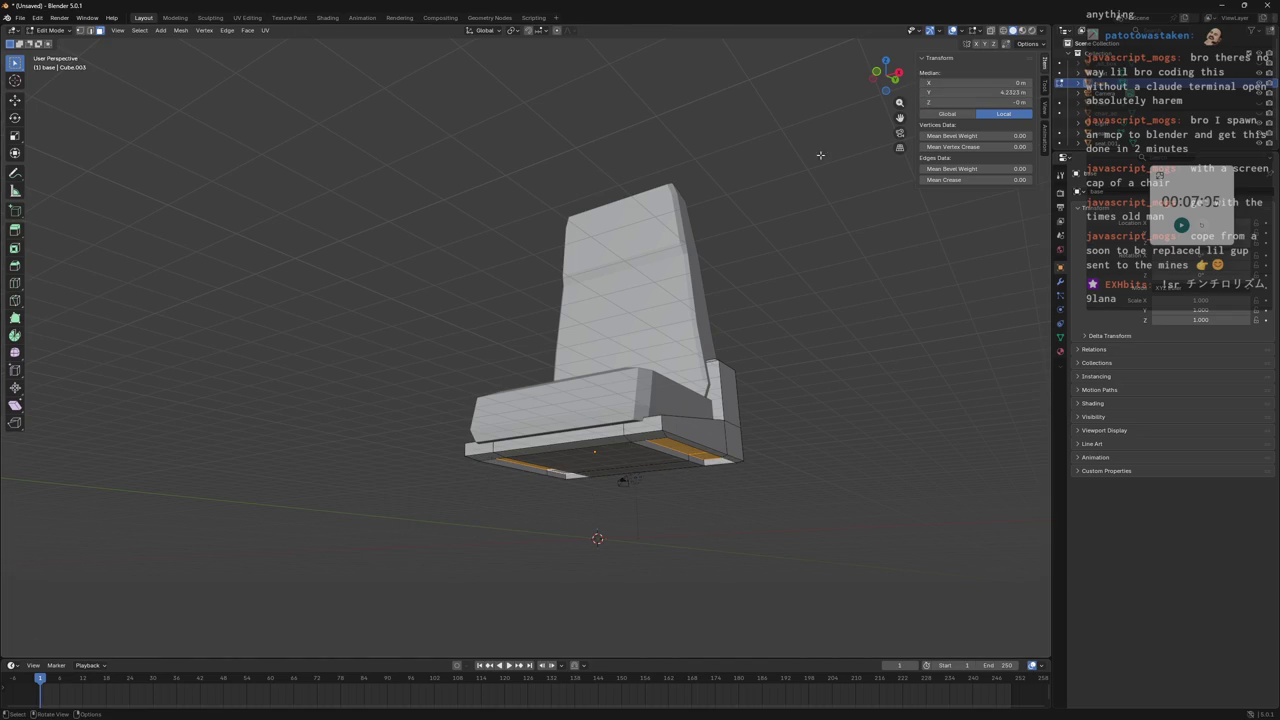
right_click(597, 538, "ctrl")
middle_click_drag(810, 176, 870, 100)
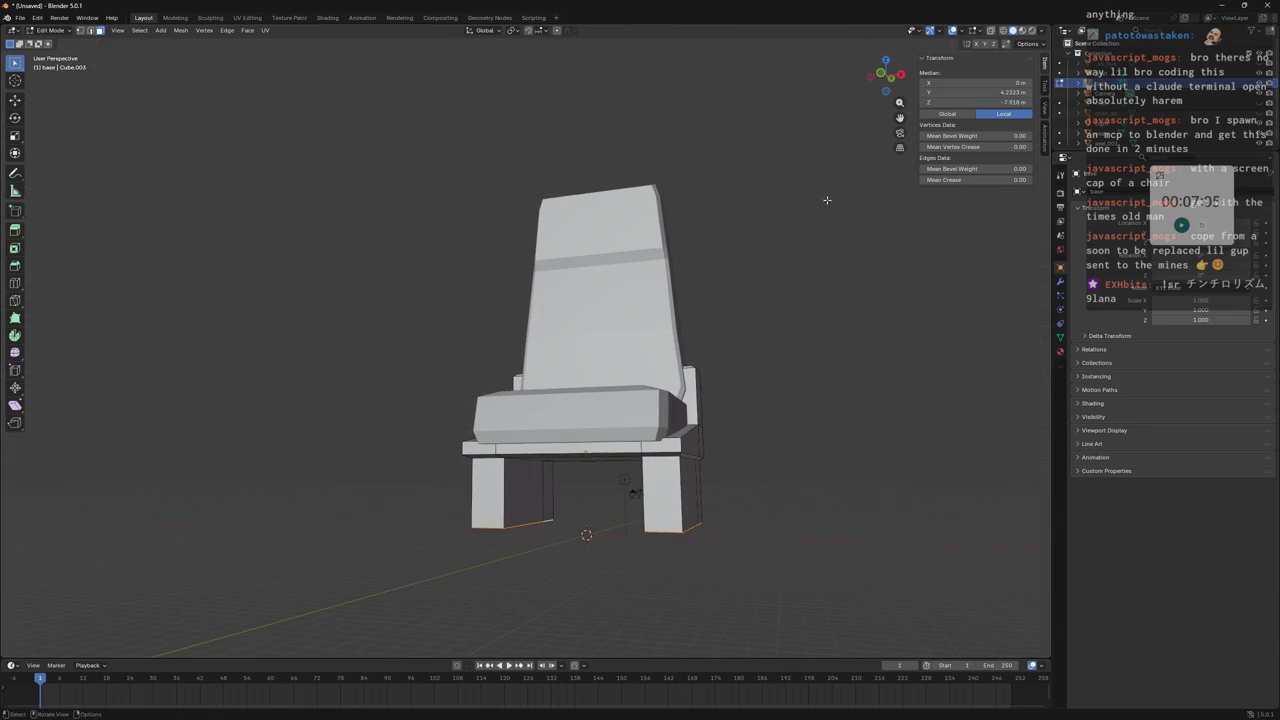
left_click(881, 75)
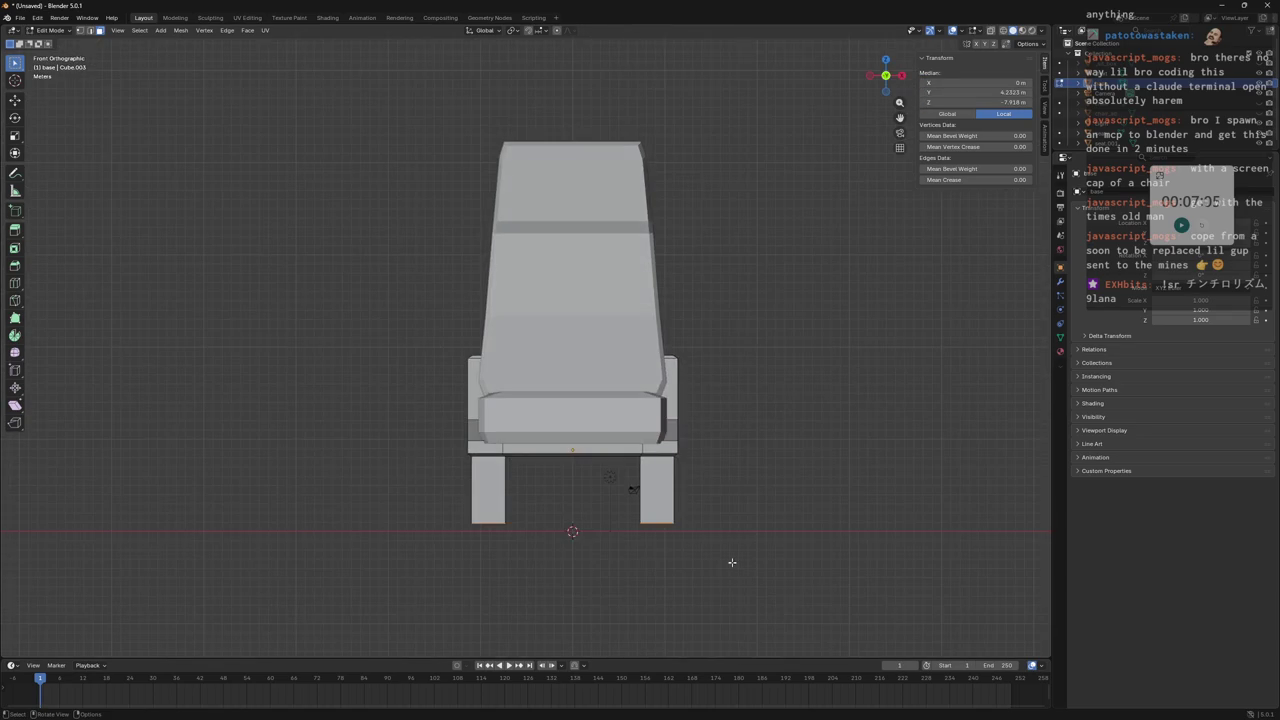
Move the leg bottoms along Z to set the leg height, then deselect everything.
key("g")
key("z")
left_click(794, 444)
key("alt+a")
mouse_move(794, 444)
middle_mouse_down()
mouse_move(726, 422)
mouse_move(766, 443)
mouse_move(768, 461)
middle_mouse_up()
scroll(726, 422, "down", 5)
In wireframe front ortho view, box-select the inner vertical edges of both legs.
left_click(1003, 31)
middle_click_drag(634, 352, 516, 371)
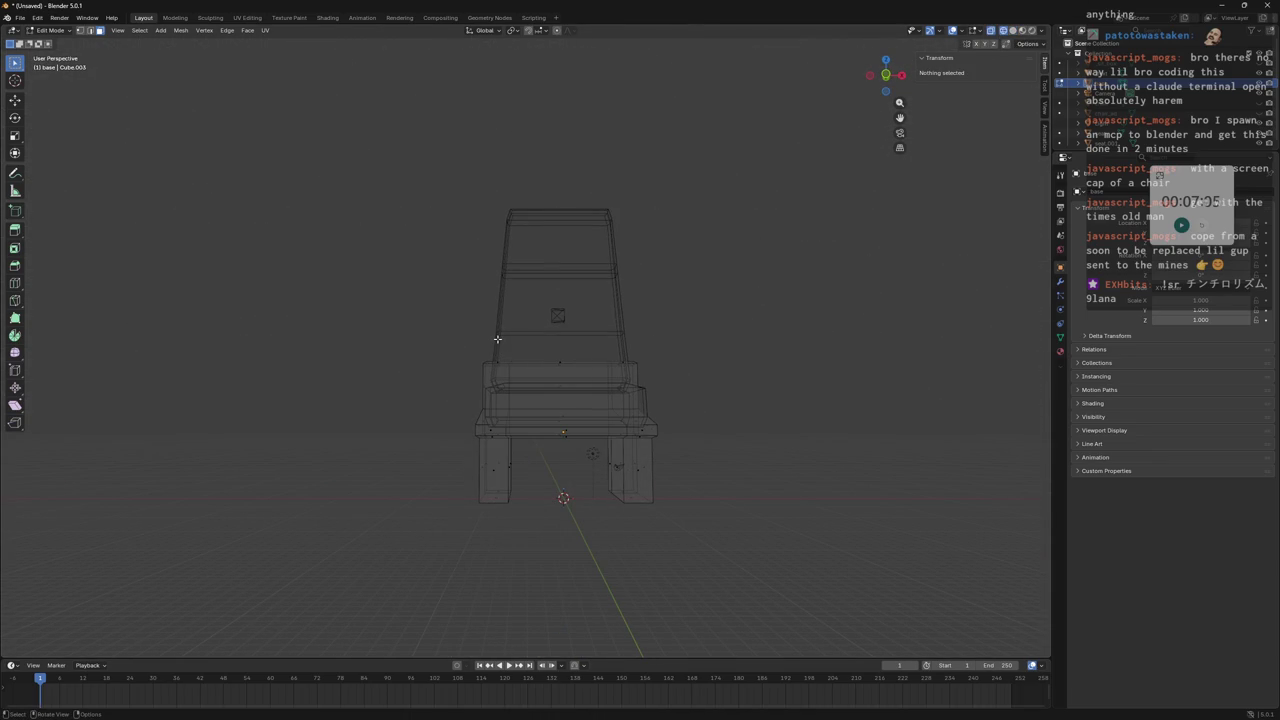
left_click_drag(490, 338, 546, 548)
left_click_drag(568, 324, 622, 528, "shift")
middle_click_drag(622, 528, 622, 384)
left_click_drag(586, 320, 634, 546, "shift")
middle_click_drag(634, 546, 706, 369)
left_click(885, 77)
scroll(660, 363, "up", 2)
left_click_drag(488, 373, 702, 385, "shift")
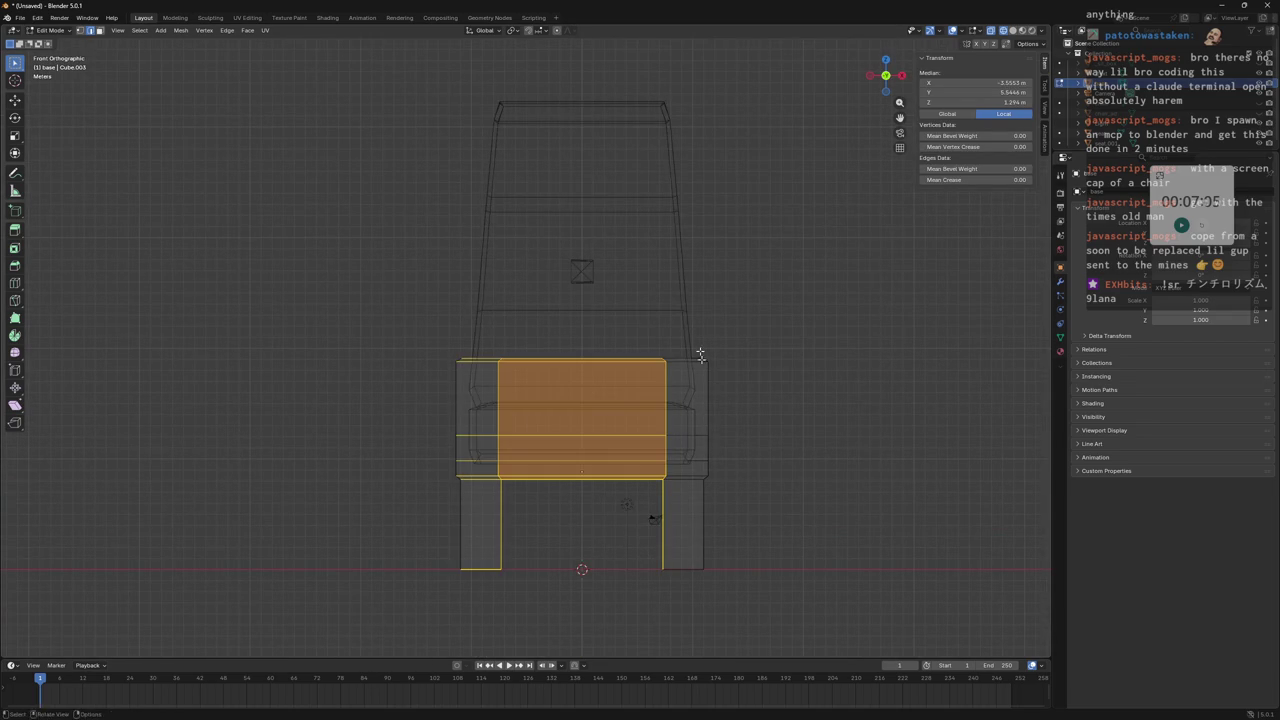
left_click(751, 328)
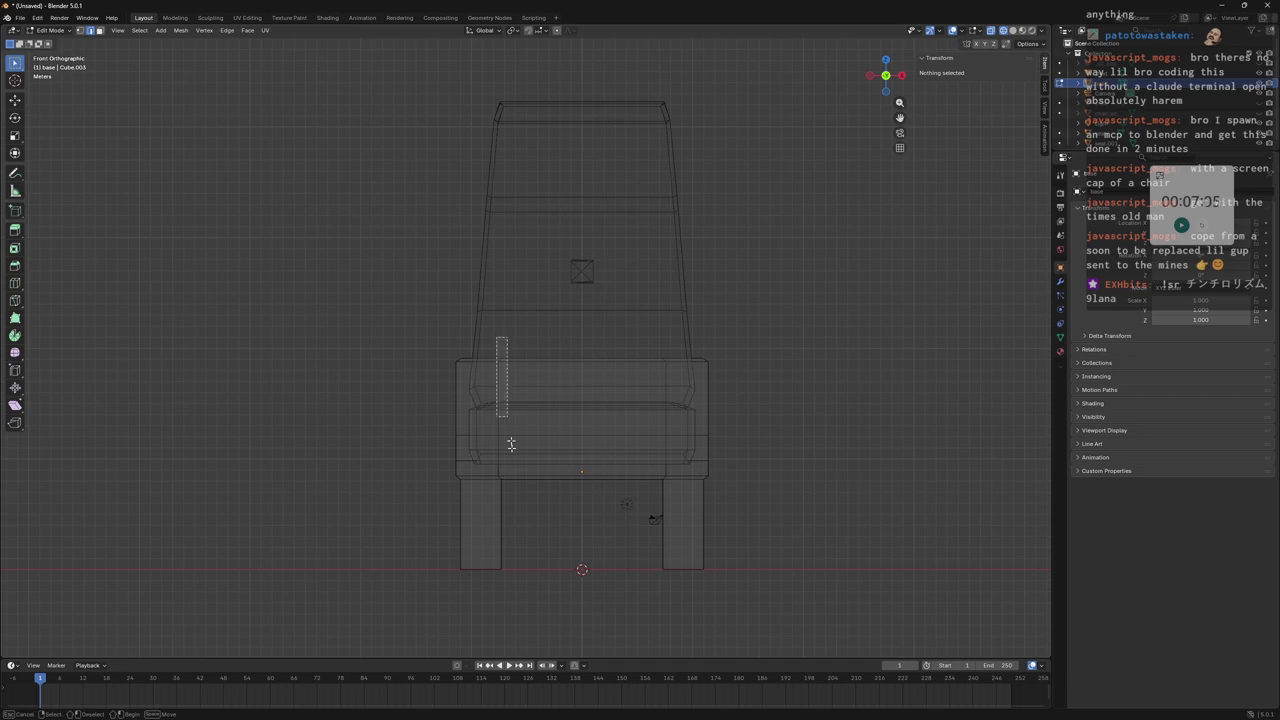
left_click_drag(503, 401, 509, 595)
left_click_drag(640, 328, 680, 612, "shift")
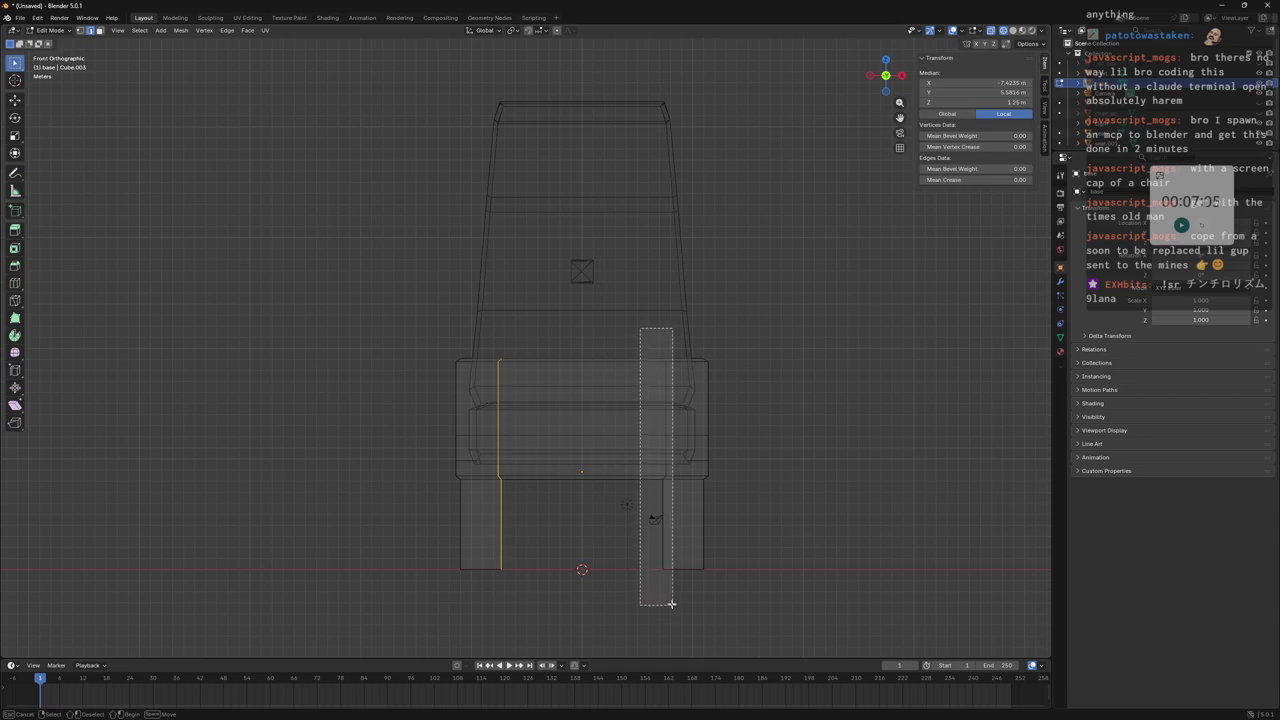
Scale the inner leg edges outward along X, then return to solid shading.
key("s")
key("x")
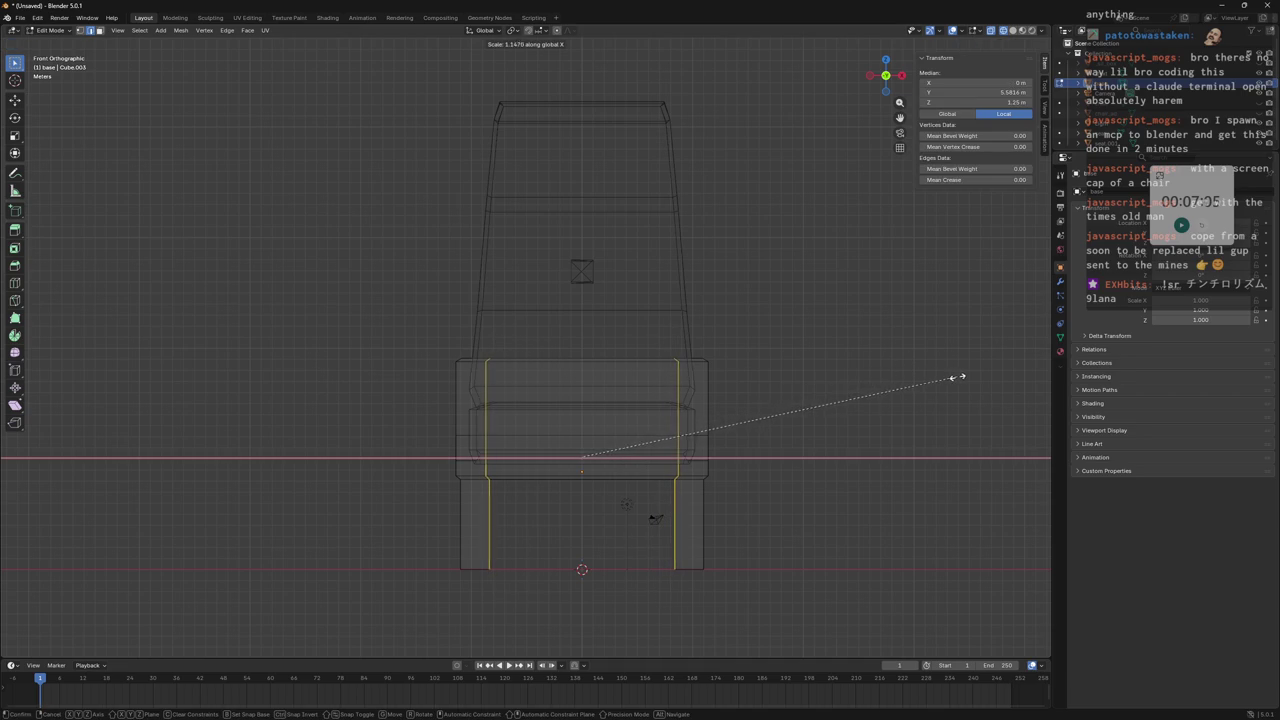
left_click(957, 377)
mouse_move(935, 417)
middle_mouse_down()
mouse_move(832, 399)
mouse_move(763, 423)
mouse_move(623, 423)
mouse_move(680, 423)
mouse_move(657, 409)
mouse_move(760, 391)
mouse_move(691, 434)
mouse_move(668, 380)
mouse_move(688, 354)
mouse_move(667, 336)
mouse_move(737, 434)
mouse_move(1027, 126)
middle_mouse_up()
left_click(1013, 32)
mouse_move(840, 251)
middle_mouse_down()
mouse_move(620, 280)
mouse_move(620, 246)
mouse_move(681, 254)
middle_mouse_up()
mouse_move(470, 390)
middle_mouse_down()
mouse_move(457, 386)
mouse_move(463, 277)
mouse_move(528, 457)
mouse_move(640, 397)
mouse_move(729, 400)
mouse_move(628, 403)
mouse_move(729, 401)
middle_mouse_up()
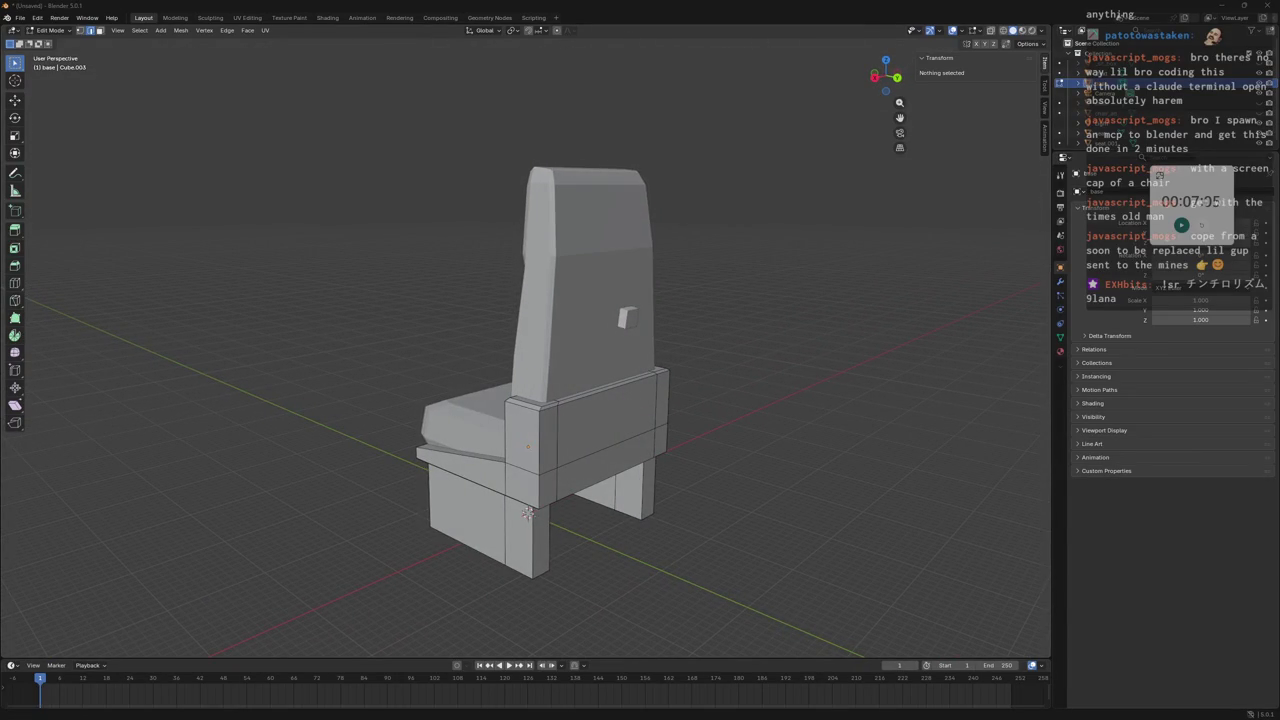
middle_click_drag(527, 513, 550, 405)
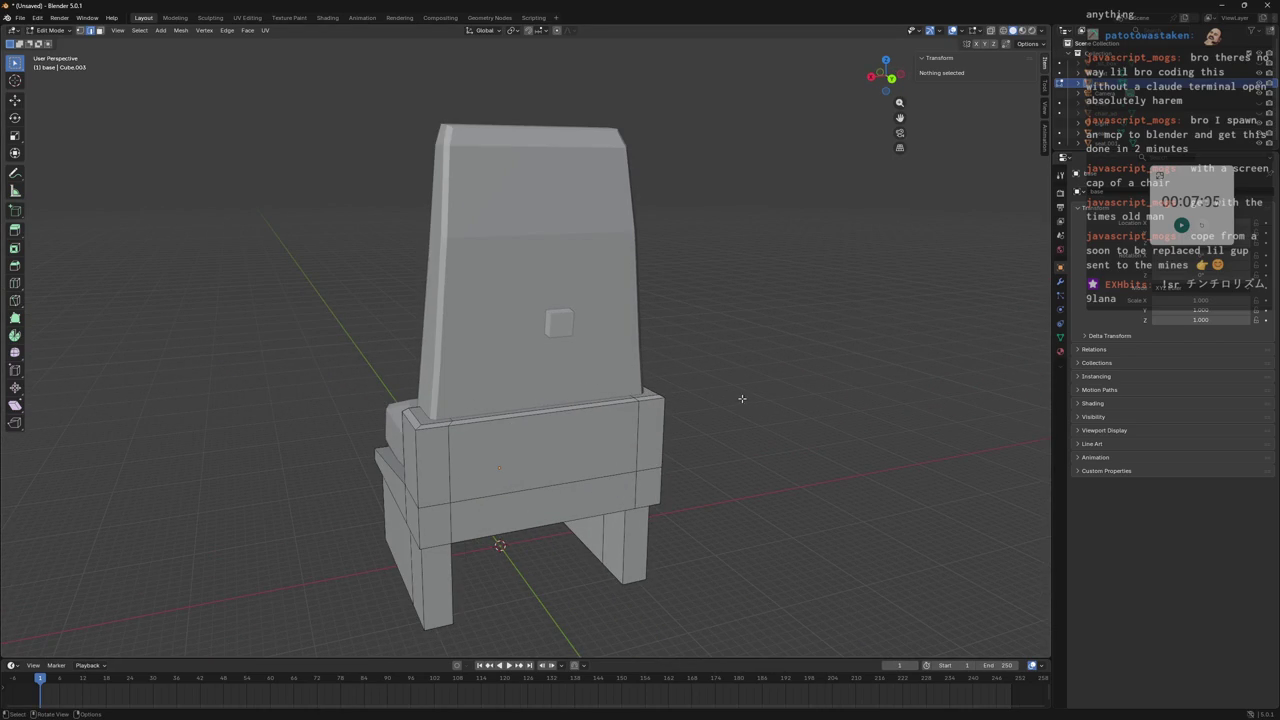
middle_click_drag(744, 396, 736, 383)
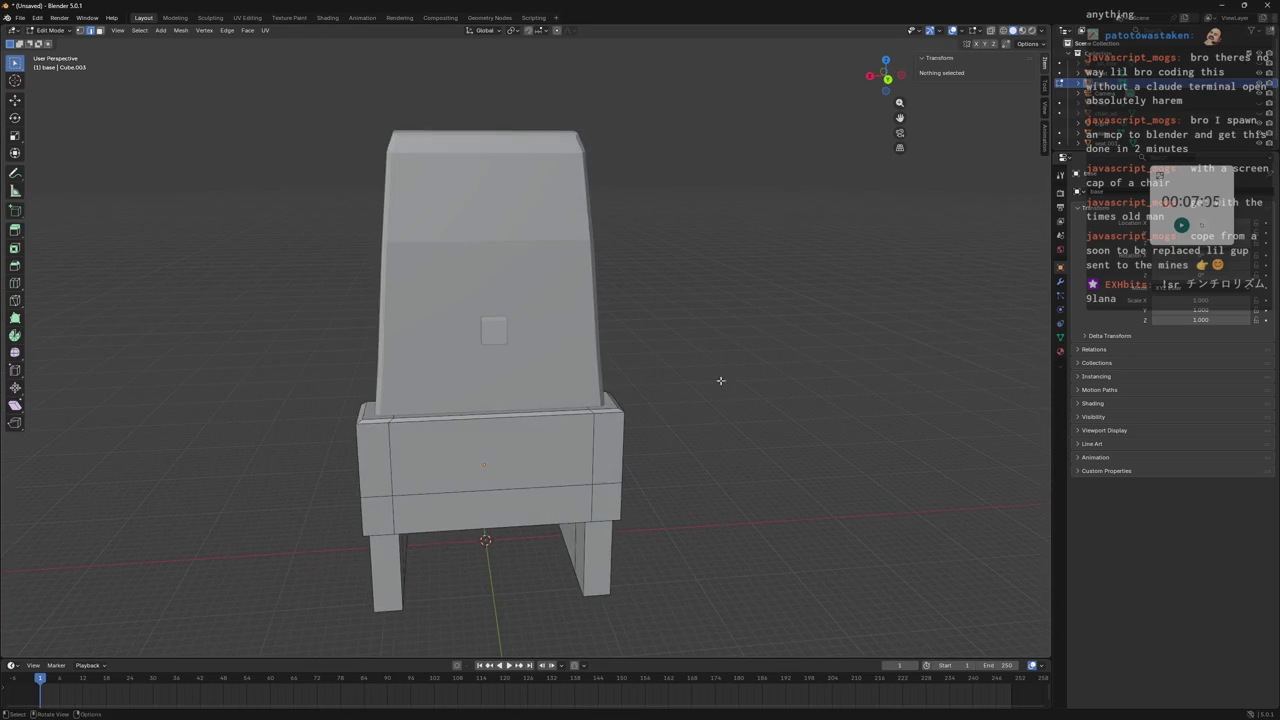
mouse_move(461, 302)
middle_mouse_down()
mouse_move(549, 223)
mouse_move(497, 287)
mouse_move(600, 336)
mouse_move(521, 408)
middle_mouse_up()
left_click(501, 428)
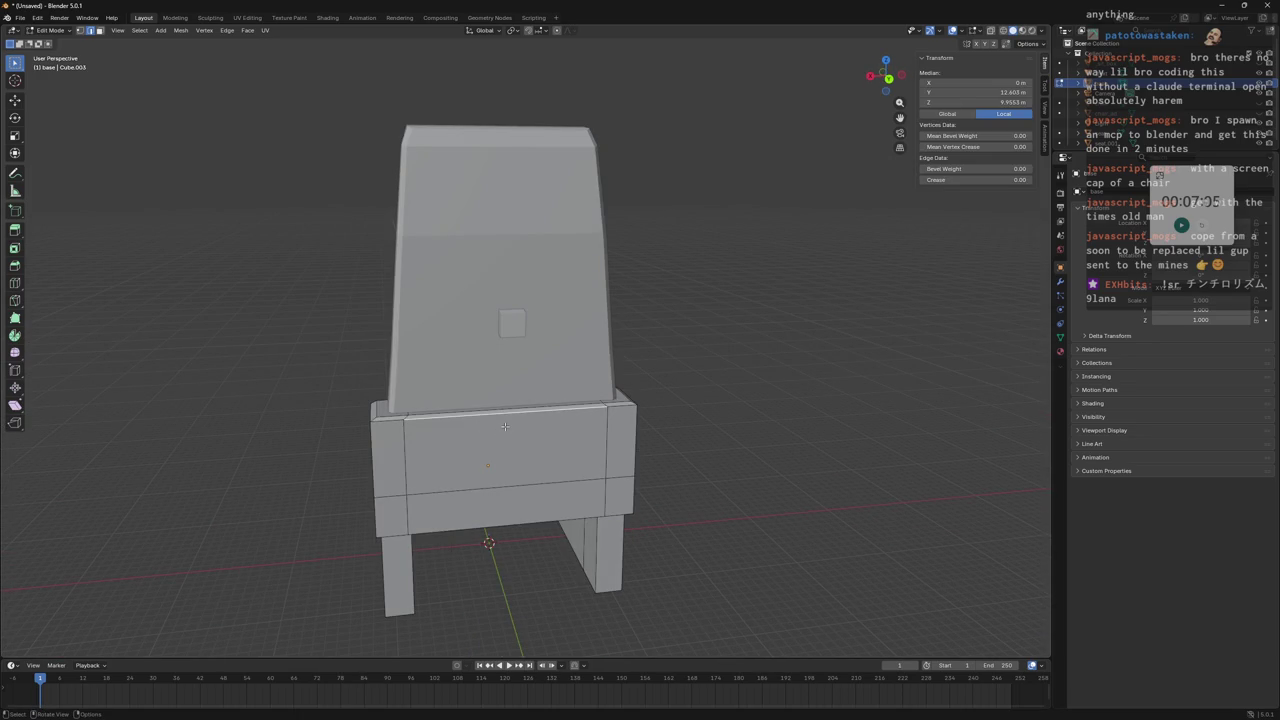
mouse_move(485, 390)
middle_mouse_down()
mouse_move(418, 437)
mouse_move(404, 332)
middle_mouse_up()
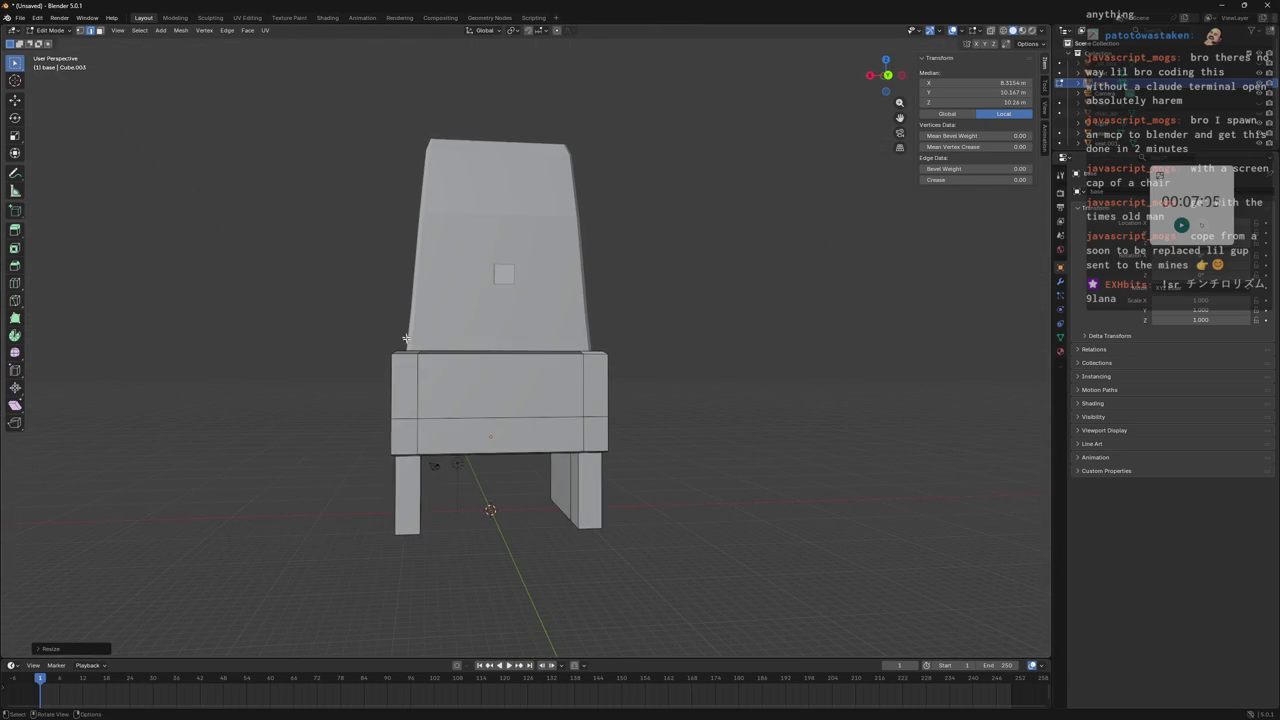
scroll(756, 229, "down", 3)
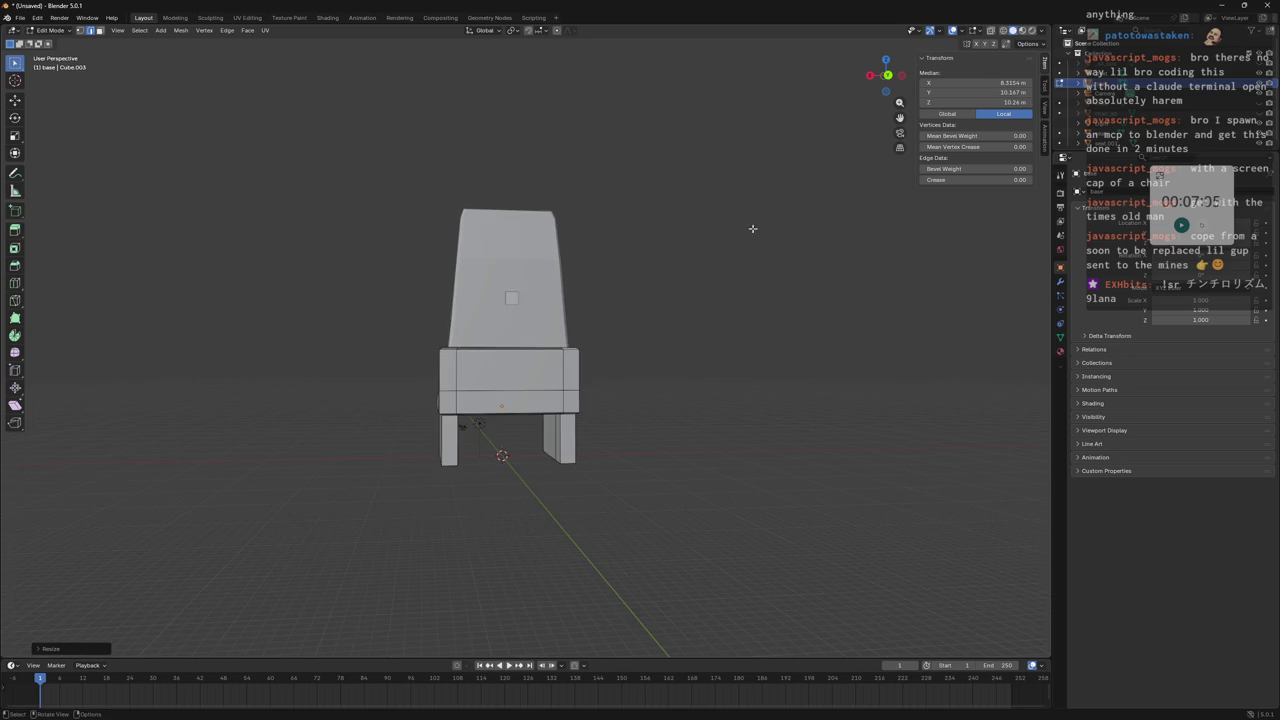
left_click(736, 240)
mouse_move(736, 240)
middle_mouse_down()
mouse_move(703, 343)
mouse_move(768, 333)
middle_mouse_up()
scroll(715, 303, "up", 4)
left_click(768, 333)
scroll(763, 329, "down", 5)
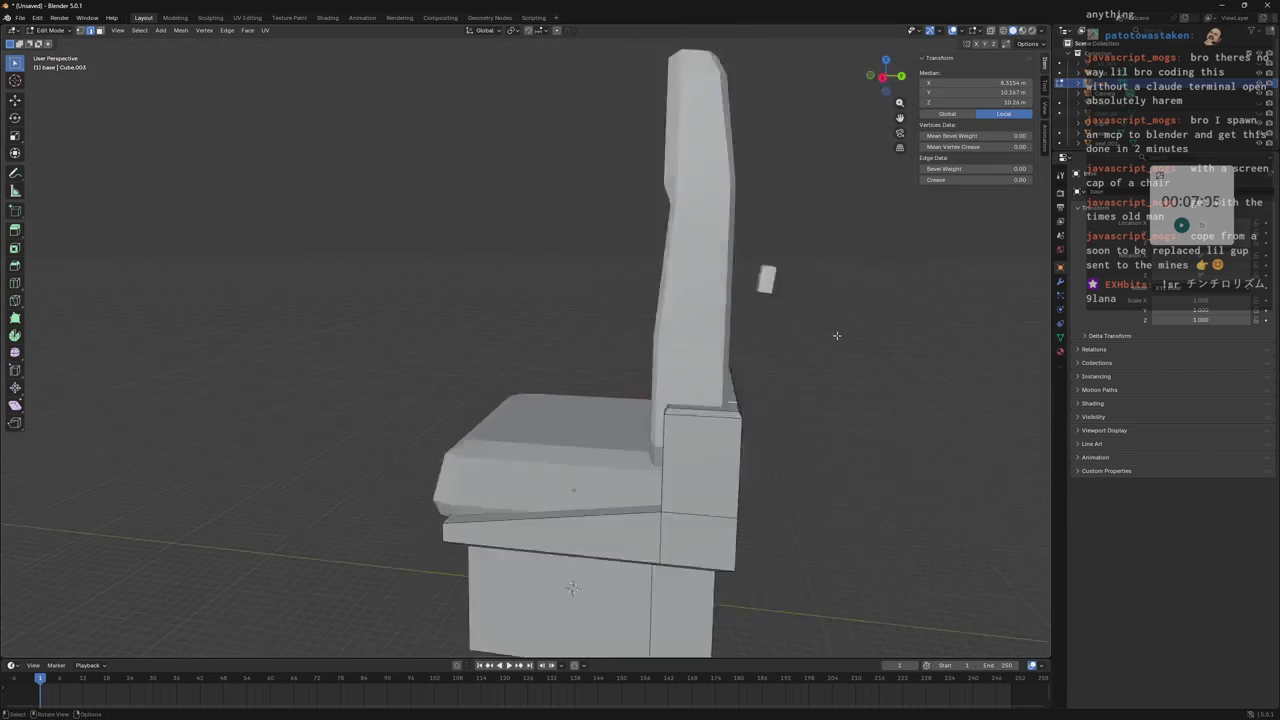
scroll(870, 320, "down", 2)
left_click(877, 317)
mouse_move(877, 317)
middle_mouse_down()
mouse_move(806, 300)
mouse_move(740, 326)
mouse_move(560, 337)
mouse_move(529, 286)
mouse_move(655, 321)
mouse_move(495, 320)
mouse_move(770, 290)
middle_mouse_up()
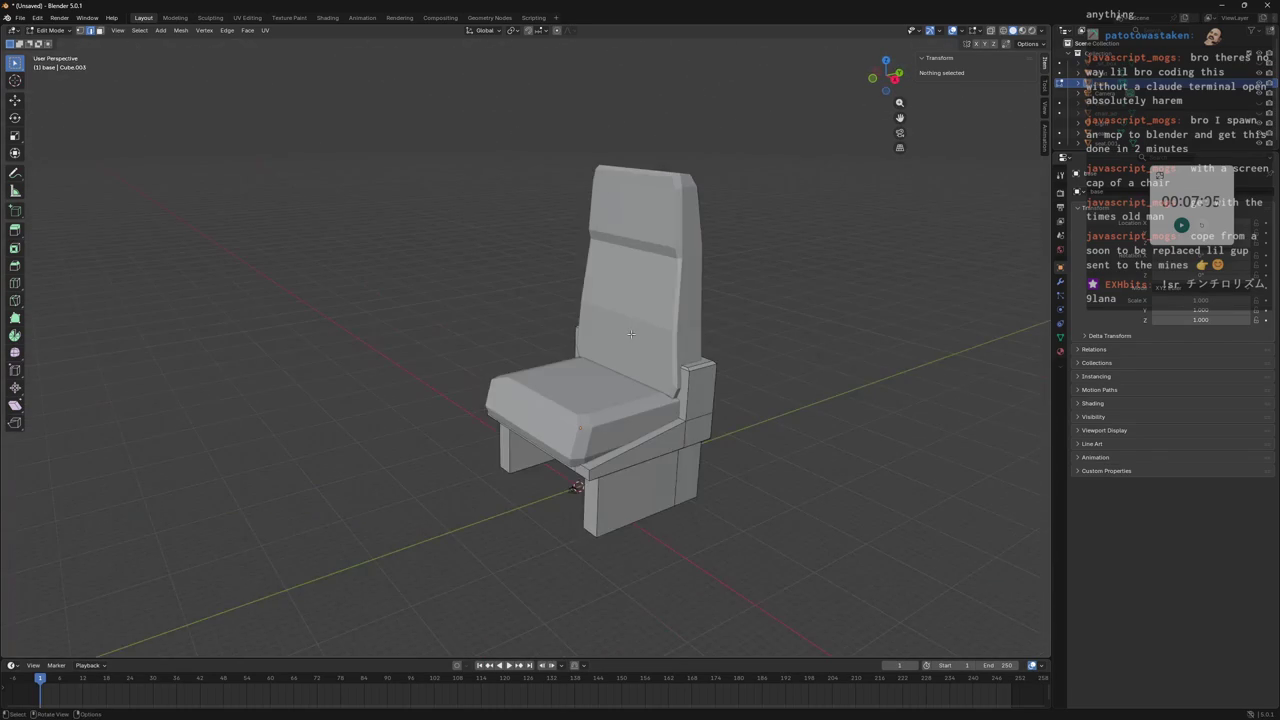
Select the backrest and mark all its edges sharp in Edit Mode.
key("Tab")
left_click(605, 305)
mouse_move(605, 305)
middle_mouse_down()
mouse_move(724, 244)
mouse_move(638, 261)
mouse_move(652, 276)
mouse_move(677, 253)
mouse_move(666, 233)
mouse_move(784, 226)
middle_mouse_up()
key("Tab")
key("a")
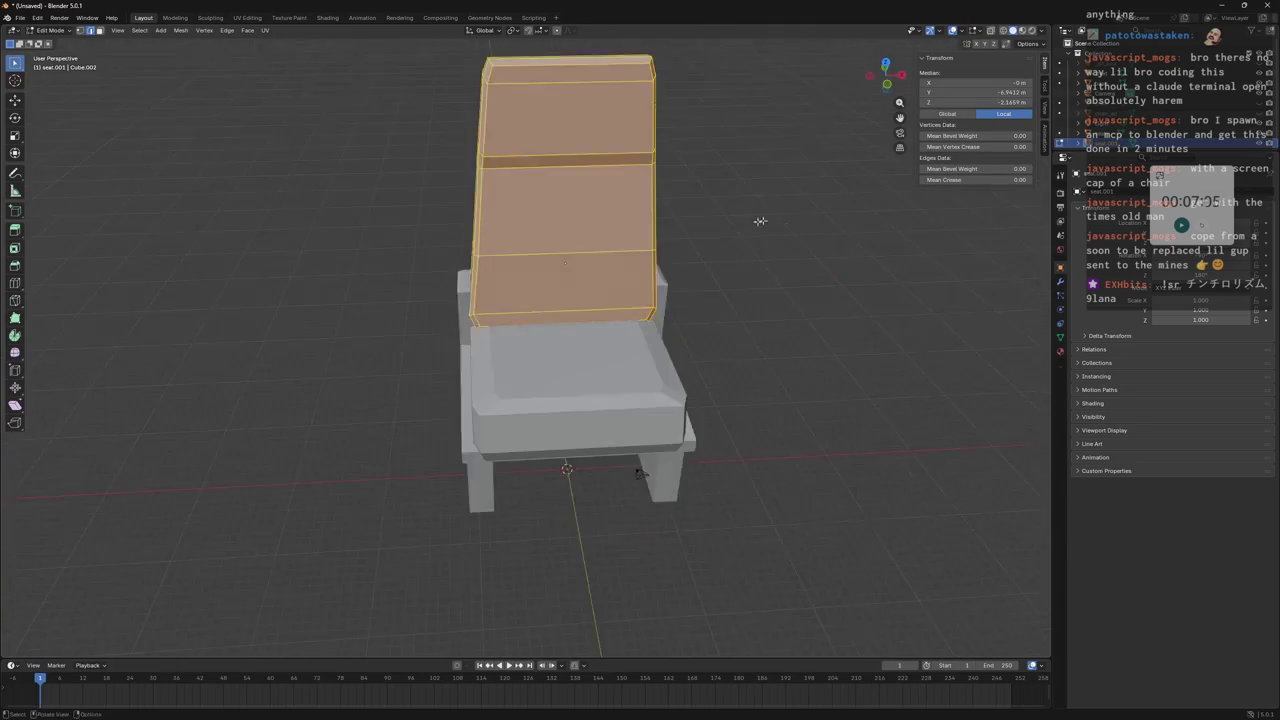
left_click(182, 32)
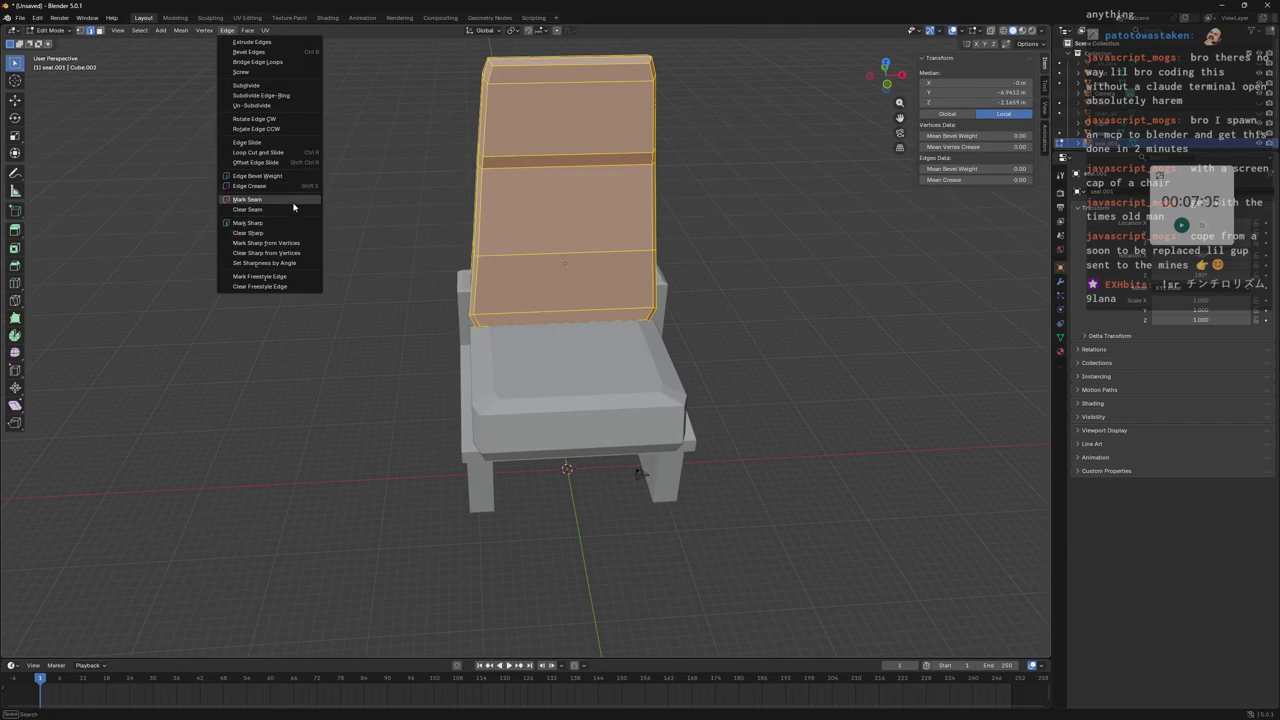
left_click(277, 234)
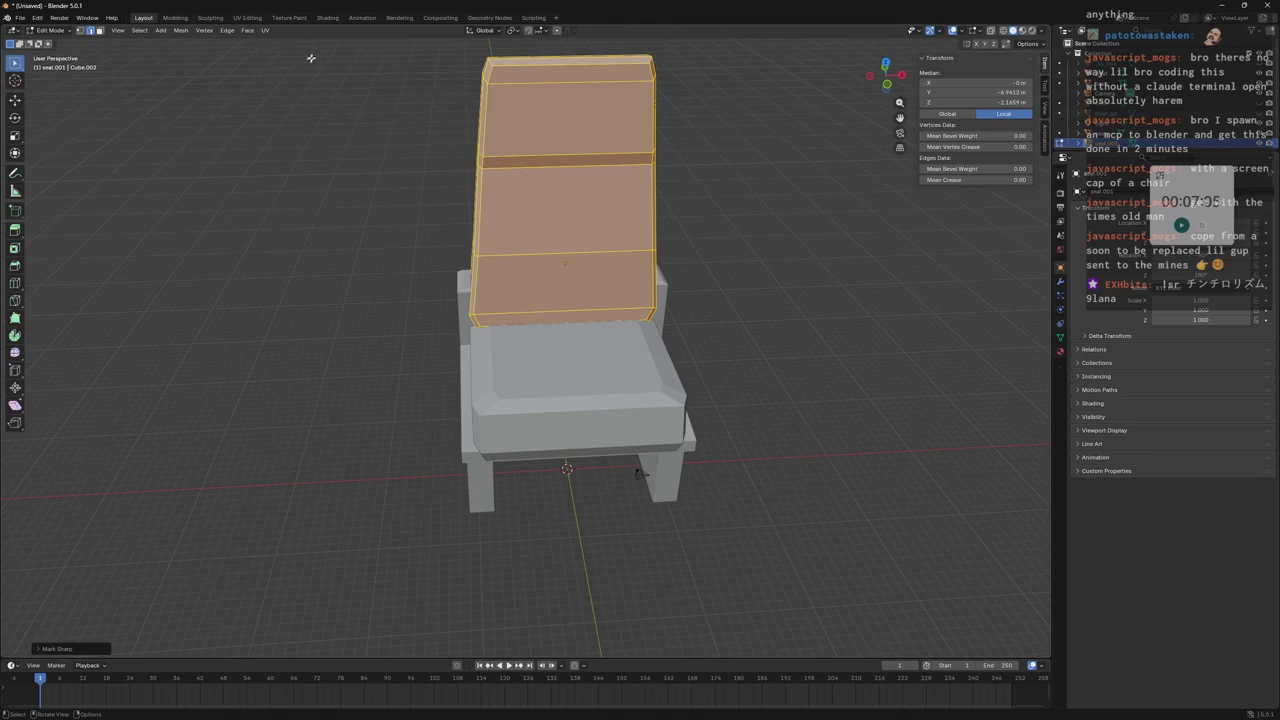
key("Tab")
Apply Mesh > Shading > Smooth Faces to the backrest, then deselect it.
mouse_move(718, 119)
middle_mouse_down()
mouse_move(694, 105)
mouse_move(690, 119)
mouse_move(640, 125)
middle_mouse_up()
key("Tab")
left_click(181, 30)
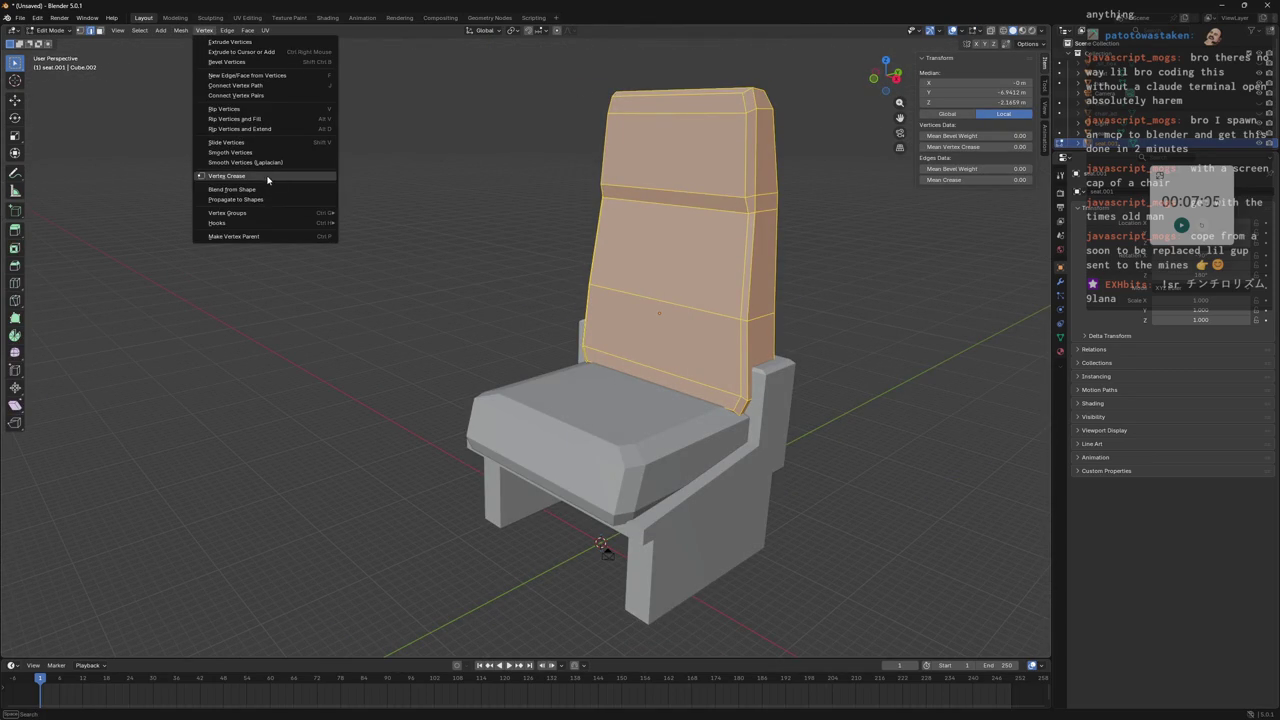
key("Escape")
left_click(179, 33)
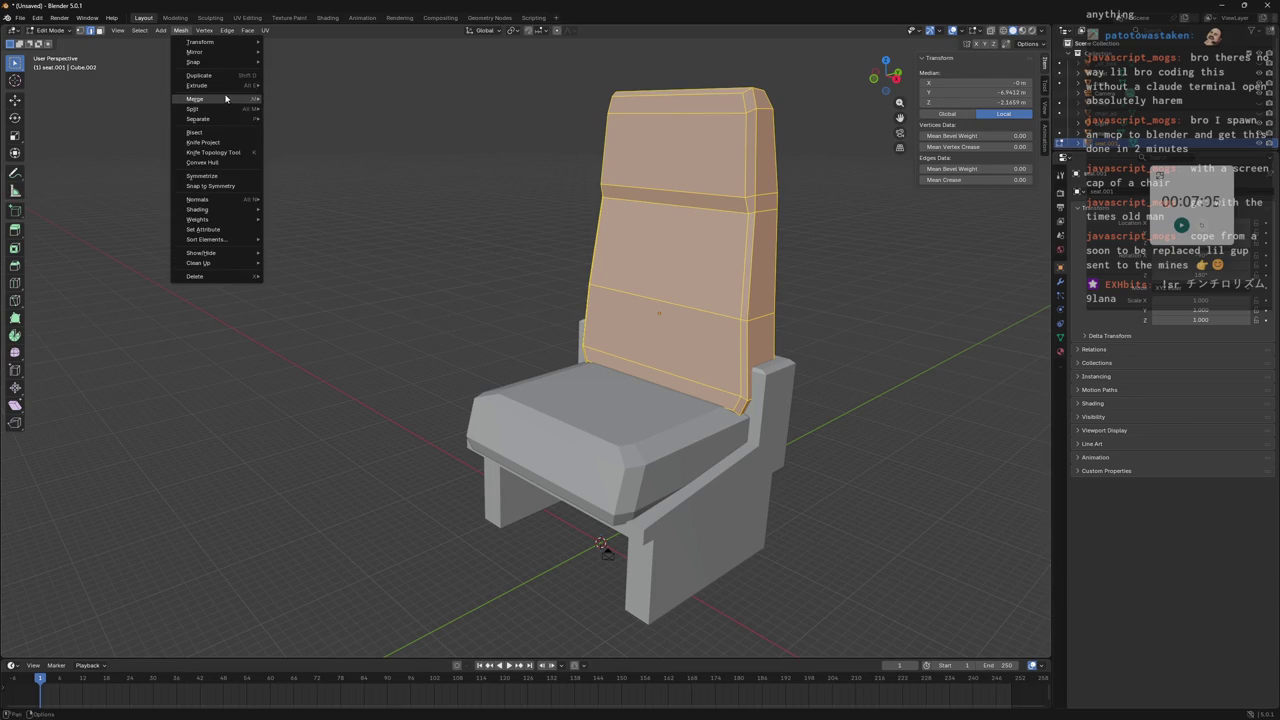
mouse_move(198, 209)
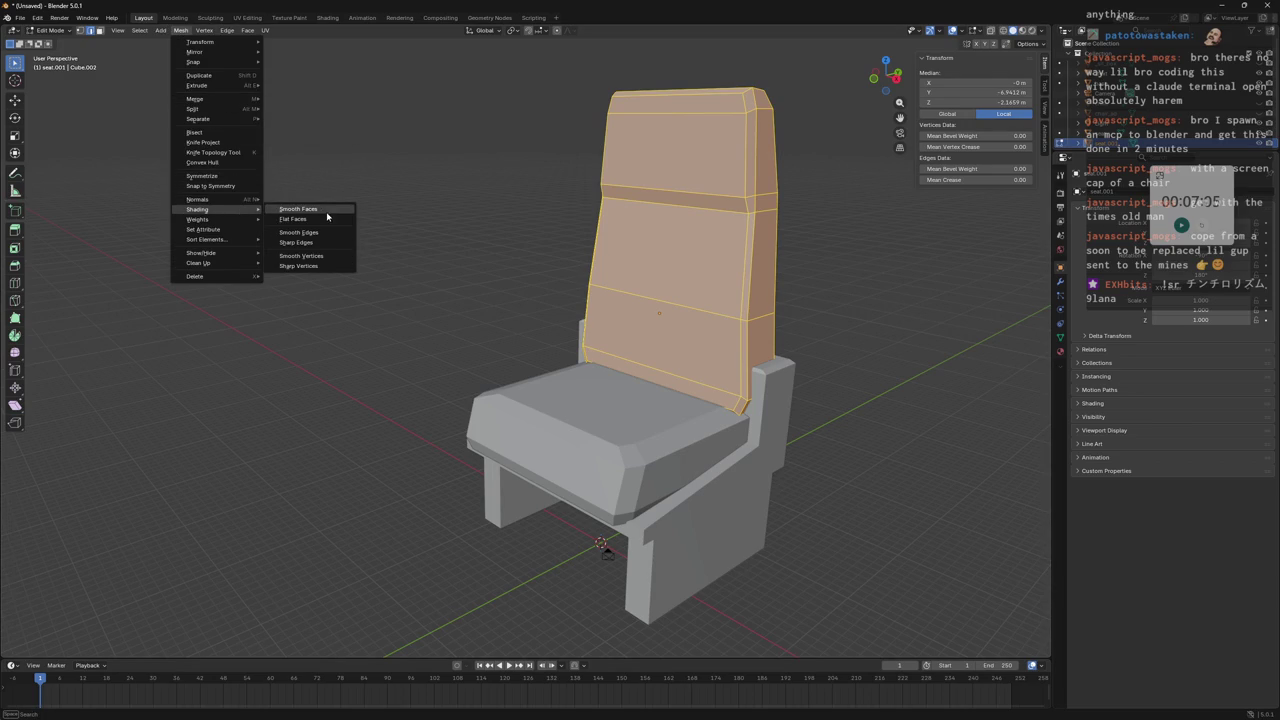
left_click(323, 214)
left_click(934, 287)
mouse_move(934, 287)
middle_mouse_down()
mouse_move(741, 275)
mouse_move(495, 287)
mouse_move(549, 248)
mouse_move(600, 250)
middle_mouse_up()
Turn on face-normal display in the Mesh Edit Mode Overlays popover while inspecting the backrest.
scroll(683, 266, "down", 5)
mouse_move(683, 266)
middle_mouse_down()
mouse_move(621, 235)
mouse_move(497, 310)
mouse_move(523, 280)
mouse_move(526, 303)
mouse_move(541, 305)
mouse_move(686, 290)
middle_mouse_up()
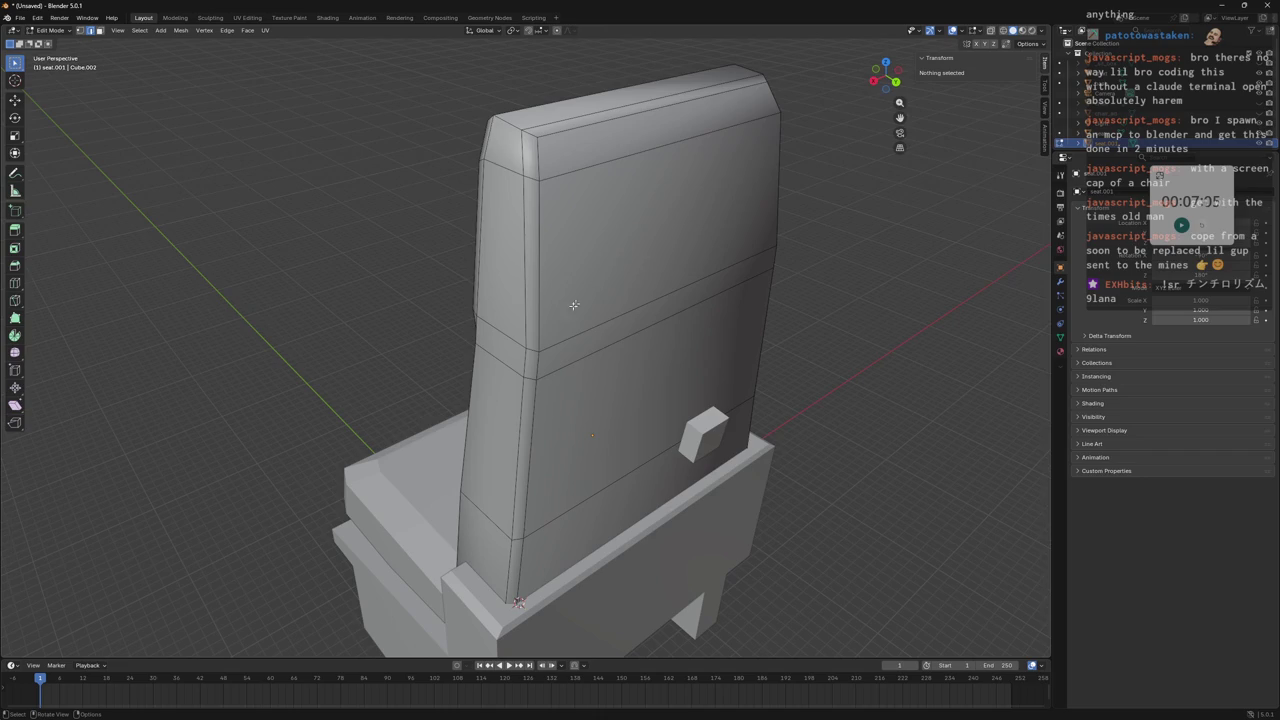
mouse_move(580, 360)
middle_mouse_down()
mouse_move(749, 277)
mouse_move(690, 274)
mouse_move(616, 241)
mouse_move(651, 251)
mouse_move(600, 330)
mouse_move(700, 280)
mouse_move(649, 275)
middle_mouse_up()
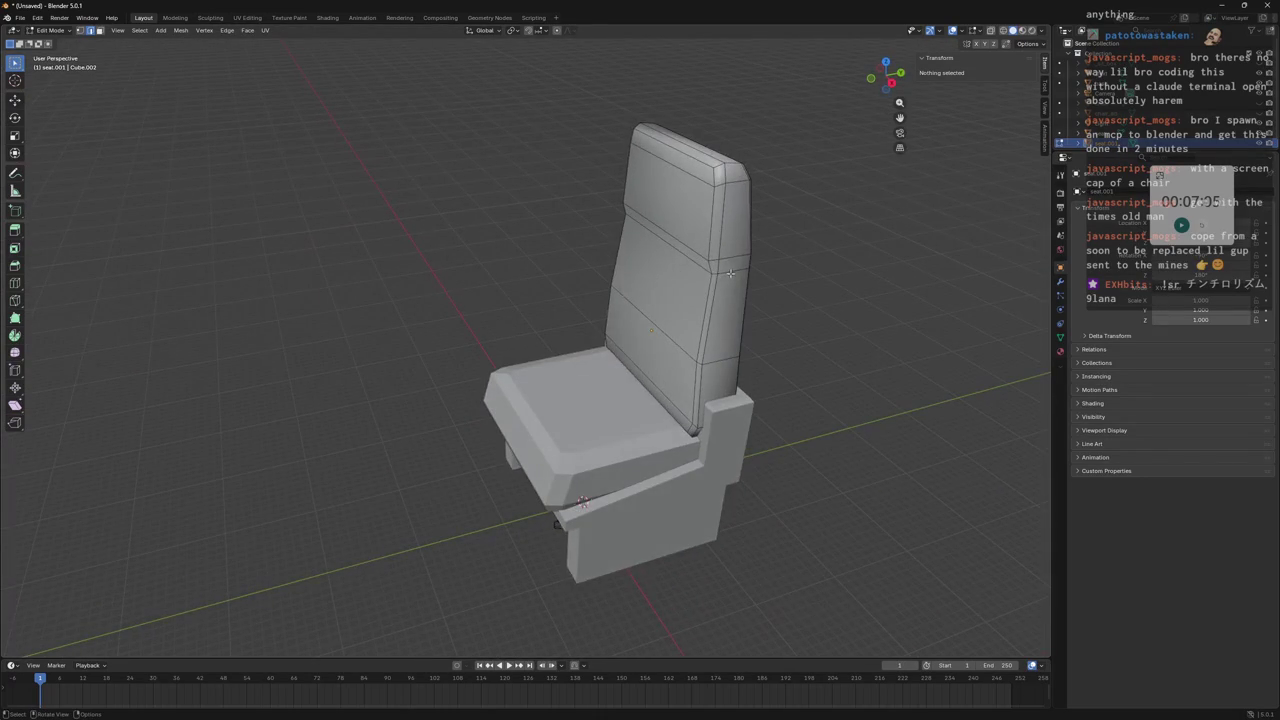
middle_click_drag(747, 272, 943, 117)
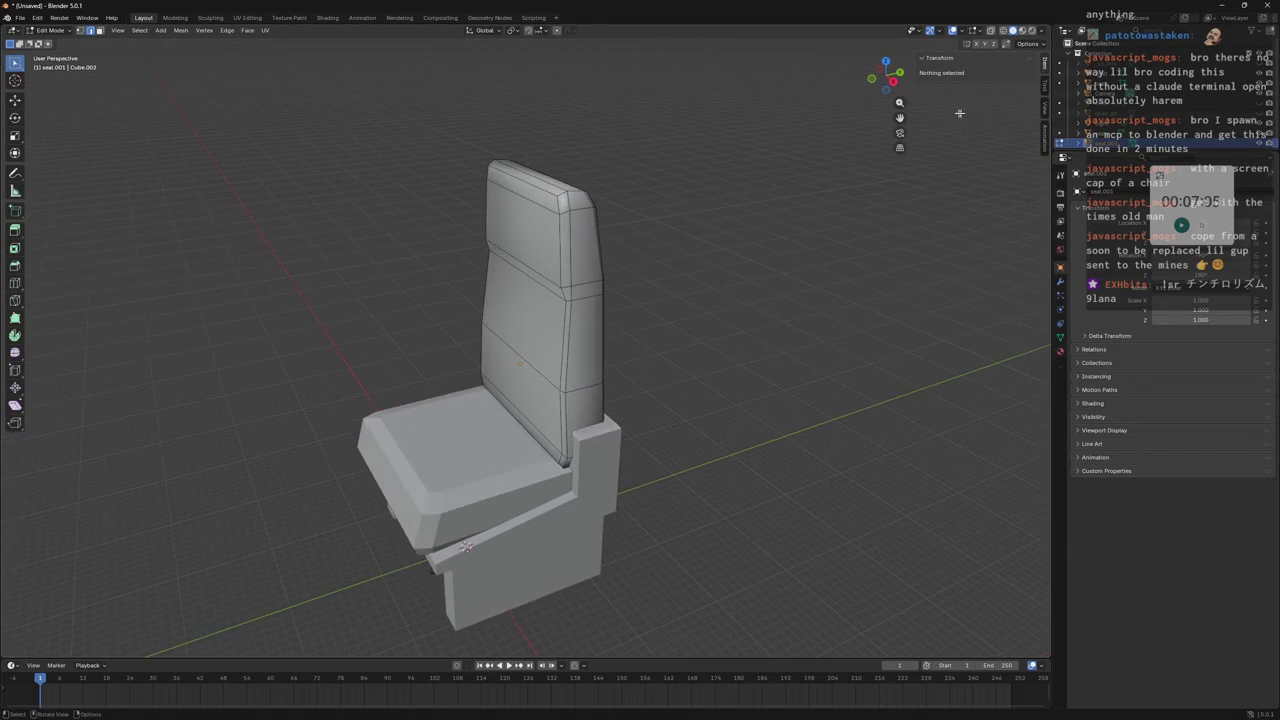
left_click(1030, 44)
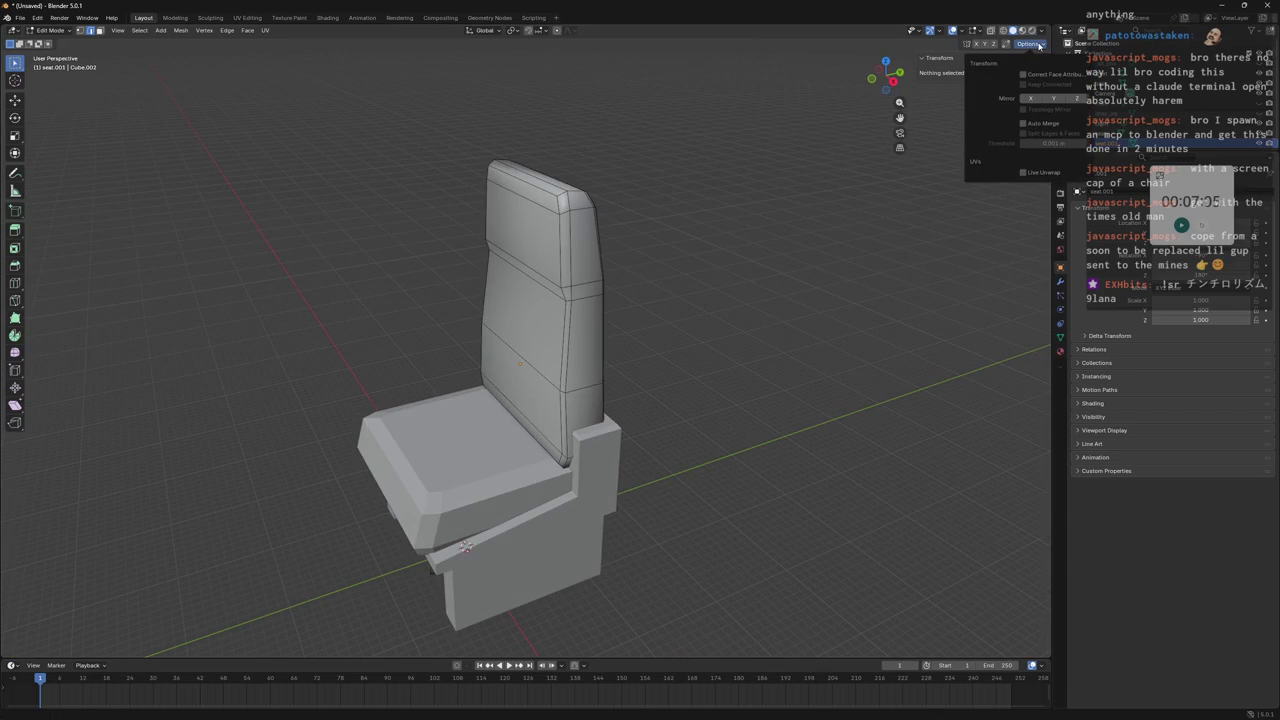
left_click(975, 31)
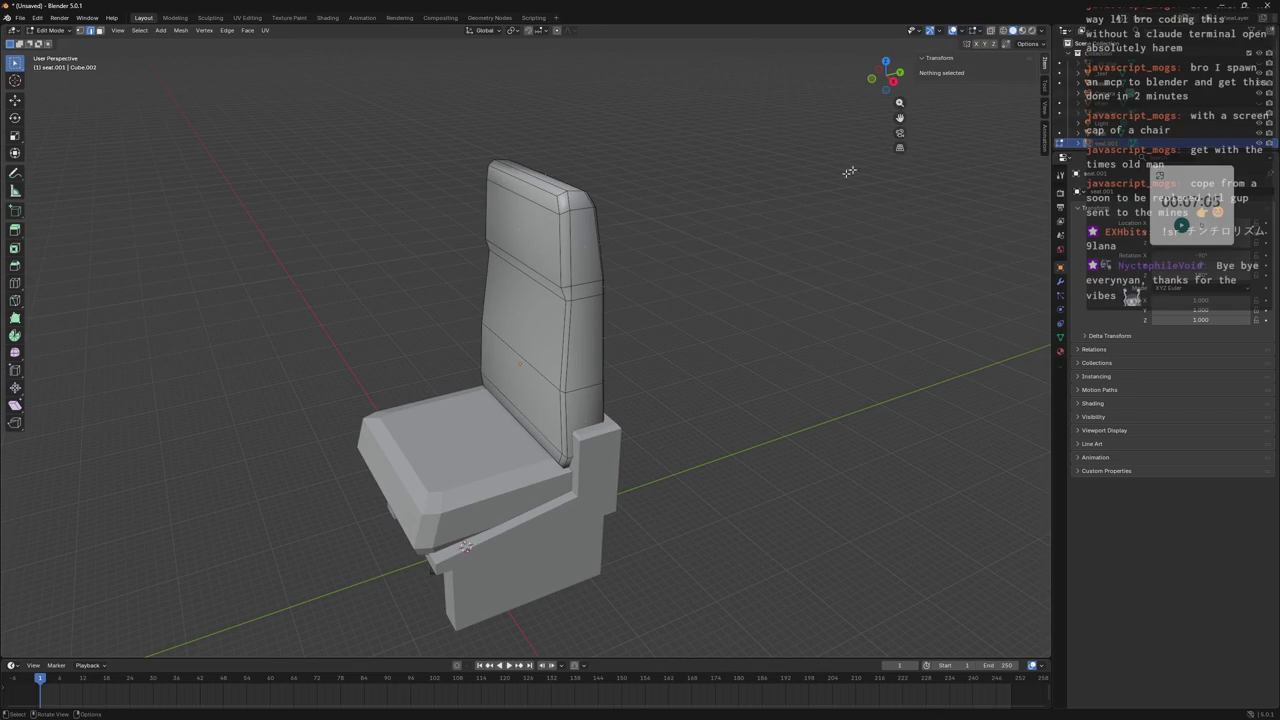
left_click(975, 31)
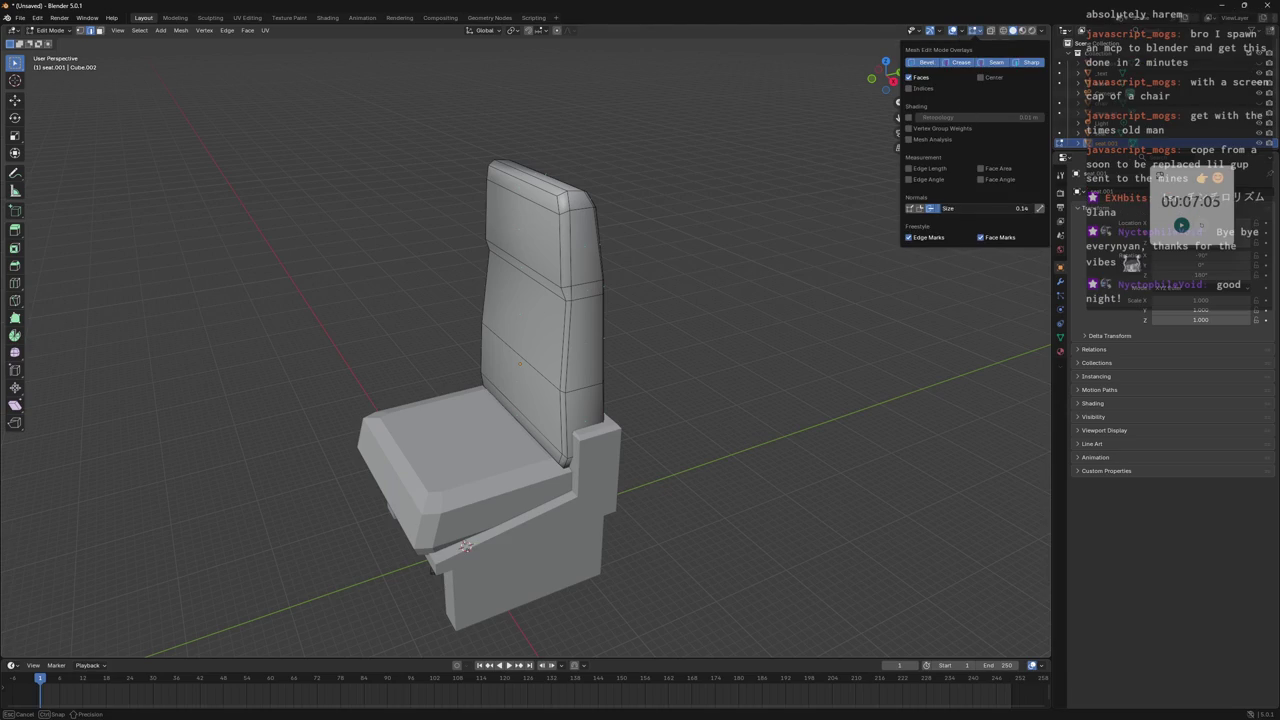
mouse_move(780, 208)
middle_mouse_down()
mouse_move(671, 172)
mouse_move(683, 249)
mouse_move(701, 208)
middle_mouse_up()
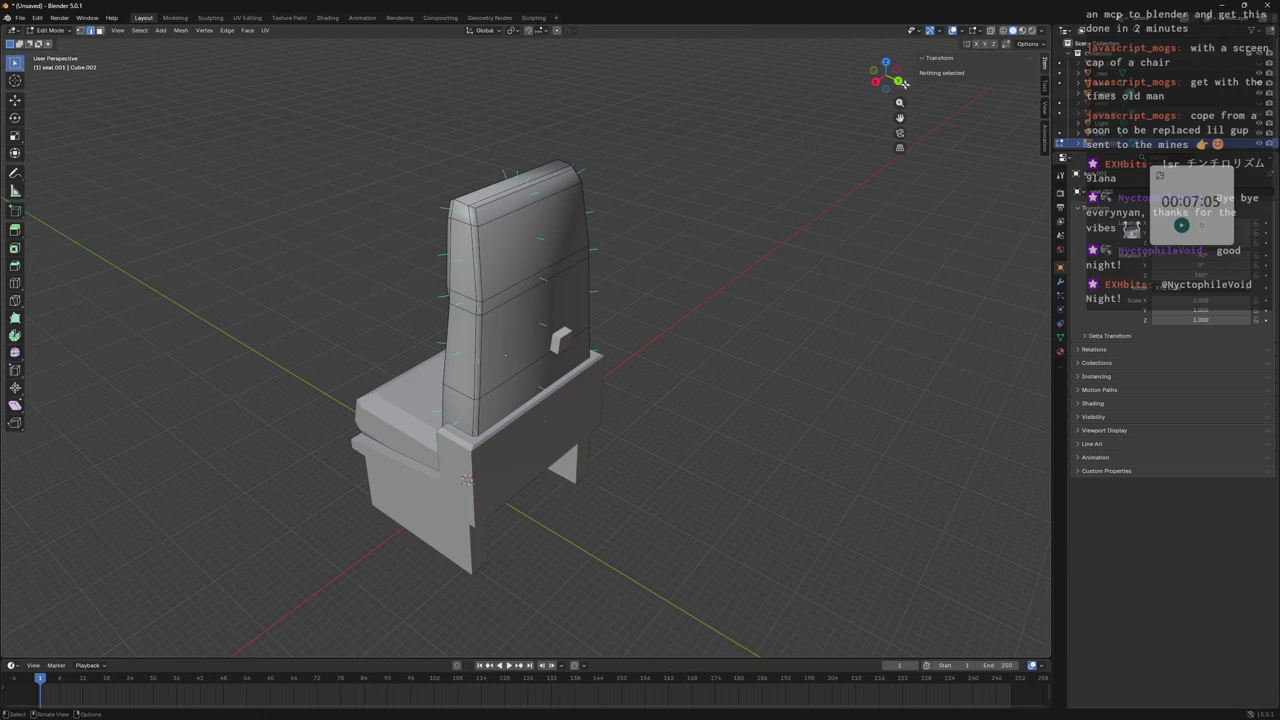
left_click(971, 30)
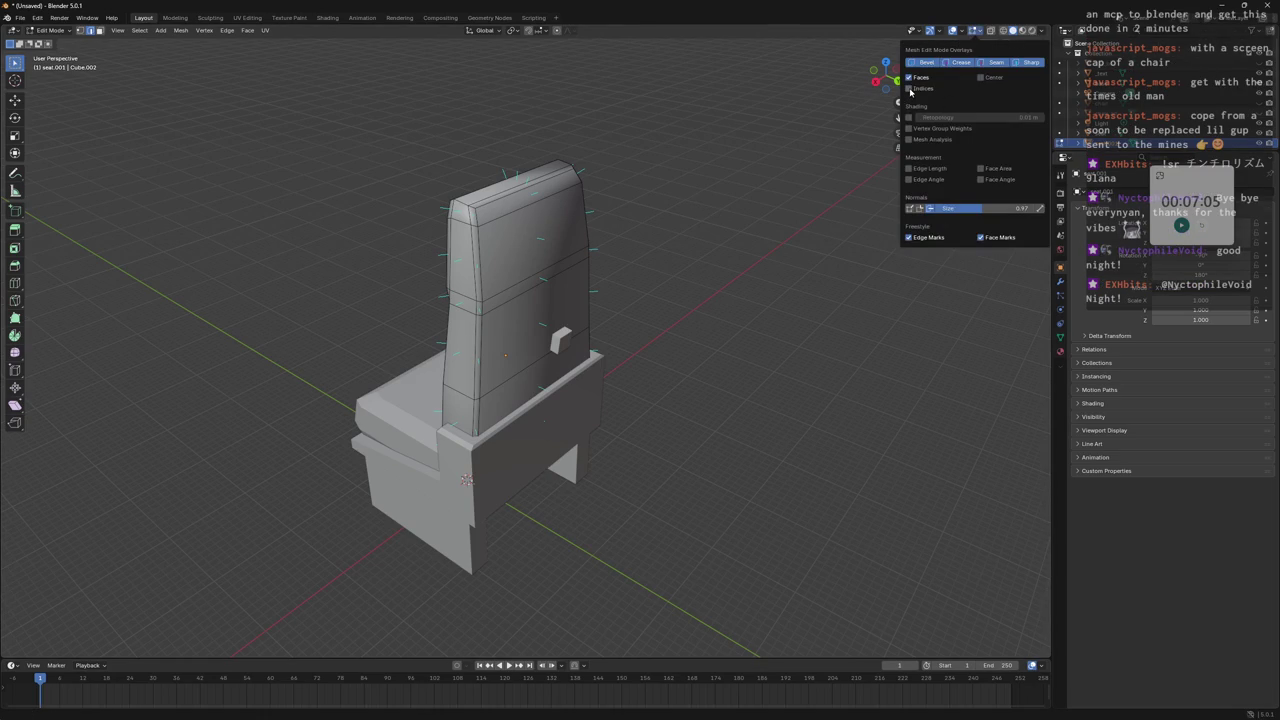
mouse_move(657, 197)
middle_mouse_down()
mouse_move(749, 129)
mouse_move(723, 149)
mouse_move(746, 218)
mouse_move(651, 354)
mouse_move(586, 300)
mouse_move(662, 387)
mouse_move(627, 563)
mouse_move(440, 317)
mouse_move(418, 322)
mouse_move(509, 349)
mouse_move(491, 337)
mouse_move(554, 377)
mouse_move(709, 354)
mouse_move(603, 371)
mouse_move(648, 358)
mouse_move(573, 280)
middle_mouse_up()
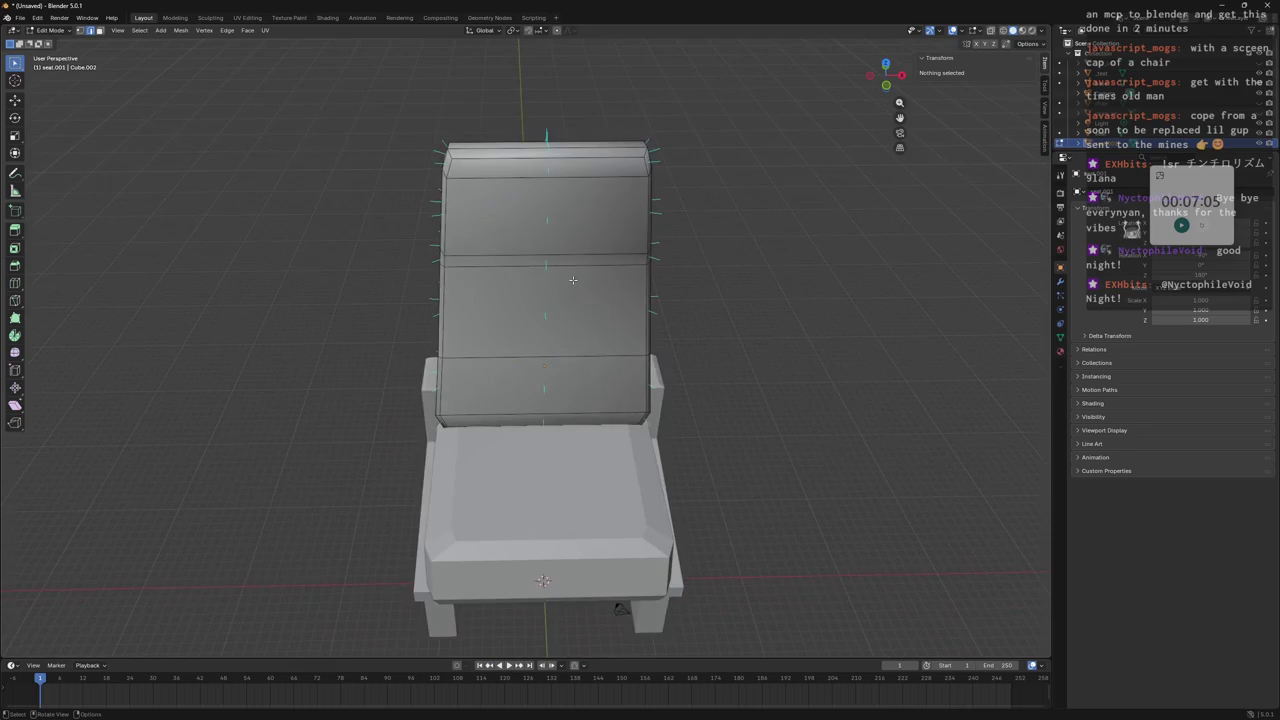
Add two vertical loop cuts to the backrest and scale them apart along X.
left_click(523, 185)
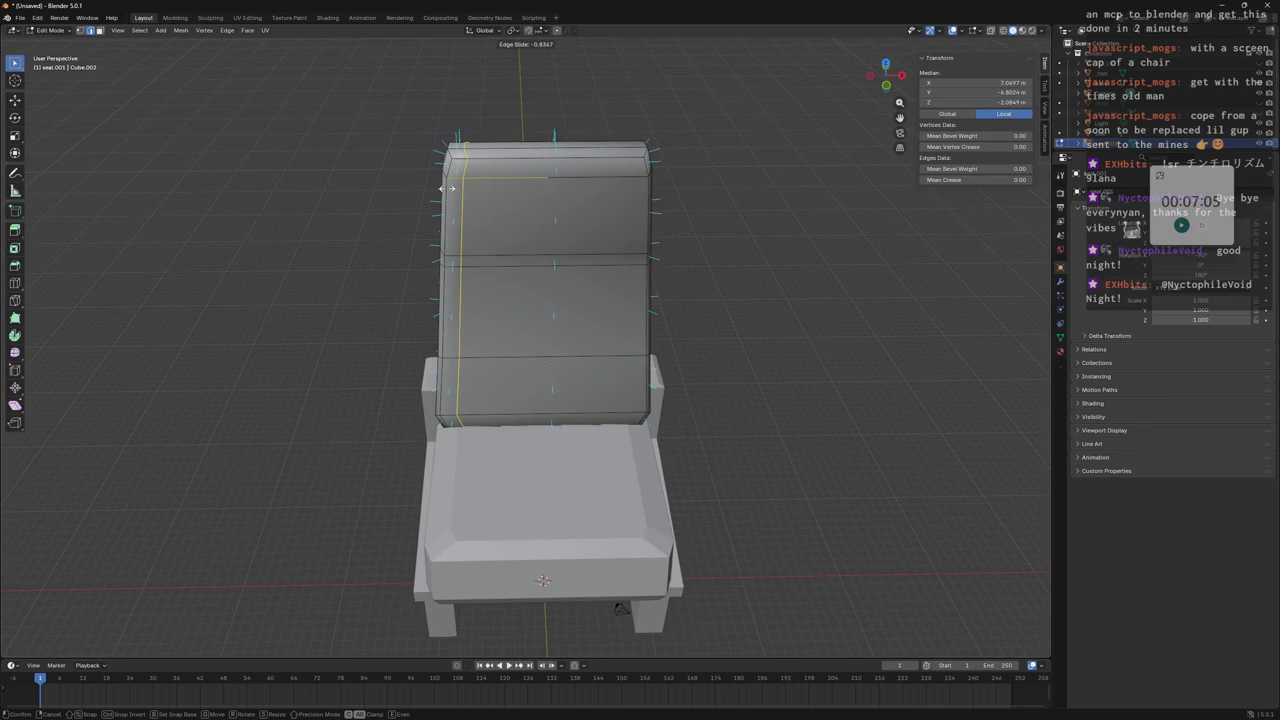
right_click(521, 184)
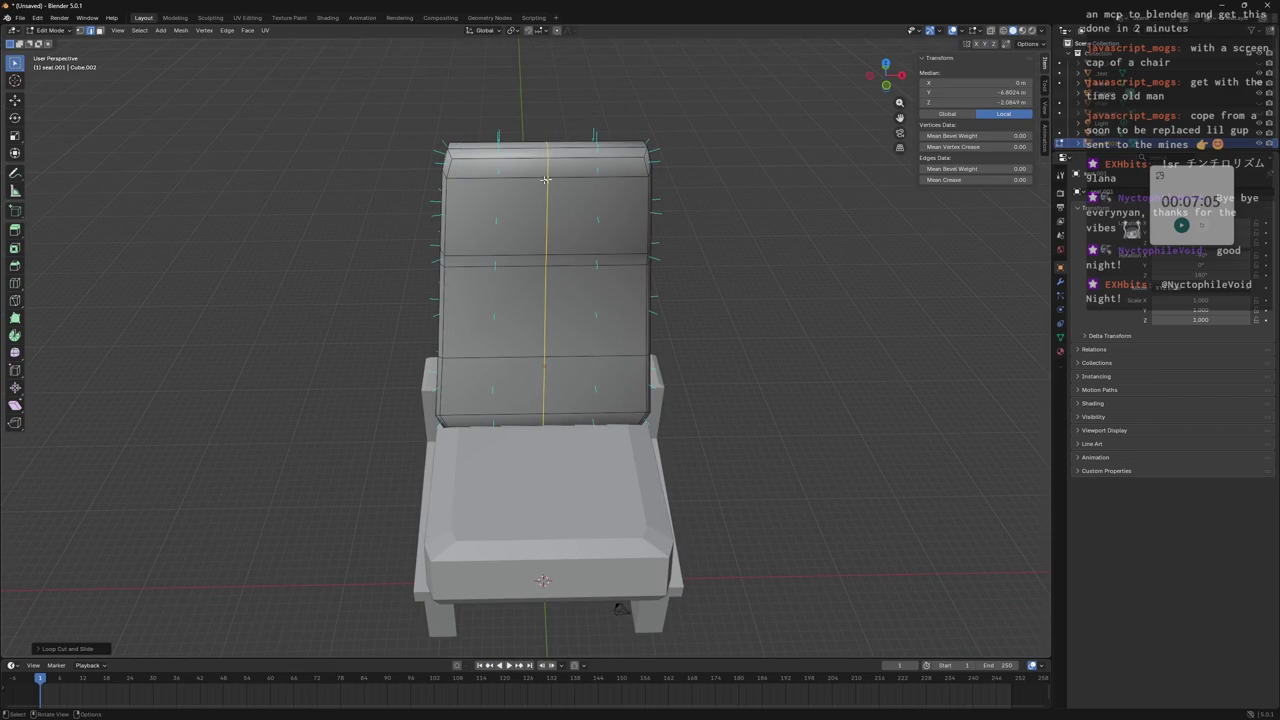
key("alt+a")
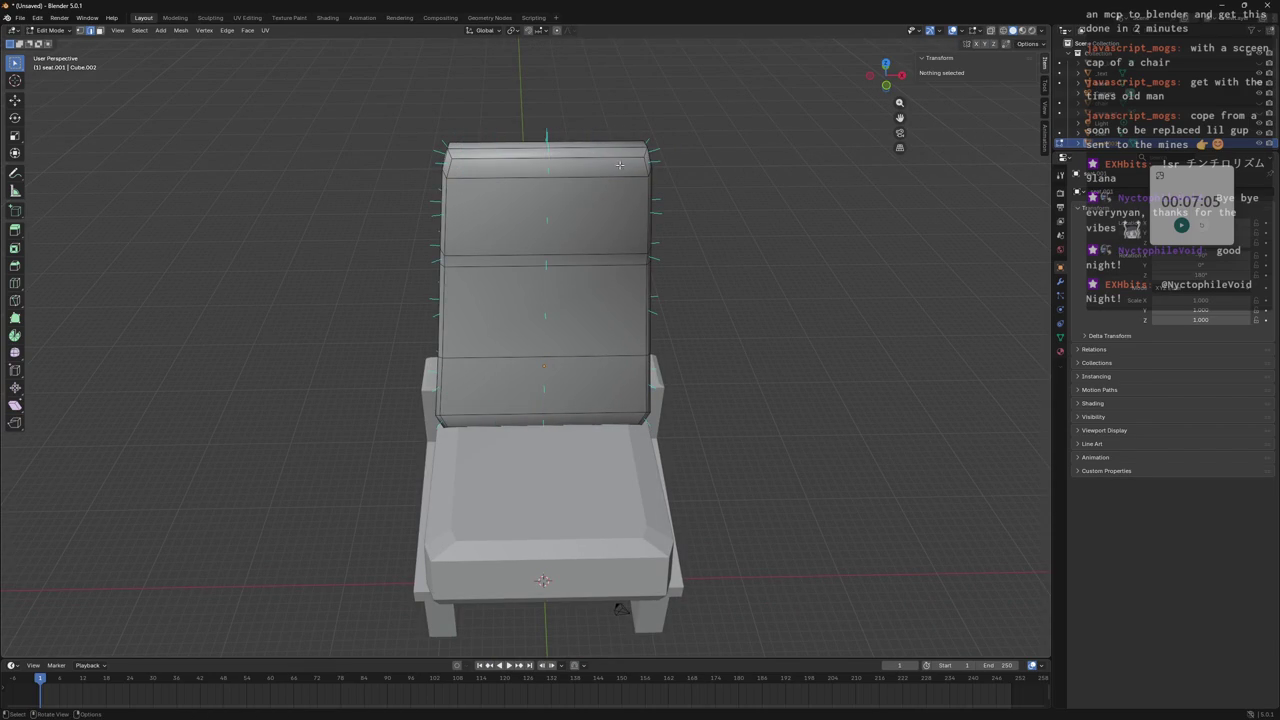
left_click(584, 171)
key("s")
key("x")
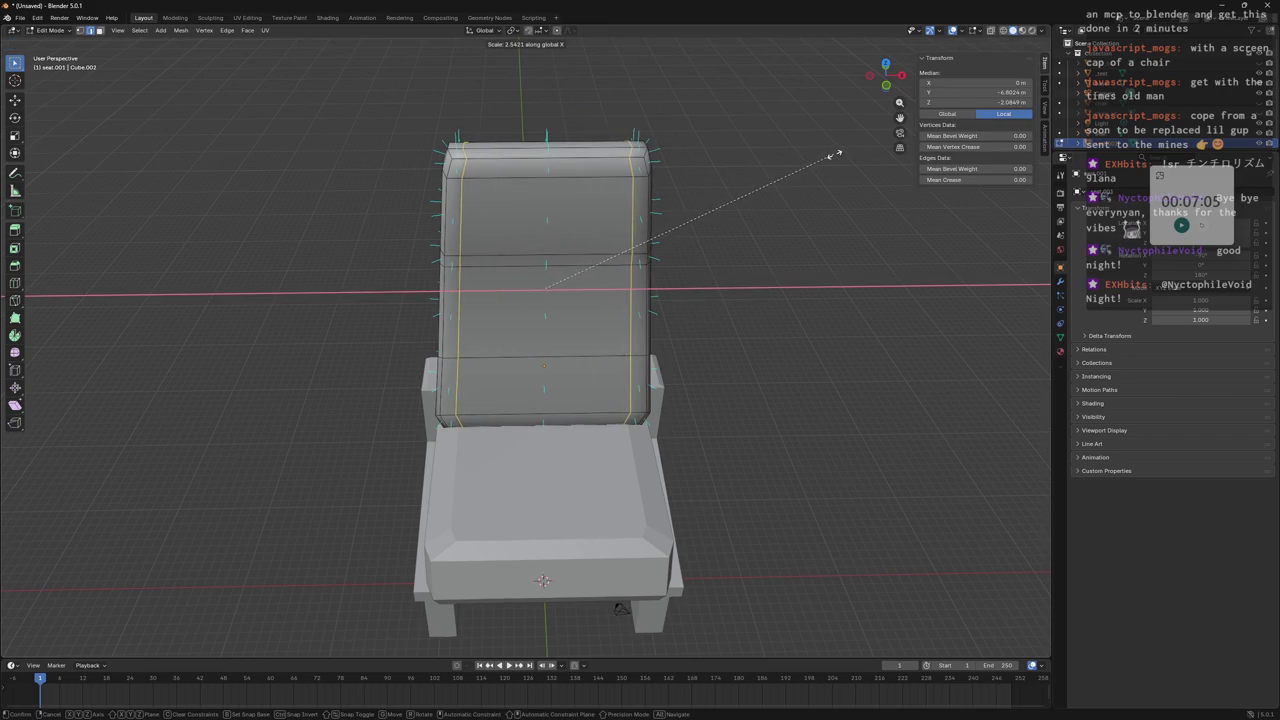
left_click(832, 155)
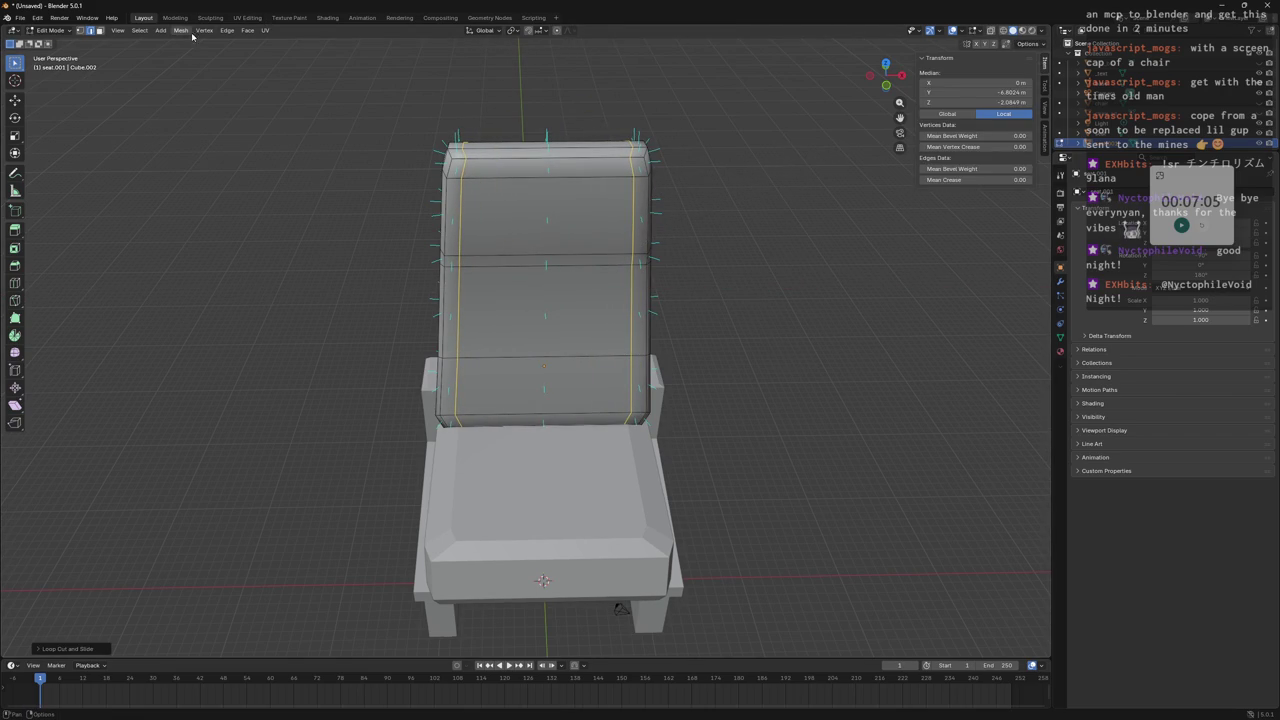
mouse_move(665, 100)
middle_mouse_down()
mouse_move(586, 63)
mouse_move(486, 77)
mouse_move(677, 109)
mouse_move(575, 107)
mouse_move(737, 134)
mouse_move(640, 150)
mouse_move(737, 134)
mouse_move(689, 134)
mouse_move(660, 157)
mouse_move(748, 108)
mouse_move(720, 171)
mouse_move(680, 194)
mouse_move(677, 263)
mouse_move(730, 208)
mouse_move(723, 194)
mouse_move(660, 191)
middle_mouse_up()
left_click(732, 132)
Return to Object Mode, select the seat cushion and enter its Edit Mode.
key("Tab")
left_click(672, 437)
mouse_move(714, 409)
middle_mouse_down()
mouse_move(528, 450)
mouse_move(568, 408)
mouse_move(576, 446)
mouse_move(640, 430)
mouse_move(671, 391)
mouse_move(643, 425)
mouse_move(663, 406)
mouse_move(582, 410)
middle_mouse_up()
scroll(663, 420, "down", 4)
key("Tab")
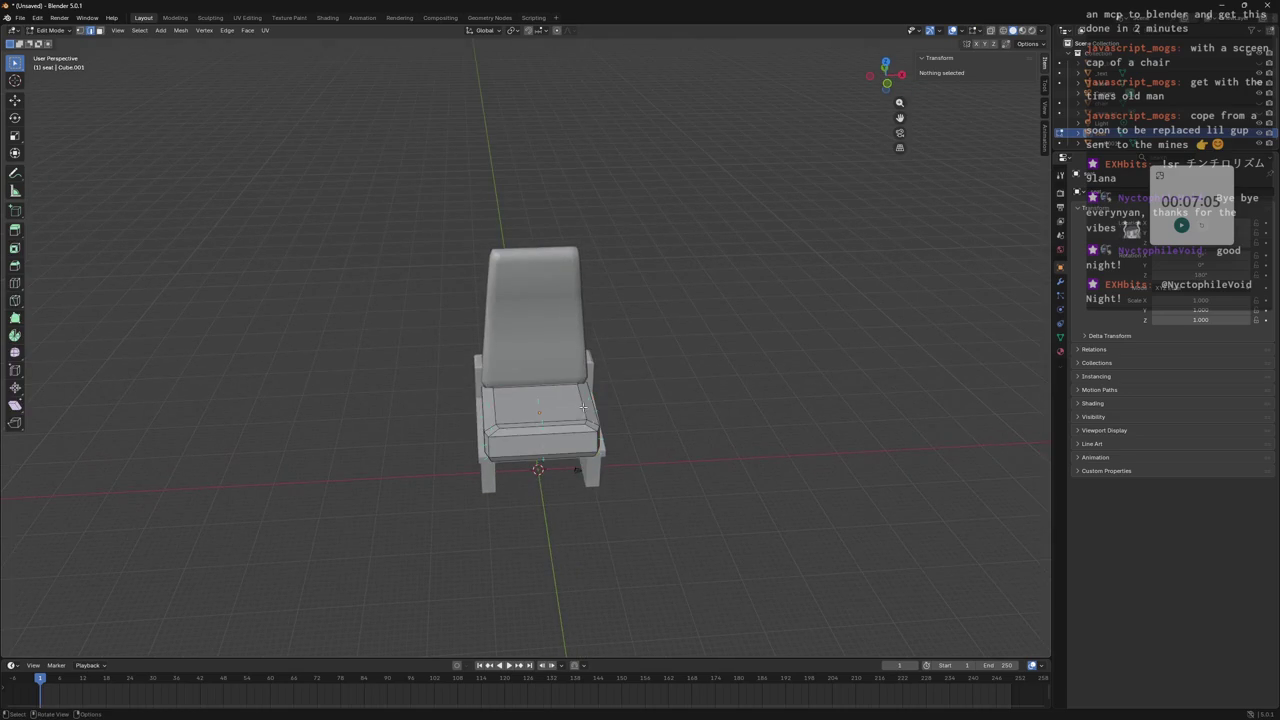
Select the whole cushion mesh and apply Smooth Faces shading.
key("a")
left_click(182, 31)
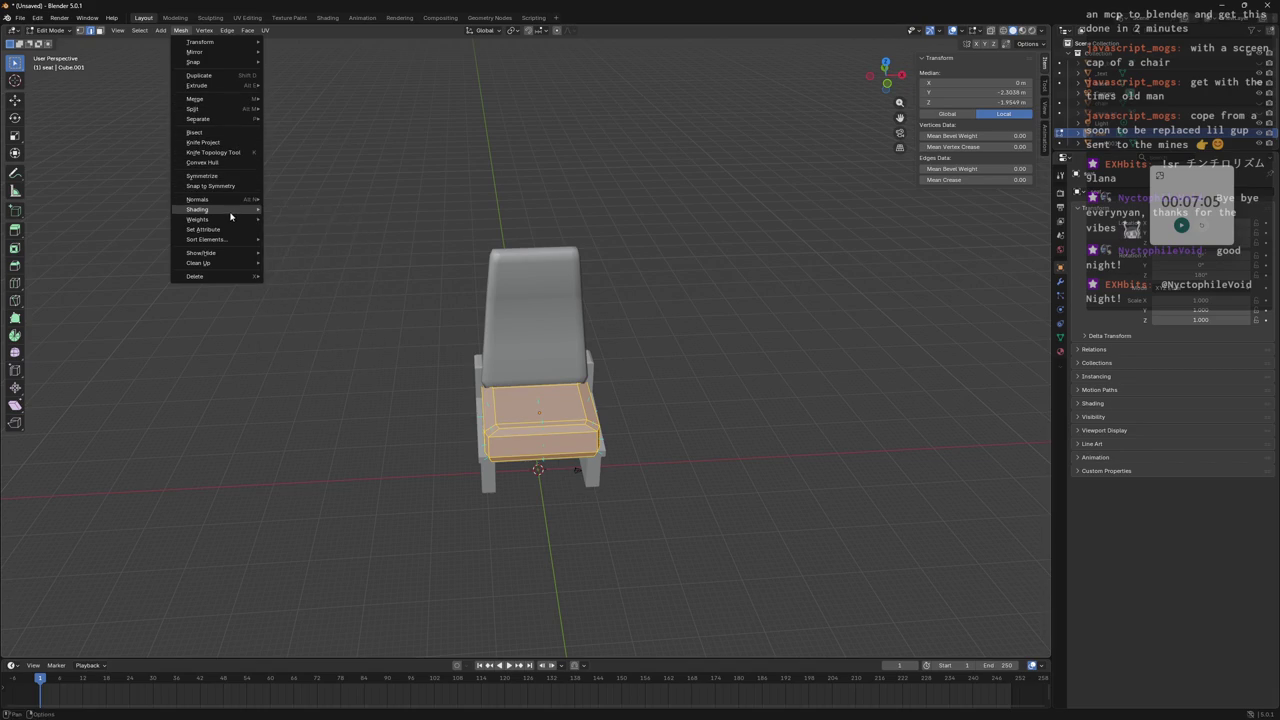
left_click(313, 212)
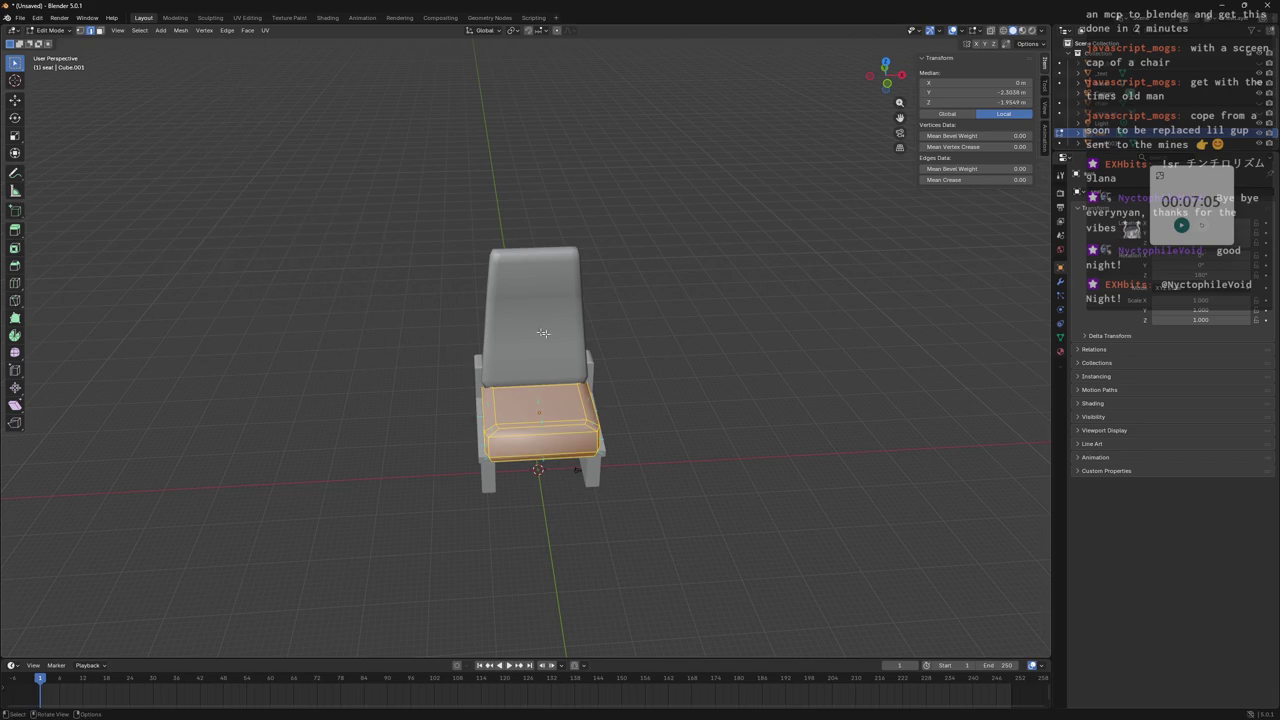
scroll(578, 452, "up", 1)
scroll(578, 452, "up", 2)
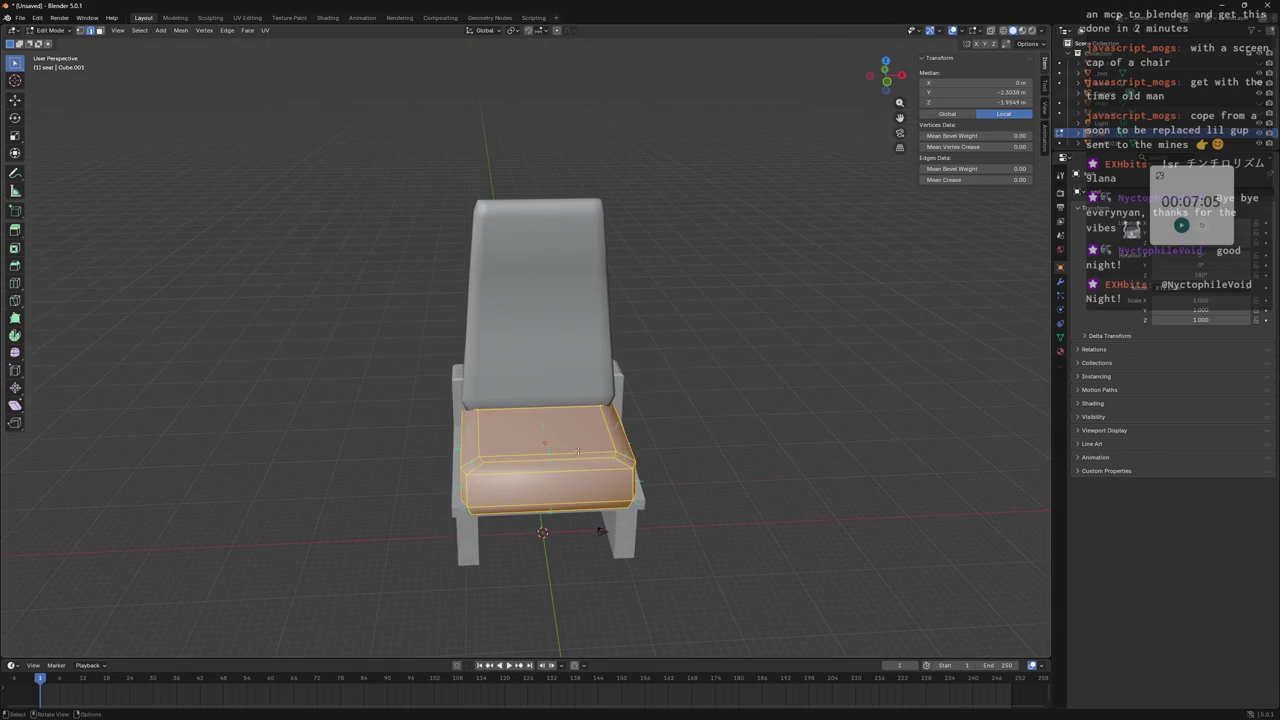
Add loop cuts across the cushion and scale them along Z and Y toward its edges.
left_click(520, 445)
key("s")
key("x")
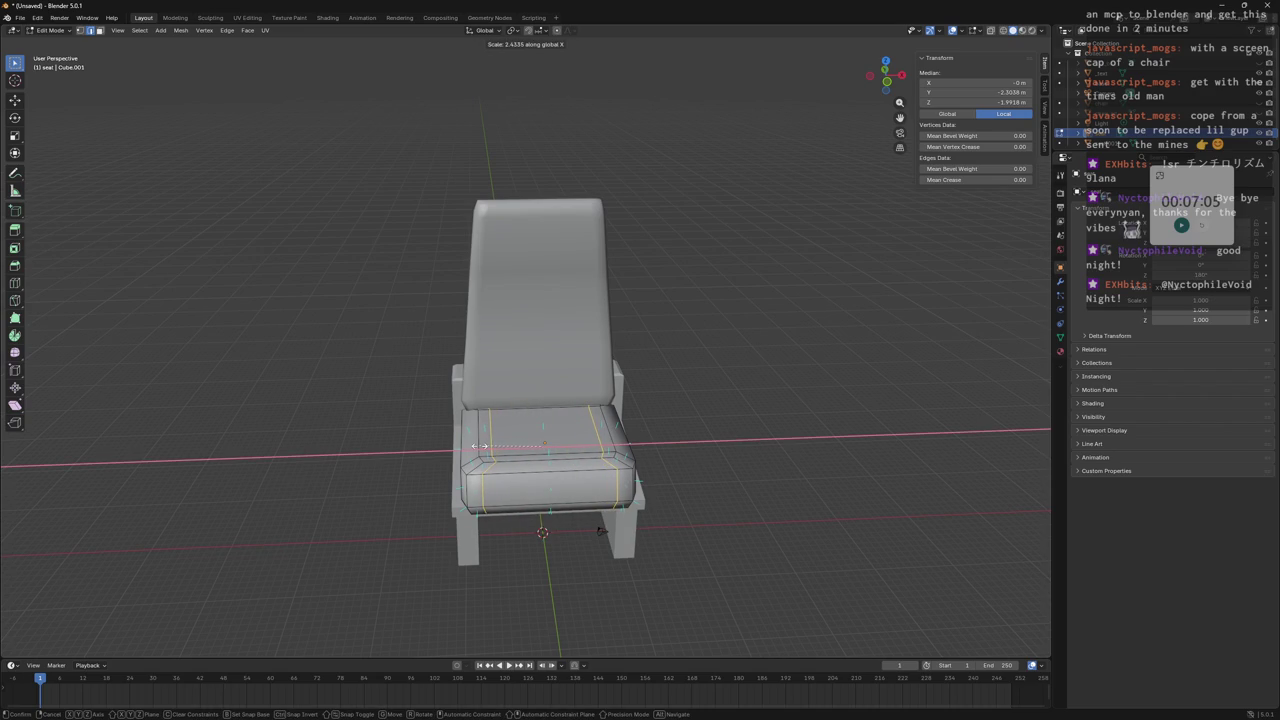
key("Escape")
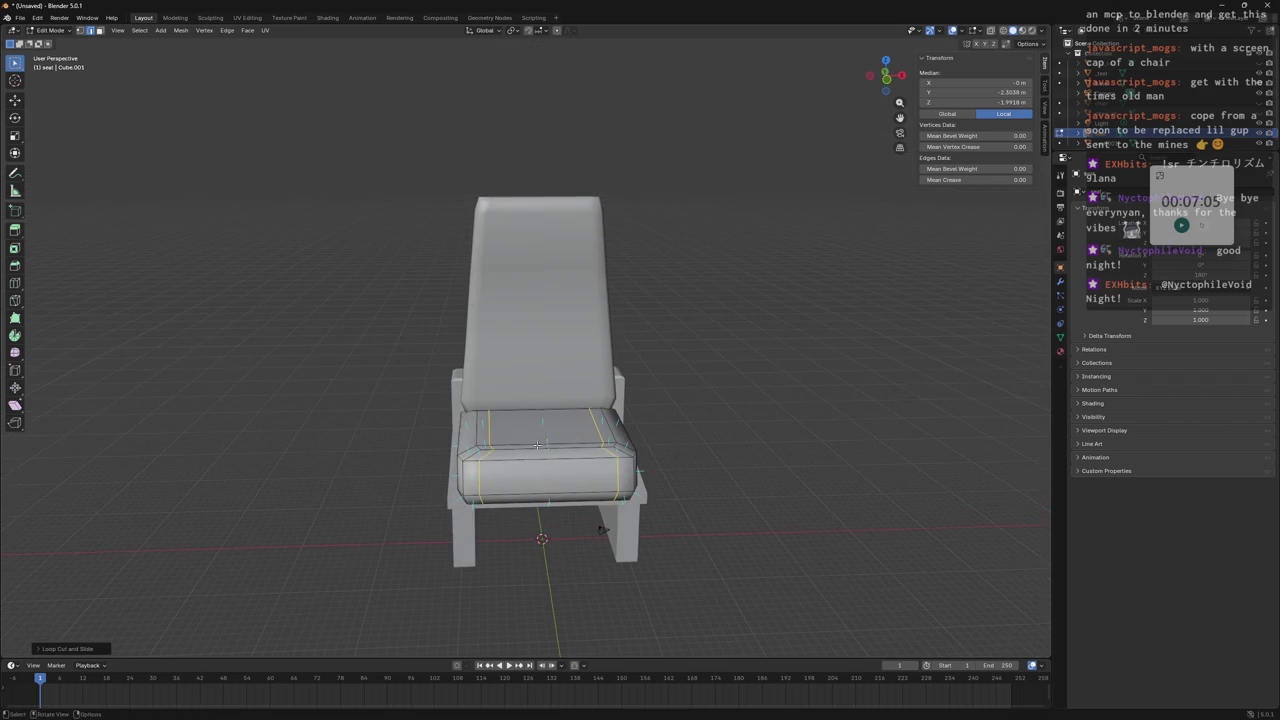
middle_click_drag(539, 444, 630, 424)
key("ctrl+r")
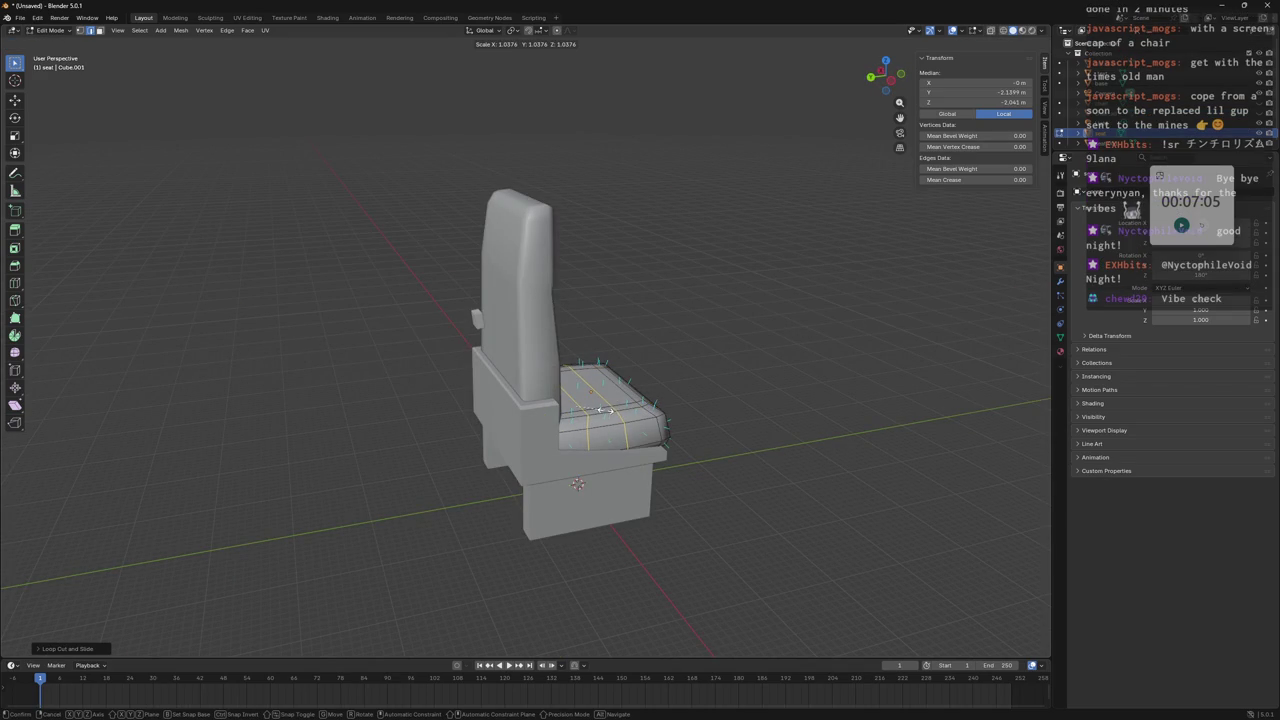
key("z")
key("z")
key("y")
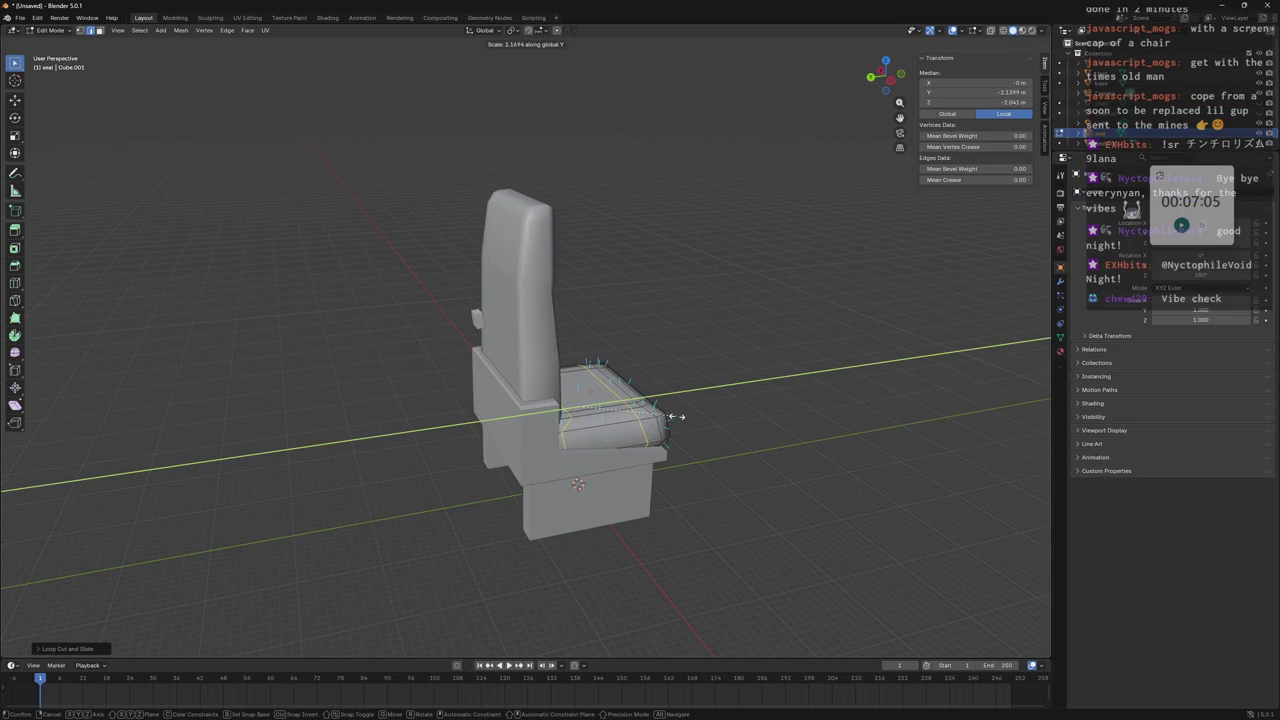
left_click(676, 416)
Return to Object Mode and orbit to inspect the rounded cushion.
mouse_move(734, 391)
middle_mouse_down()
mouse_move(711, 374)
mouse_move(740, 366)
mouse_move(609, 391)
mouse_move(586, 380)
mouse_move(617, 349)
mouse_move(634, 353)
mouse_move(623, 368)
middle_mouse_up()
key("Tab")
mouse_move(490, 357)
middle_mouse_down()
mouse_move(637, 416)
mouse_move(426, 380)
mouse_move(562, 402)
middle_mouse_up()
mouse_move(673, 389)
middle_mouse_down()
mouse_move(743, 363)
mouse_move(674, 340)
mouse_move(675, 394)
middle_mouse_up()
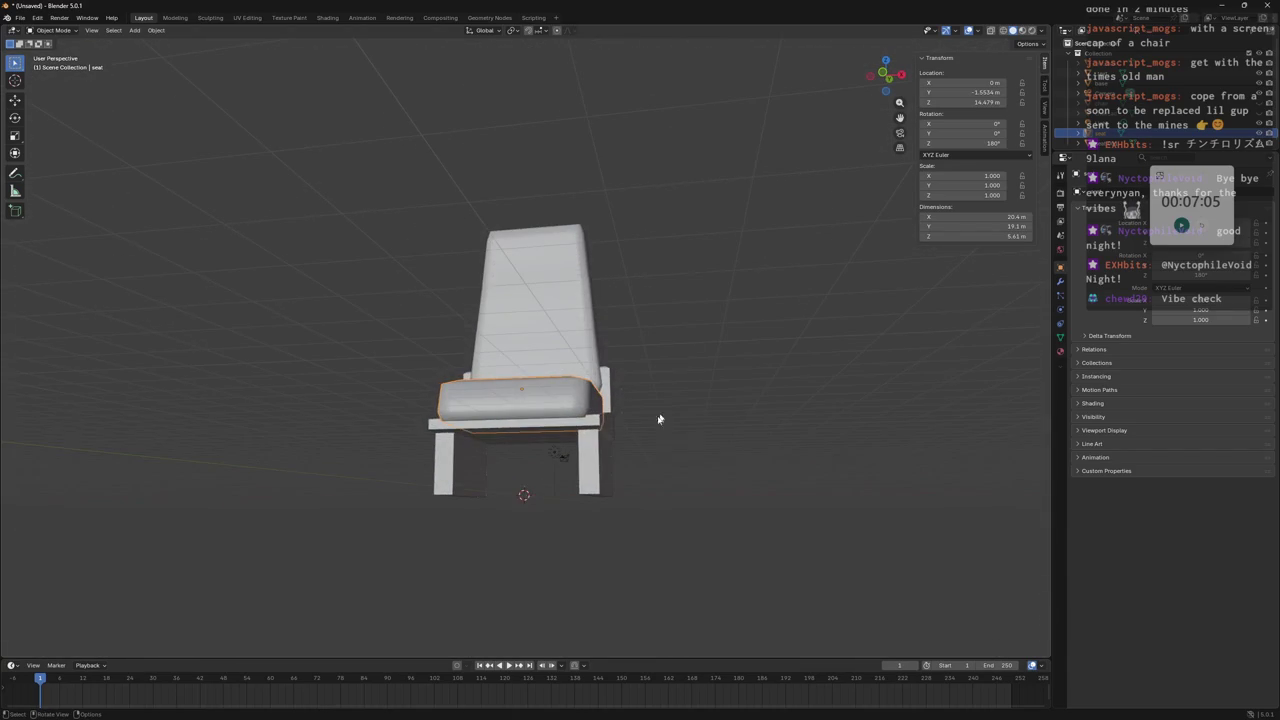
Enter Edit Mode on the base and add loop cuts to the legs.
mouse_move(608, 444)
middle_mouse_down()
mouse_move(546, 422)
mouse_move(456, 447)
mouse_move(554, 497)
mouse_move(631, 498)
middle_mouse_up()
key("a")
key("Tab")
key("ctrl+r")
key("ctrl+r")
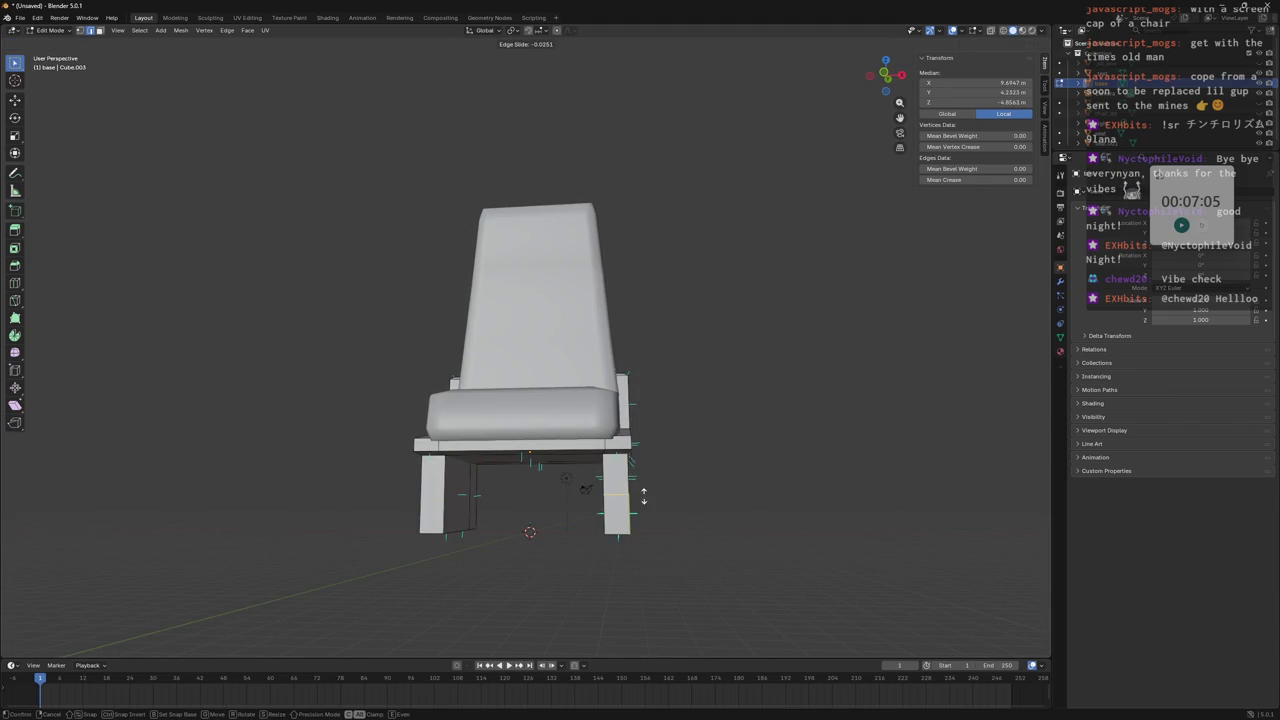
left_click(467, 487)
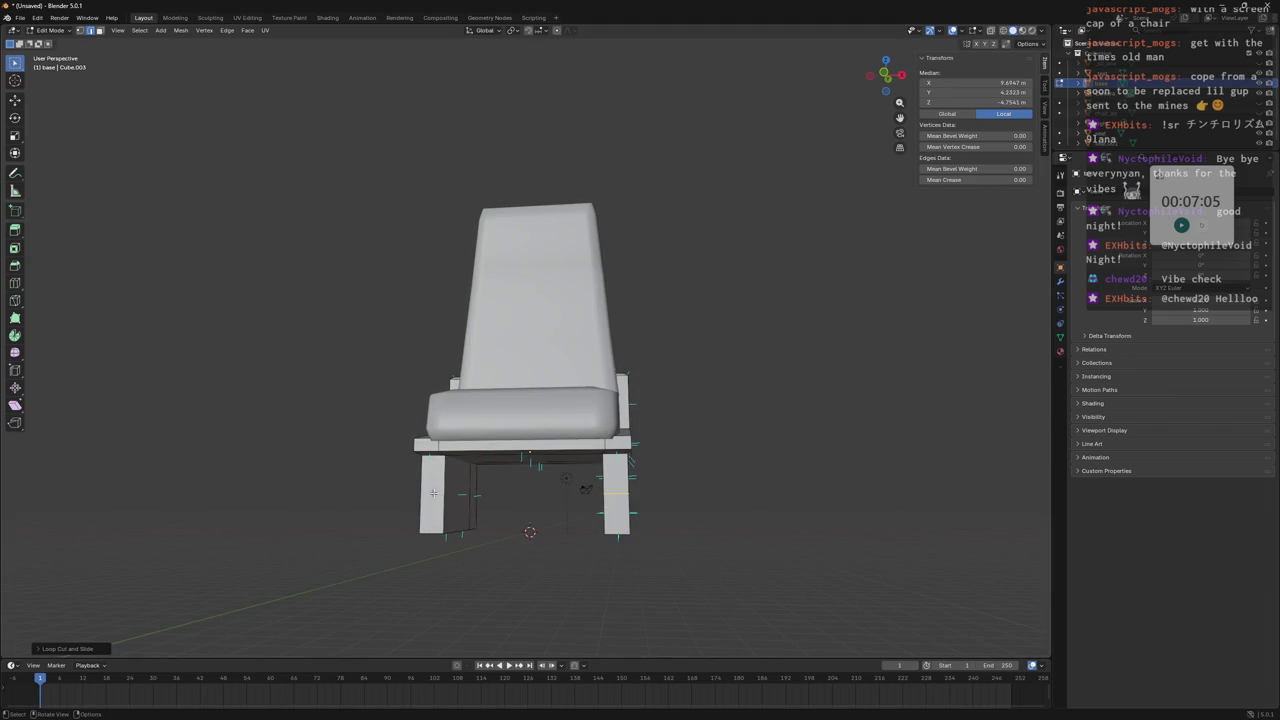
key("ctrl+r")
middle_click_drag(536, 484, 553, 486)
In wireframe, select both legs' new loops and lower them along Z.
left_click(998, 32)
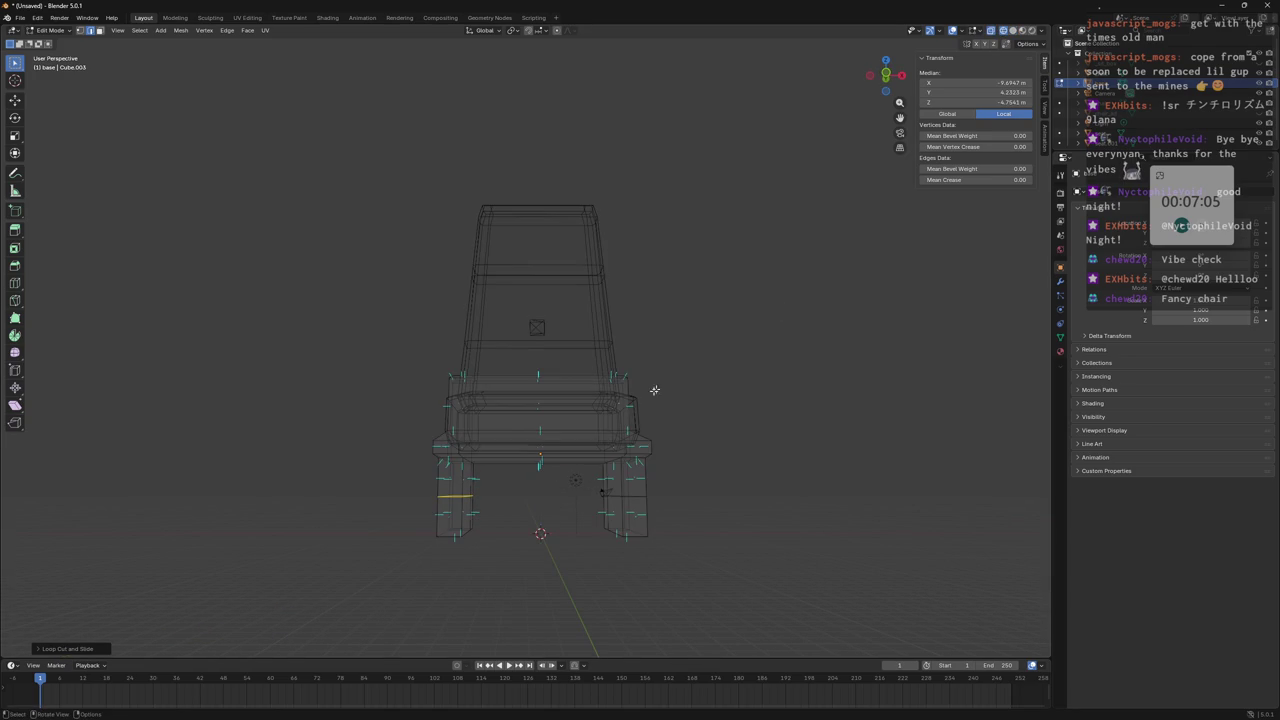
left_click(622, 497, "alt+shift")
middle_click_drag(709, 500, 694, 451)
key("g")
key("z")
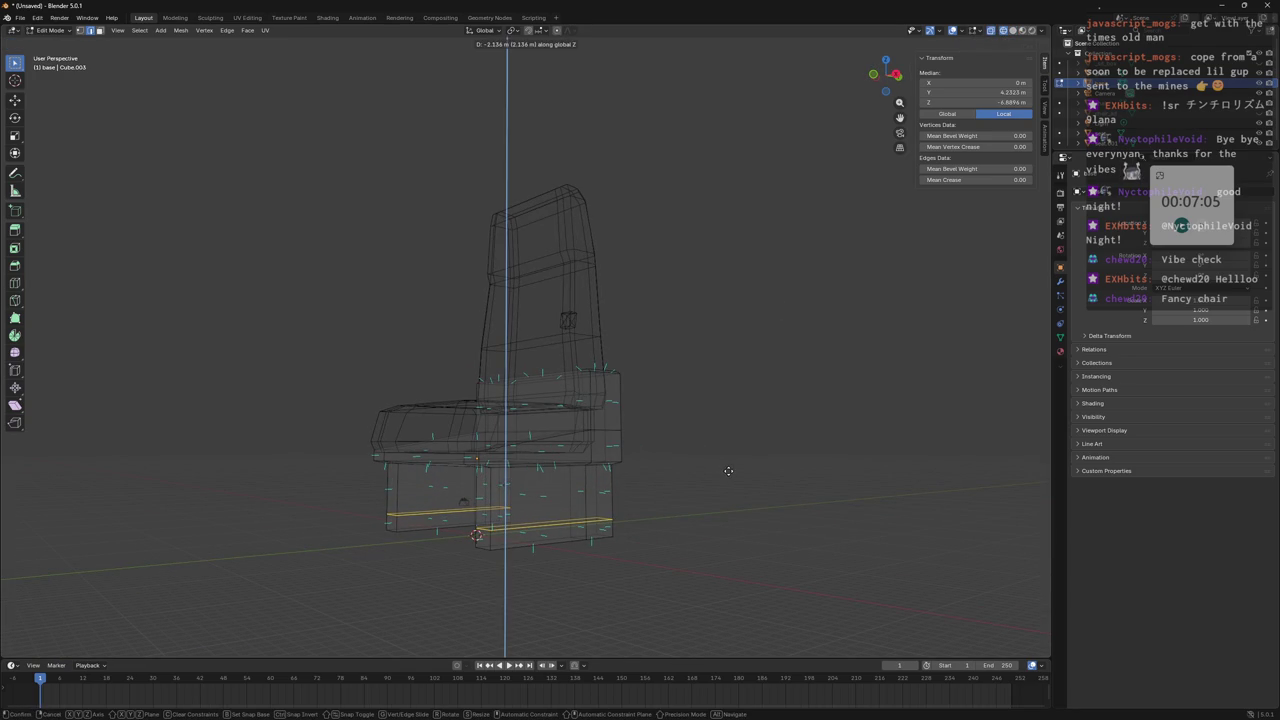
left_click(724, 474)
mouse_move(708, 483)
middle_mouse_down()
mouse_move(680, 463)
mouse_move(654, 463)
mouse_move(656, 476)
middle_mouse_up()
mouse_move(520, 474)
middle_mouse_down()
mouse_move(640, 485)
mouse_move(652, 470)
mouse_move(630, 488)
mouse_move(440, 486)
mouse_move(559, 496)
mouse_move(579, 480)
mouse_move(559, 485)
mouse_move(610, 525)
mouse_move(602, 496)
middle_mouse_up()
Delete the lower middle faces between the legs, leaving L-shaped legs on foot bars.
key("3")
left_click(518, 473)
left_click(666, 485)
left_click(632, 485)
left_click(628, 486, "shift")
left_click(430, 486, "shift")
left_click(559, 496, "shift")
key("x")
left_click(566, 501)
Switch to edge select and pick an edge on the base.
scroll(559, 485, "up", 2)
scroll(643, 551, "down", 2)
key("2")
left_click(606, 488)
mouse_move(599, 491)
middle_mouse_down()
mouse_move(590, 511)
mouse_move(740, 334)
middle_mouse_up()
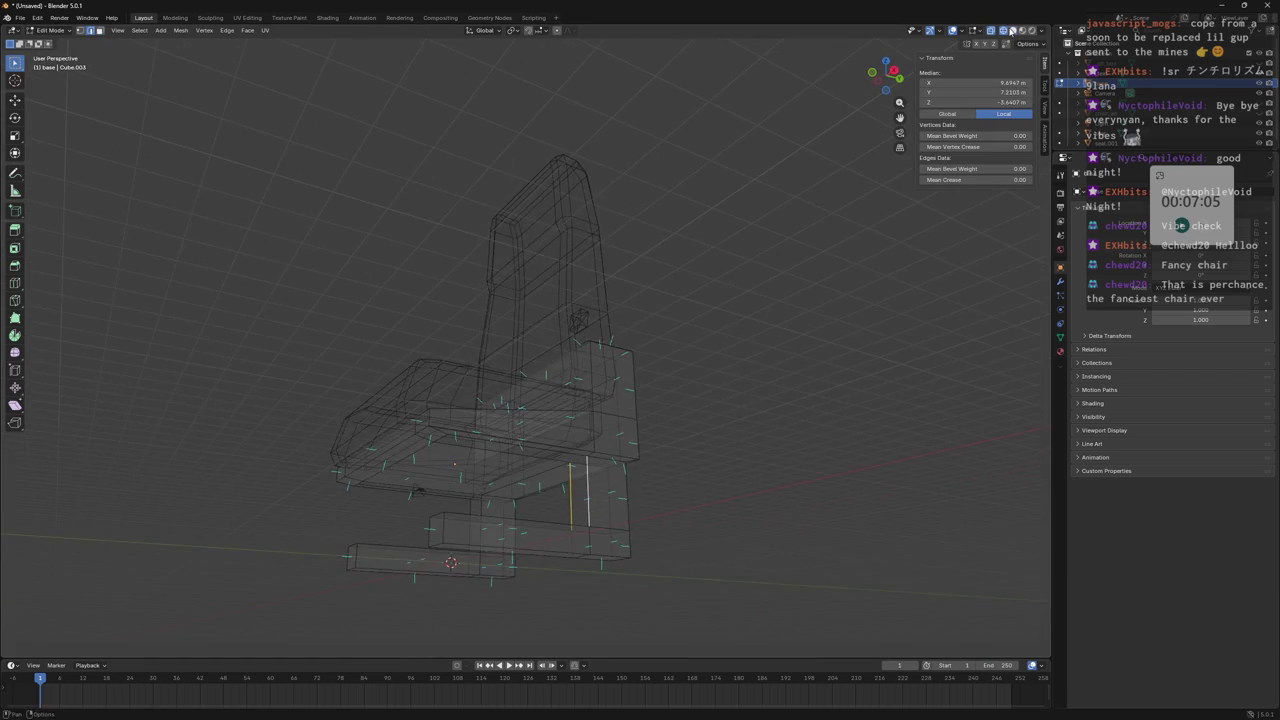
Return to solid shading and select edges on the base and its lower front bar.
key("shift+z")
middle_click_drag(673, 455, 373, 538)
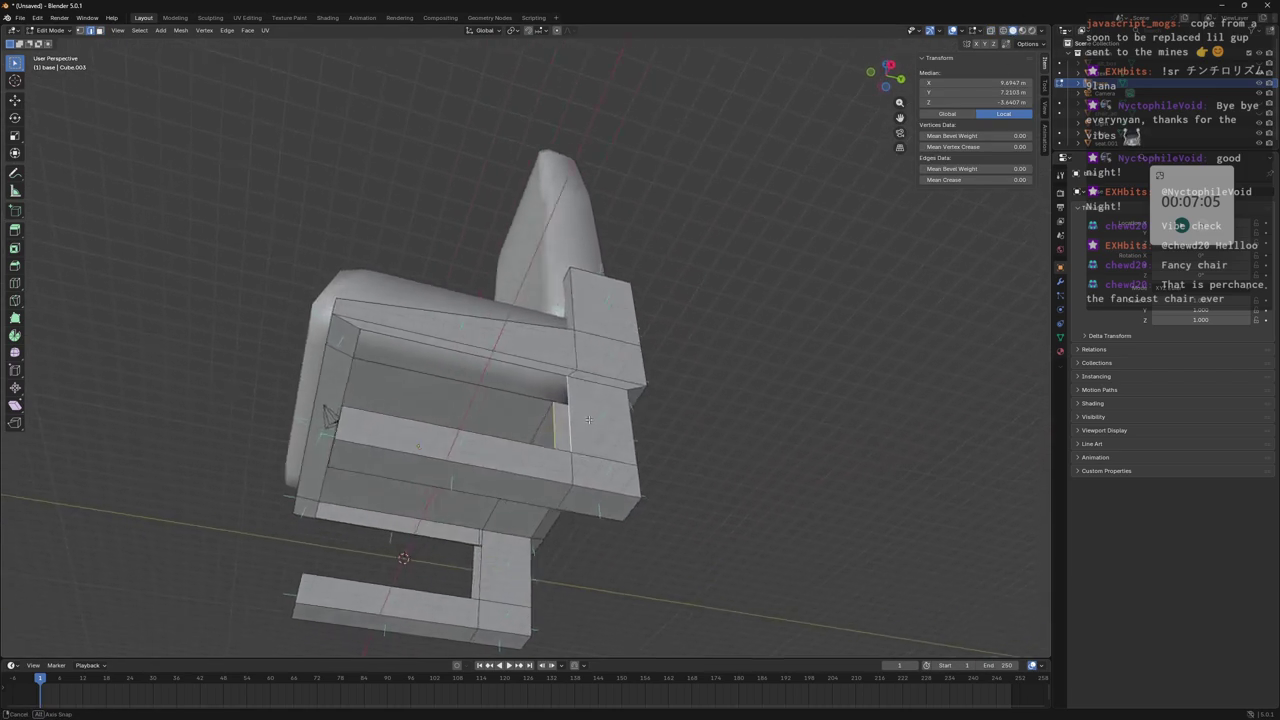
mouse_move(599, 447)
middle_mouse_down()
mouse_move(529, 418)
mouse_move(280, 424)
mouse_move(547, 563)
mouse_move(537, 574)
middle_mouse_up()
left_click(529, 418)
left_click(287, 407, "shift")
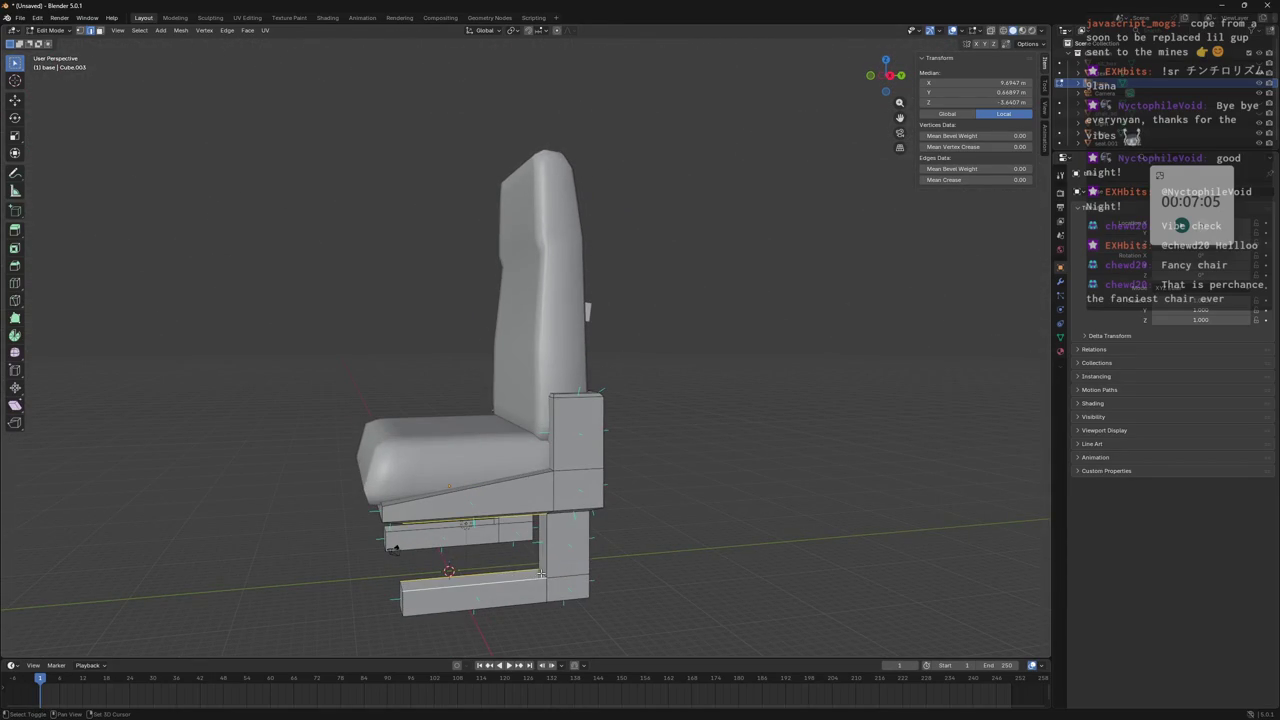
left_click(537, 574)
left_click(470, 585, "shift")
mouse_move(470, 585)
middle_mouse_down()
mouse_move(451, 543)
mouse_move(523, 525)
middle_mouse_up()
left_click(451, 543)
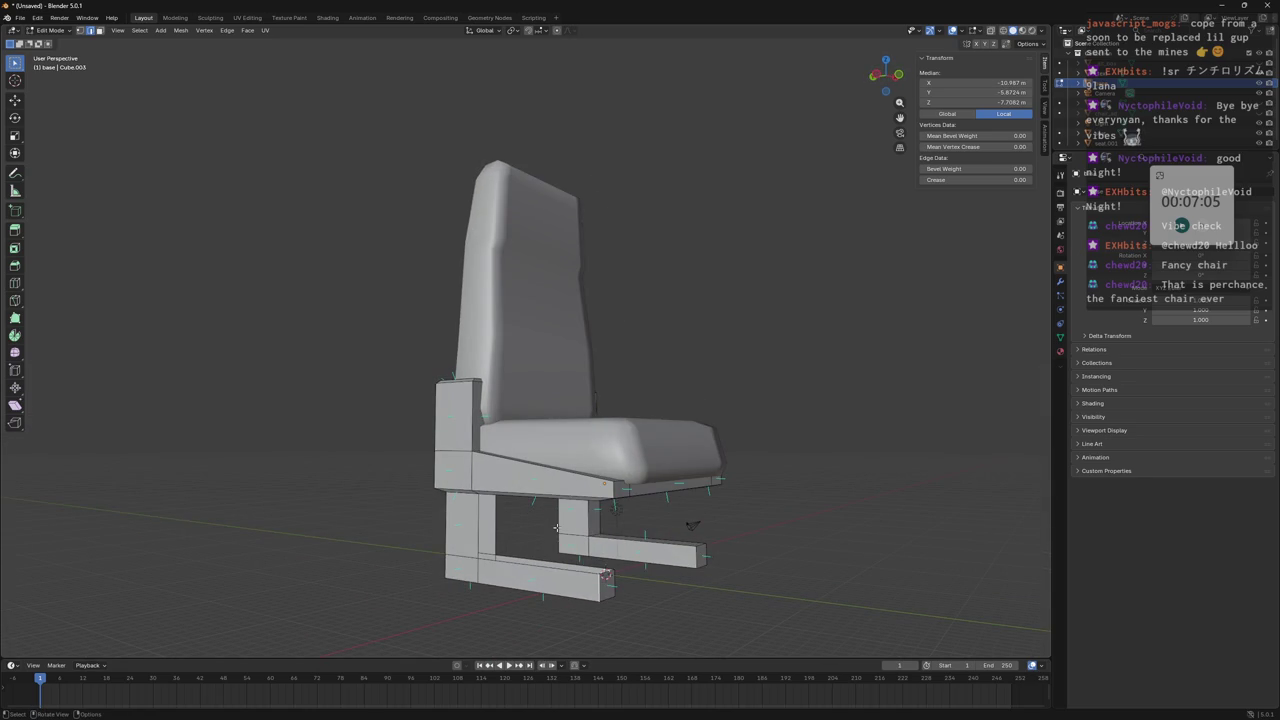
Select edges on the seat bottom and at the top of the left leg.
mouse_move(556, 527)
middle_mouse_down()
mouse_move(485, 437)
mouse_move(490, 360)
mouse_move(526, 470)
middle_mouse_up()
left_click(490, 360, "shift")
left_click(467, 372, "shift")
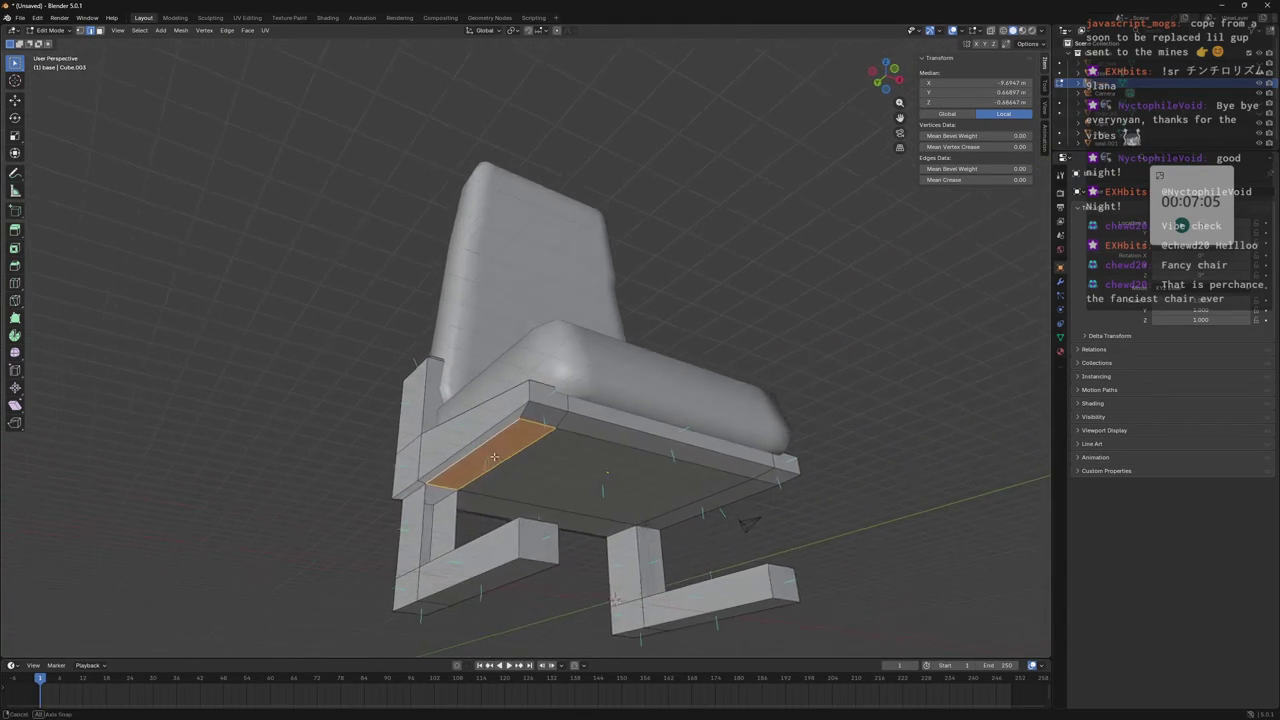
left_click(440, 492)
left_click(425, 500, "shift")
left_click(430, 515, "shift")
left_click(473, 512, "shift")
left_click(473, 512, "shift")
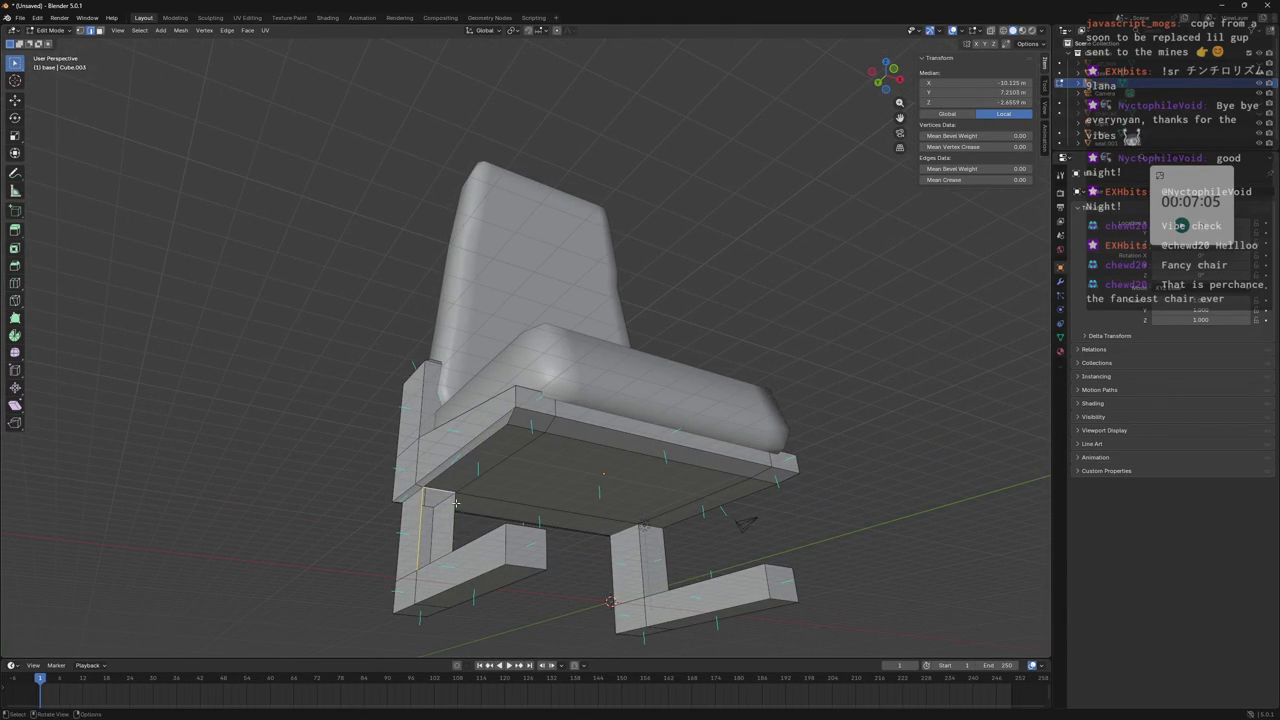
left_click(457, 520, "shift")
Select the foot bar and cut a centred edge loop across it.
mouse_move(457, 520)
middle_mouse_down()
mouse_move(448, 598)
mouse_move(519, 628)
middle_mouse_up()
left_click(519, 628)
left_click(519, 628, "shift")
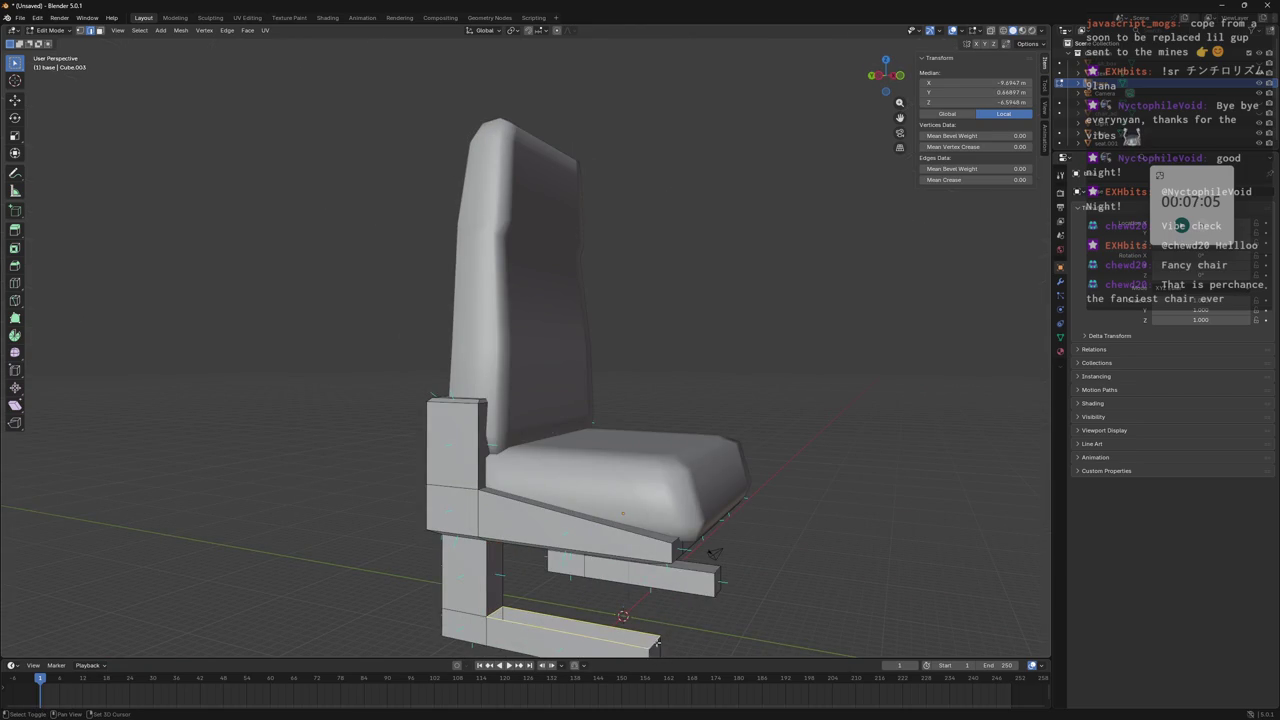
left_click(519, 628, "shift")
middle_click_drag(519, 628, 770, 562)
key("ctrl+r")
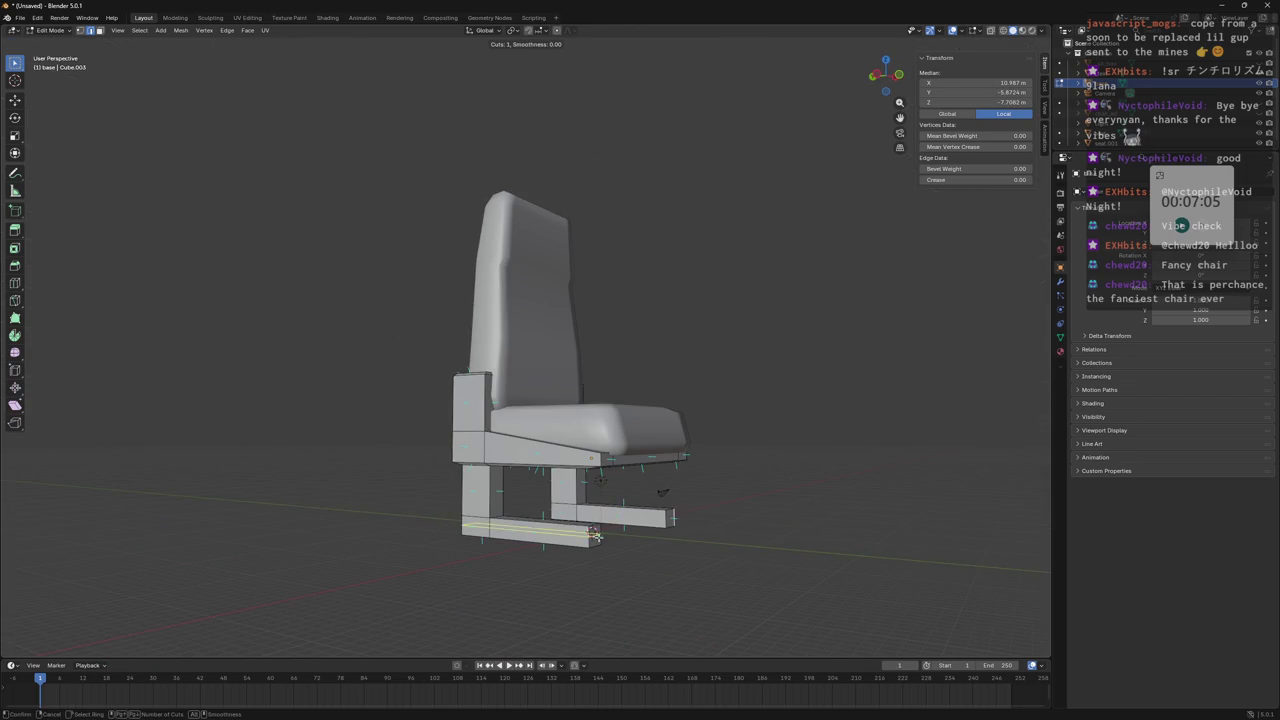
left_click(593, 533)
right_click(600, 528)
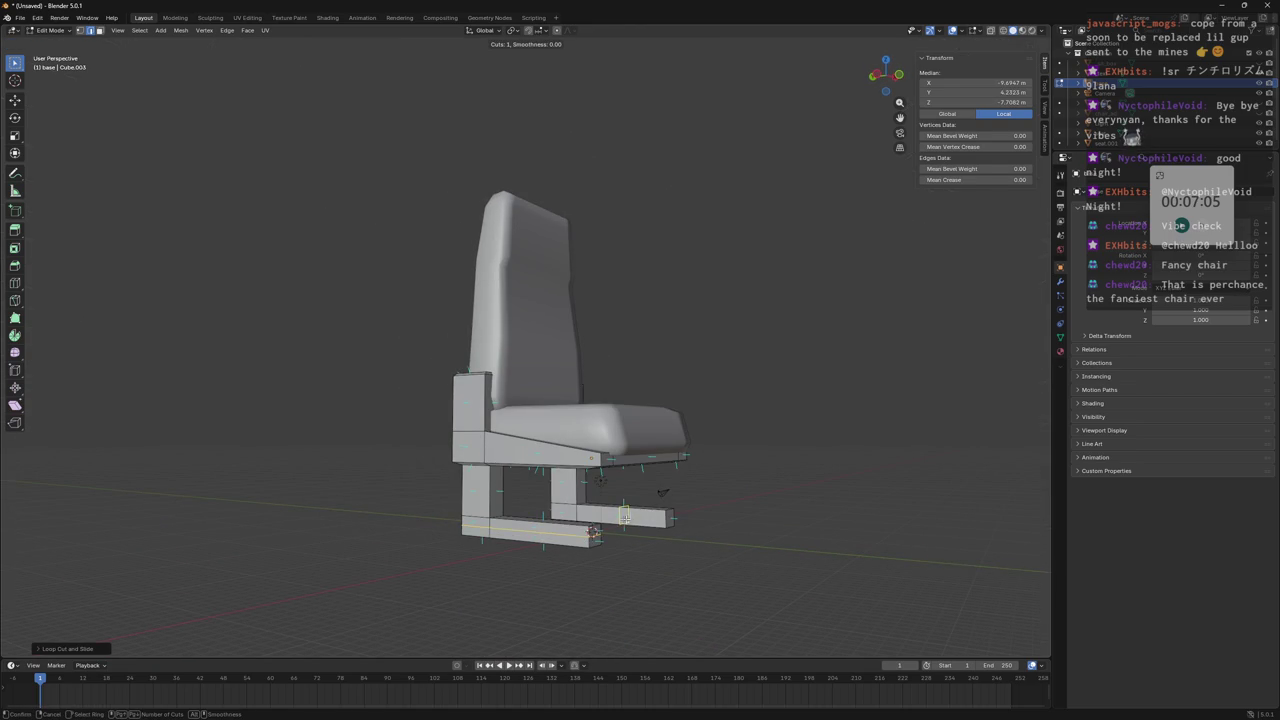
left_click(593, 533)
right_click(751, 528)
Clear the selection and zoom out to a three-quarter view of the whole seat.
mouse_move(751, 528)
middle_mouse_down()
mouse_move(686, 523)
mouse_move(777, 523)
mouse_move(745, 523)
middle_mouse_up()
mouse_move(618, 530)
middle_mouse_down()
mouse_move(606, 528)
mouse_move(743, 508)
mouse_move(703, 491)
middle_mouse_up()
left_click(743, 508)
scroll(703, 491, "down", 4)
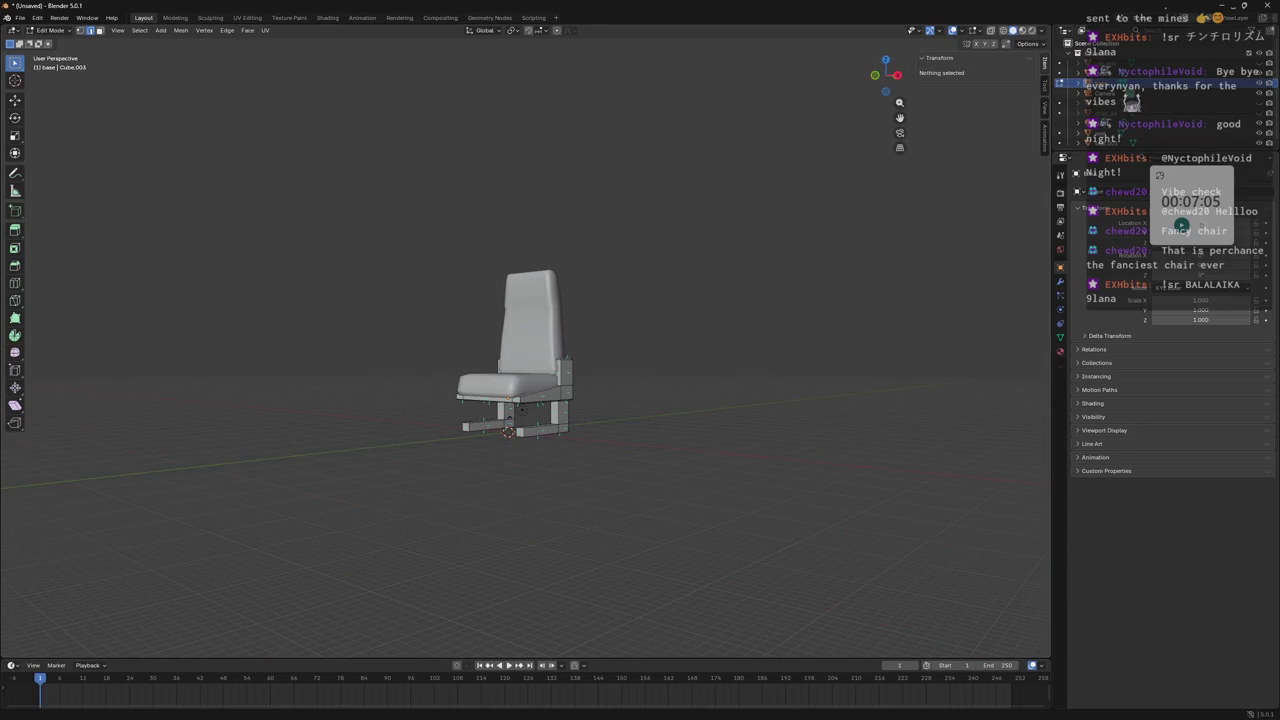
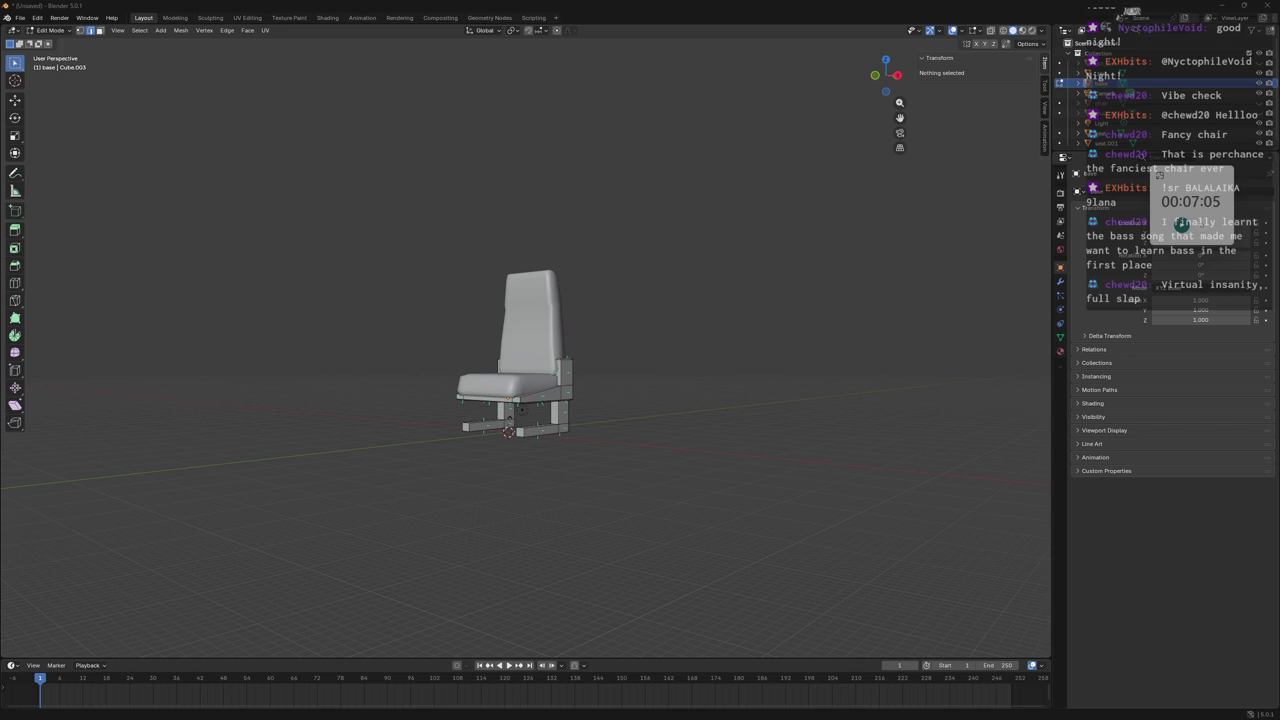
Orbit to face the chair and return to Object Mode.
mouse_move(306, 220)
middle_mouse_down()
mouse_move(672, 294)
mouse_move(644, 320)
mouse_move(681, 344)
mouse_move(691, 322)
mouse_move(748, 340)
mouse_move(553, 334)
mouse_move(594, 349)
mouse_move(563, 378)
middle_mouse_up()
scroll(400, 260, "up", 4)
key("Tab")
scroll(650, 322, "down", 2)
Move the whole leg-frame mesh along Y and scale it narrower along X to about 0.82.
left_click(562, 379)
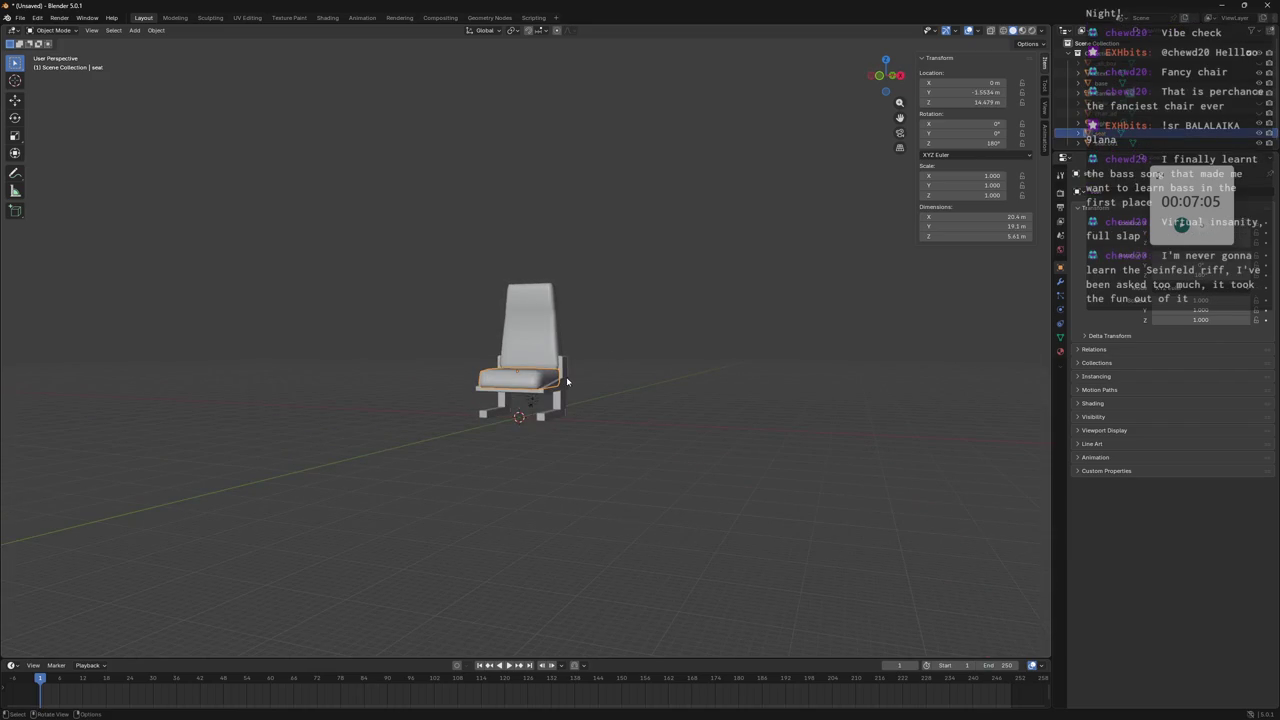
key("Tab")
key("a")
key("g")
key("y")
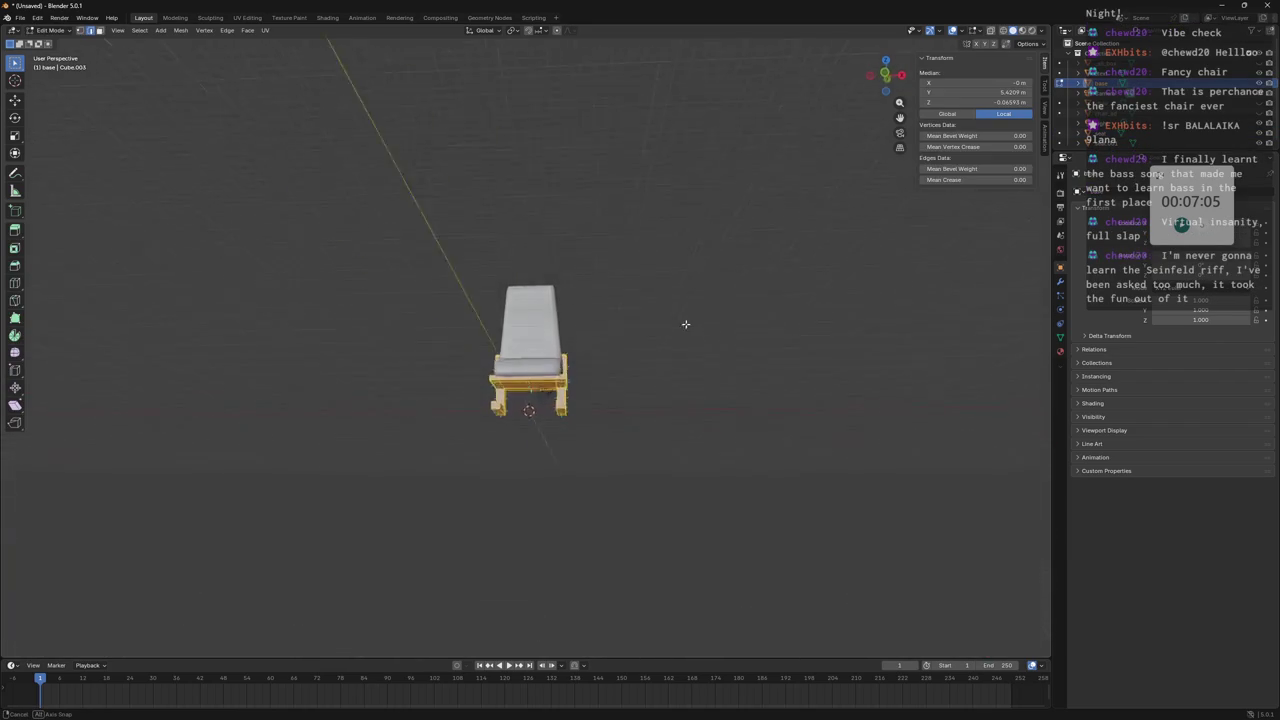
key("Escape")
key("s")
key("x")
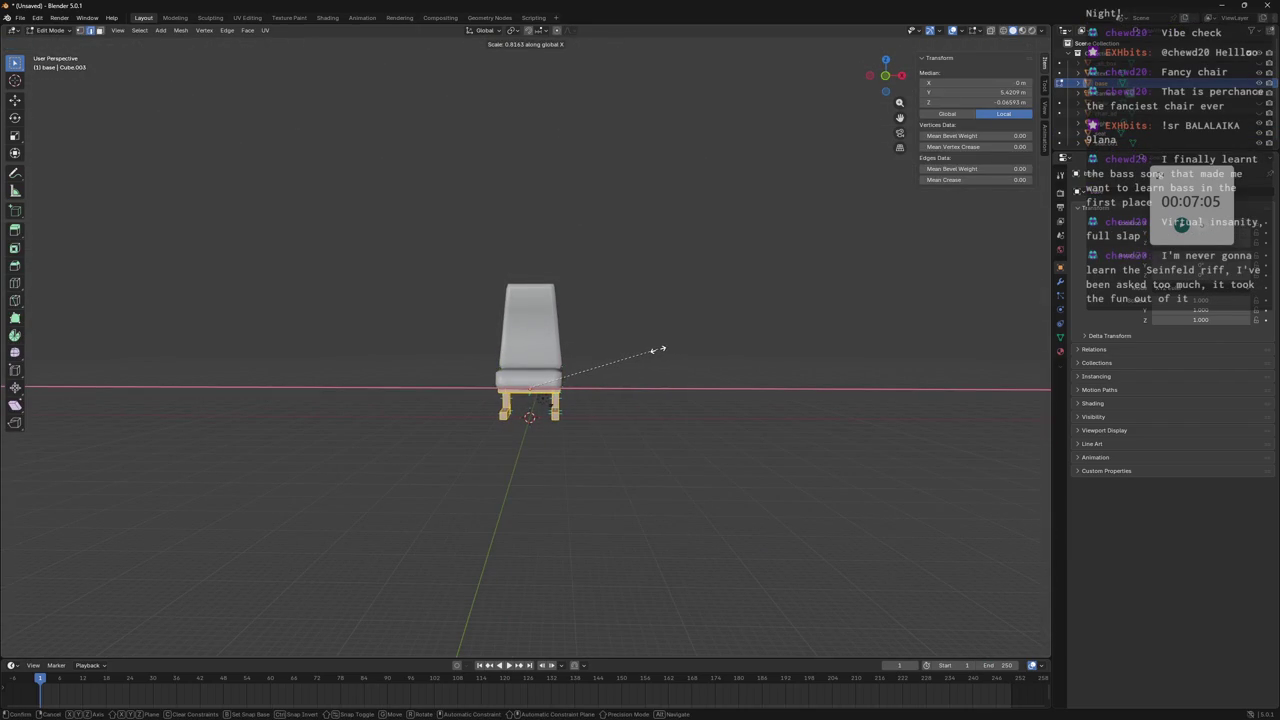
left_click(652, 348)
mouse_move(663, 351)
middle_mouse_down()
mouse_move(531, 350)
mouse_move(620, 340)
mouse_move(628, 357)
mouse_move(611, 343)
middle_mouse_up()
key("alt+a")
left_click(531, 350)
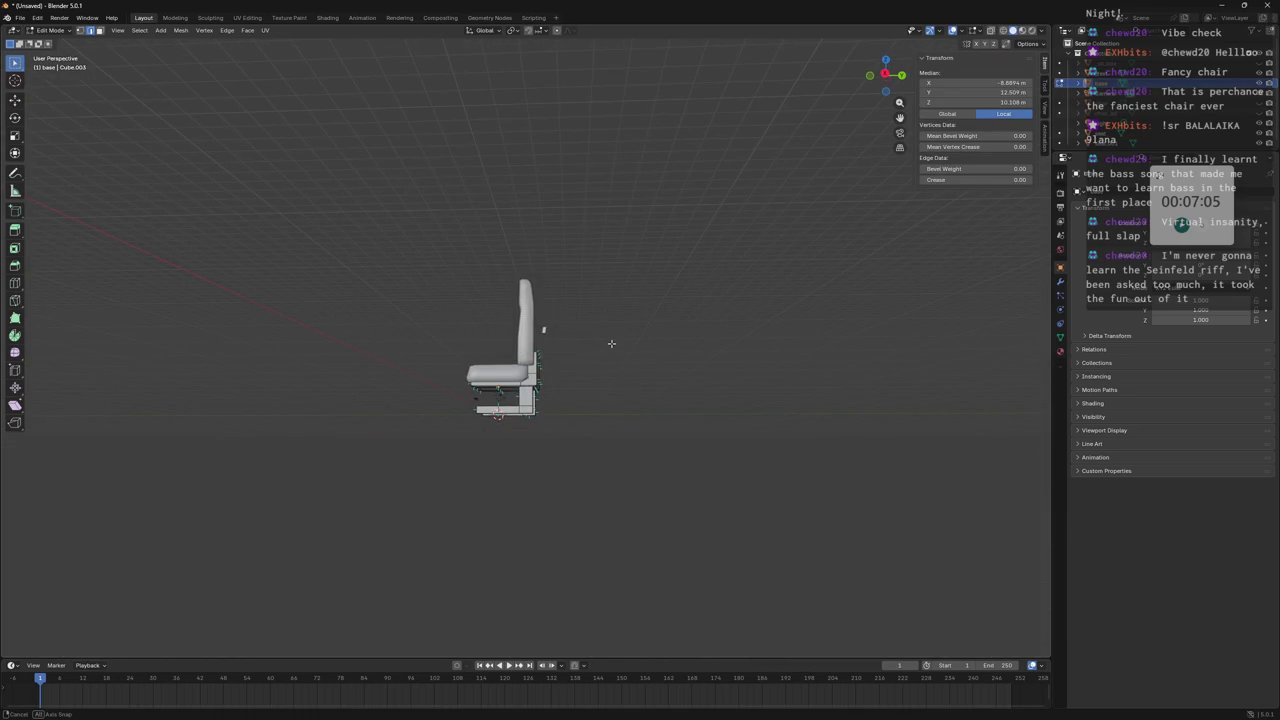
Inspect the reshaped leg frame, return to Object Mode and make the Outliner taller.
scroll(566, 317, "up", 4)
mouse_move(566, 317)
middle_mouse_down()
mouse_move(515, 365)
mouse_move(705, 368)
mouse_move(694, 351)
mouse_move(611, 363)
mouse_move(601, 350)
mouse_move(616, 348)
middle_mouse_up()
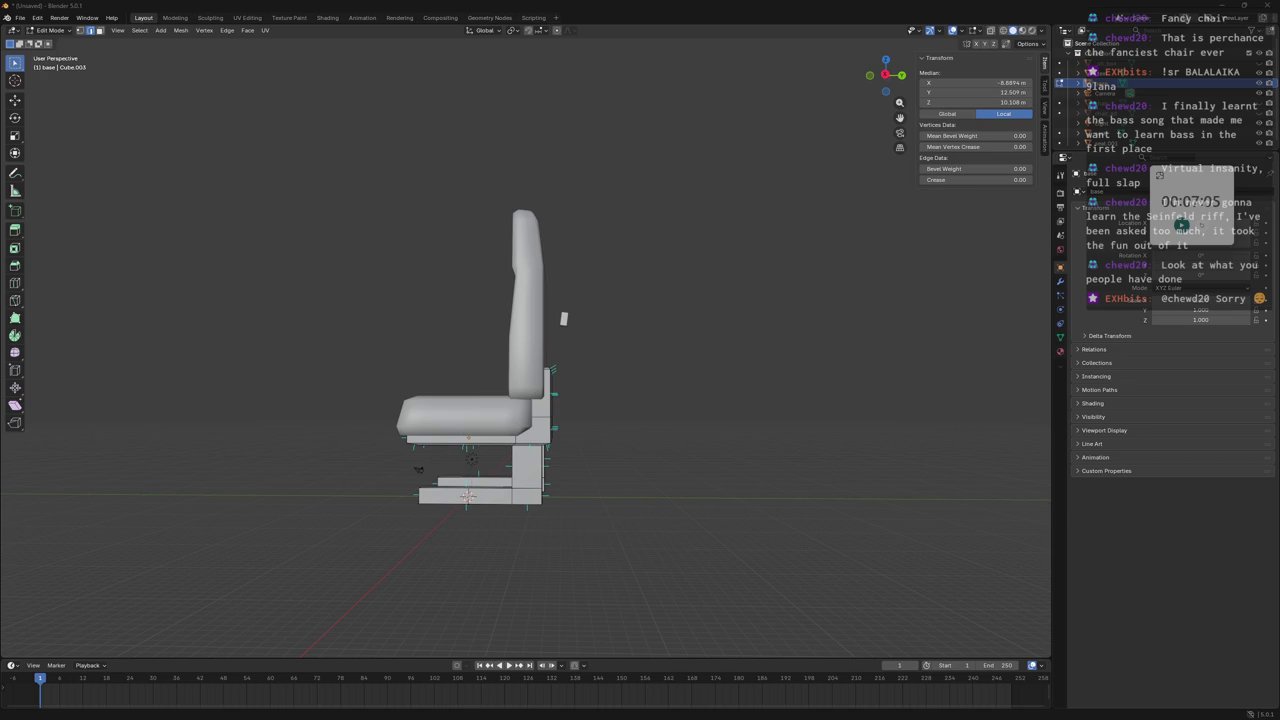
middle_click_drag(86, 337, 417, 277)
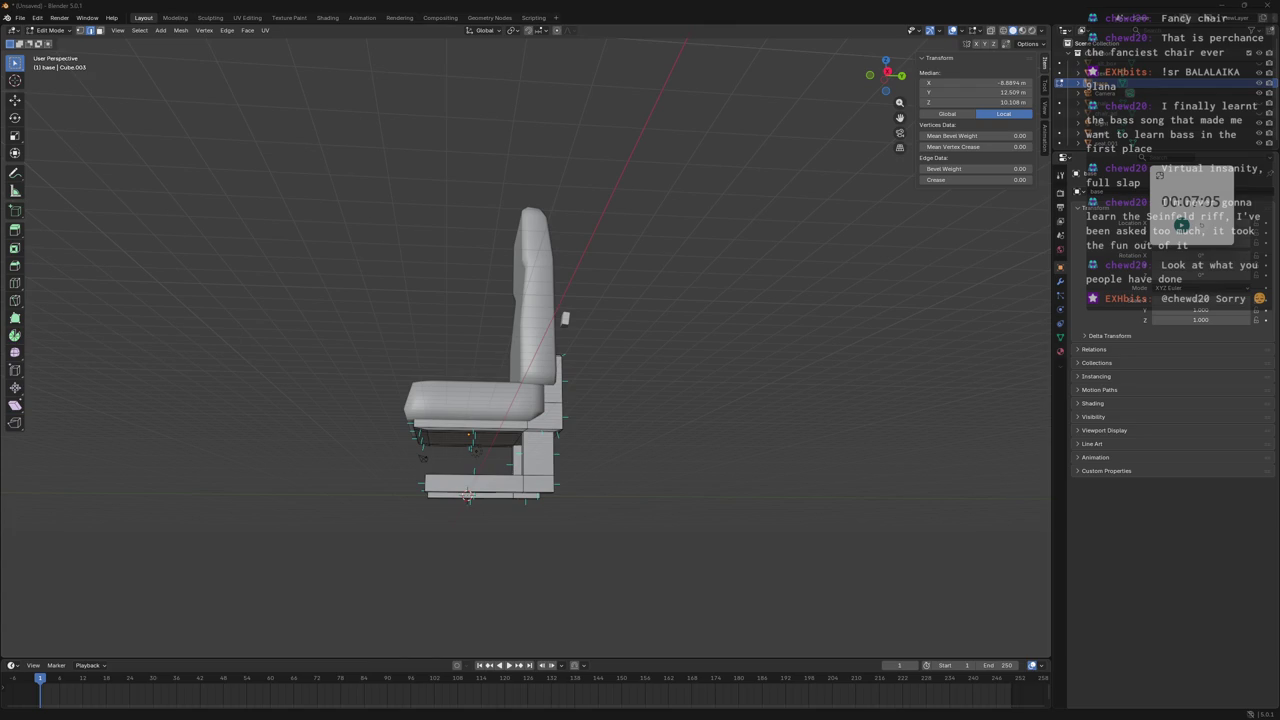
mouse_move(420, 350)
middle_mouse_down()
mouse_move(406, 351)
mouse_move(414, 360)
middle_mouse_up()
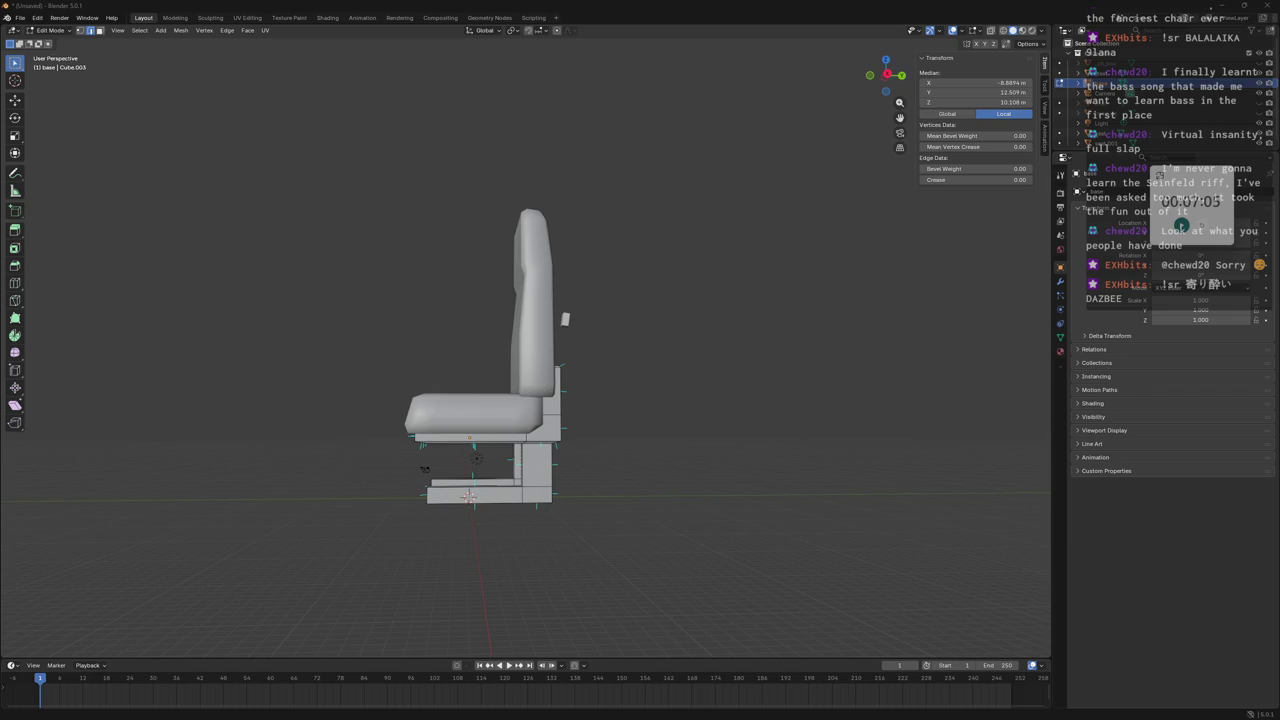
mouse_move(606, 494)
middle_mouse_down()
mouse_move(703, 355)
mouse_move(743, 363)
mouse_move(714, 323)
mouse_move(634, 405)
mouse_move(720, 400)
mouse_move(640, 405)
middle_mouse_up()
left_click(669, 374)
key("Tab")
left_click_drag(1160, 152, 1160, 370)
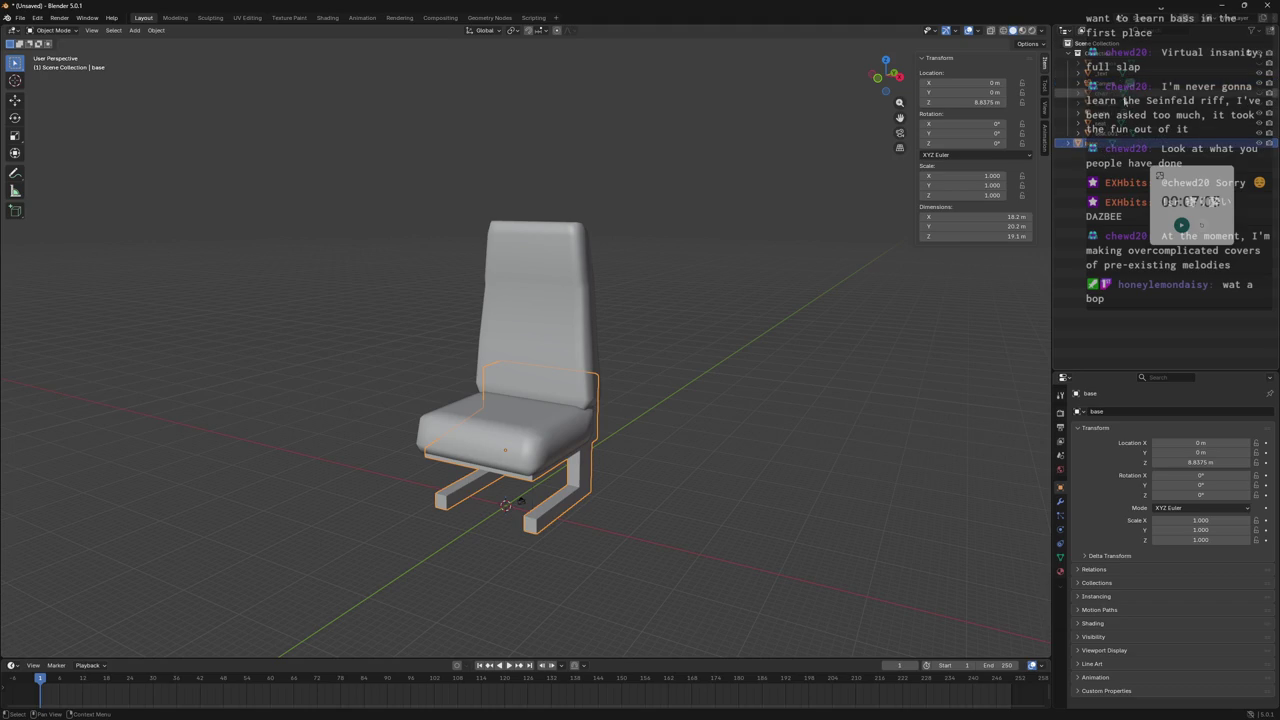
Create a new collection from the seat and name it chair.
left_click(1112, 134)
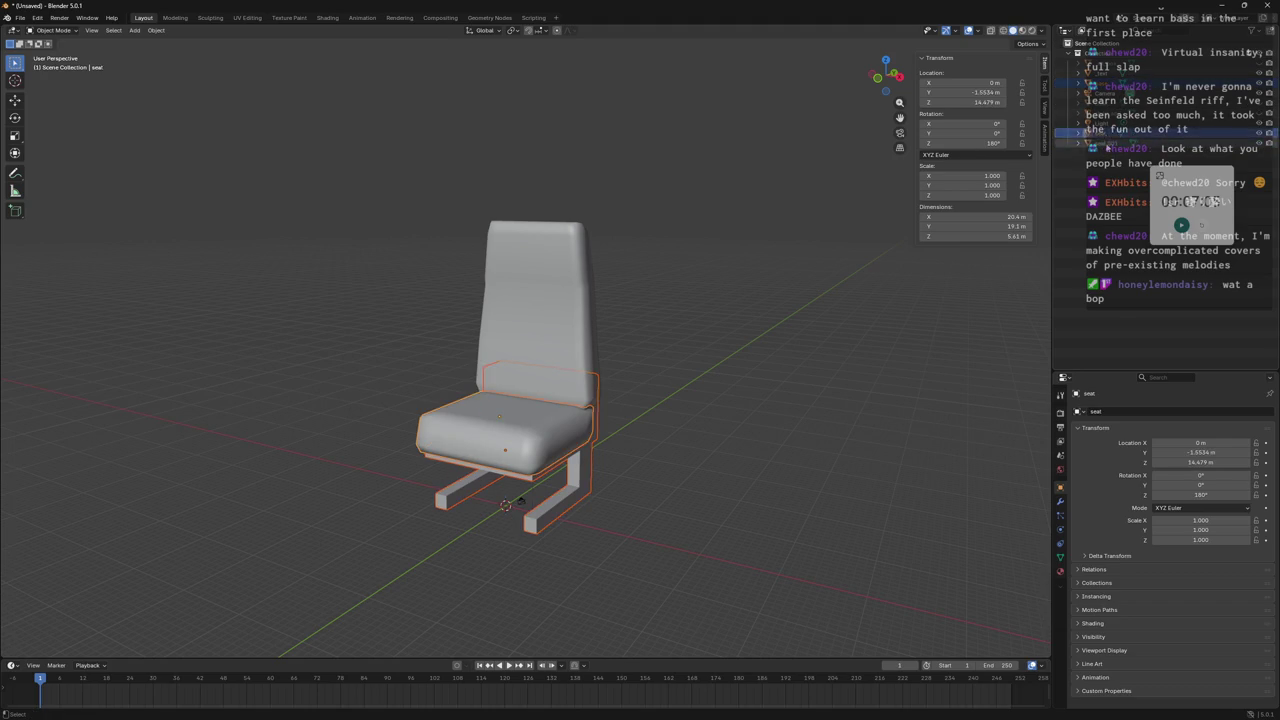
right_click(1120, 137)
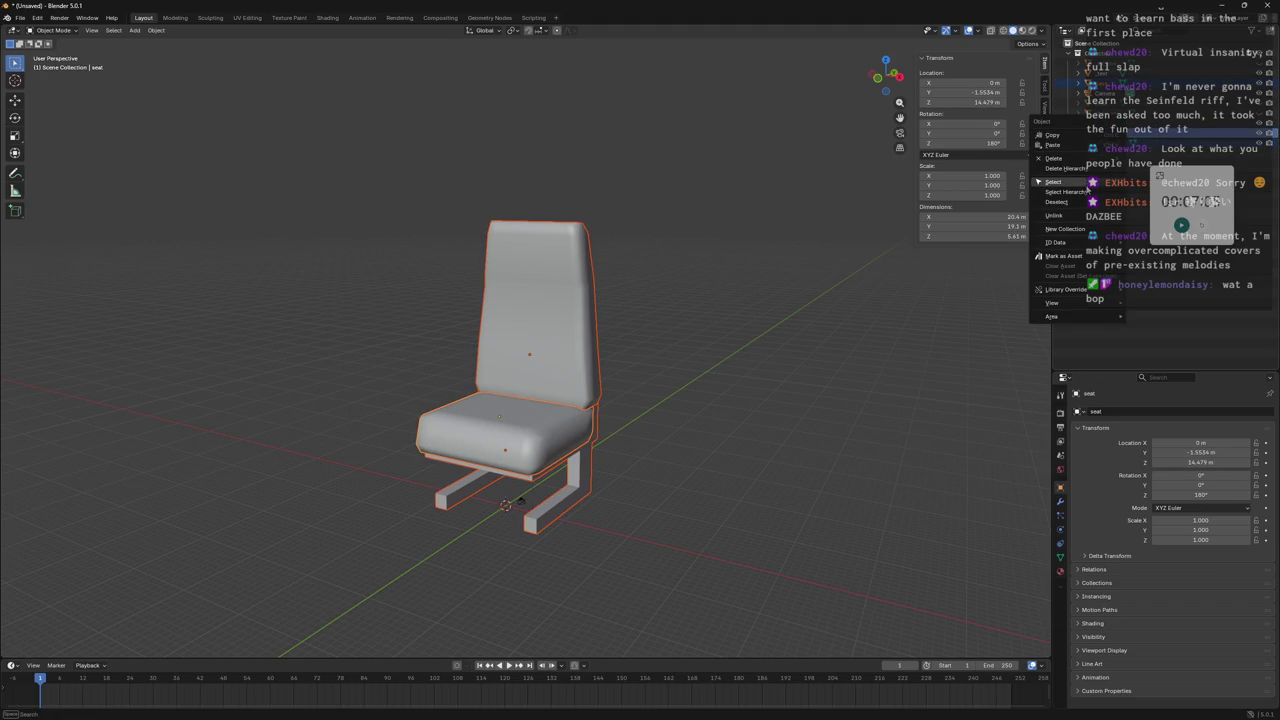
left_click(1085, 230)
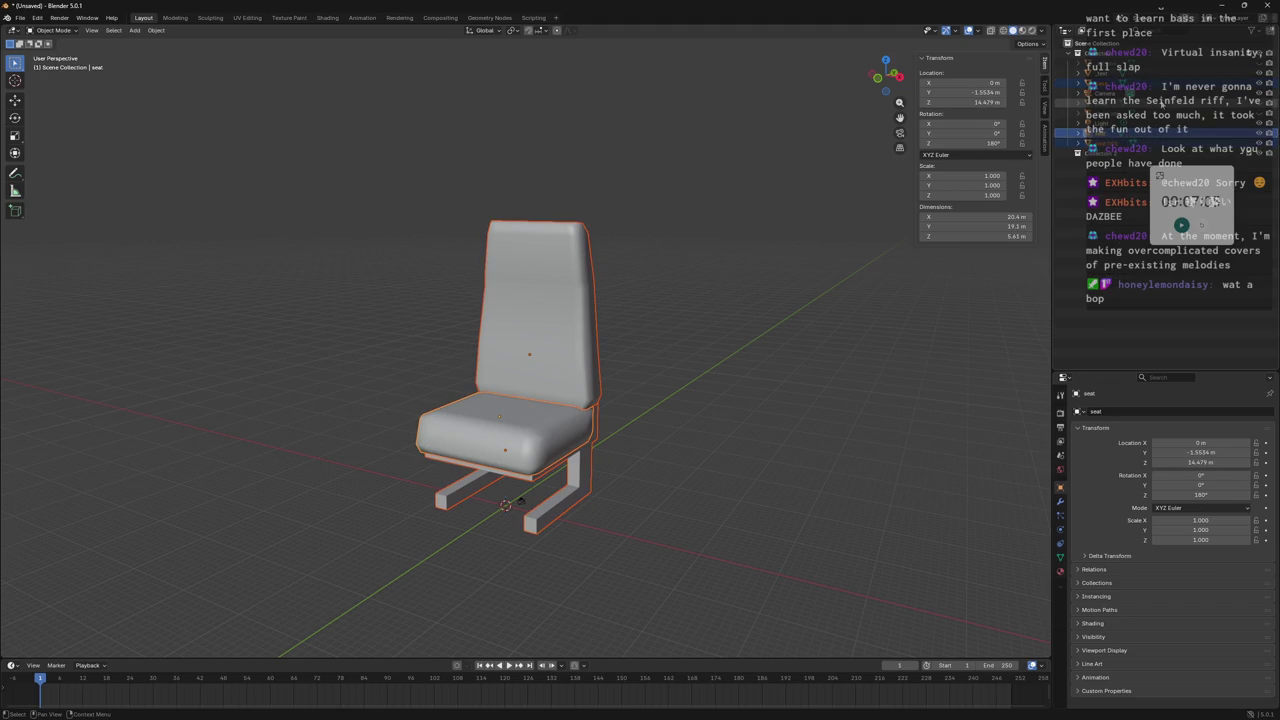
left_click(1106, 156)
left_click(1110, 134)
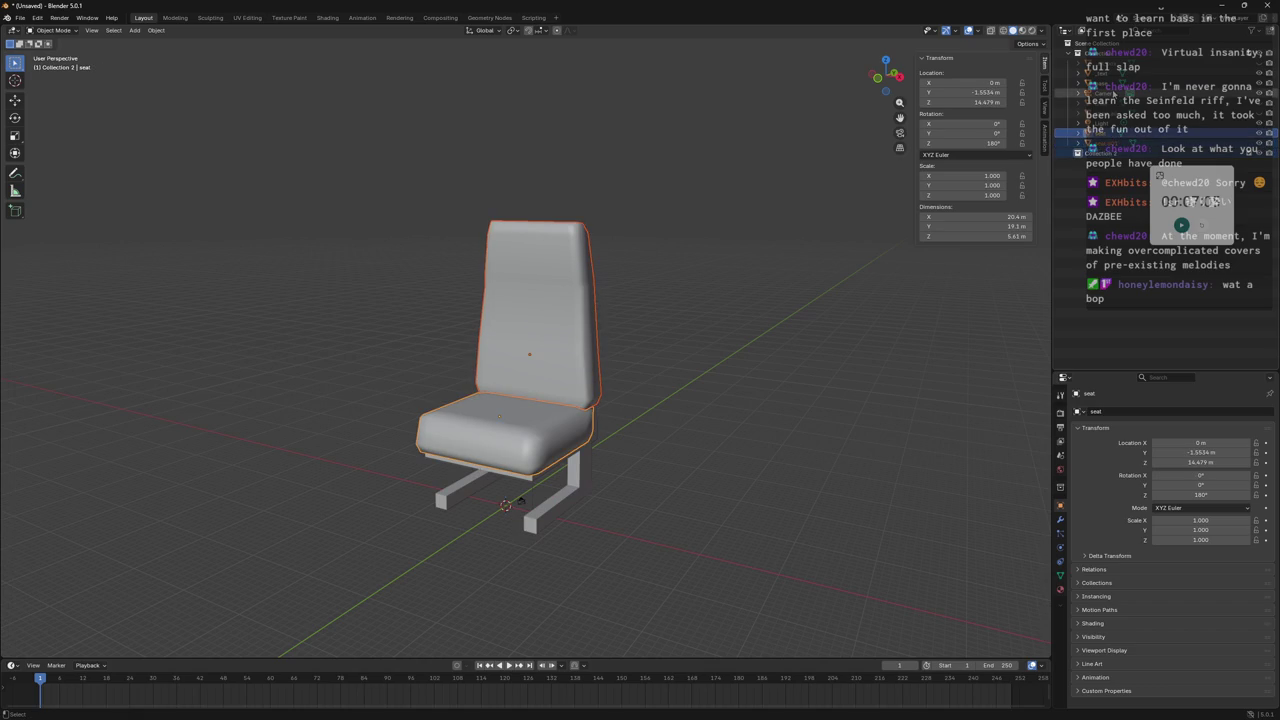
left_click(1110, 86, "ctrl")
double_click(1110, 122)
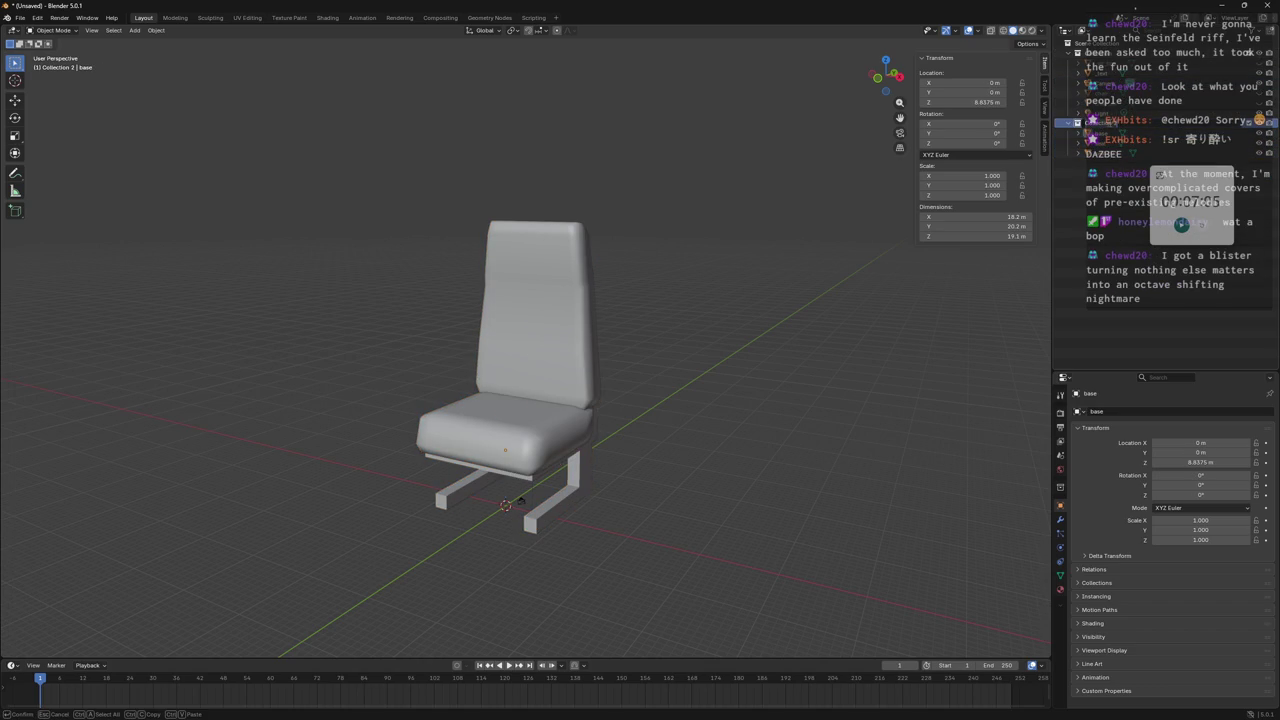
key("Return")
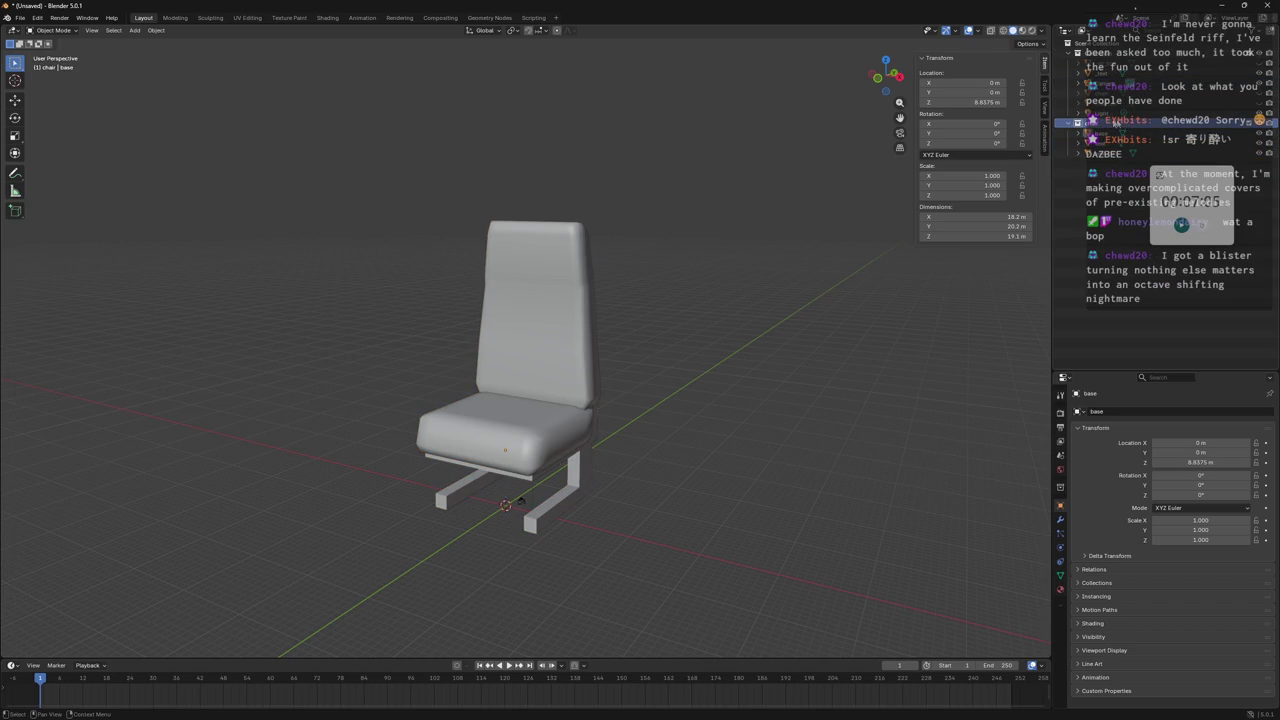
Duplicate the chair collection and move the copy along X beside the original.
right_click(1085, 122)
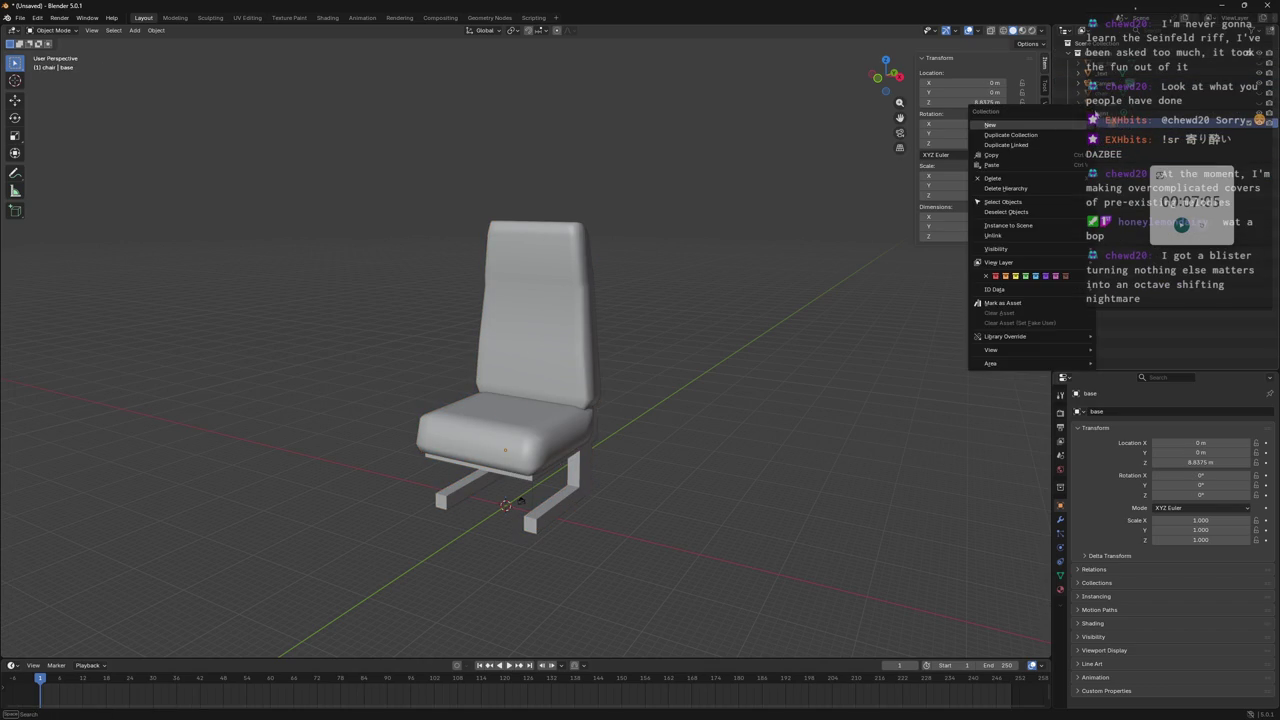
left_click(1033, 140)
middle_click_drag(700, 320, 760, 317)
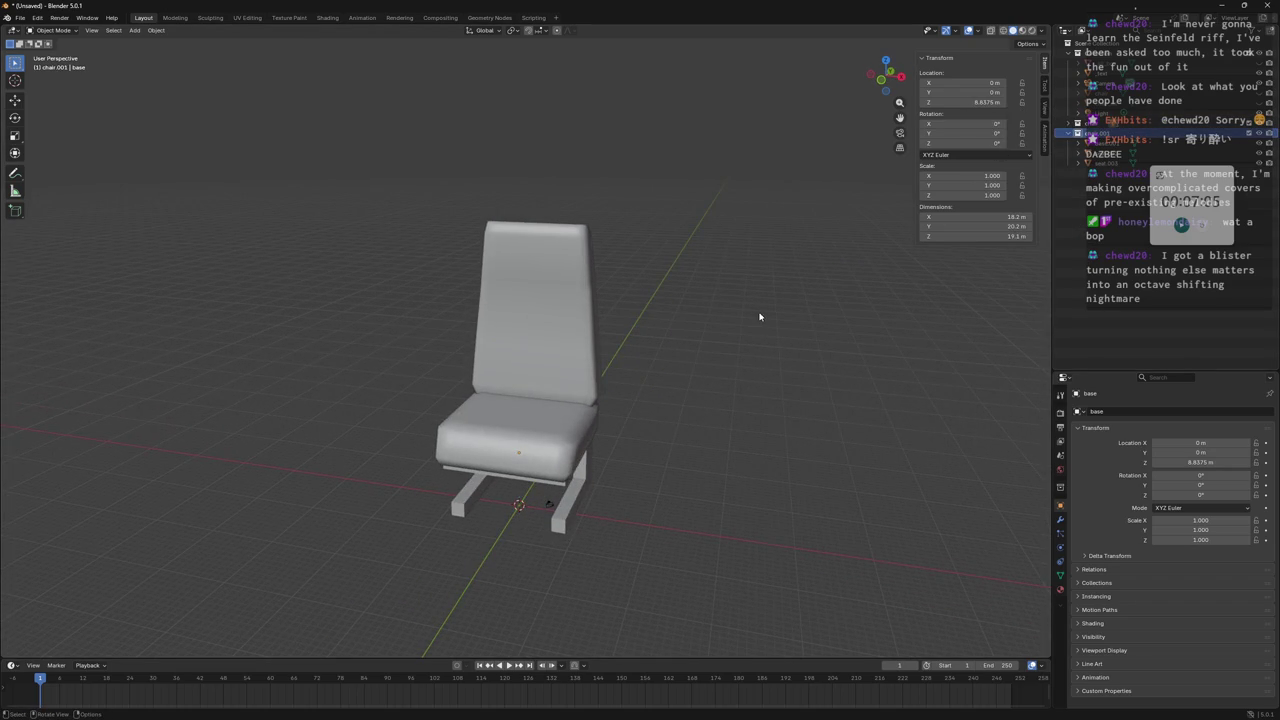
double_click(1095, 132)
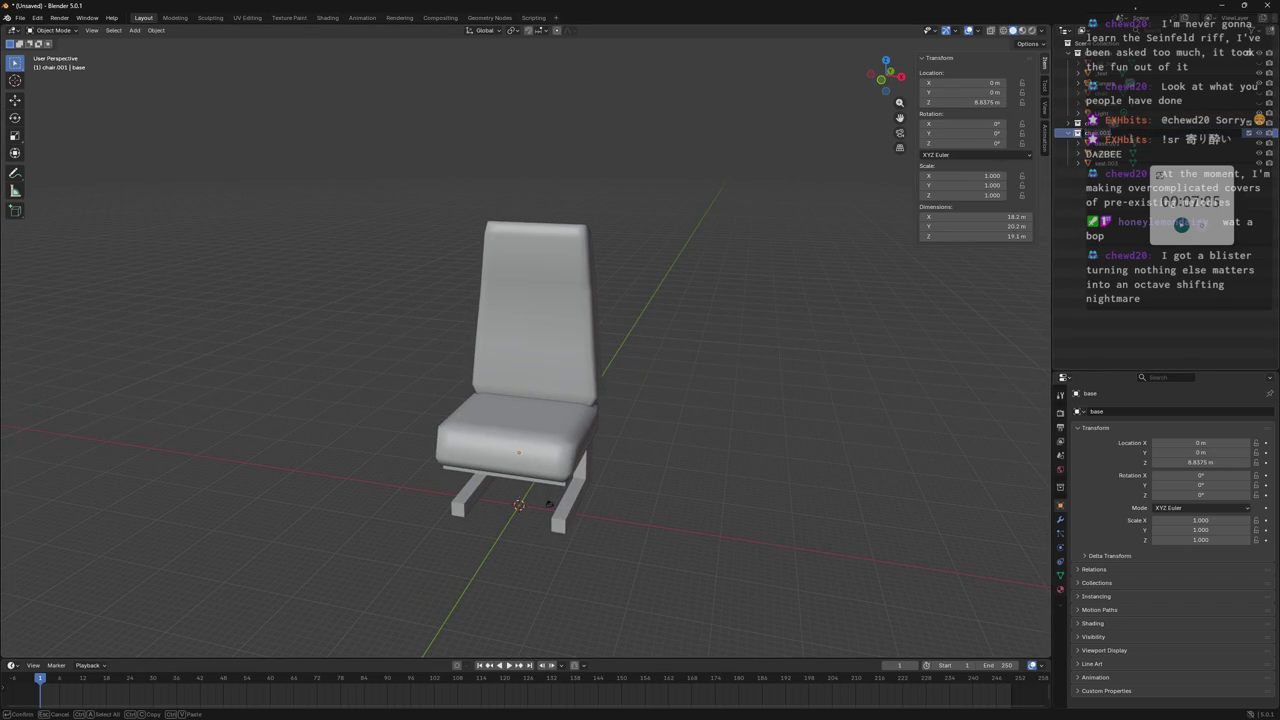
left_click(1110, 148)
left_click(1110, 160, "shift")
middle_click_drag(851, 223, 764, 233)
key("g")
key("x")
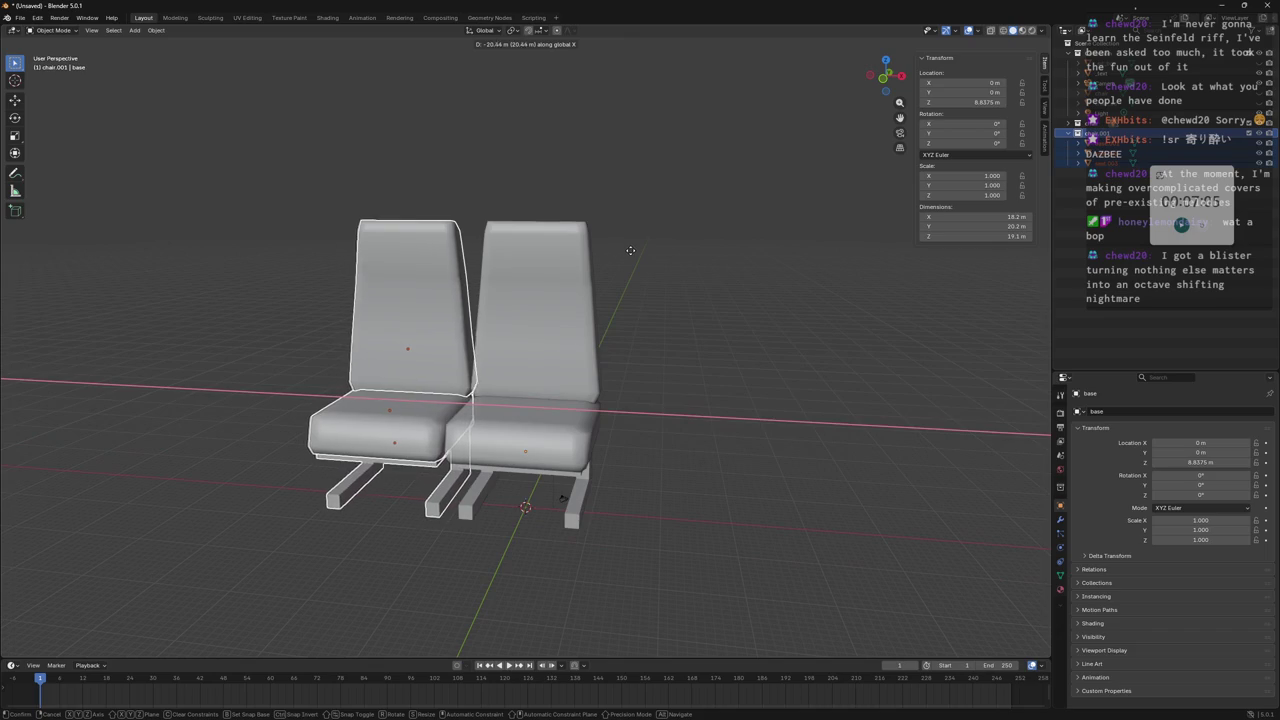
left_click(624, 235)
left_click(683, 190)
mouse_move(683, 190)
middle_mouse_down()
mouse_move(575, 230)
mouse_move(583, 237)
mouse_move(583, 214)
mouse_move(706, 237)
mouse_move(657, 226)
mouse_move(703, 267)
mouse_move(636, 225)
mouse_move(622, 233)
mouse_move(650, 236)
mouse_move(622, 238)
middle_mouse_up()
Remove the extra collection while keeping its objects.
key("a")
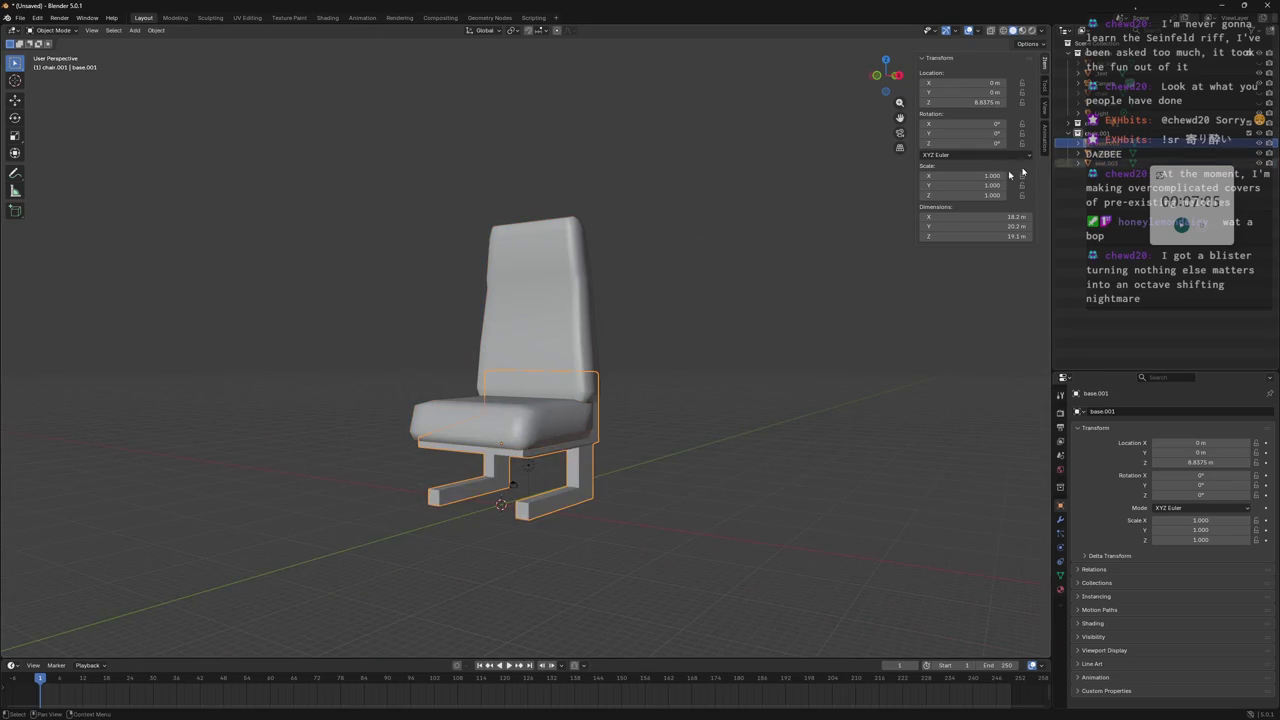
left_click(1110, 143)
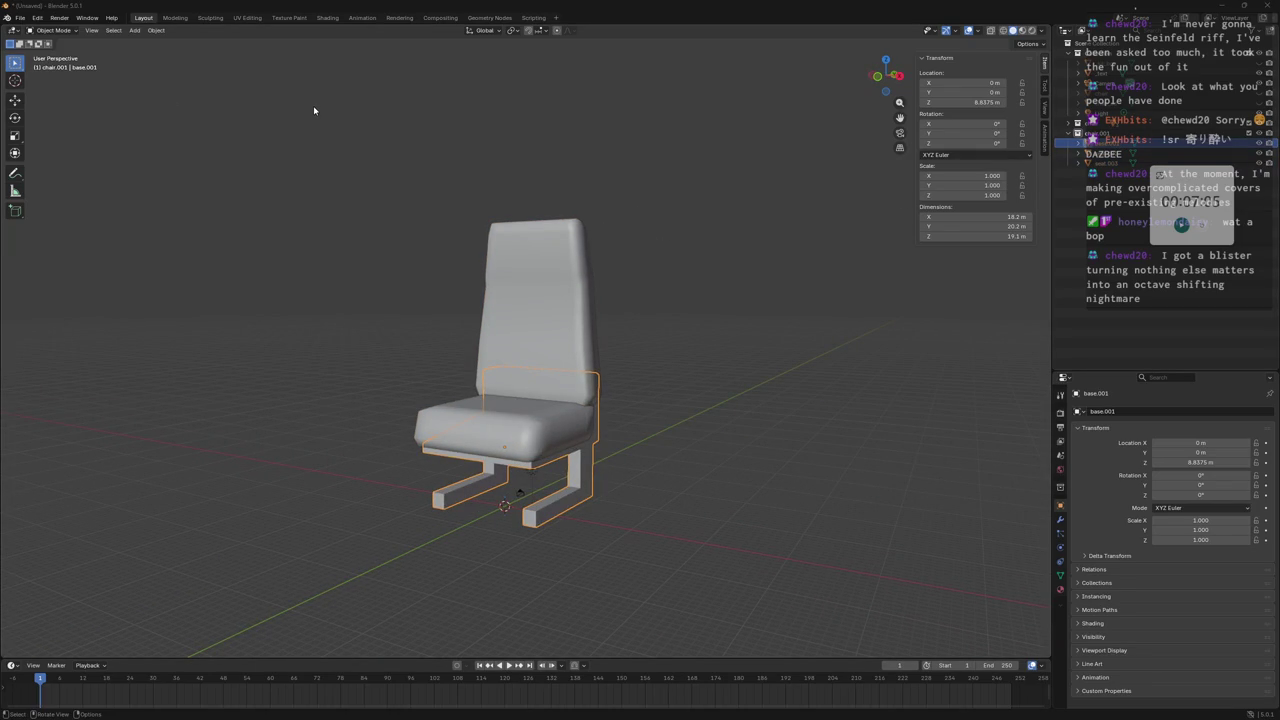
middle_click_drag(437, 140, 452, 142)
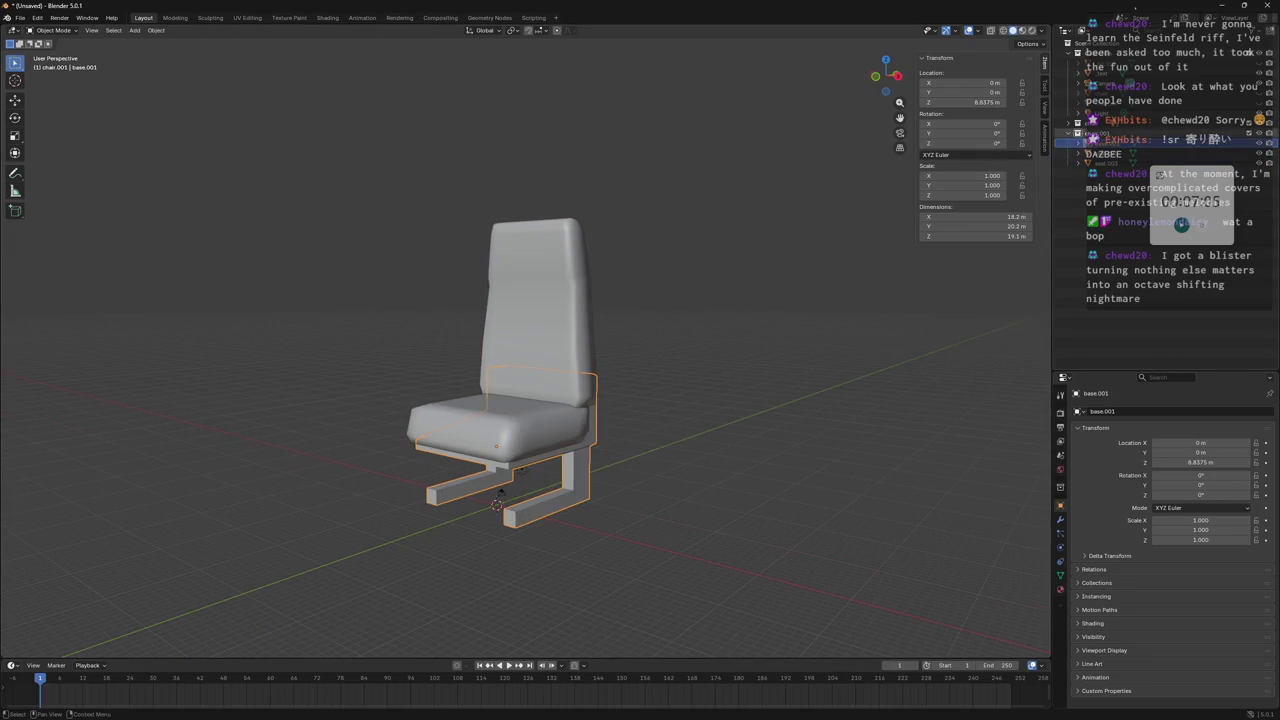
right_click(1062, 128)
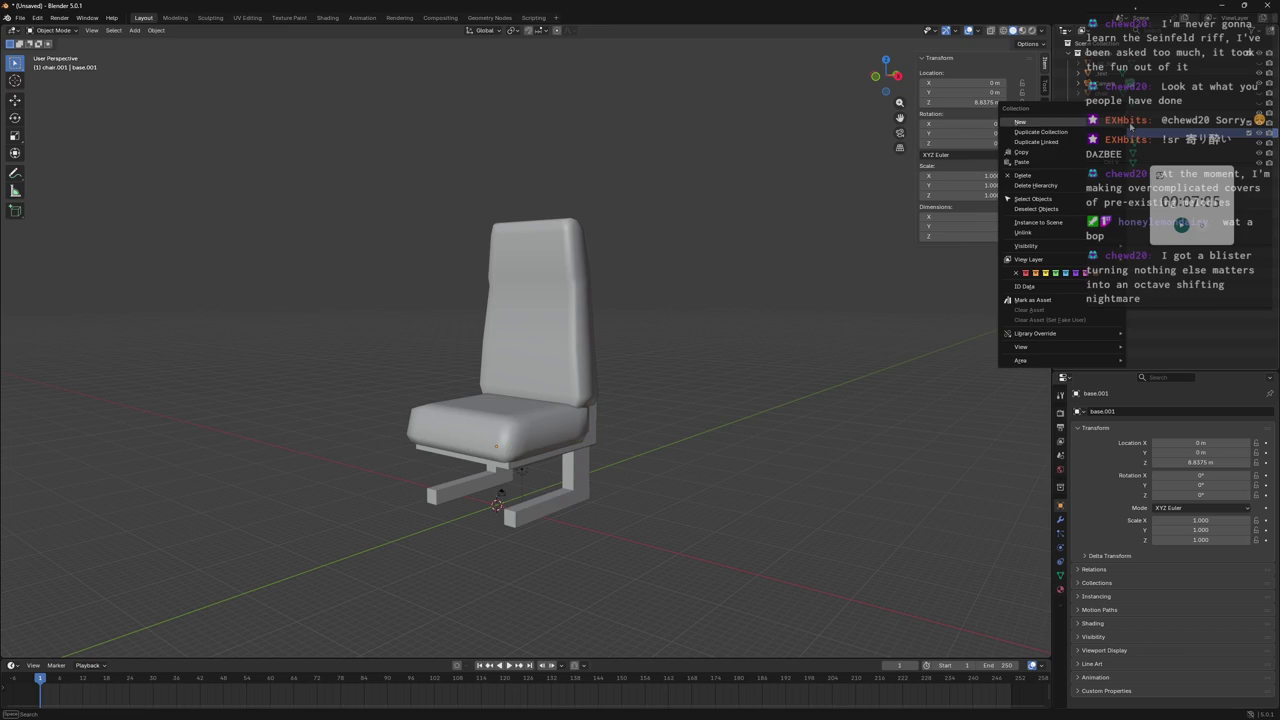
left_click(1043, 176)
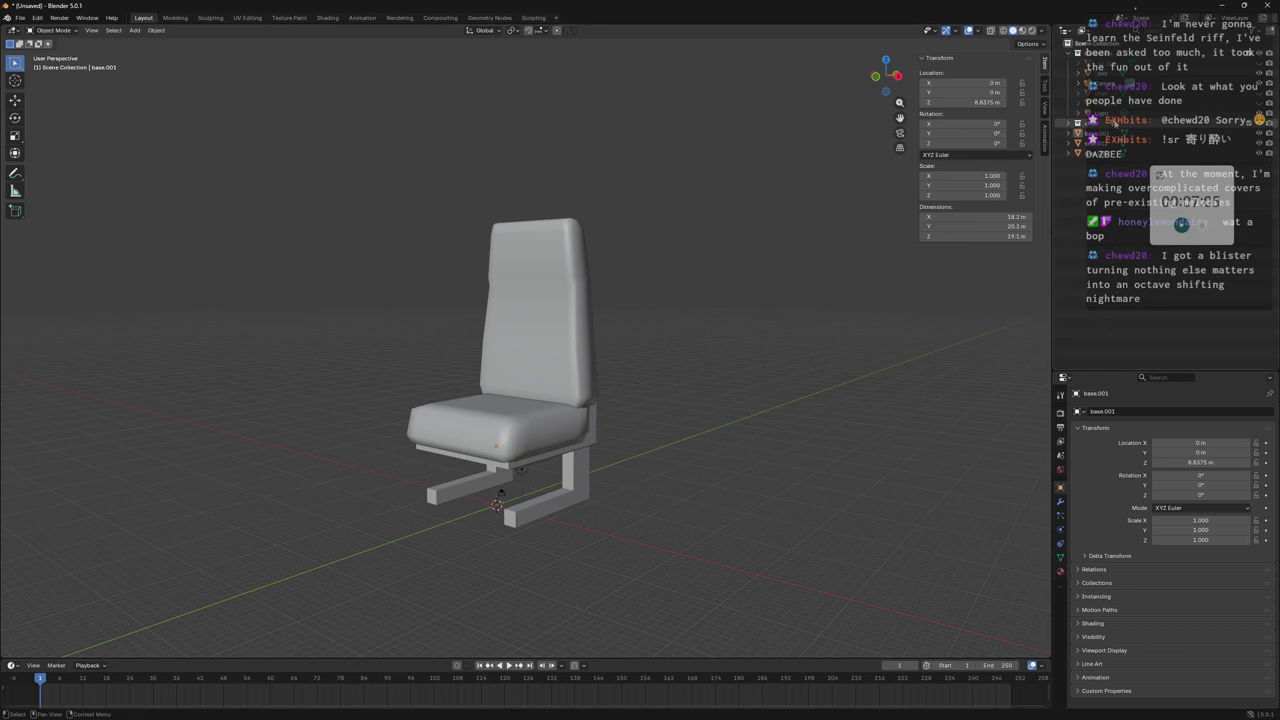
Select the chair parts in the Outliner and begin renaming the backrest object seat.001.
left_click(1100, 173)
left_click(1106, 184, "ctrl")
left_click(1106, 160)
left_click(1110, 176)
left_click(1113, 170)
left_click(1108, 134)
left_click(1108, 144)
left_click(1110, 154)
double_click(1113, 156)
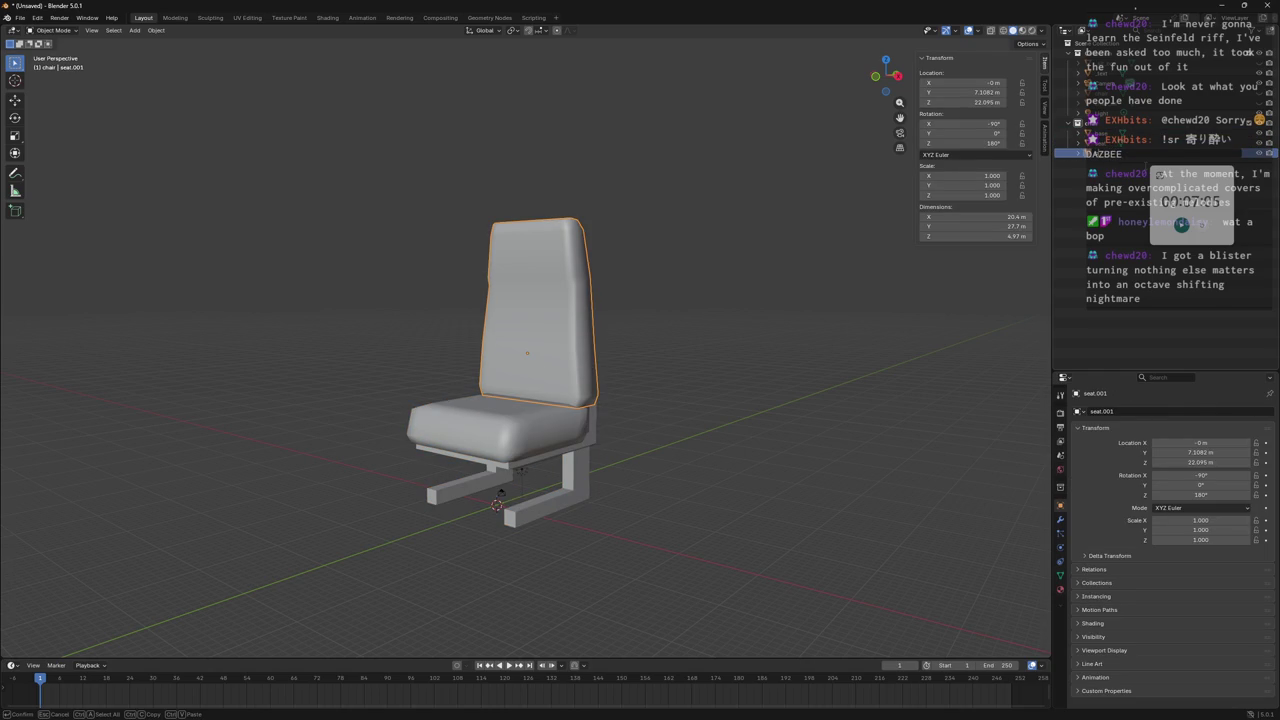
Rename the backrest to back and save the scene as im_chair.blend.
key("Return")
left_click(765, 299)
middle_click_drag(765, 299, 694, 274)
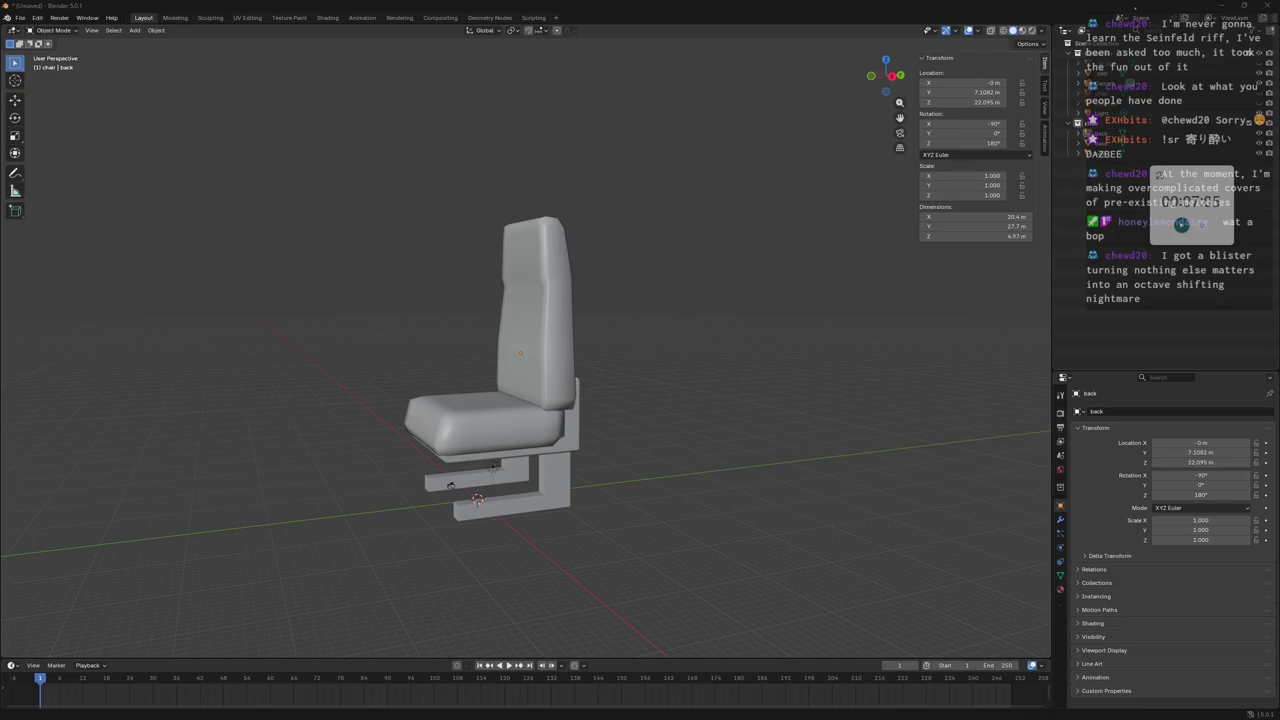
key("ctrl+s")
Put the back object into Edit Mode and select its entire mesh.
mouse_move(335, 364)
middle_mouse_down()
mouse_move(565, 344)
mouse_move(566, 322)
mouse_move(306, 317)
mouse_move(396, 337)
mouse_move(532, 311)
mouse_move(484, 288)
middle_mouse_up()
left_click(532, 311)
key("Tab")
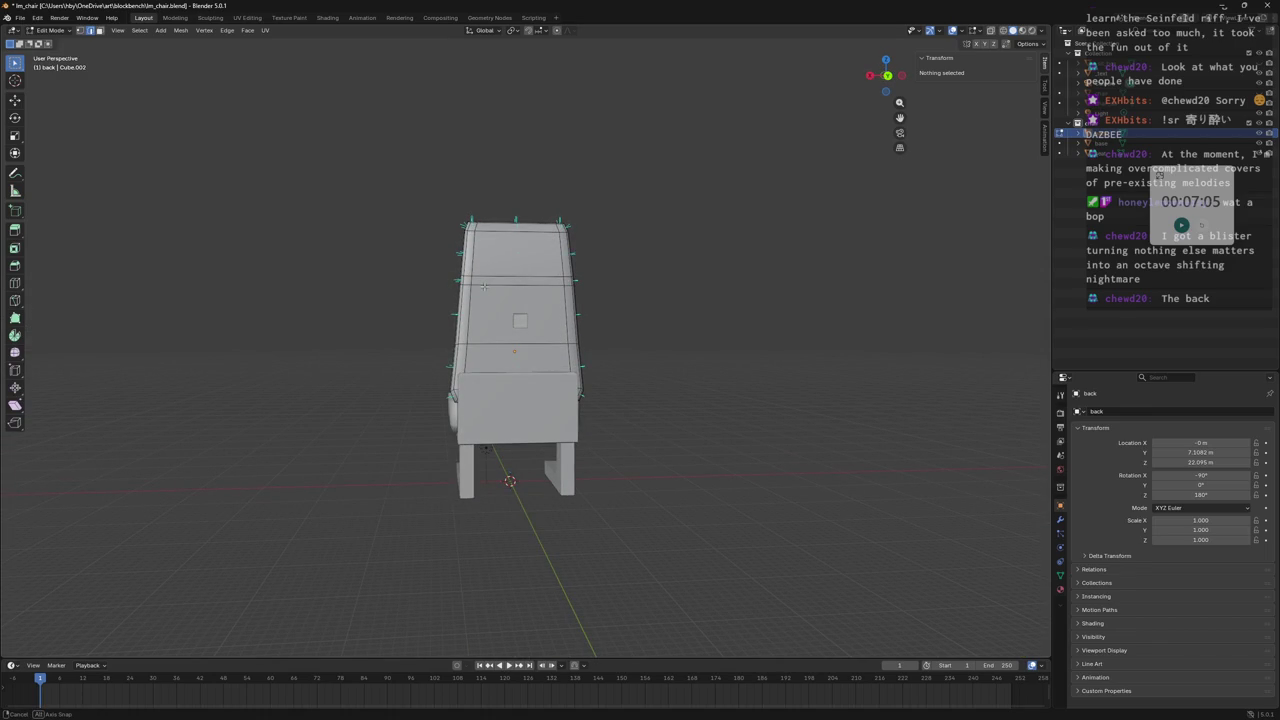
middle_click_drag(484, 287, 474, 284)
middle_click_drag(474, 284, 702, 298)
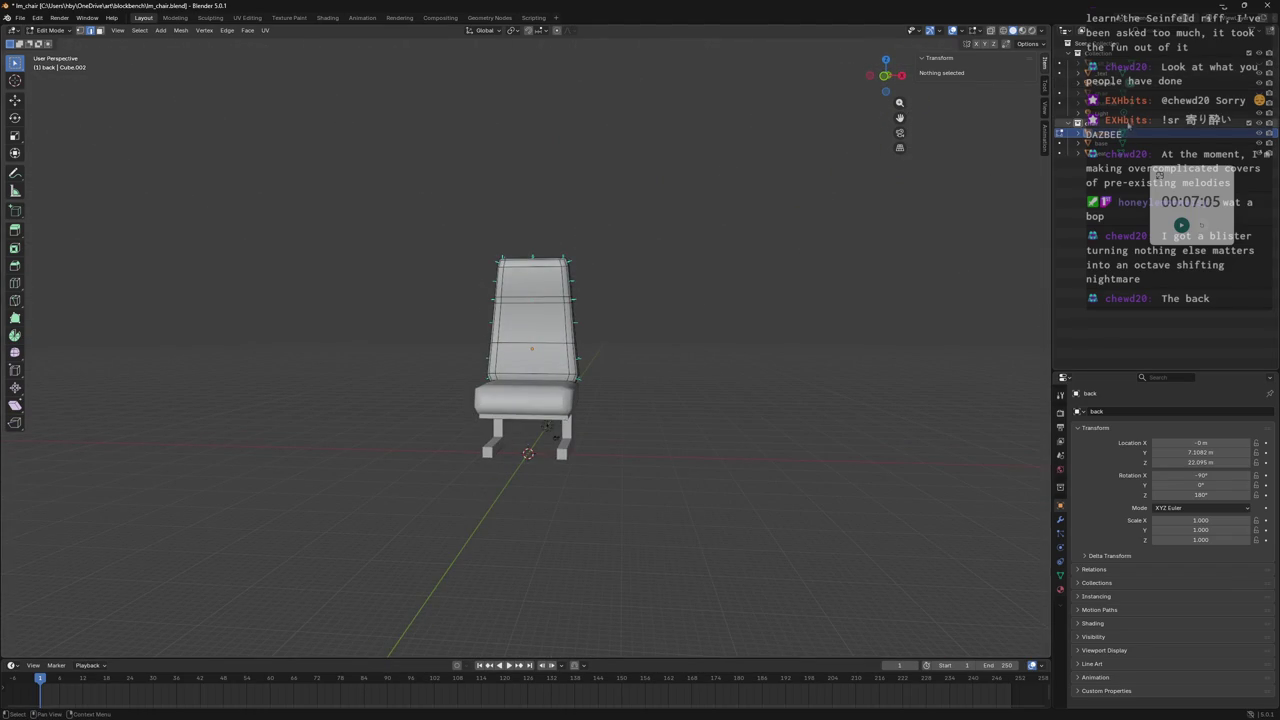
left_click(1113, 93)
mouse_move(814, 206)
middle_mouse_down()
mouse_move(831, 223)
mouse_move(757, 209)
mouse_move(849, 197)
mouse_move(980, 211)
mouse_move(953, 280)
mouse_move(737, 246)
mouse_move(894, 209)
mouse_move(867, 226)
mouse_move(800, 223)
mouse_move(824, 272)
mouse_move(857, 297)
mouse_move(814, 314)
mouse_move(643, 263)
mouse_move(657, 223)
mouse_move(594, 240)
mouse_move(645, 239)
mouse_move(605, 244)
mouse_move(577, 183)
mouse_move(586, 200)
mouse_move(552, 228)
middle_mouse_up()
key("l")
Select the backrest's top edge and the edge path down one front corner to the bottom.
left_click(578, 200)
left_click(531, 170, "alt")
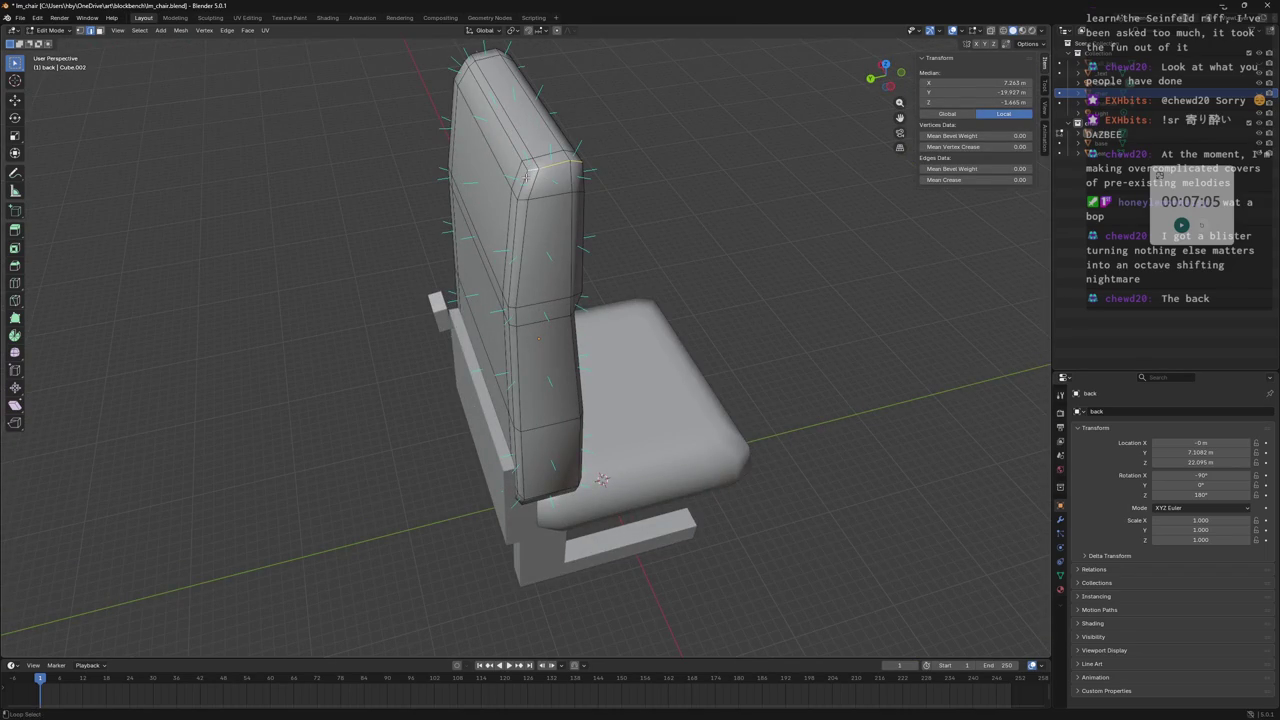
left_click(519, 195, "ctrl")
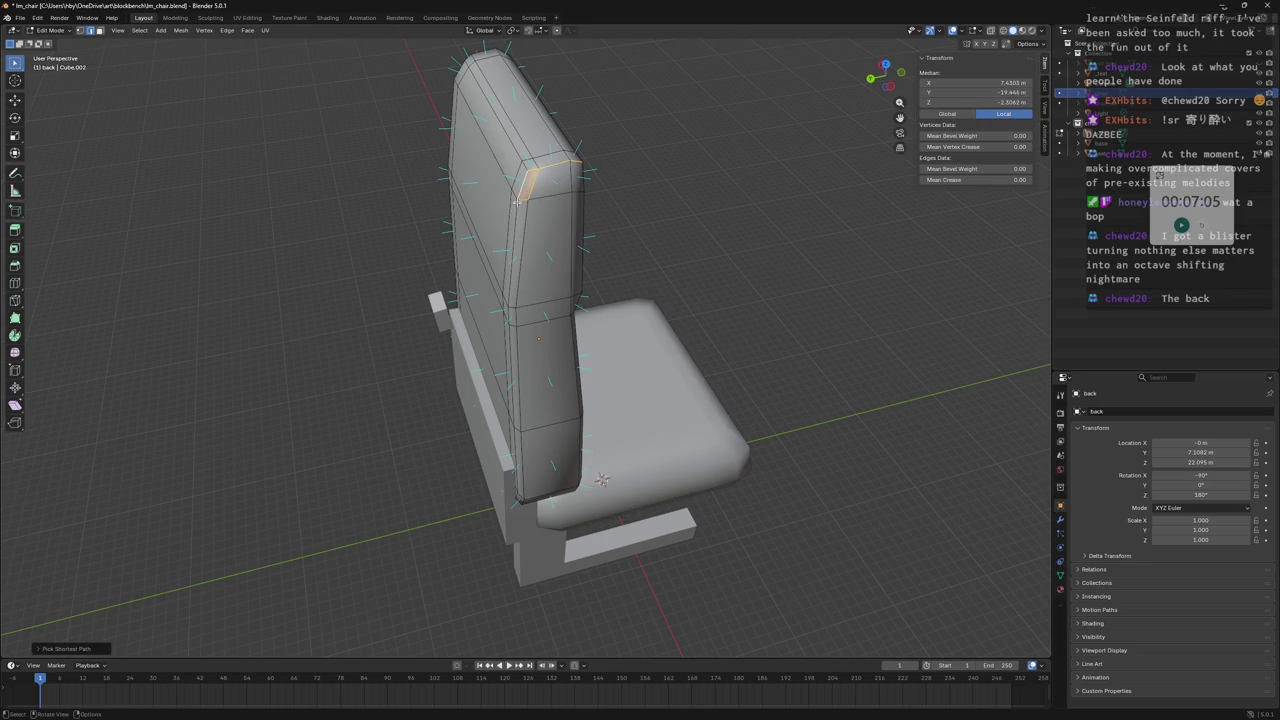
key("ctrl+z")
left_click(565, 165, "shift")
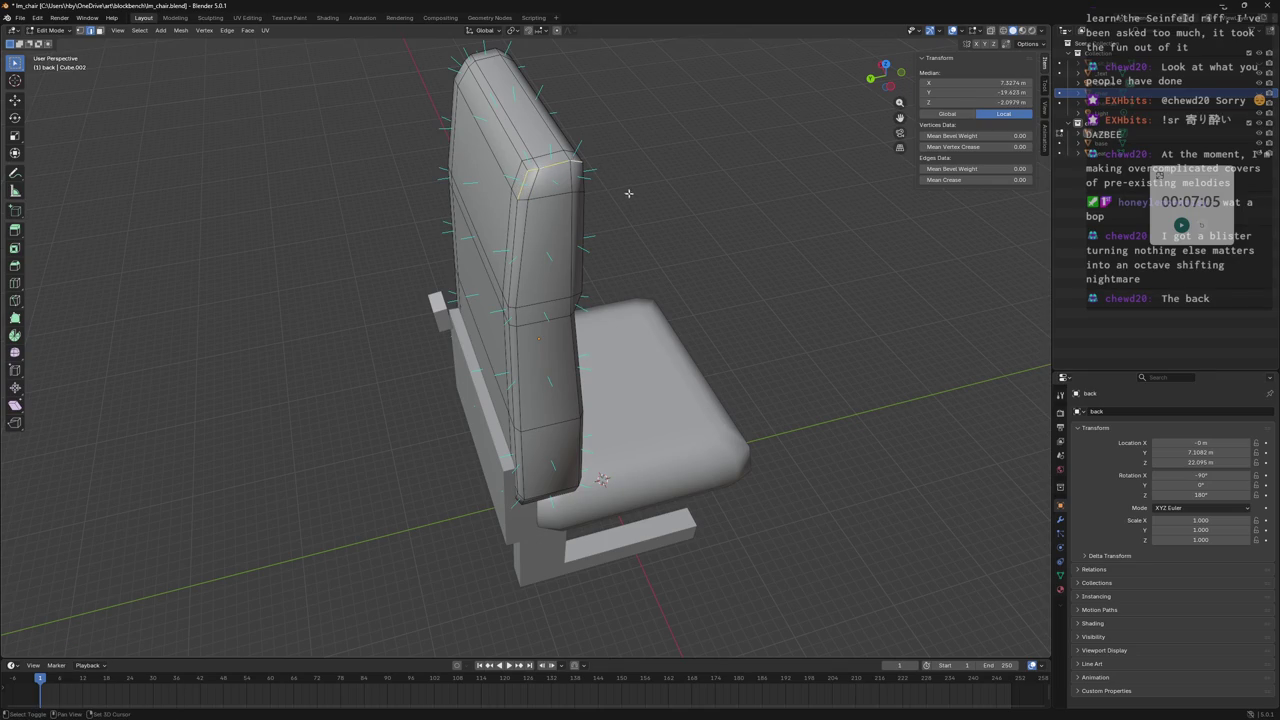
middle_click_drag(621, 187, 543, 186)
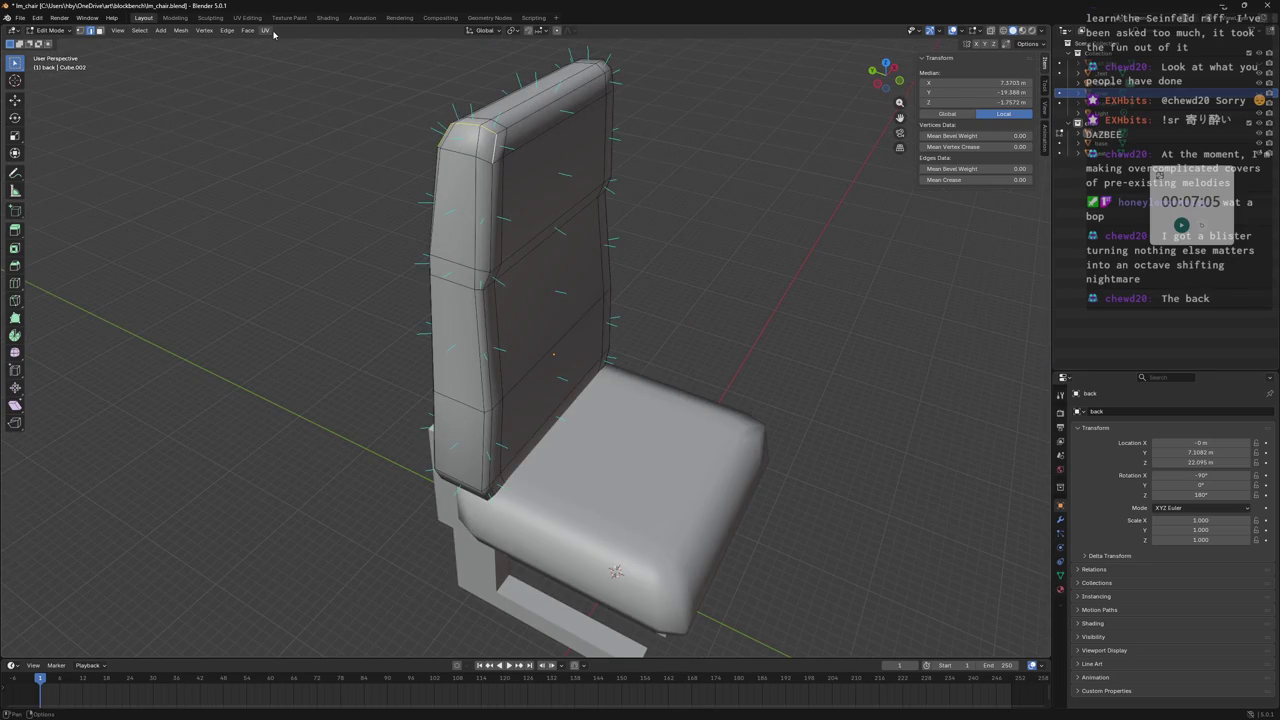
left_click(493, 176, "ctrl")
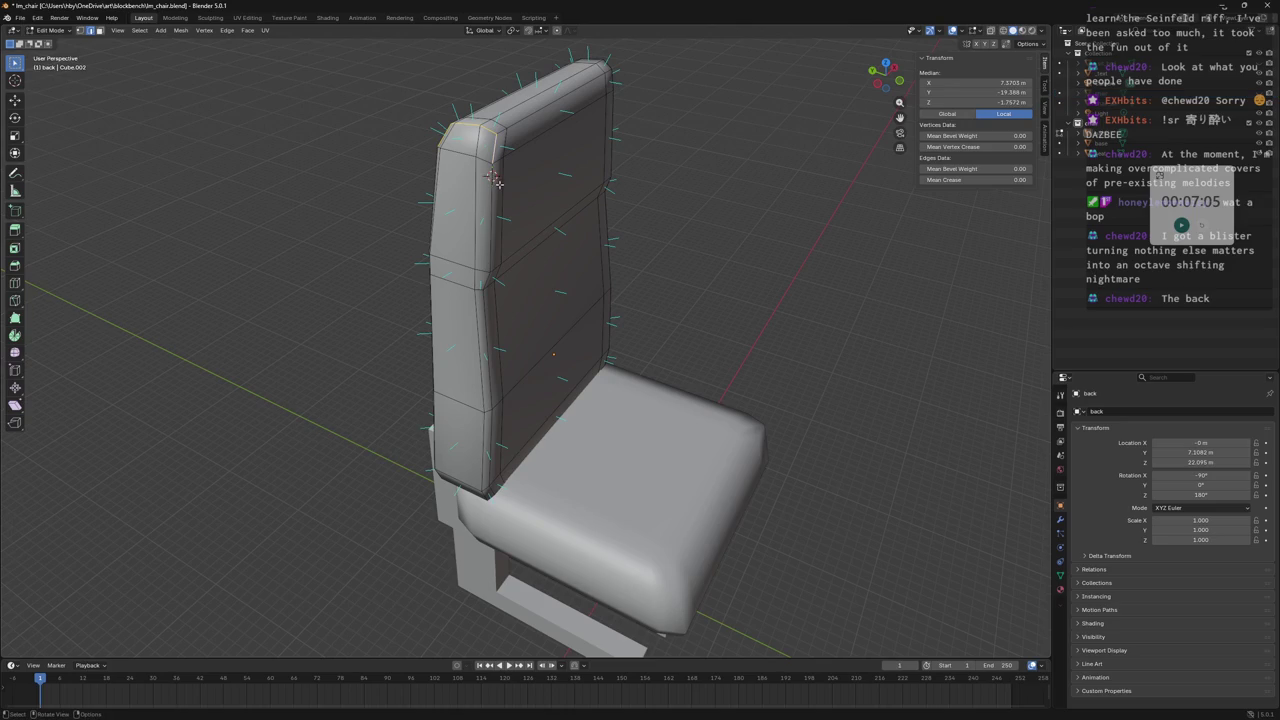
left_click(487, 279, "ctrl")
middle_click_drag(487, 279, 556, 190)
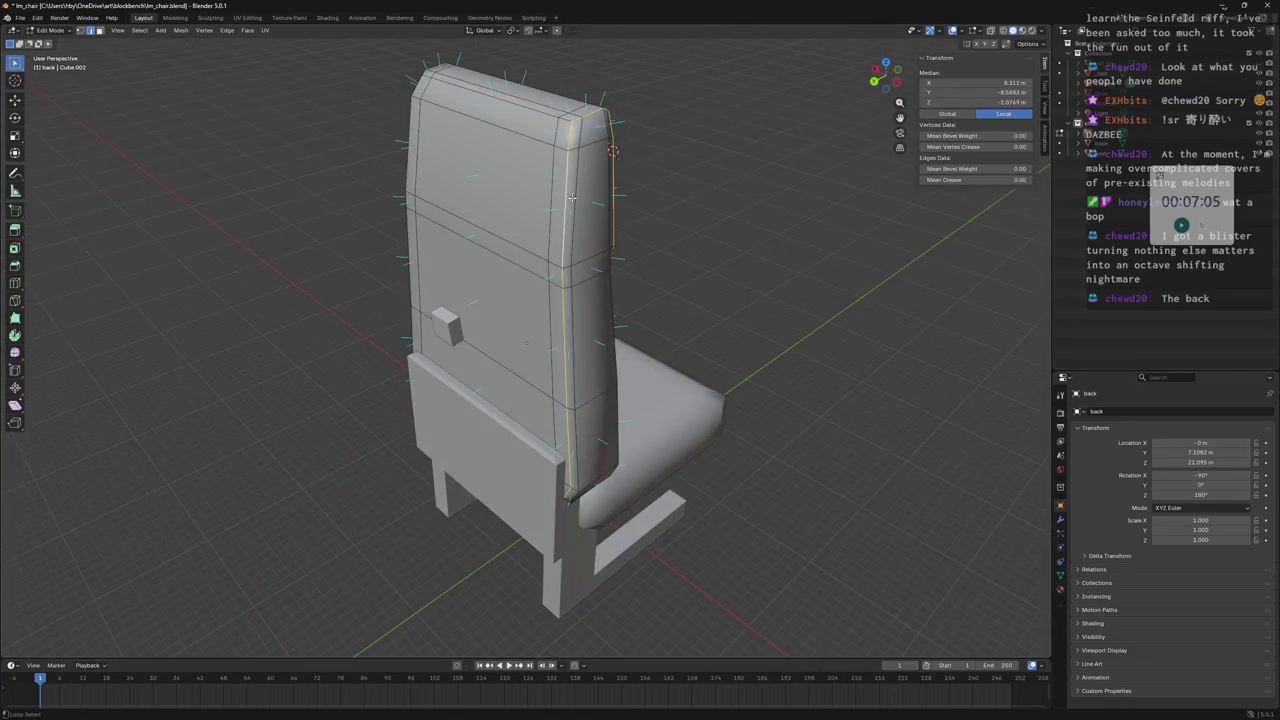
mouse_move(556, 190)
middle_mouse_down()
mouse_move(531, 170)
mouse_move(508, 249)
mouse_move(386, 236)
mouse_move(471, 249)
mouse_move(506, 221)
mouse_move(528, 232)
mouse_move(430, 272)
mouse_move(528, 176)
mouse_move(614, 272)
mouse_move(543, 208)
middle_mouse_up()
Add the top edge loop, the left front edge and the bottom front loop.
left_click(555, 217, "shift")
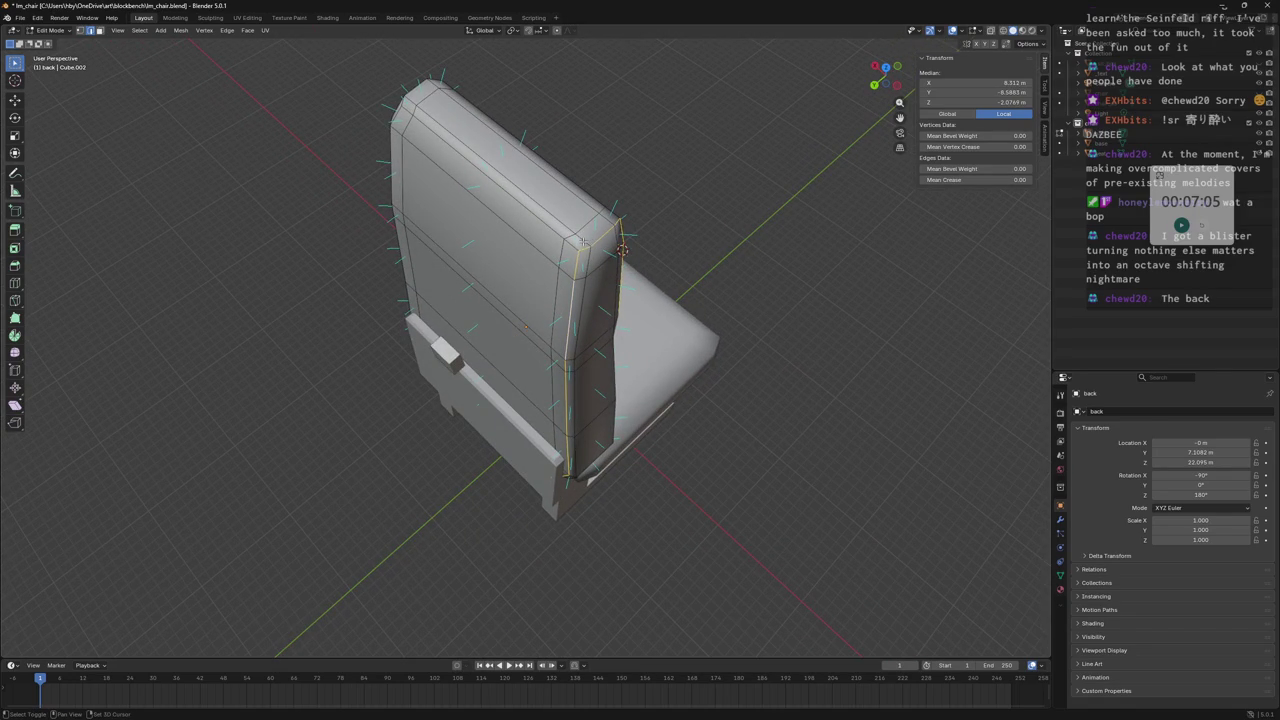
left_click(556, 219, "alt+shift")
middle_click_drag(556, 219, 471, 216)
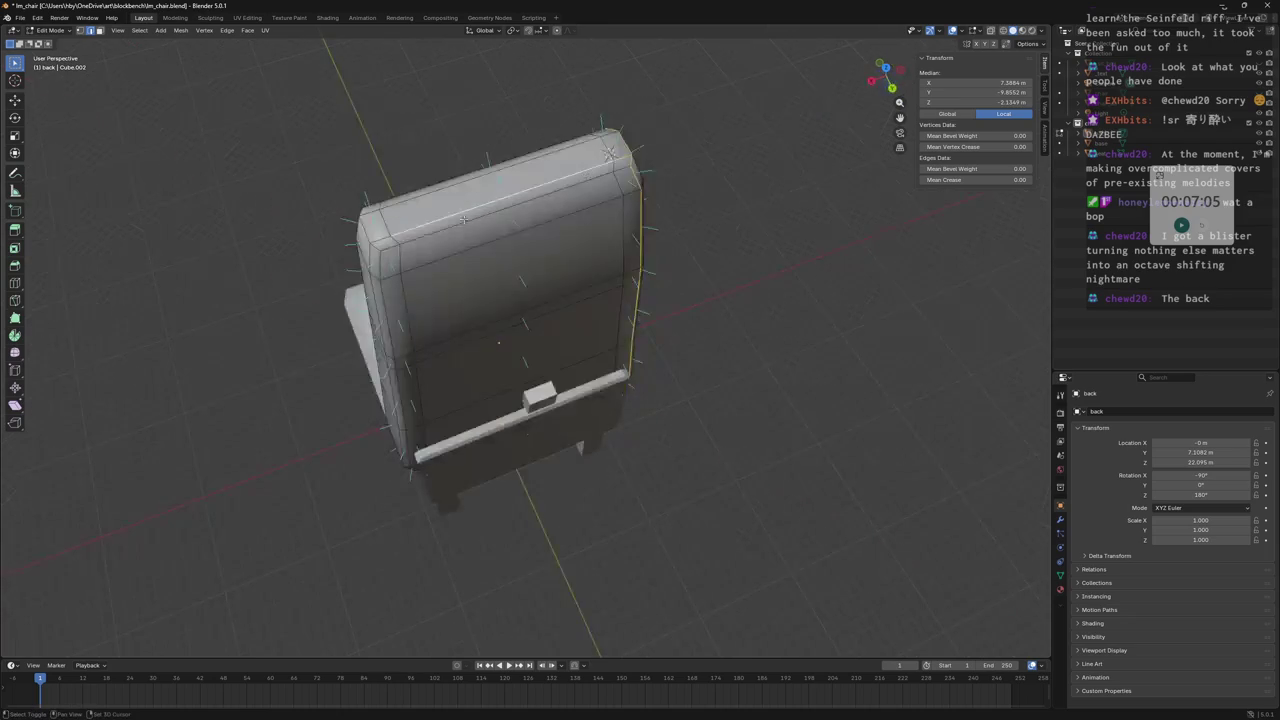
mouse_move(369, 256)
middle_mouse_down()
mouse_move(473, 315)
mouse_move(477, 500)
middle_mouse_up()
left_click(473, 315, "alt+shift")
left_click(477, 500, "alt+shift")
left_click(477, 500, "alt+shift")
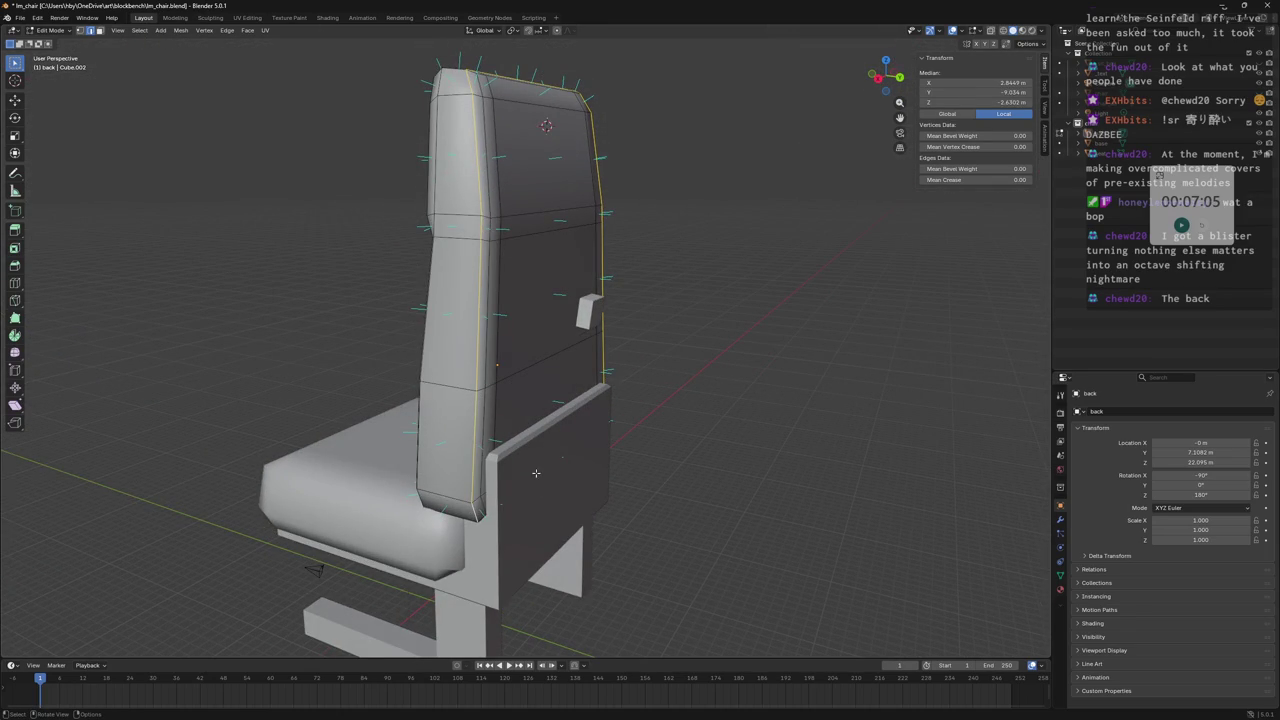
middle_click_drag(543, 416, 487, 362)
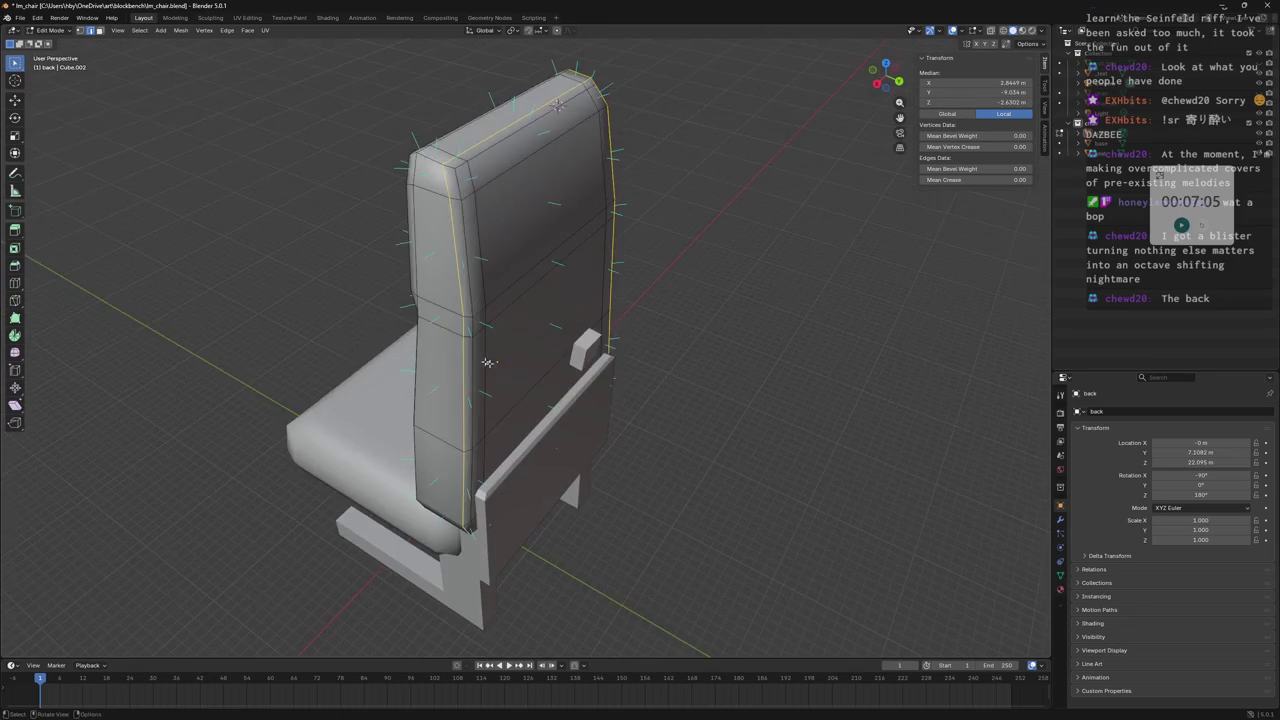
Mark the selected front border edges as UV seams and hide the seat and base.
left_click(247, 30)
mouse_move(227, 30)
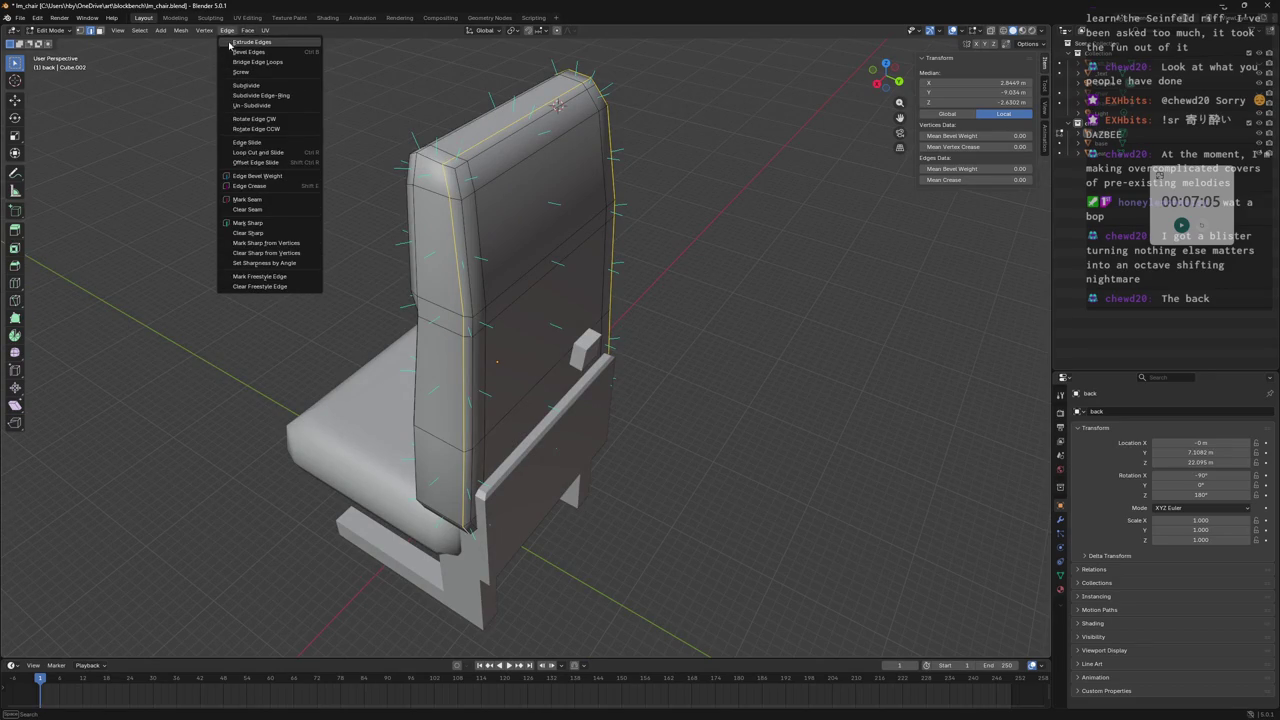
left_click(283, 204)
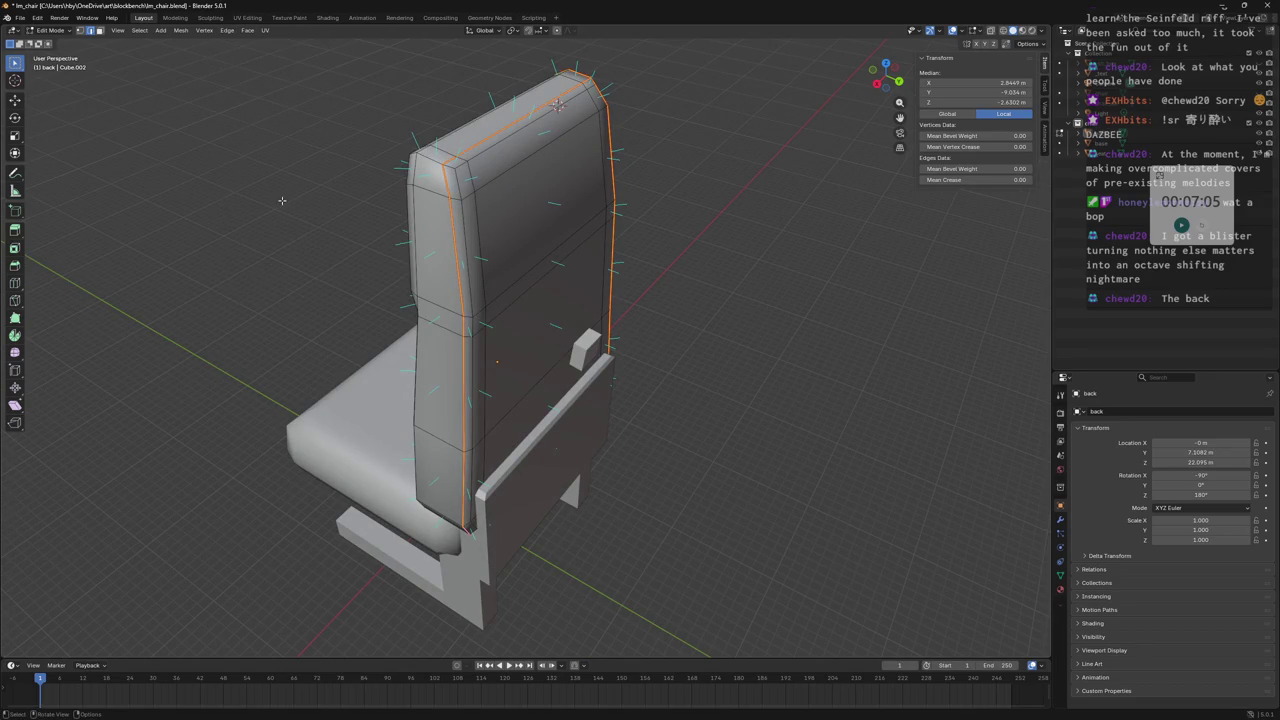
middle_click_drag(821, 281, 702, 213)
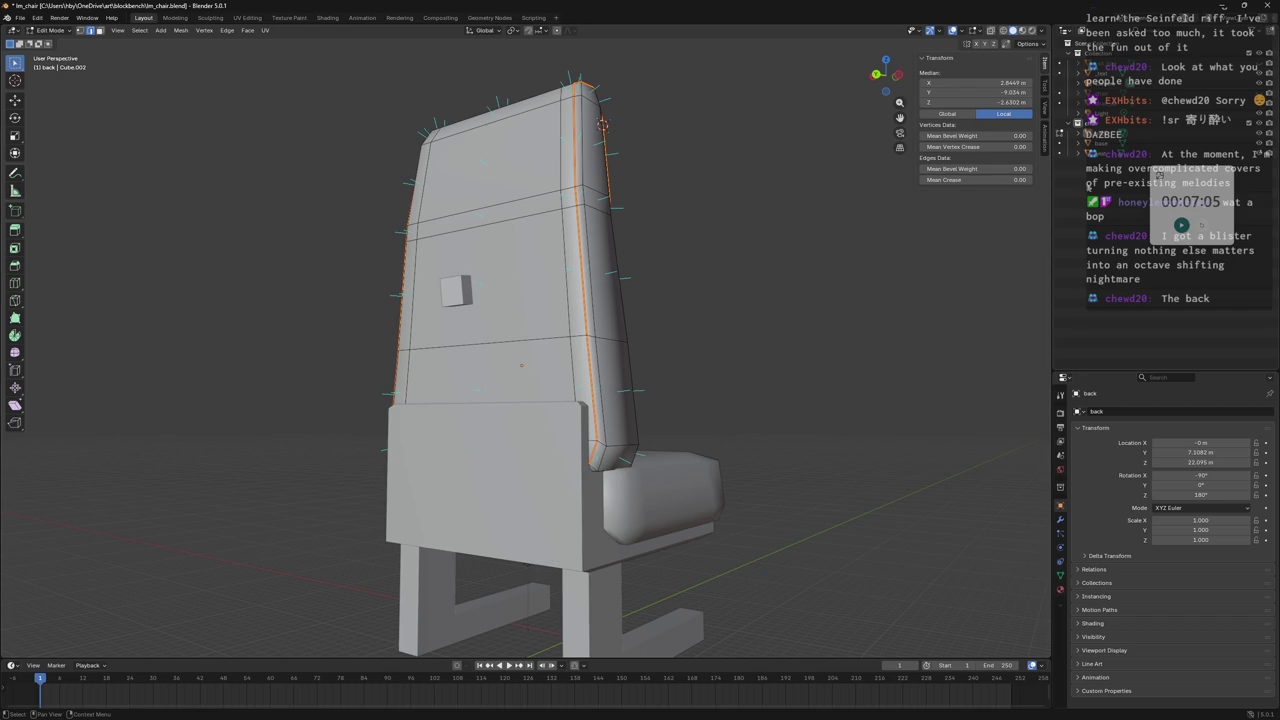
left_click(1259, 143)
left_click(1260, 152)
Mark a vertical edge loop on the backrest's side as a seam.
mouse_move(553, 560)
middle_mouse_down()
mouse_move(575, 404)
mouse_move(540, 420)
mouse_move(498, 503)
mouse_move(467, 495)
mouse_move(487, 302)
mouse_move(519, 305)
middle_mouse_up()
left_click(575, 404, "alt+shift")
left_click(538, 423)
left_click(487, 302, "alt")
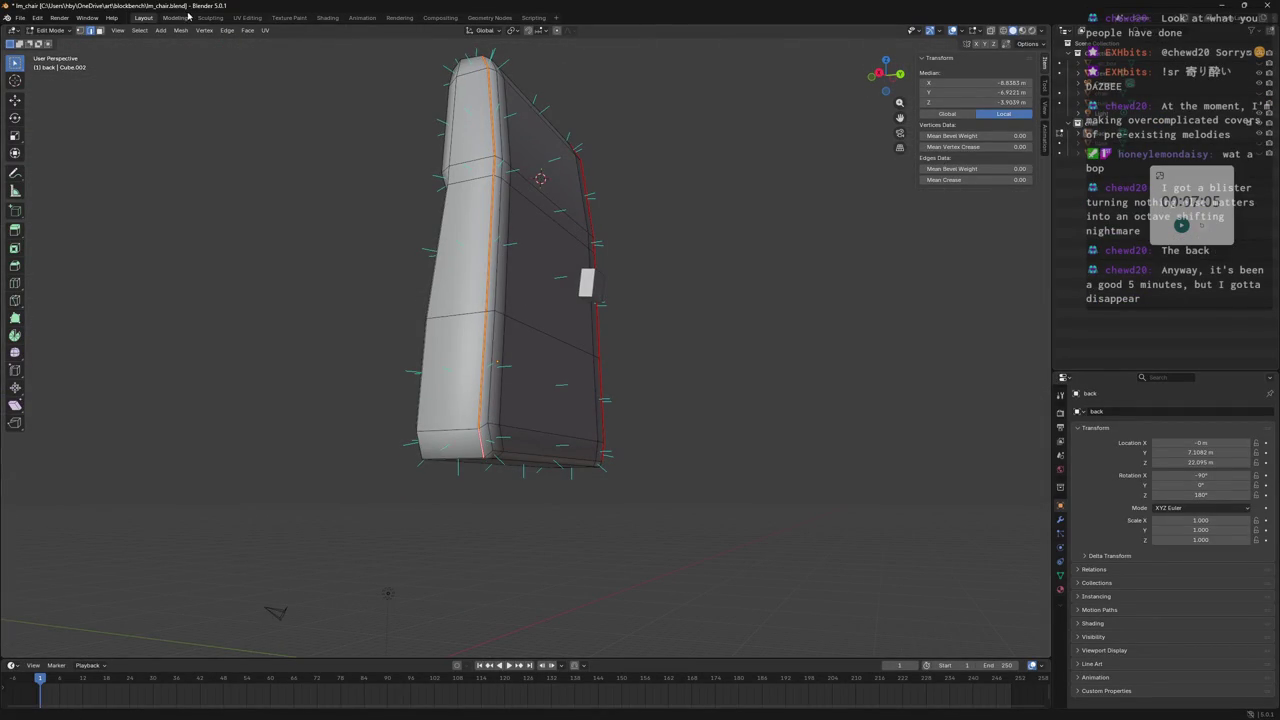
left_click(227, 30)
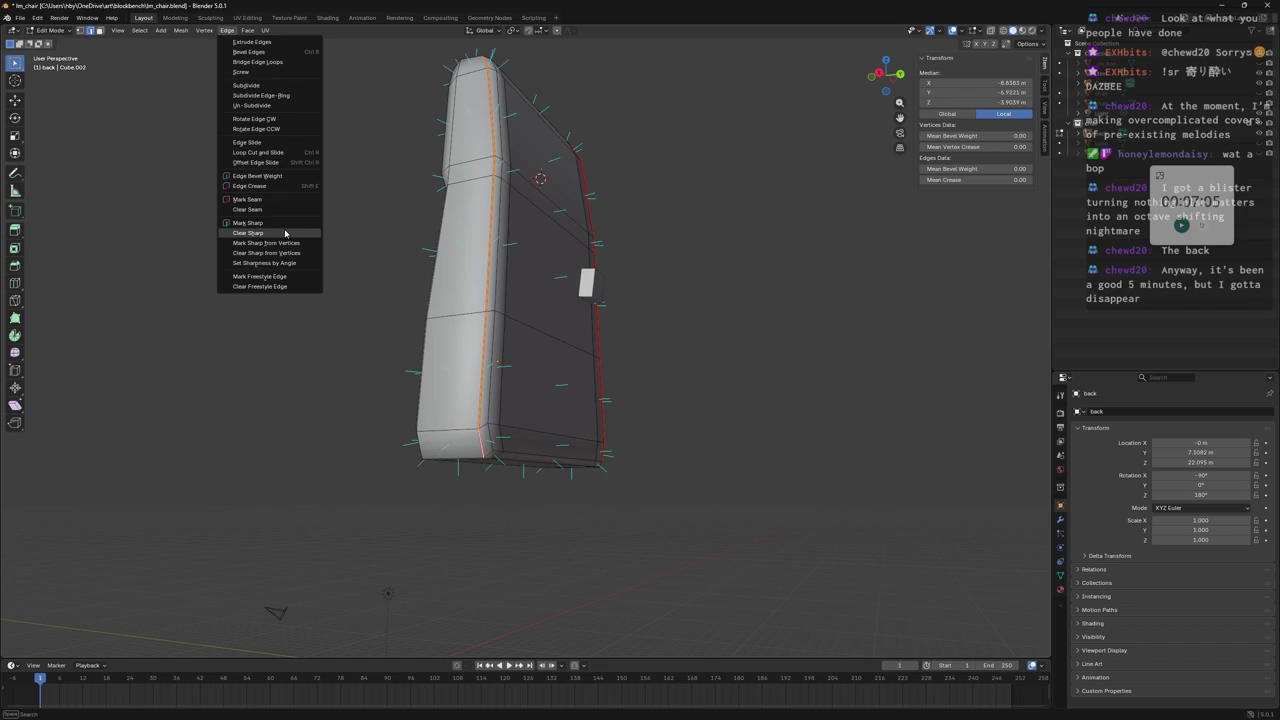
left_click(248, 222)
Mark another vertical edge loop on the backrest as a seam.
middle_click_drag(450, 210, 562, 196)
left_click(563, 196)
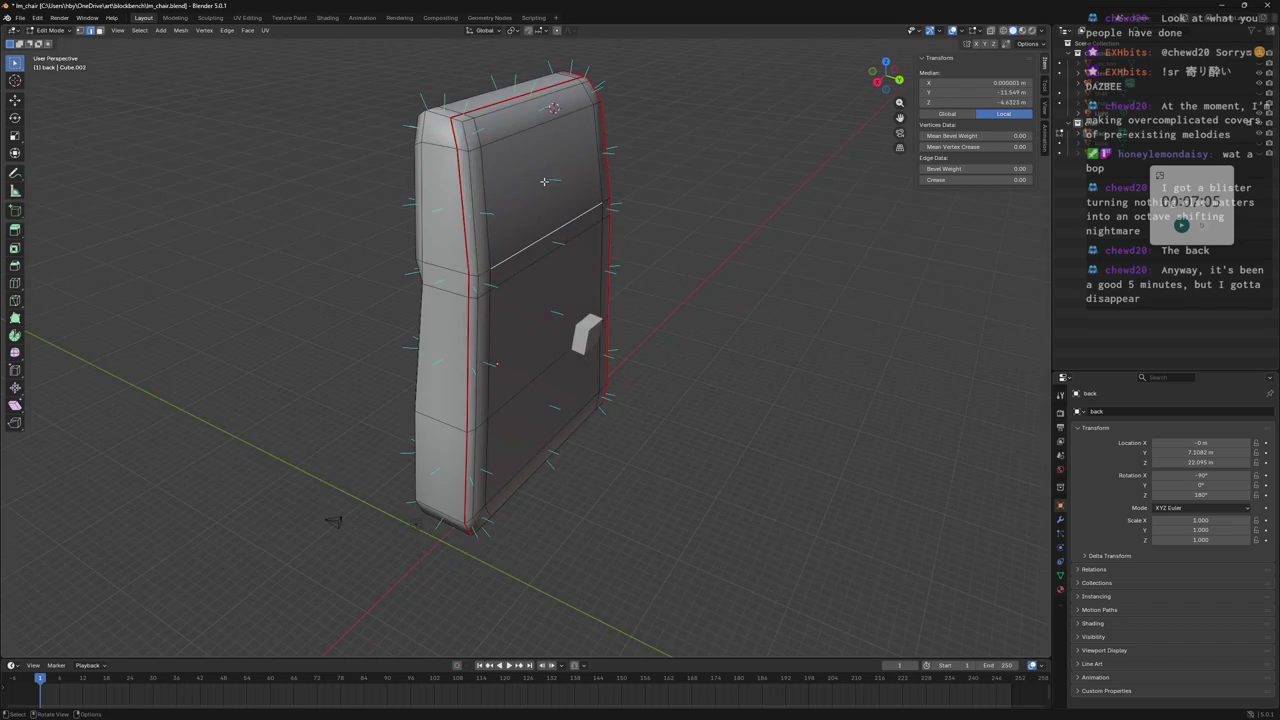
left_click(468, 300, "alt")
left_click(204, 30)
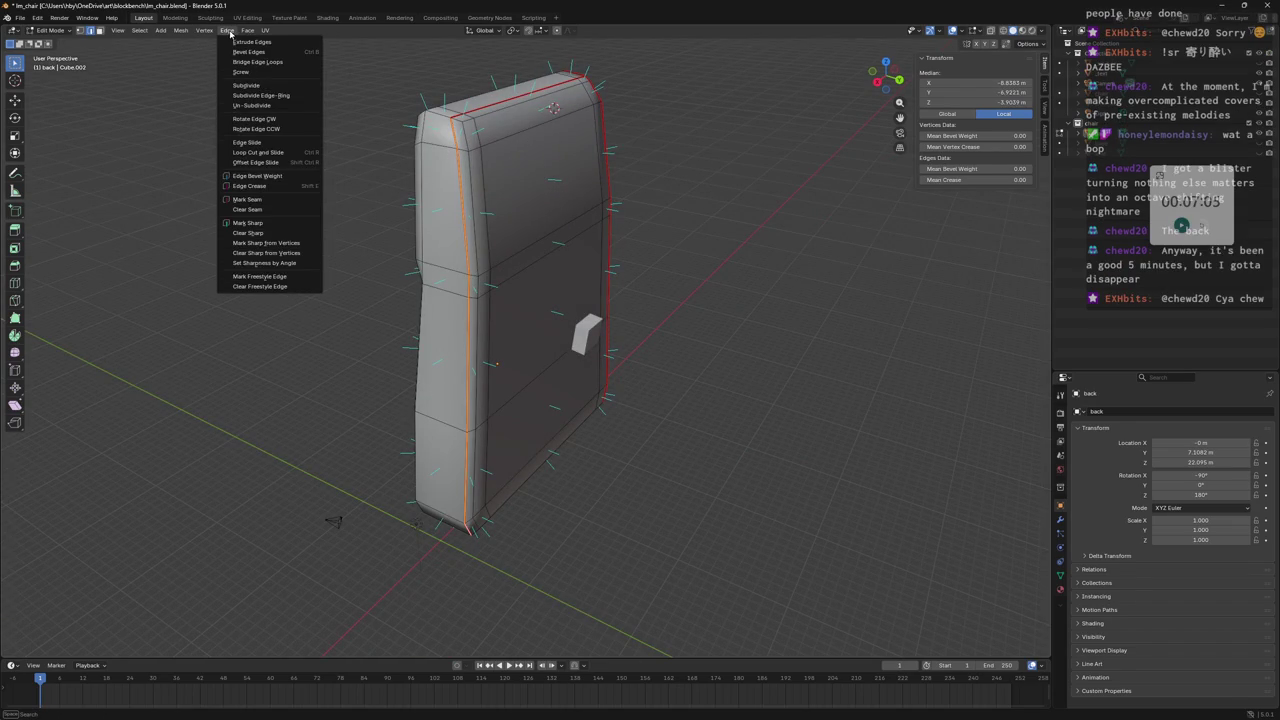
left_click(248, 222)
Clear the selection and pick further edge loops around the backrest for seam marking.
key("alt+a")
mouse_move(560, 210)
middle_mouse_down()
mouse_move(605, 207)
mouse_move(430, 244)
mouse_move(406, 232)
mouse_move(446, 178)
middle_mouse_up()
left_click(443, 160)
left_click(443, 160, "alt")
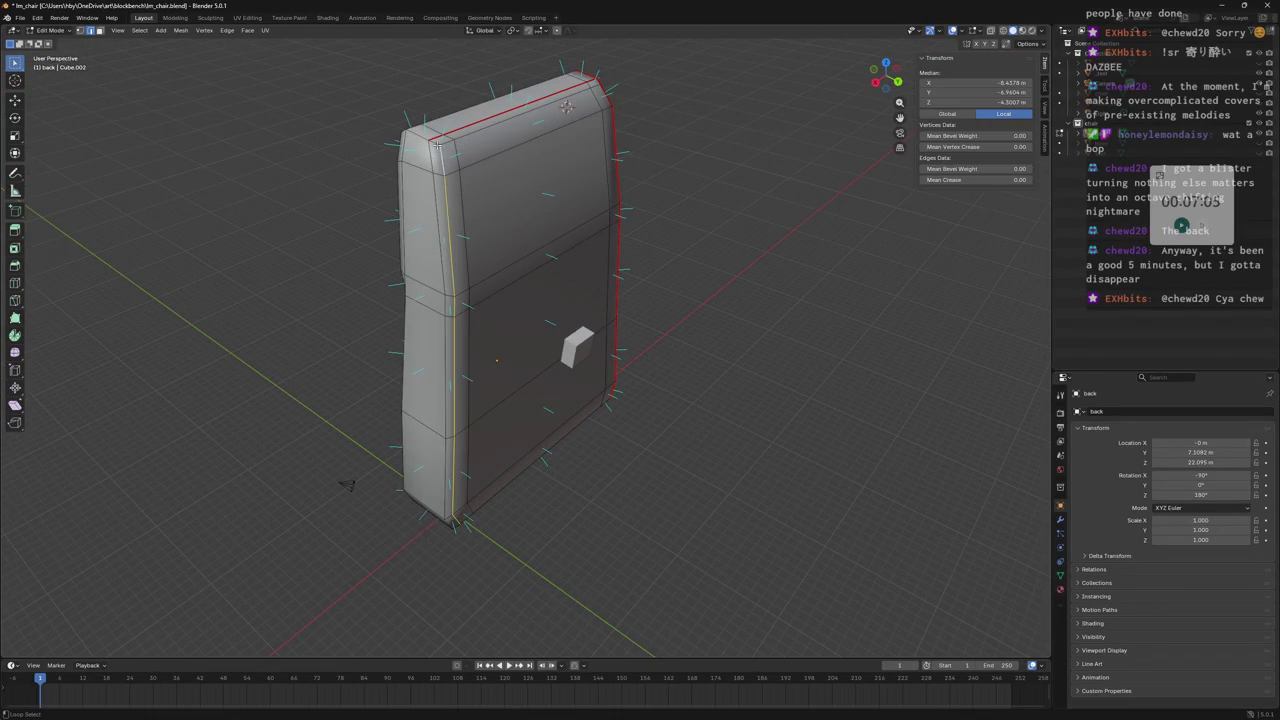
mouse_move(440, 163)
middle_mouse_down()
mouse_move(592, 153)
mouse_move(590, 410)
mouse_move(601, 314)
mouse_move(453, 322)
mouse_move(491, 318)
mouse_move(341, 123)
middle_mouse_up()
left_click(578, 143, "alt")
left_click(590, 410, "alt")
left_click(453, 322, "alt")
left_click(486, 326, "alt")
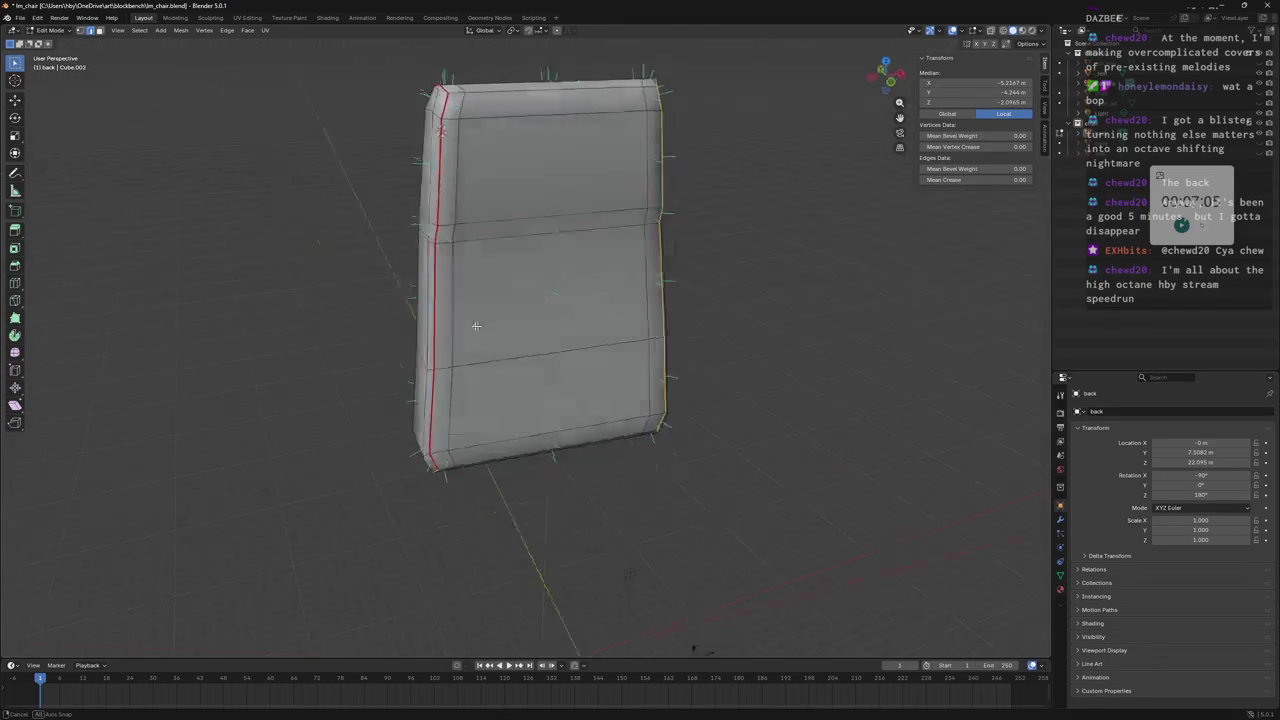
left_click(247, 30)
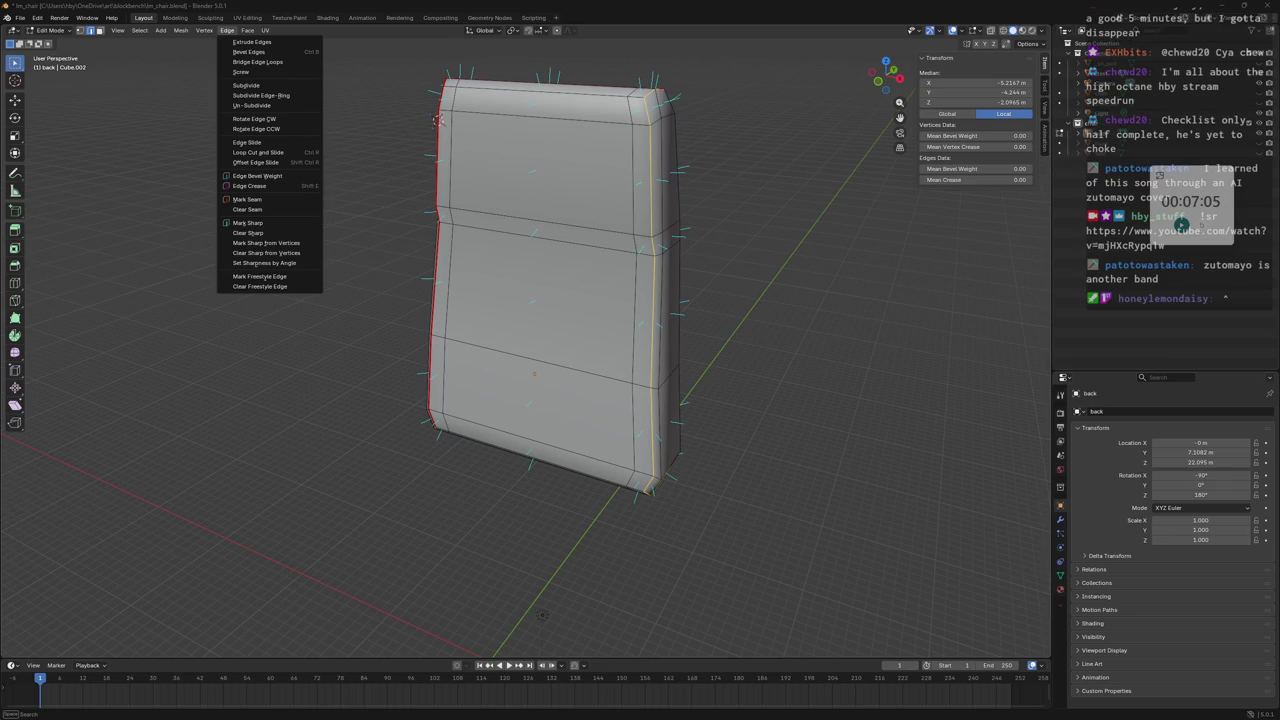
Select the entire backrest mesh, switch to UV Editing and bring up the UV unwrap menu.
mouse_move(798, 369)
middle_mouse_down()
mouse_move(799, 263)
mouse_move(632, 310)
mouse_move(540, 300)
mouse_move(400, 123)
middle_mouse_up()
key("a")
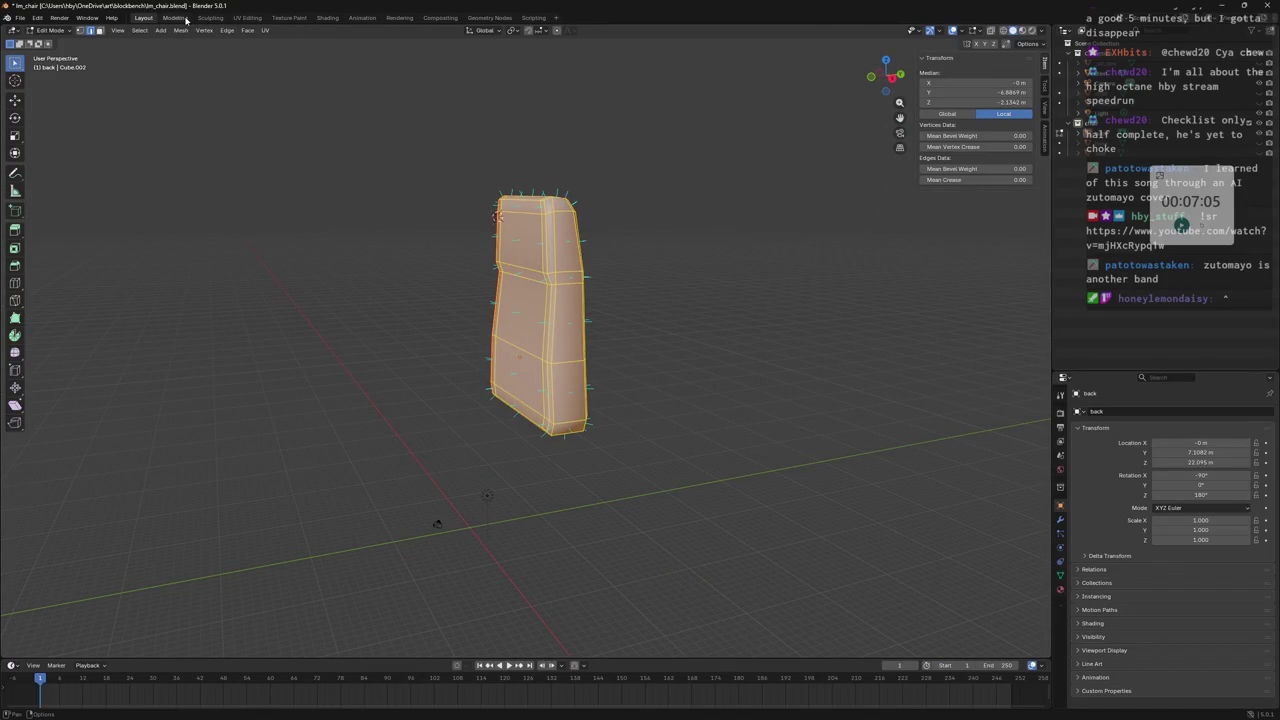
left_click(247, 18)
mouse_move(830, 262)
middle_mouse_down()
mouse_move(752, 249)
mouse_move(811, 374)
mouse_move(861, 241)
mouse_move(560, 330)
middle_mouse_up()
scroll(266, 343, "up", 2)
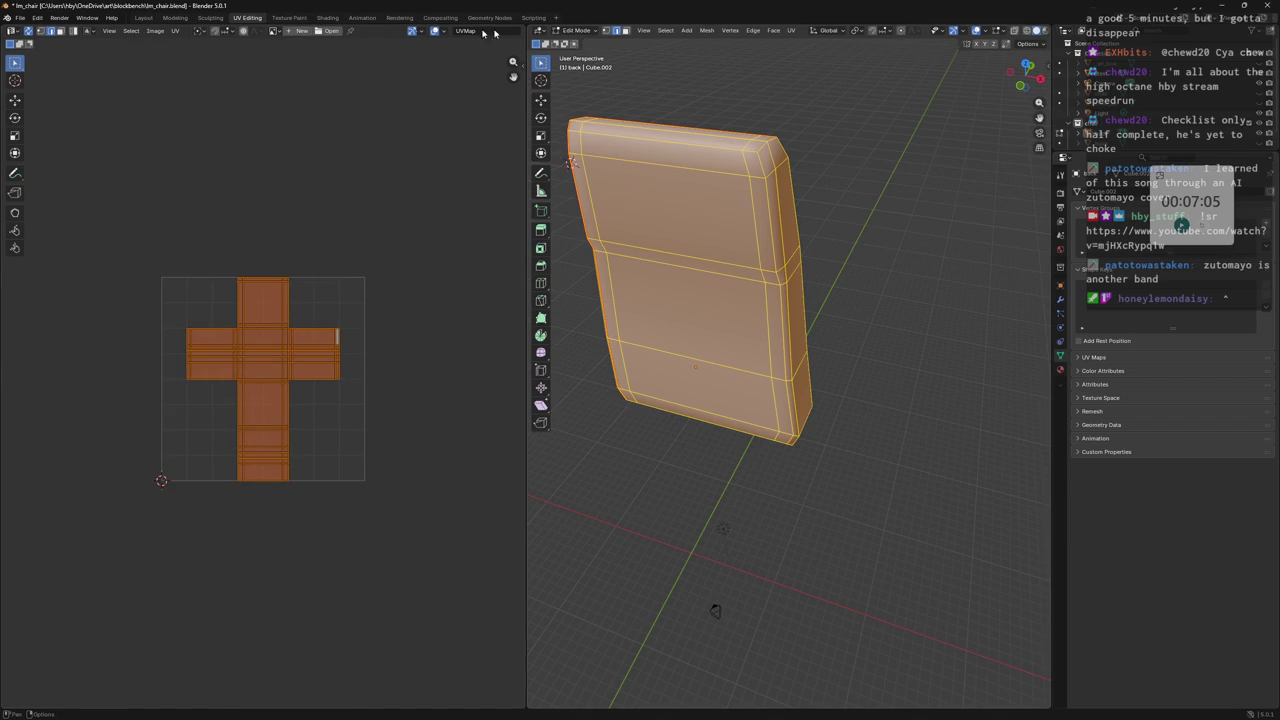
left_click(791, 30)
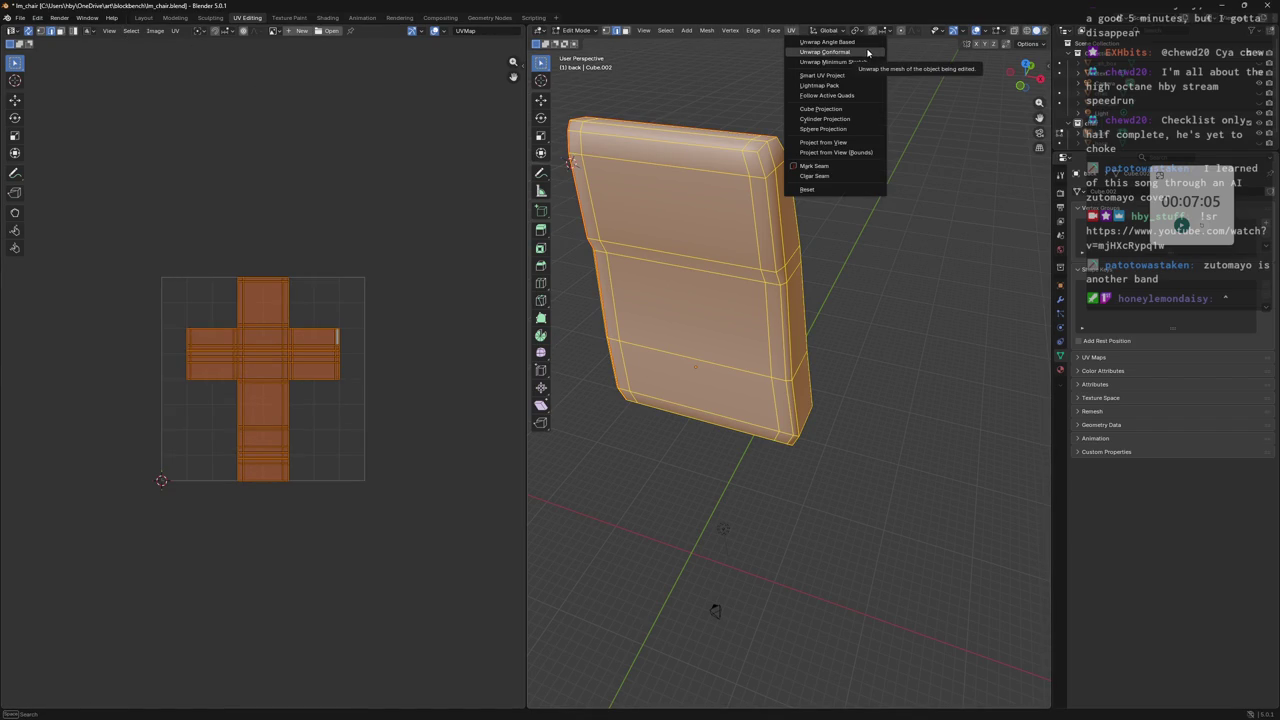
Re-project the backrest UVs as a cube projection and clear the face selection.
left_click(852, 112)
middle_click_drag(829, 229, 790, 250)
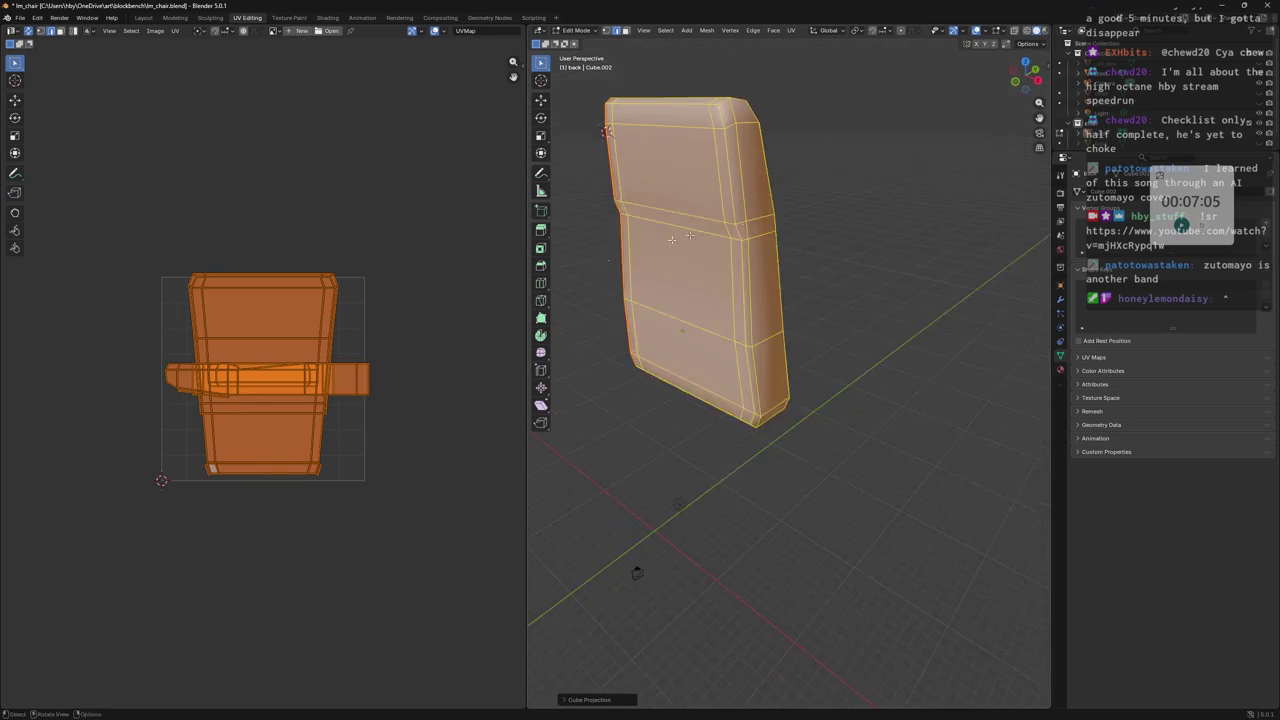
key("alt+a")
scroll(268, 357, "up", 2)
scroll(268, 357, "up", 1)
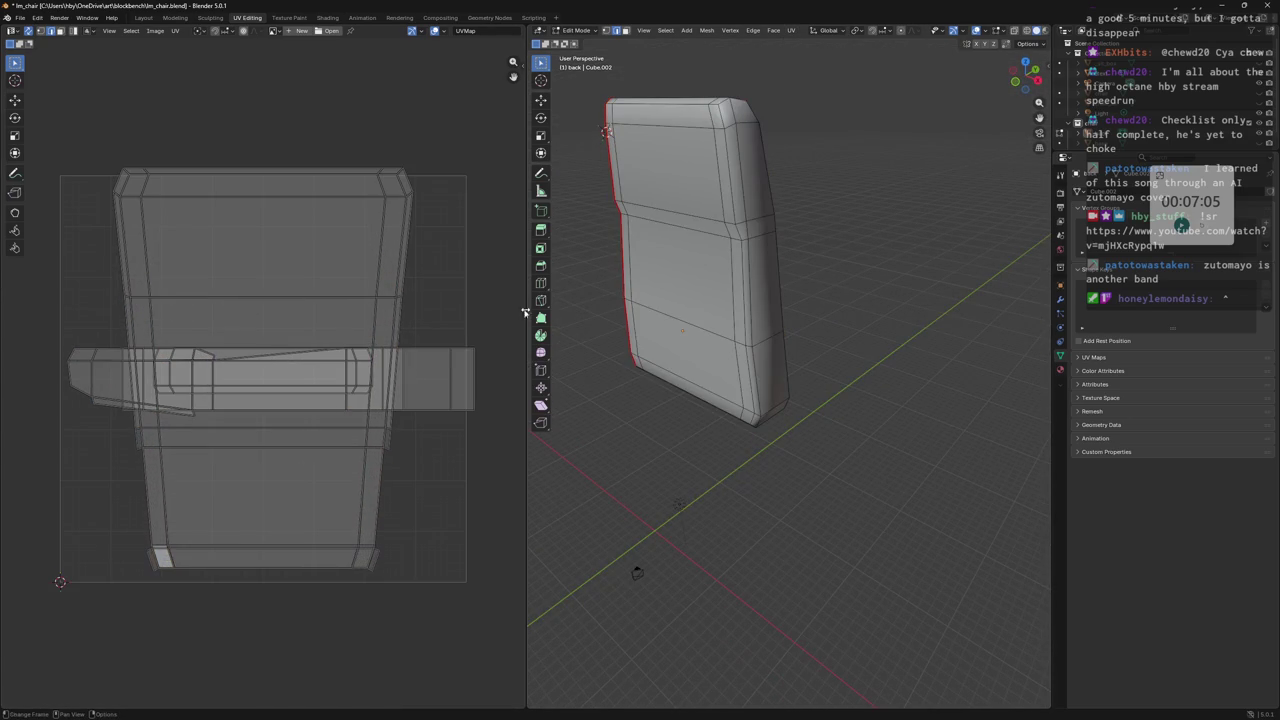
Pick a first pass of right-side faces, then discard it and select all faces.
left_click(755, 170)
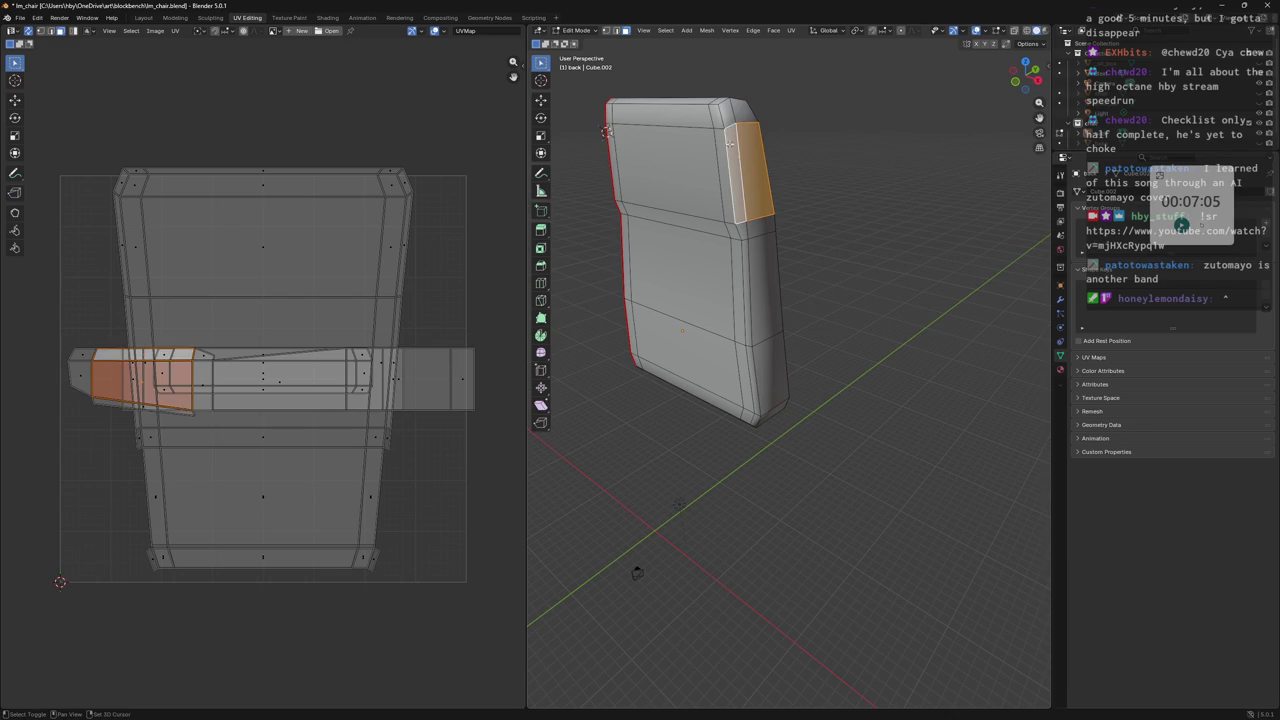
left_click(738, 112, "shift")
left_click(760, 230, "shift")
left_click(765, 285, "shift")
left_click(755, 368, "shift")
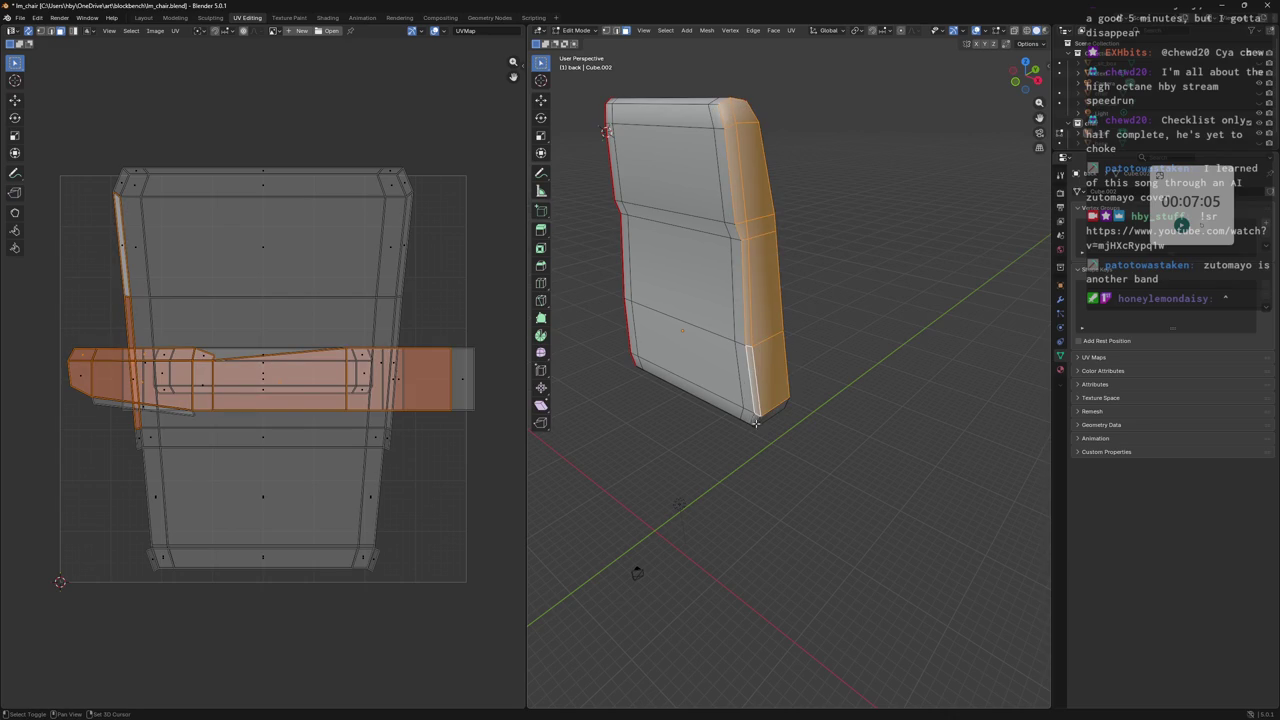
key("alt+a")
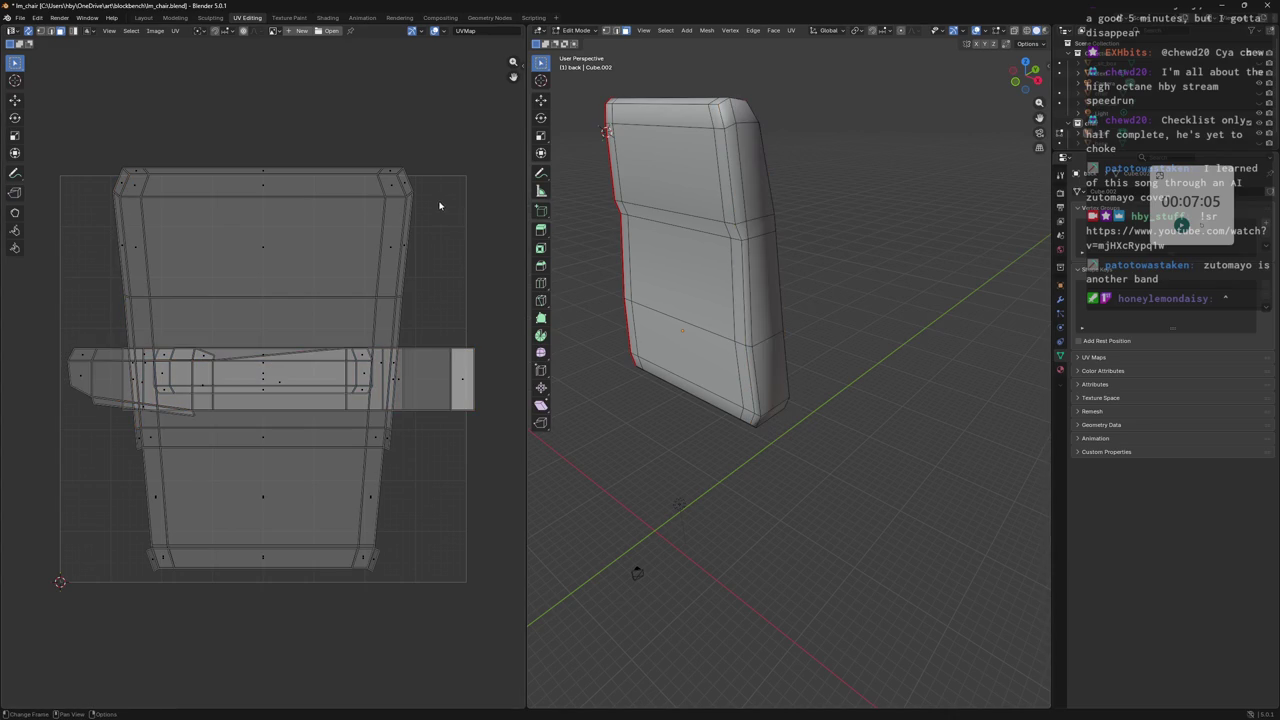
key("a")
Shrink the UV islands, shift them up and left, and box-select the middle strip.
key("s")
left_click(324, 304)
key("g")
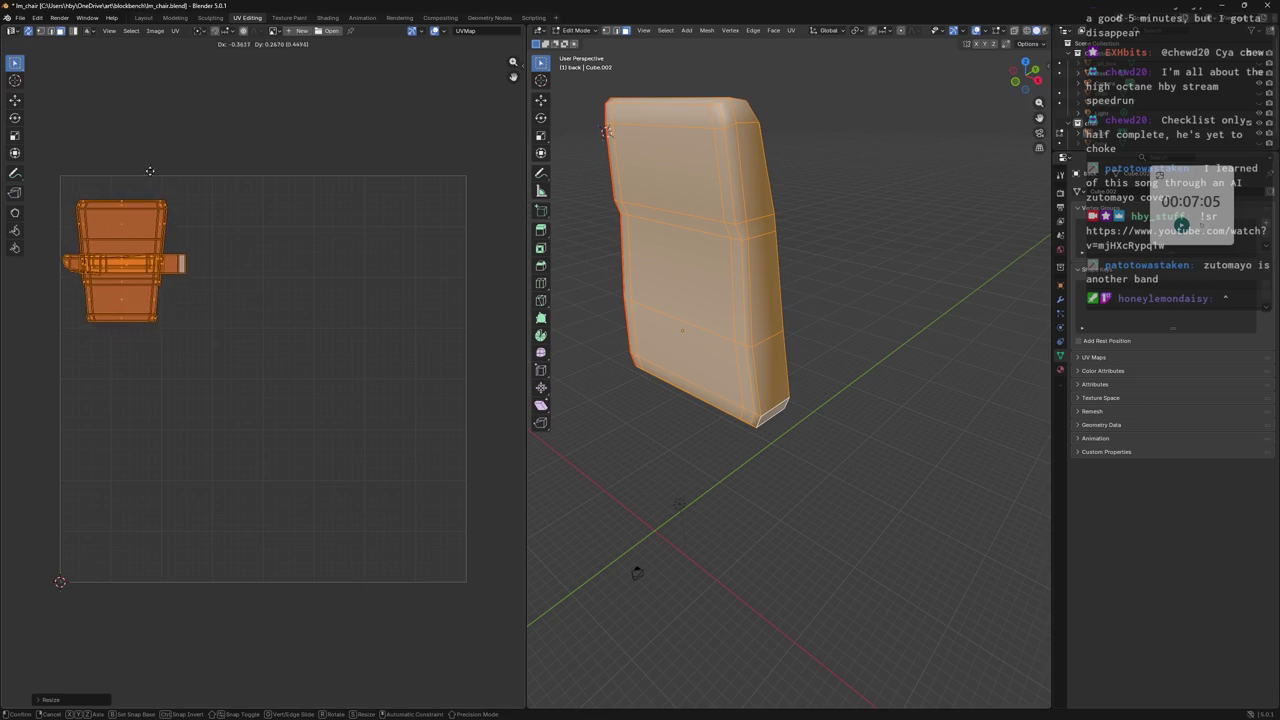
left_click(338, 180)
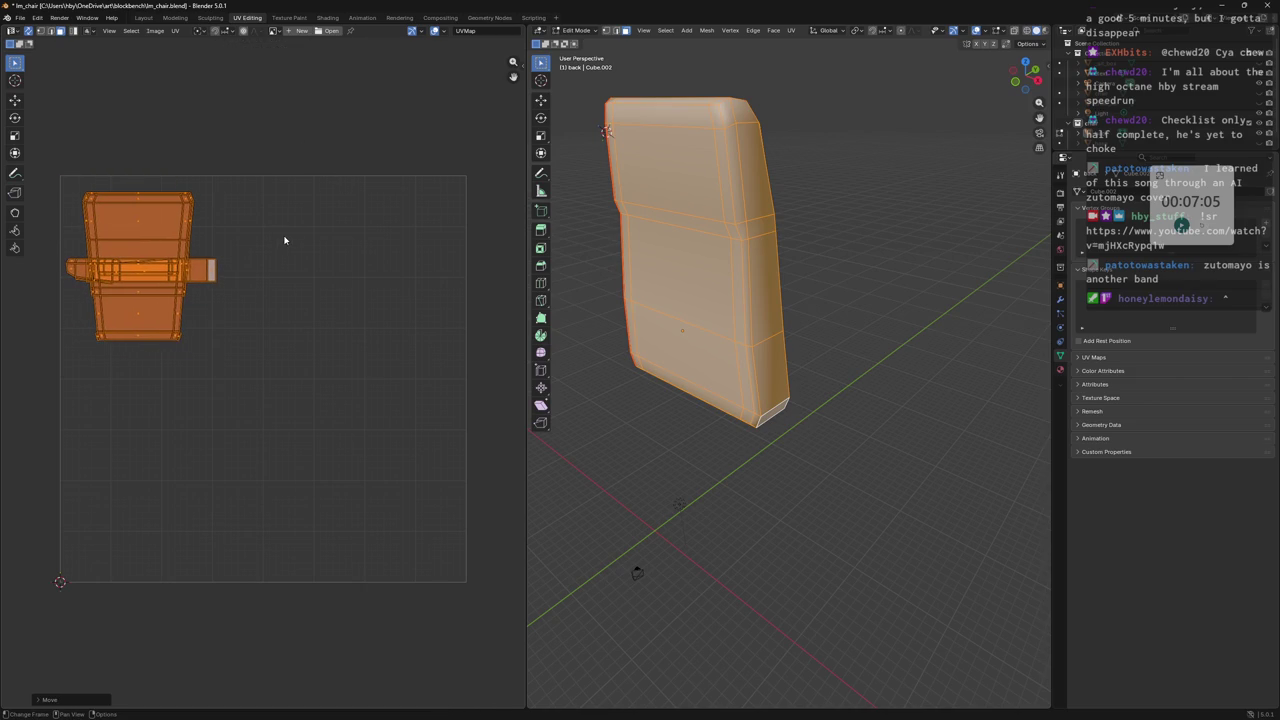
key("alt+a")
left_click_drag(34, 249, 326, 309)
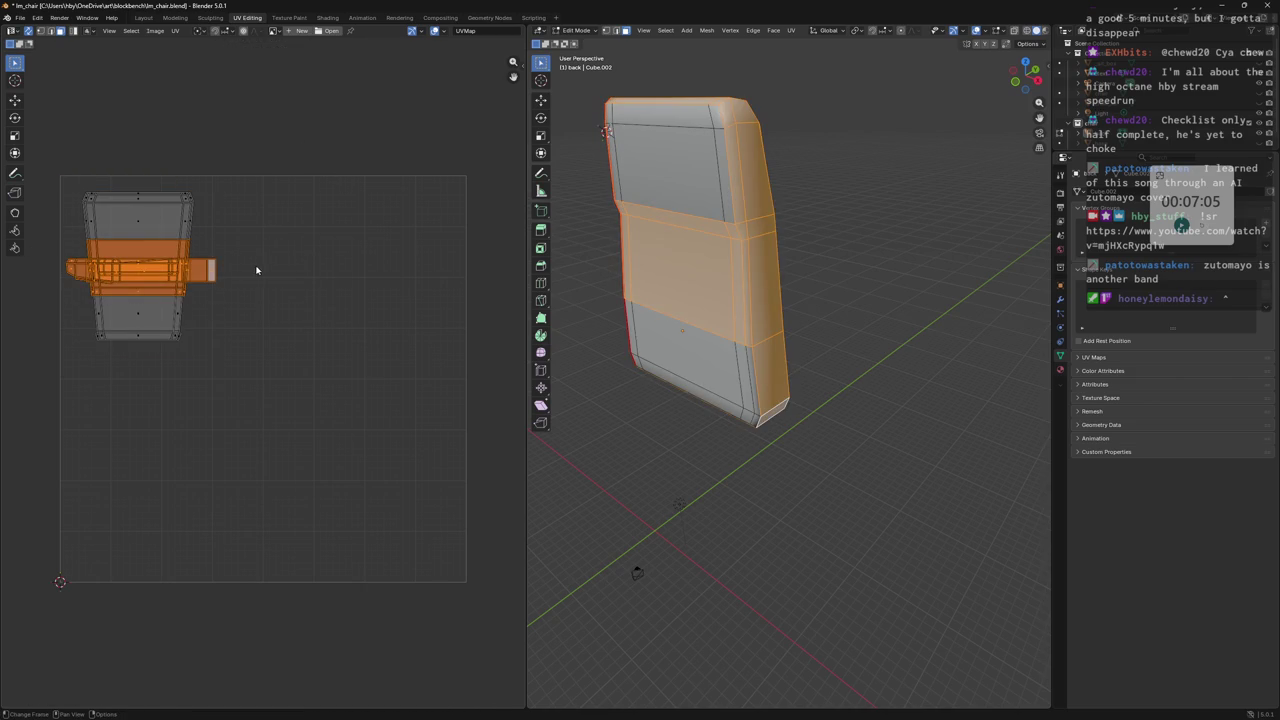
Select the cushion's top-right corner face and the side faces below it.
key("alt+a")
left_click(740, 116)
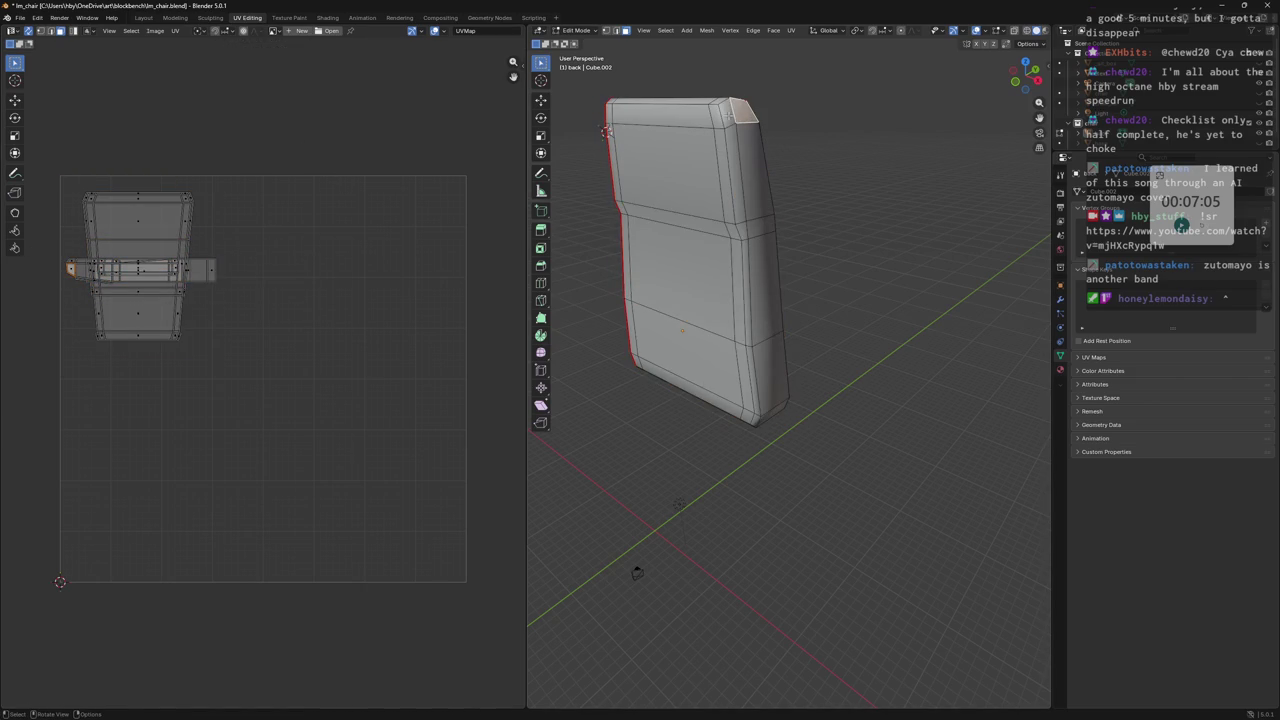
left_click(742, 175, "shift")
left_click(752, 285, "shift")
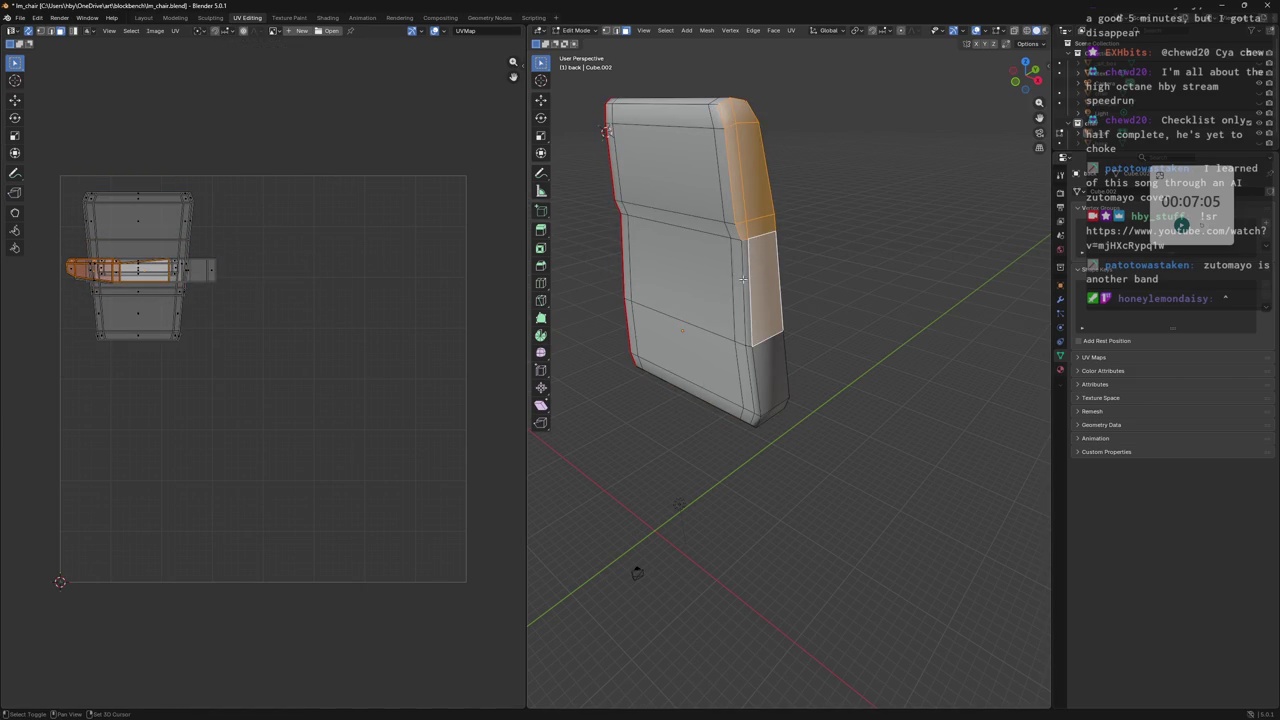
left_click(744, 278, "shift")
left_click(757, 323, "shift")
left_click(752, 358, "alt")
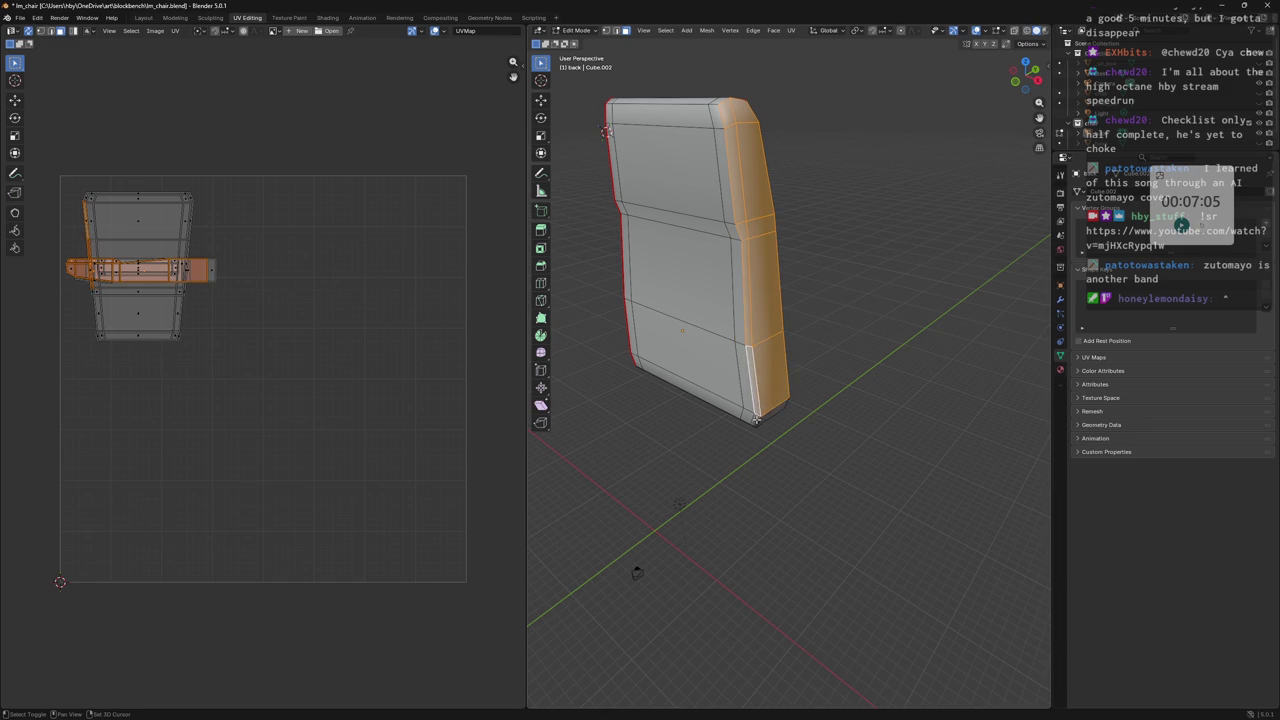
middle_click_drag(820, 350, 793, 342)
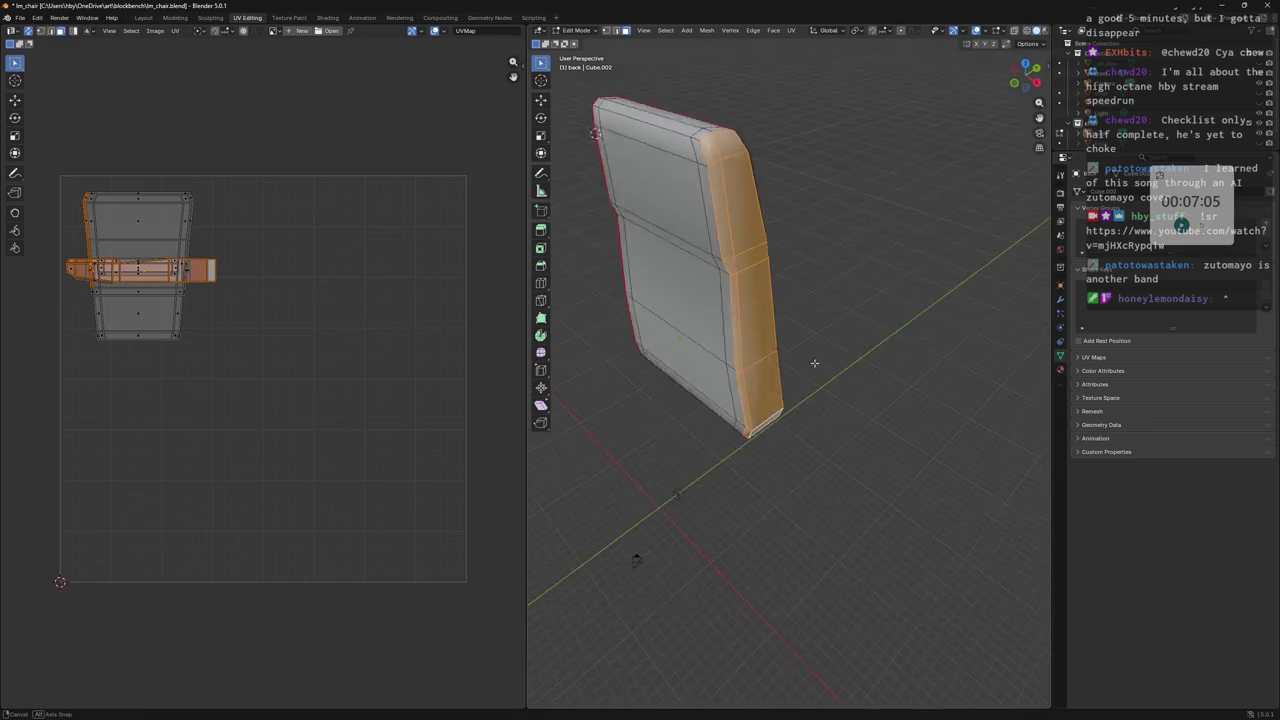
Finish the right-side face strip and enlarge the UV islands in the UV editor.
left_click(699, 162, "shift")
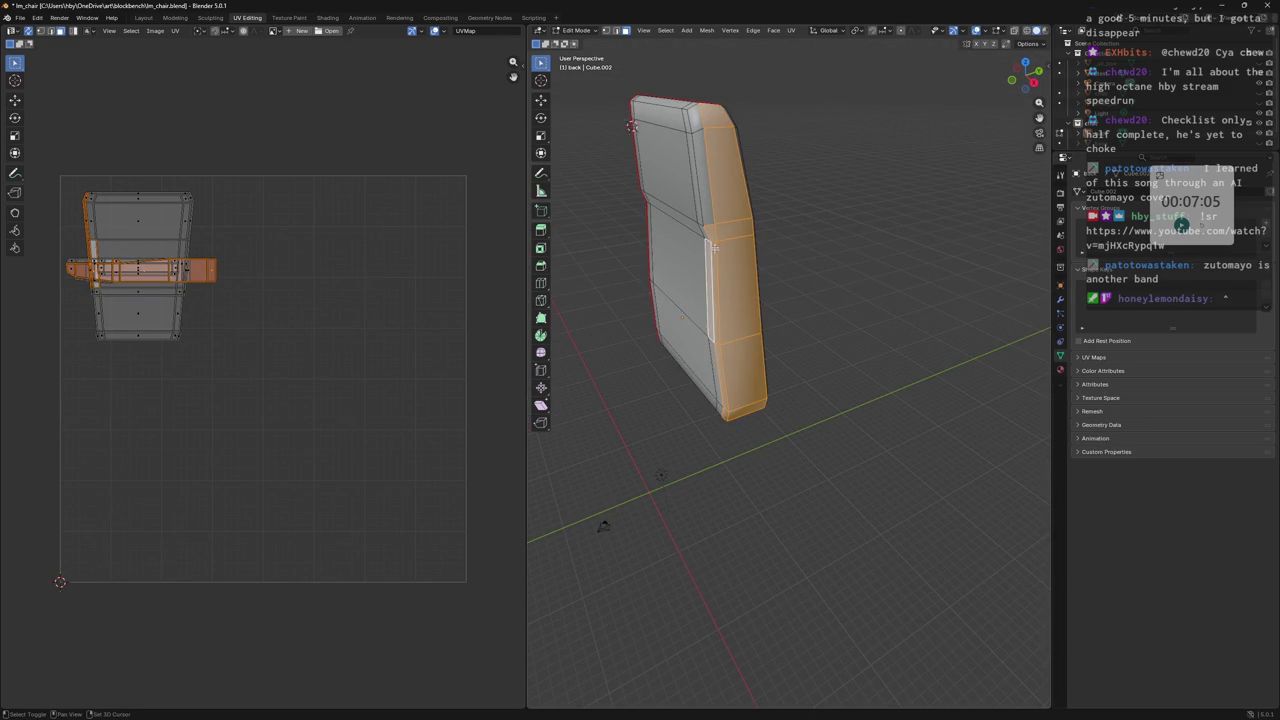
left_click(729, 292, "shift")
left_click(733, 290, "shift")
left_click(733, 357, "shift")
left_click(716, 363, "shift")
left_click(725, 414, "shift")
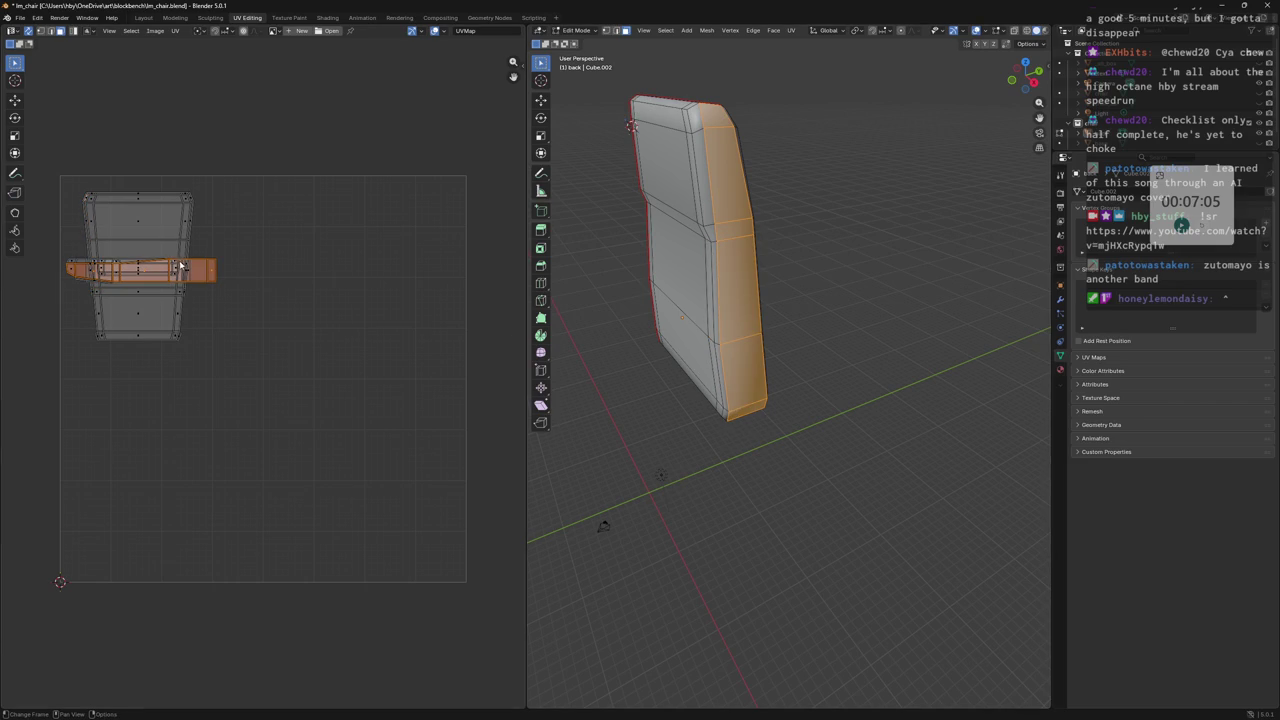
scroll(183, 266, "up", 3)
middle_click_drag(200, 270, 338, 294)
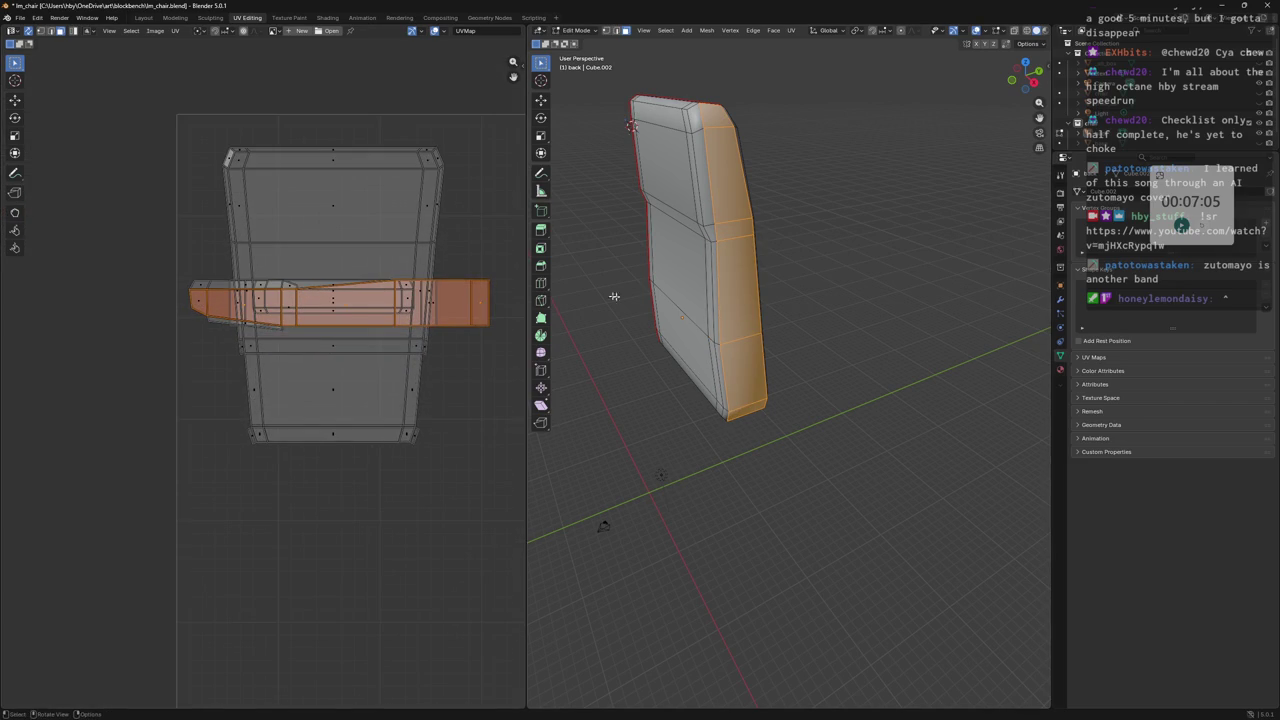
middle_click_drag(640, 290, 700, 290)
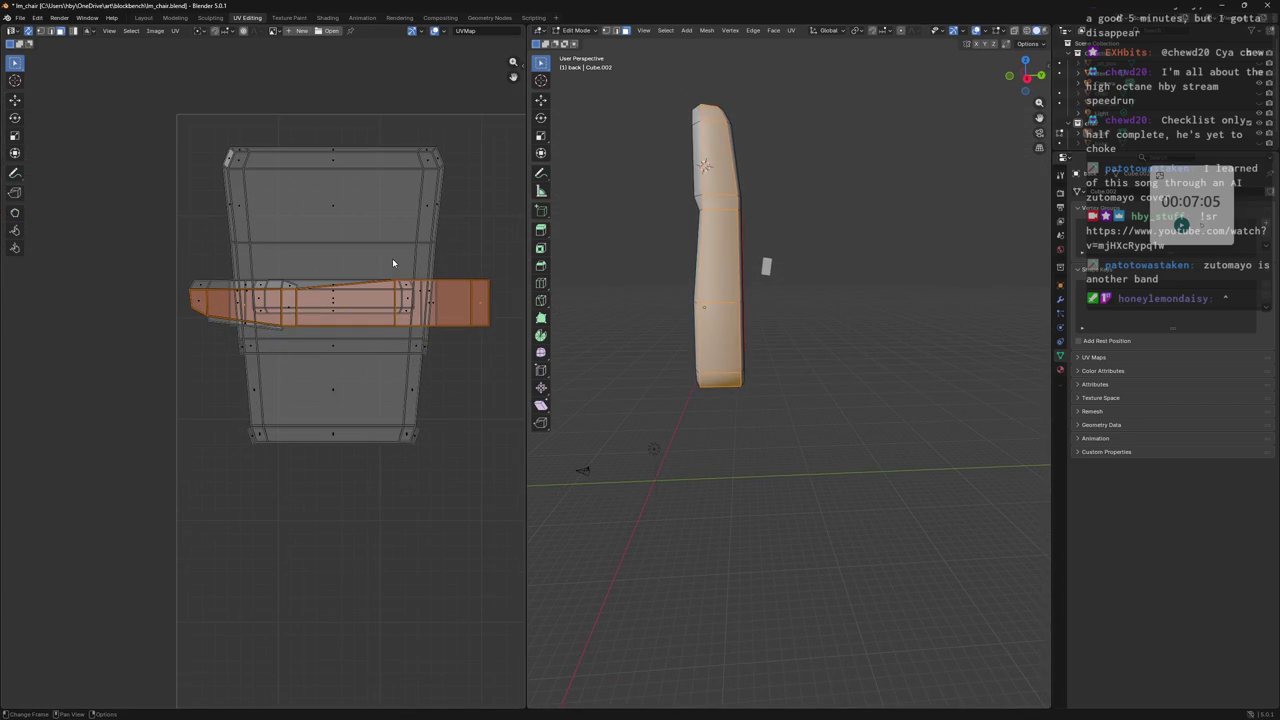
scroll(391, 258, "down", 1)
key("g")
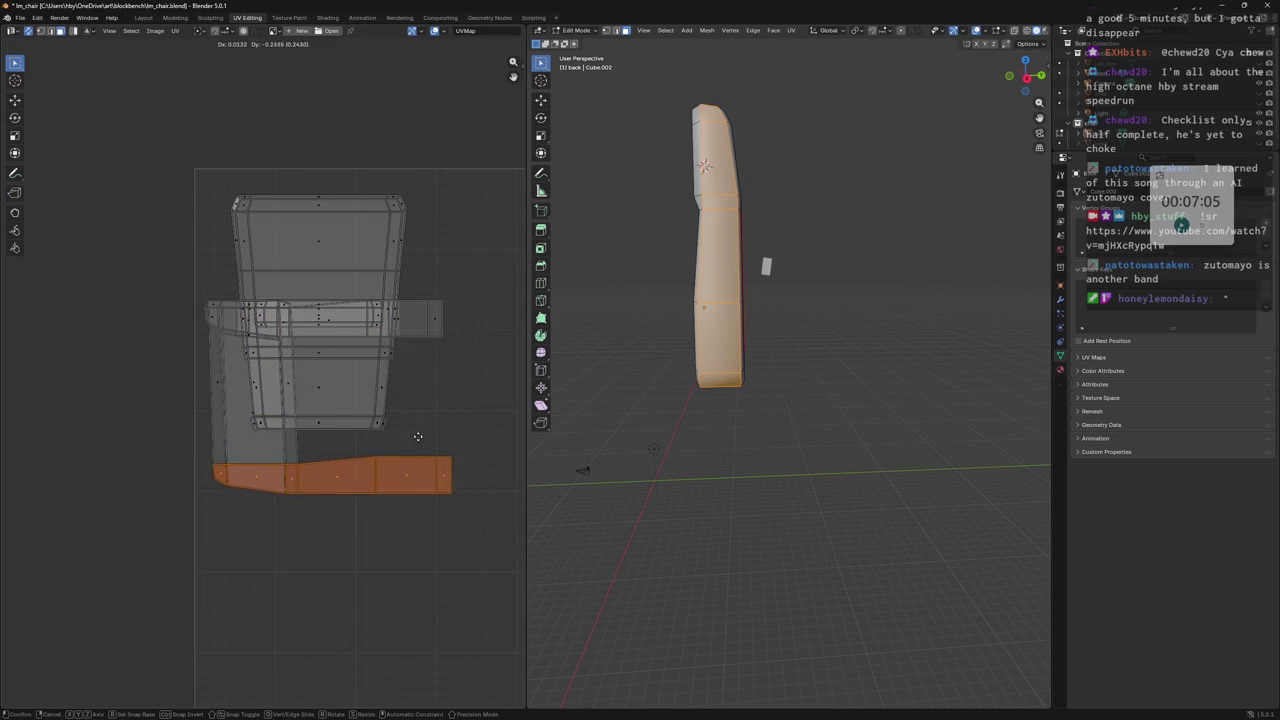
left_click(405, 328)
scroll(300, 283, "up", 1)
scroll(300, 283, "up", 1)
mouse_move(740, 220)
middle_mouse_down()
mouse_move(757, 216)
mouse_move(734, 205)
middle_mouse_up()
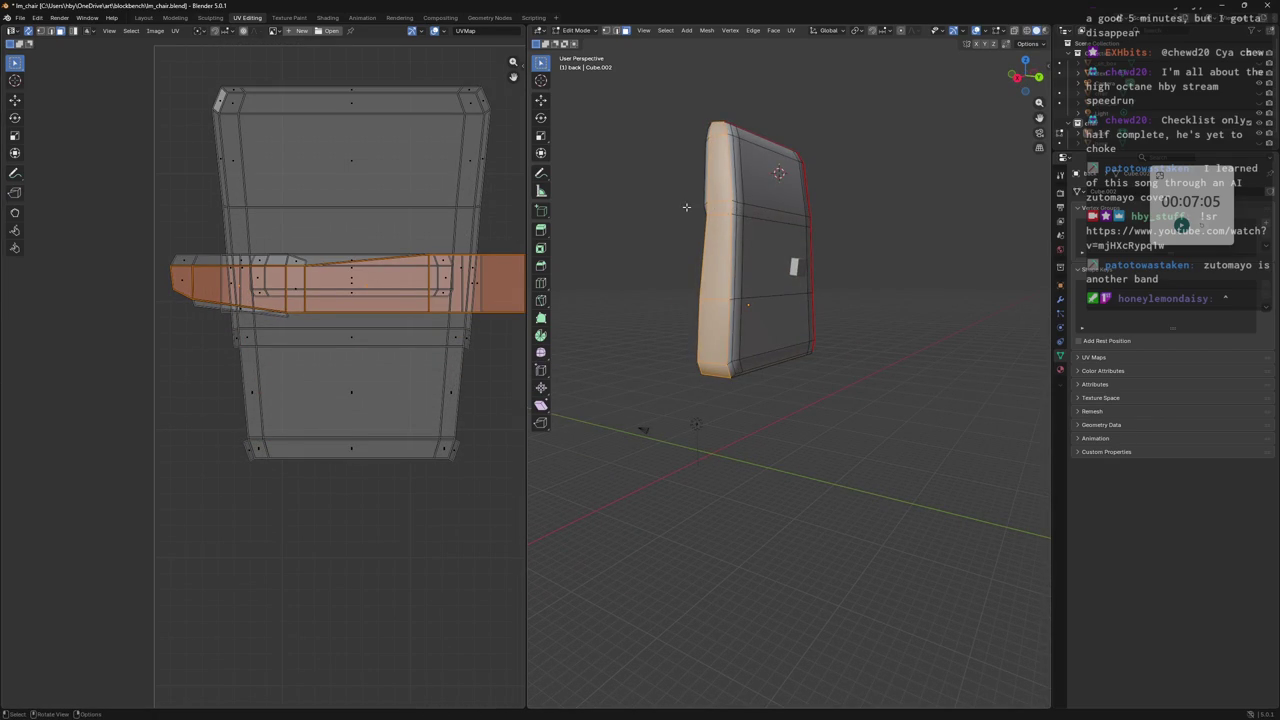
middle_click_drag(734, 205, 693, 131)
left_click(693, 131, "shift")
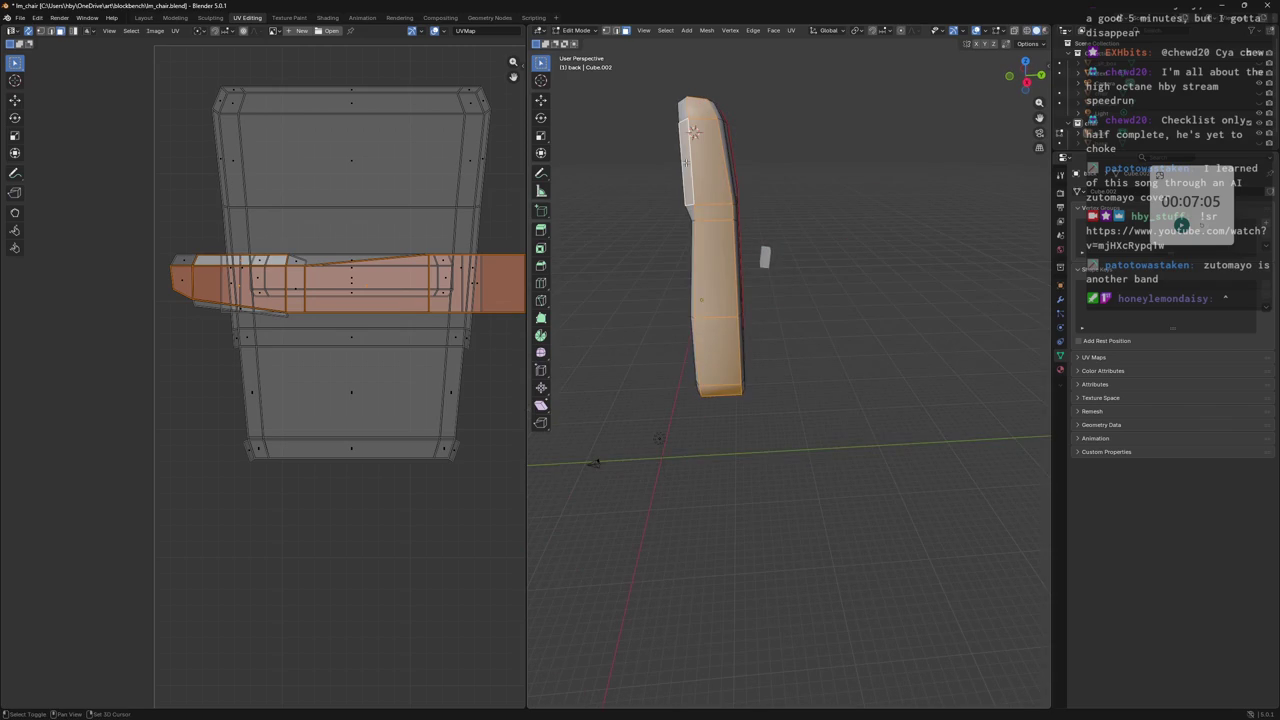
left_click(693, 131, "shift")
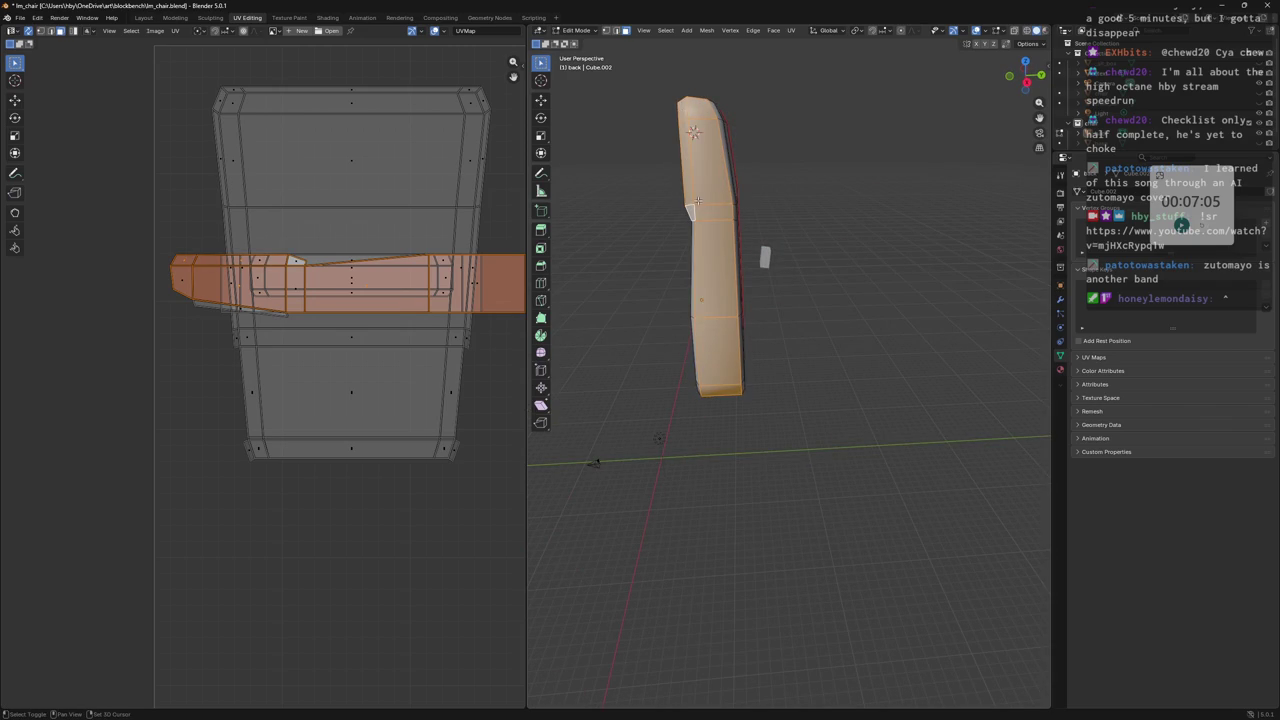
middle_click_drag(693, 131, 731, 188)
scroll(417, 235, "down", 2)
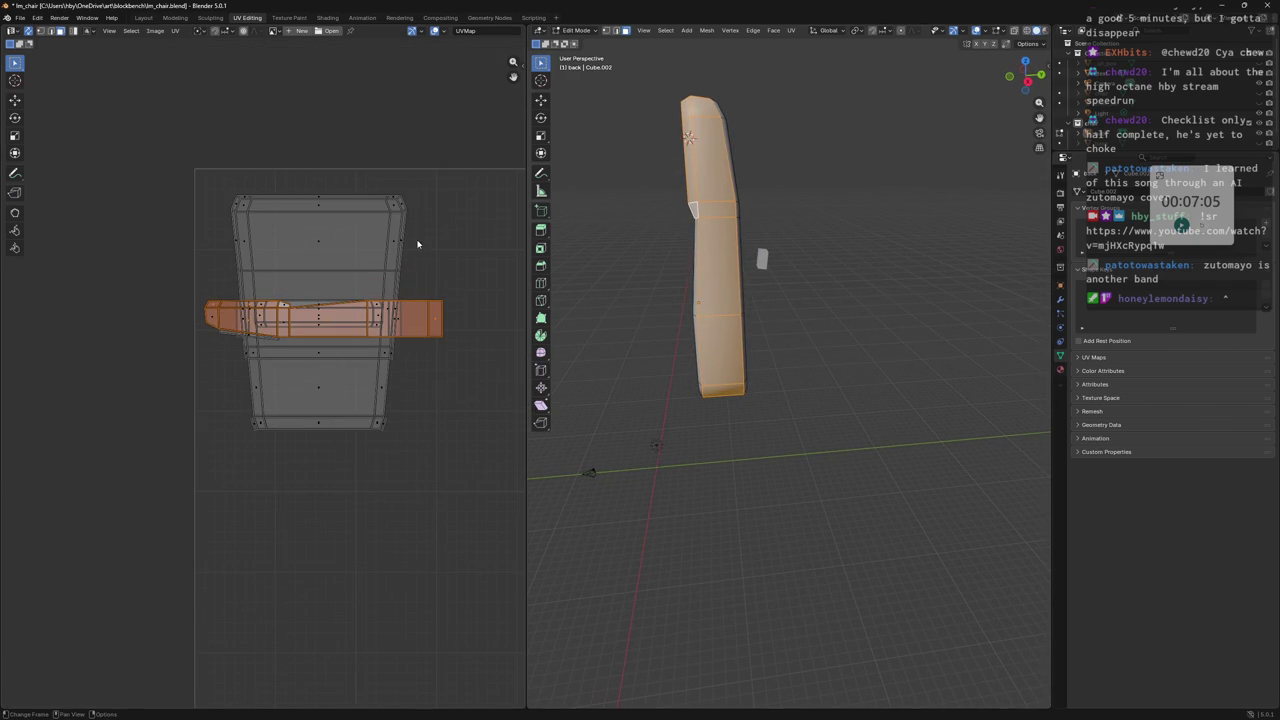
key("g")
right_click(413, 325)
mouse_move(695, 140)
middle_mouse_down()
mouse_move(711, 161)
mouse_move(716, 135)
middle_mouse_up()
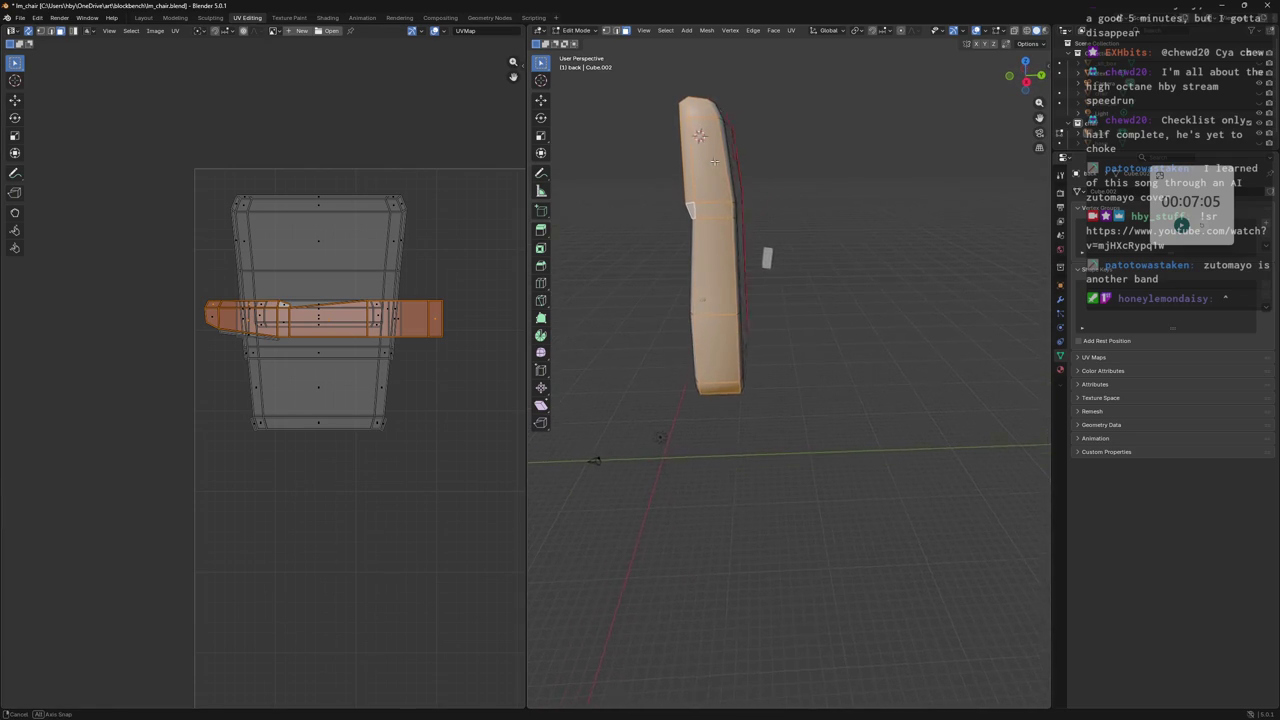
left_click(716, 135, "shift")
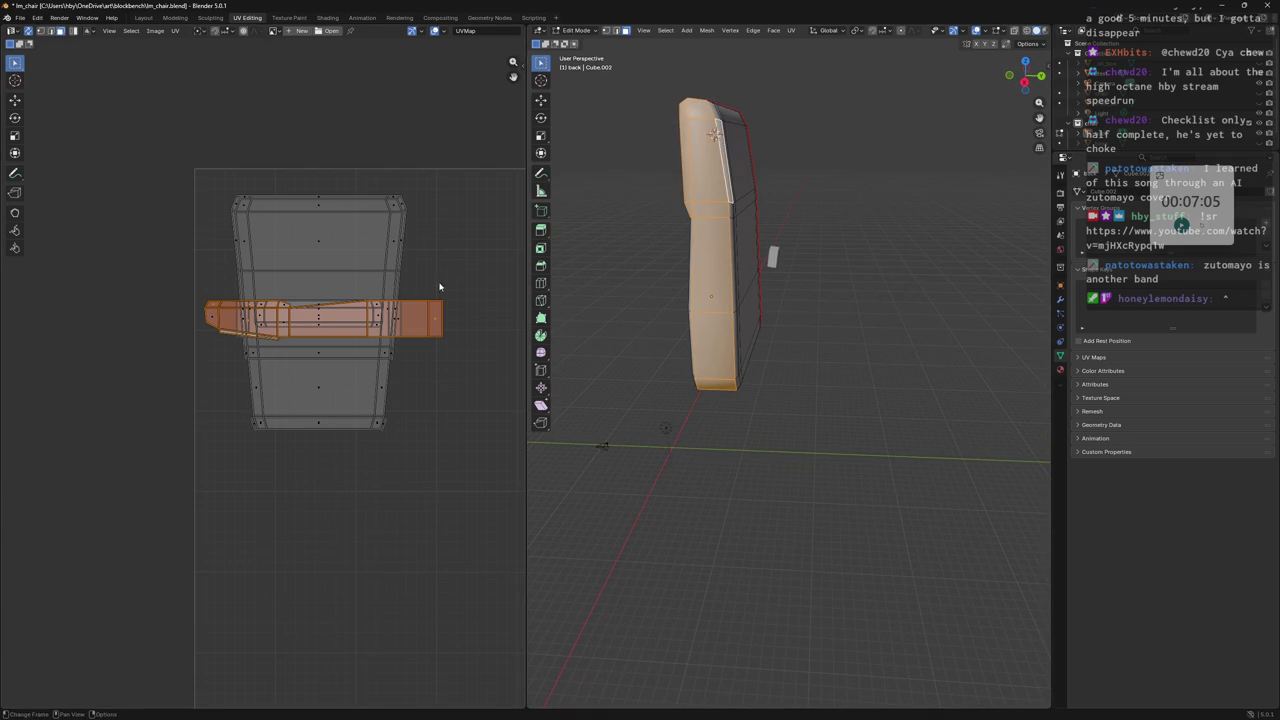
key("g")
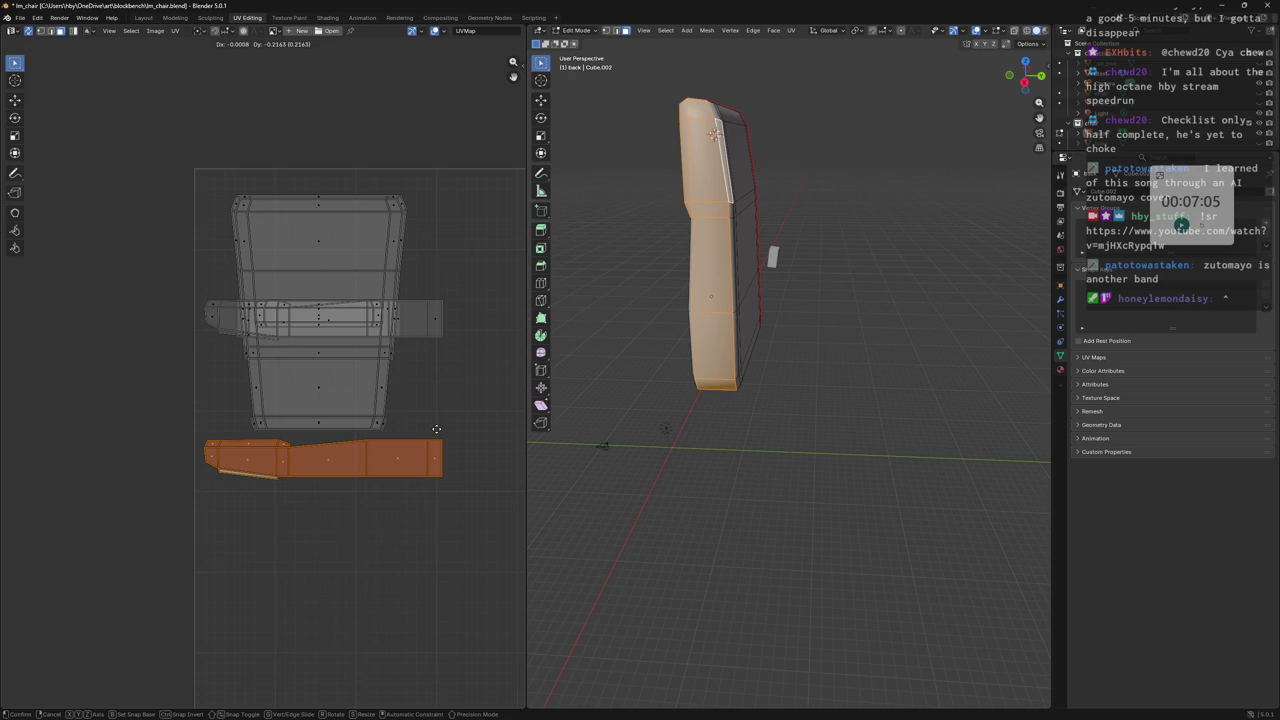
left_click(436, 428)
middle_click_drag(700, 280, 765, 268)
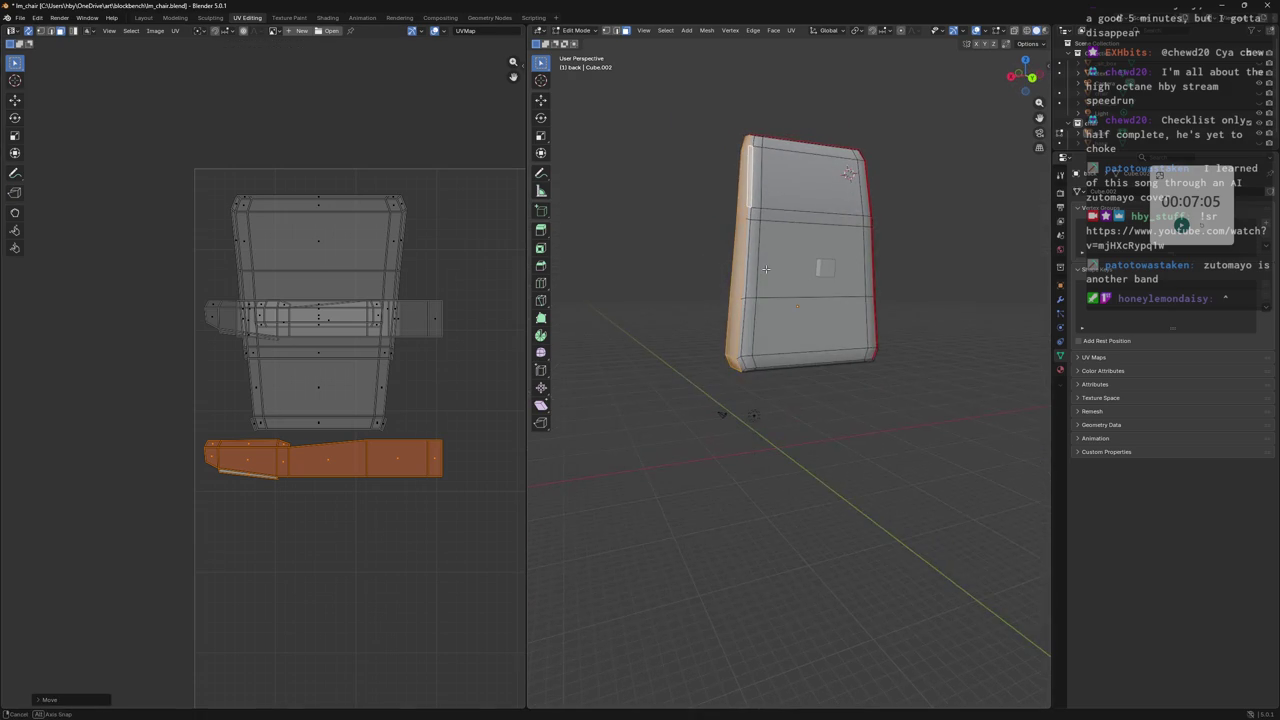
key("ctrl+z")
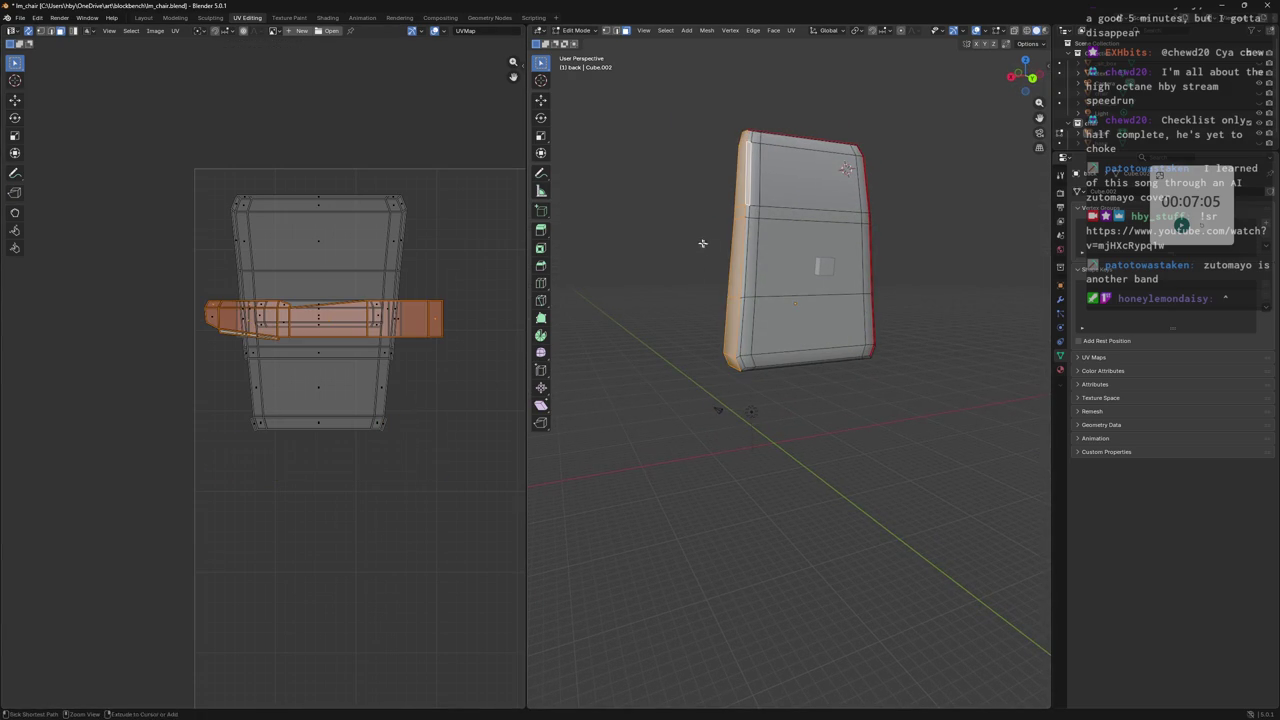
middle_click_drag(730, 280, 800, 220)
key("alt+a")
mouse_move(793, 85)
middle_mouse_down()
mouse_move(808, 83)
mouse_move(815, 295)
middle_mouse_up()
left_click(815, 295)
In edge mode, select the long top edge and clear its seam.
key("3")
left_click(679, 493, "ctrl")
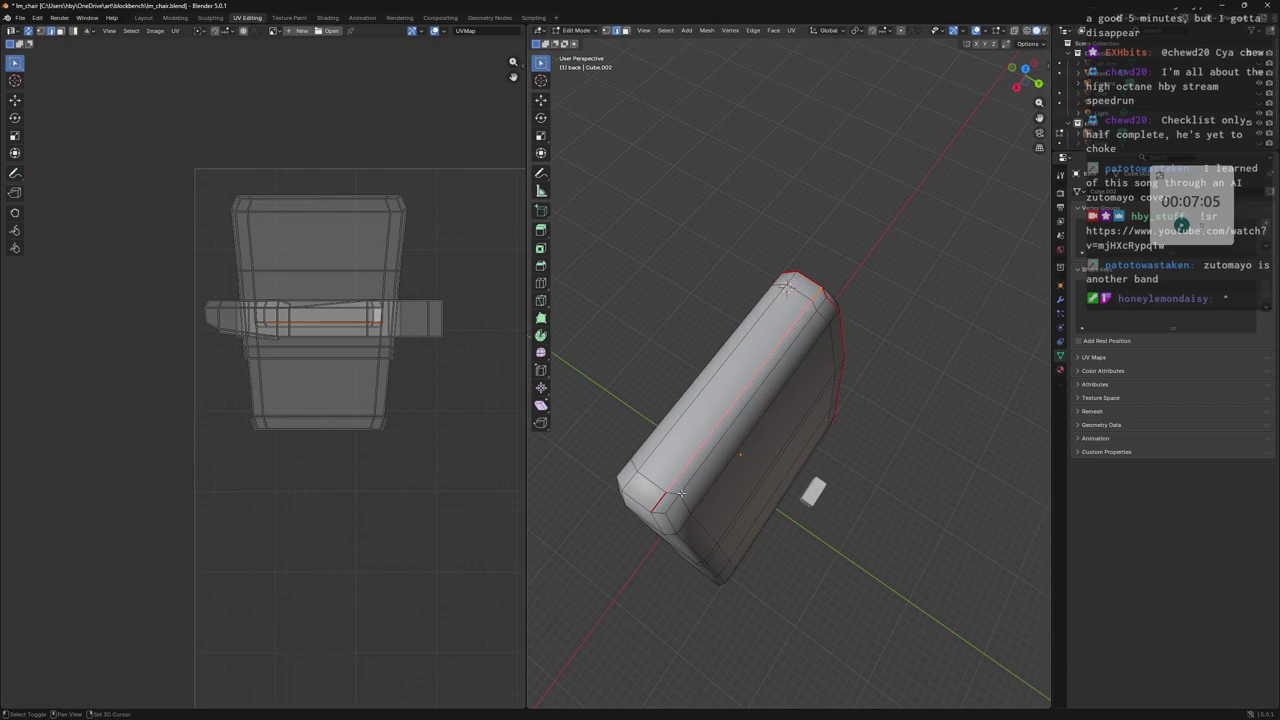
middle_click_drag(675, 493, 660, 440)
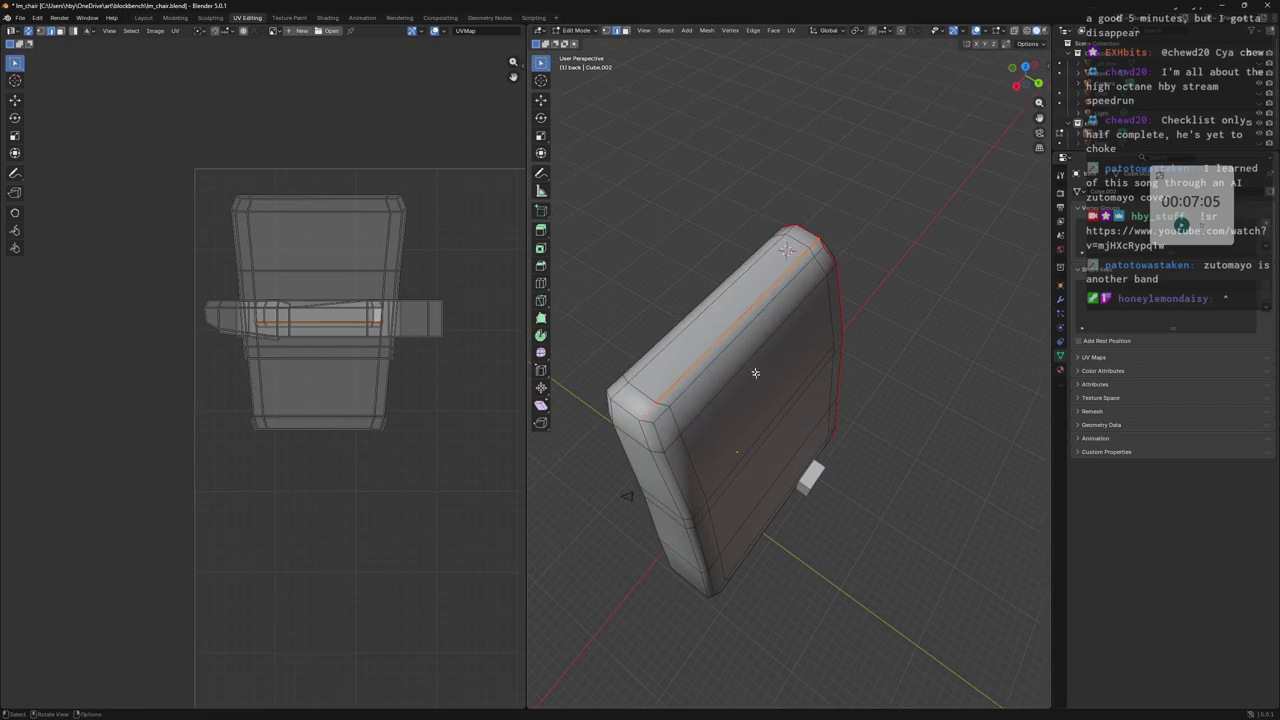
left_click(790, 30)
left_click(815, 176)
Select a second long edge and mark the top edge loop as a seam.
left_click(676, 392, "shift")
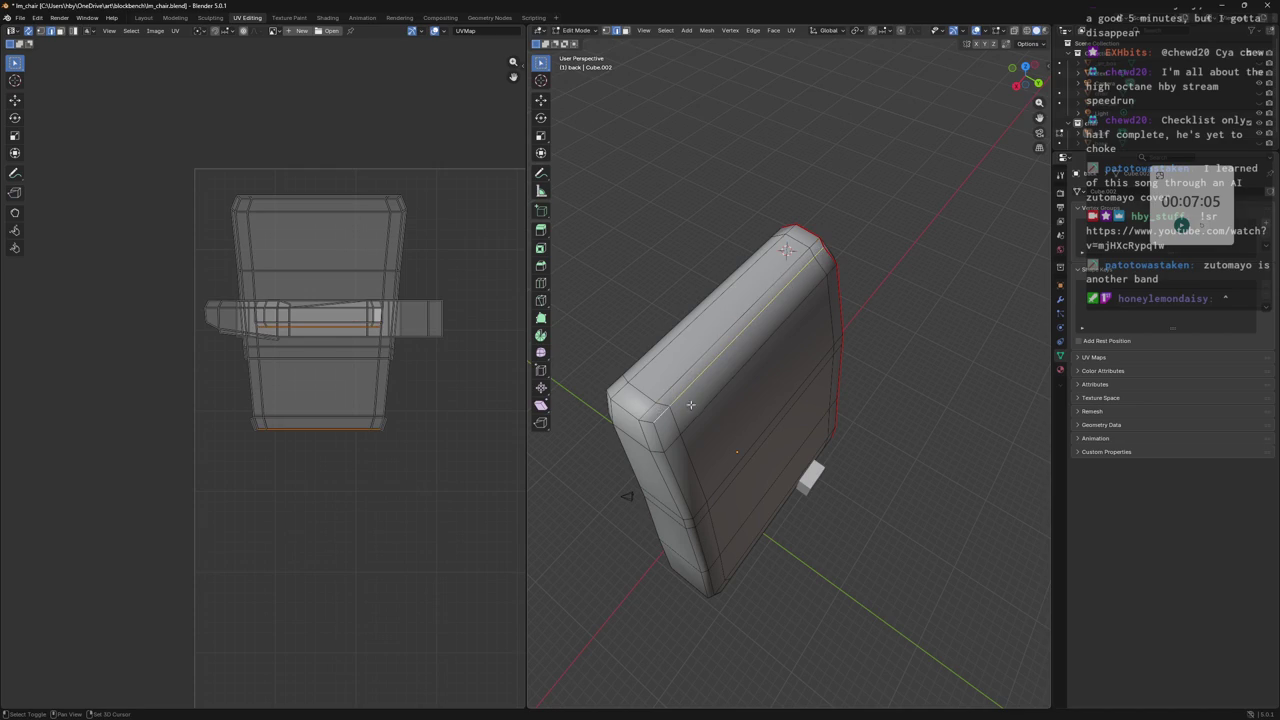
middle_click_drag(681, 408, 719, 354)
mouse_move(792, 205)
middle_mouse_down()
mouse_move(766, 263)
mouse_move(822, 280)
middle_mouse_up()
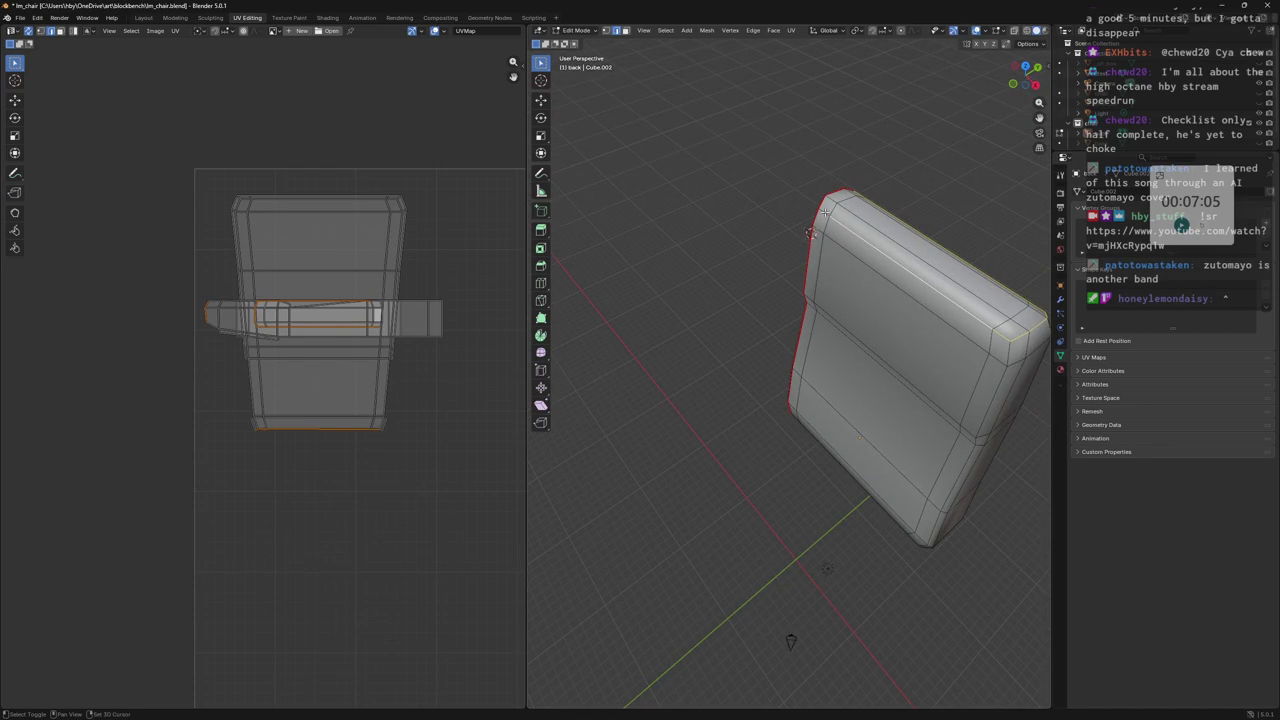
mouse_move(810, 232)
middle_mouse_down()
mouse_move(834, 209)
mouse_move(930, 211)
mouse_move(758, 145)
middle_mouse_up()
left_click(778, 33)
mouse_move(790, 30)
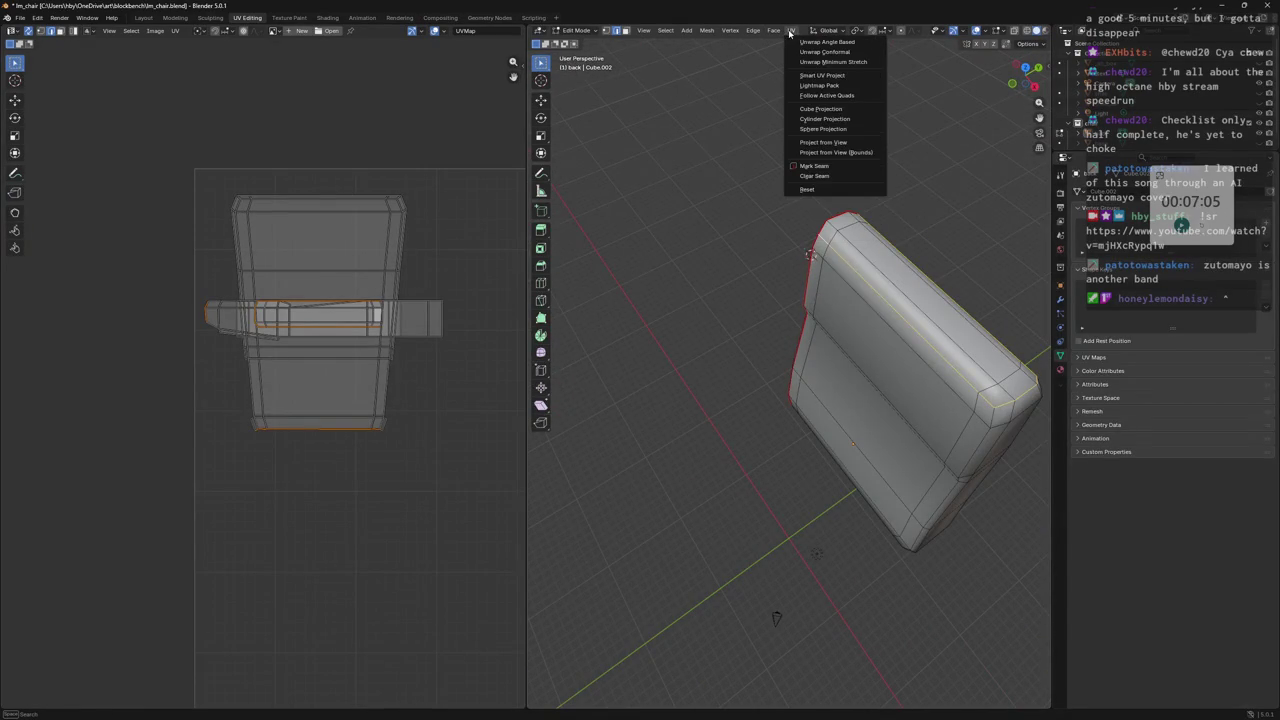
left_click(826, 166)
mouse_move(826, 168)
middle_mouse_down()
mouse_move(905, 262)
mouse_move(872, 207)
middle_mouse_up()
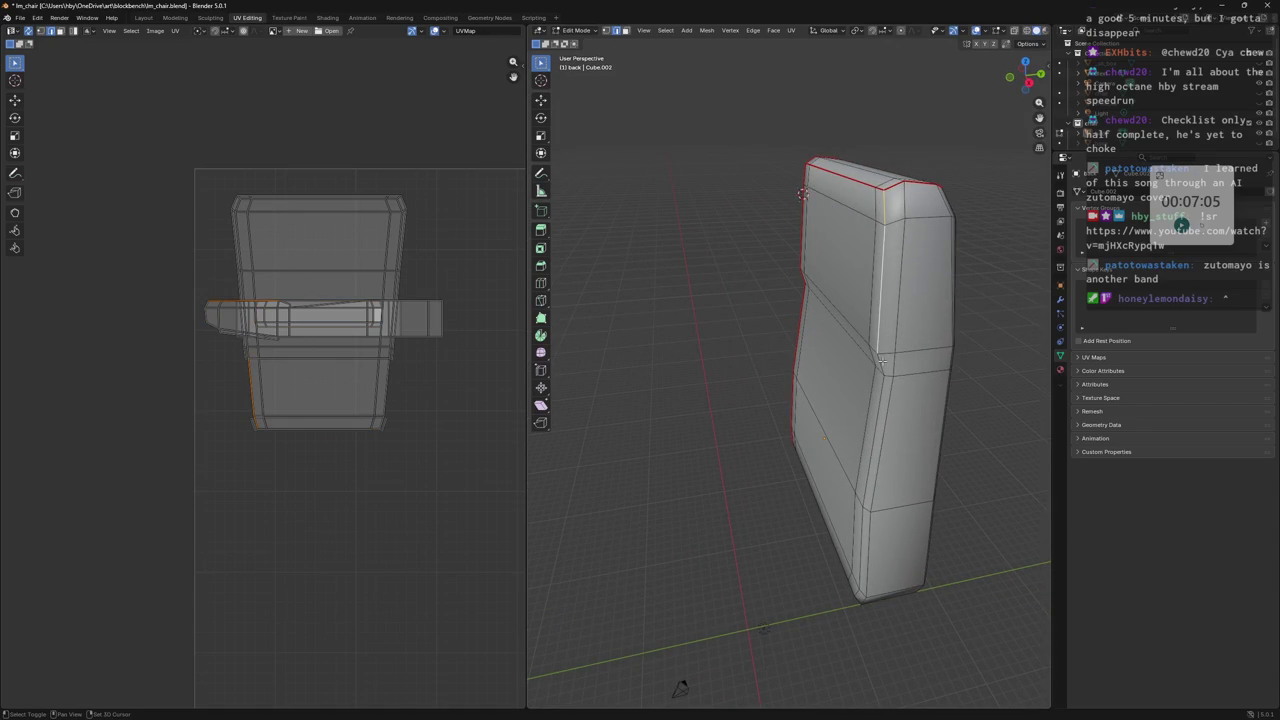
mouse_move(891, 544)
middle_mouse_down()
mouse_move(889, 561)
mouse_move(994, 392)
mouse_move(912, 417)
middle_mouse_up()
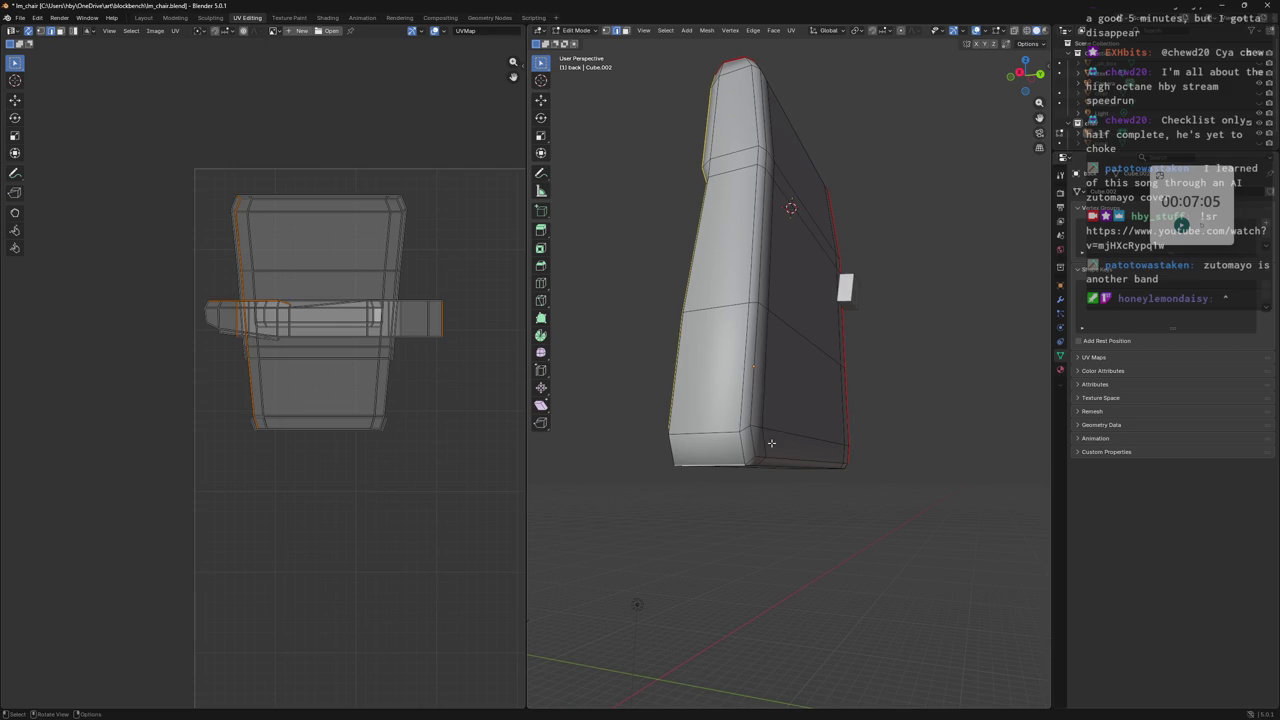
mouse_move(762, 420)
middle_mouse_down()
mouse_move(795, 402)
mouse_move(720, 455)
mouse_move(631, 358)
mouse_move(674, 394)
mouse_move(655, 365)
middle_mouse_up()
scroll(705, 467, "up", 2)
scroll(685, 480, "up", 3)
scroll(650, 460, "down", 1)
scroll(645, 449, "down", 2)
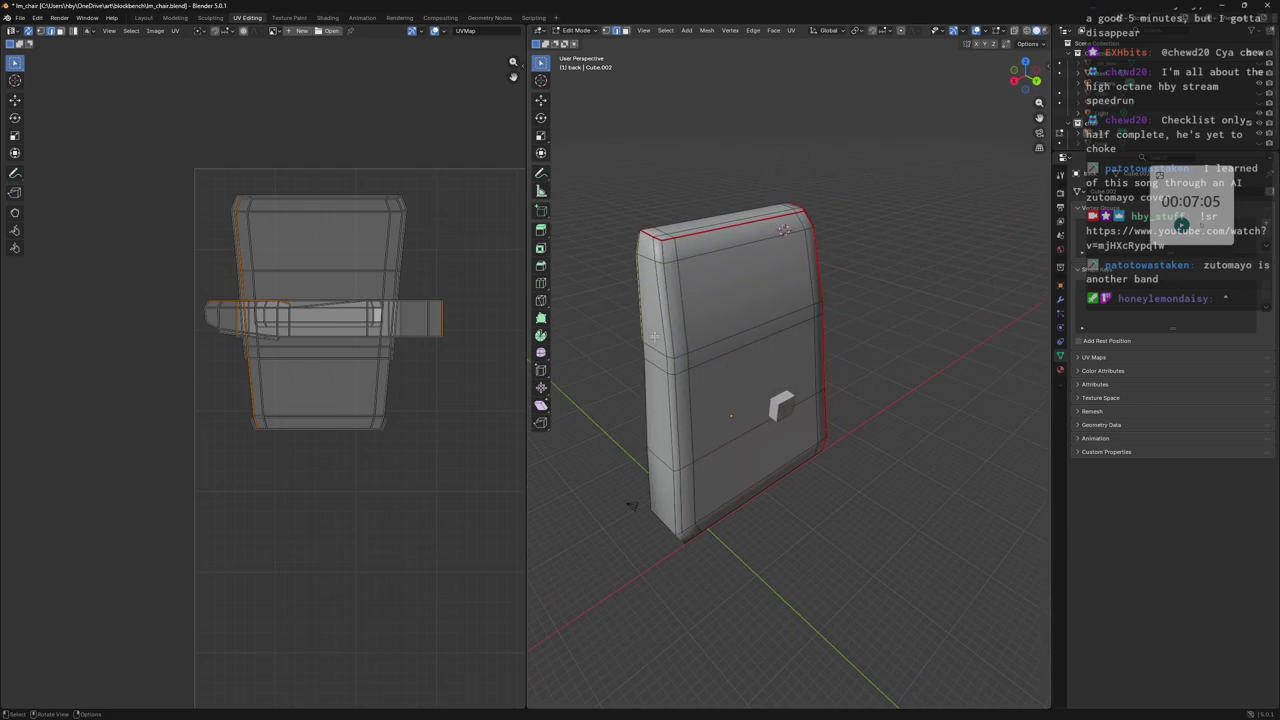
mouse_move(677, 395)
middle_mouse_down()
mouse_move(682, 428)
mouse_move(660, 340)
mouse_move(648, 420)
middle_mouse_up()
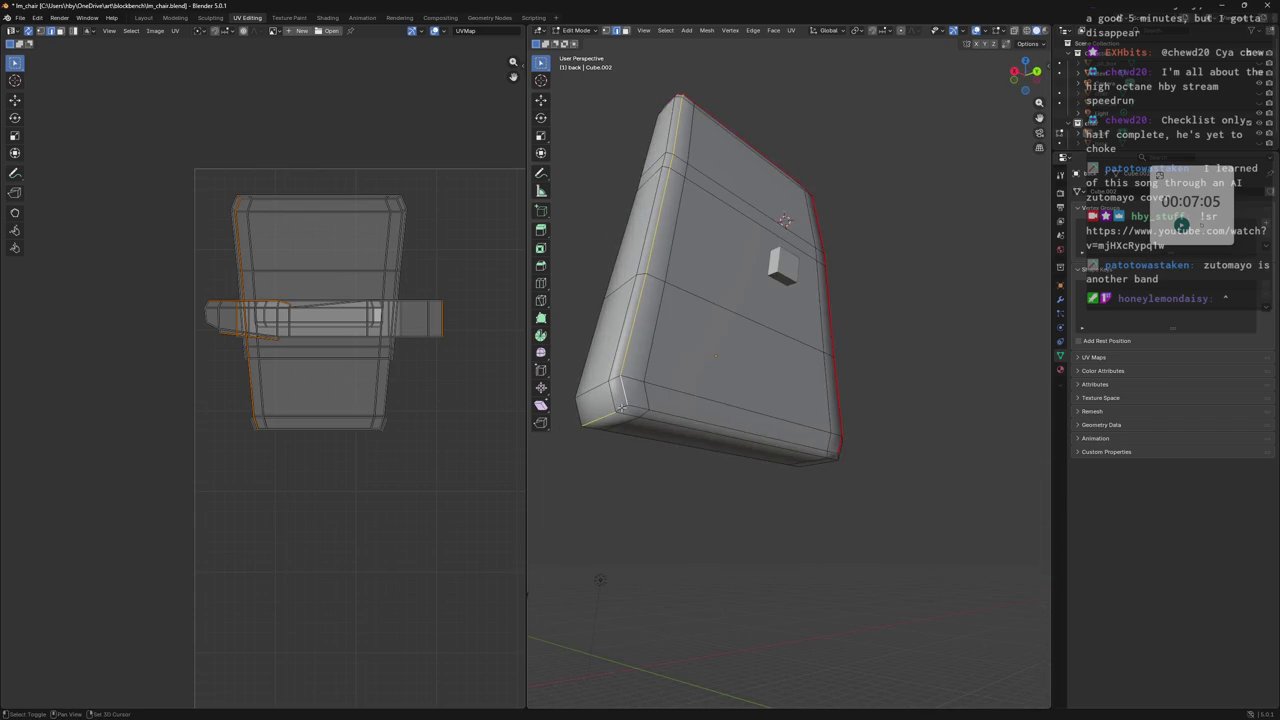
middle_click_drag(648, 420, 698, 36)
left_click(704, 31)
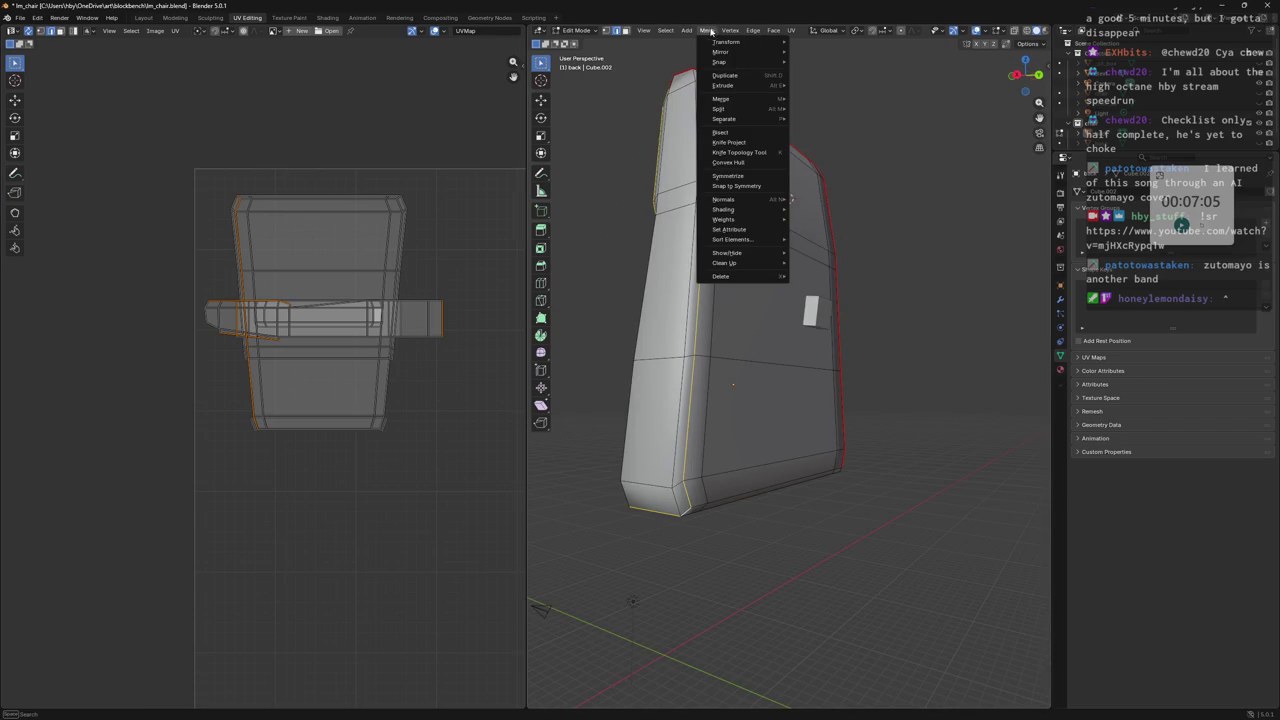
mouse_move(752, 30)
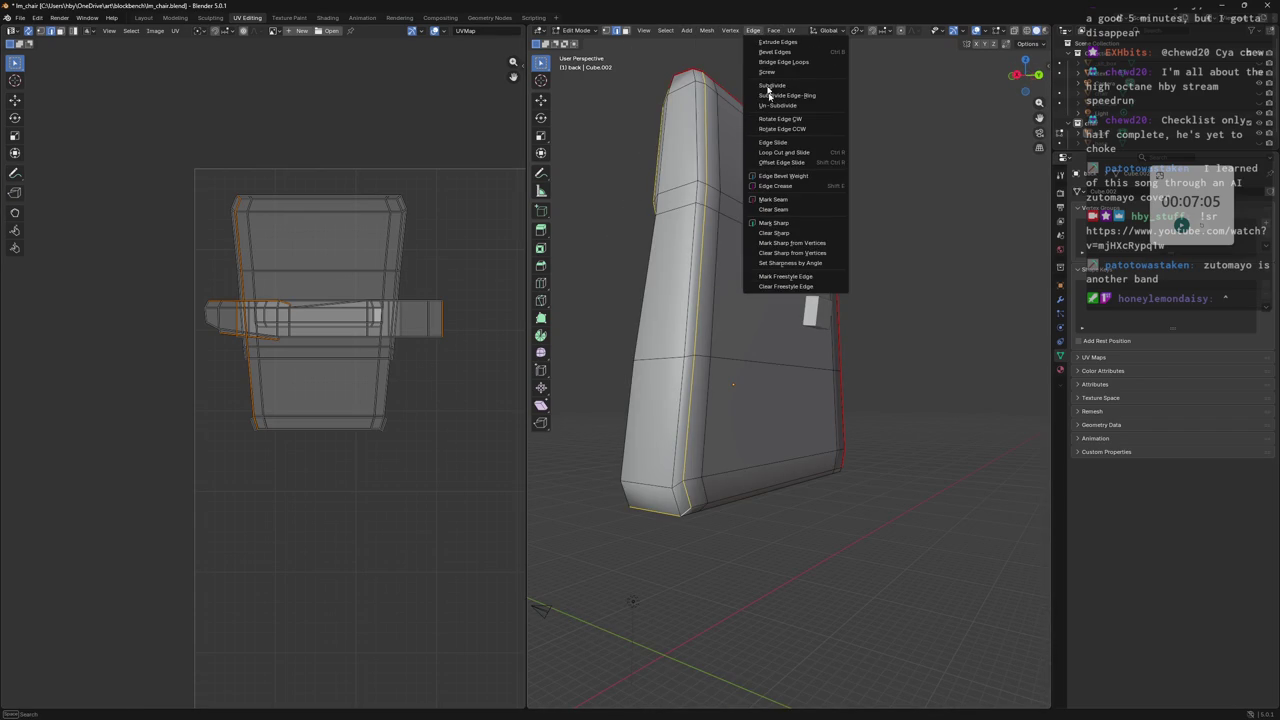
Undo the accidental Mark Sharp and mark the selected border edges as seams.
left_click(785, 222)
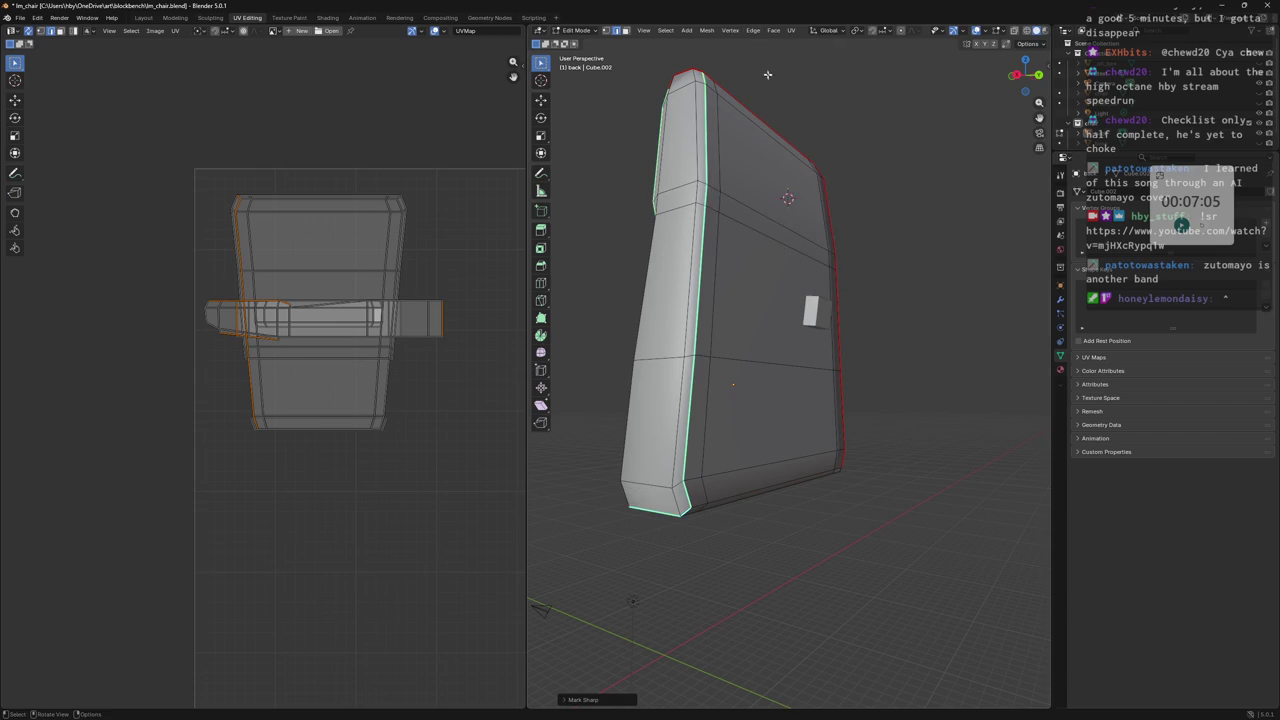
key("ctrl+z")
left_click(754, 33)
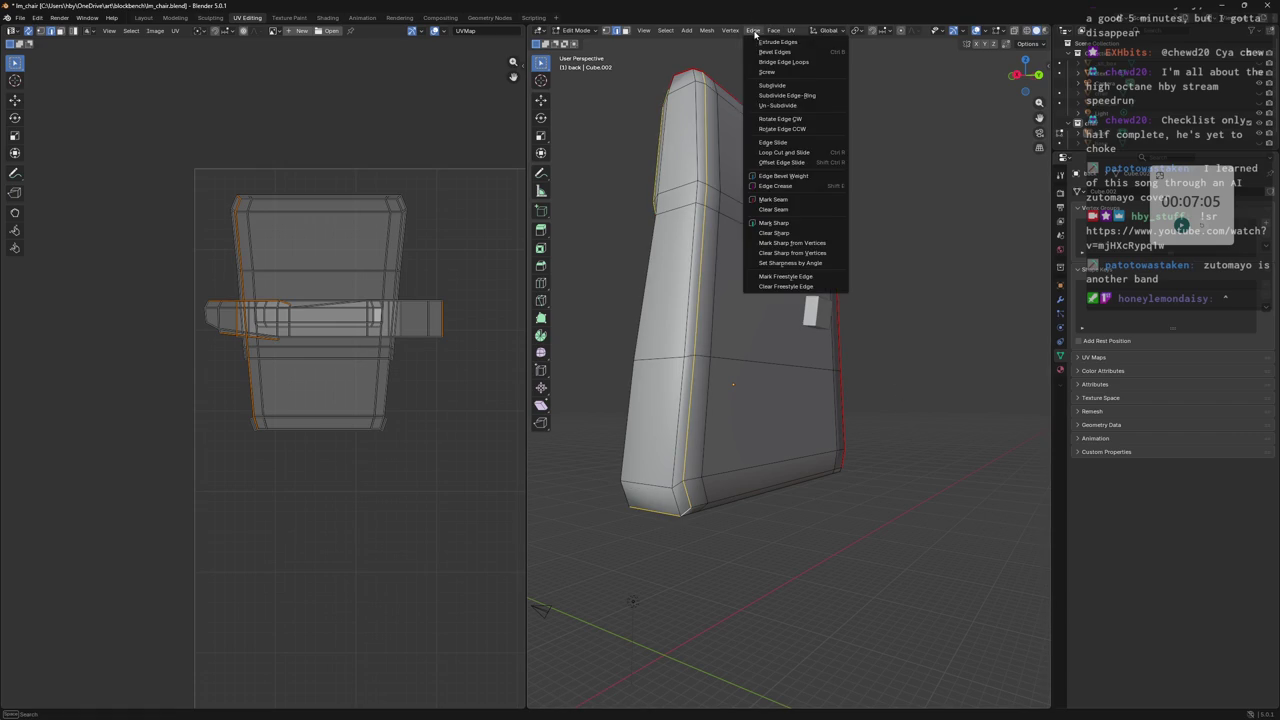
left_click(822, 208)
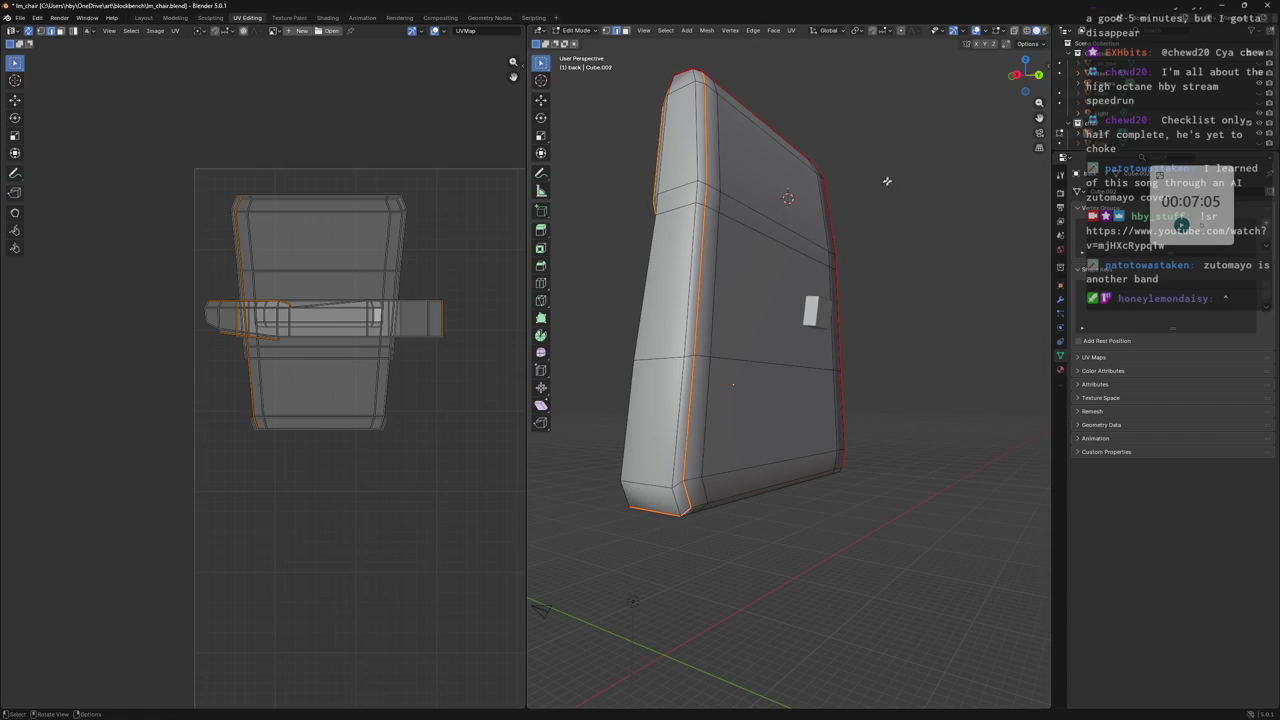
mouse_move(908, 155)
middle_mouse_down()
mouse_move(918, 357)
mouse_move(805, 390)
mouse_move(640, 405)
mouse_move(865, 418)
middle_mouse_up()
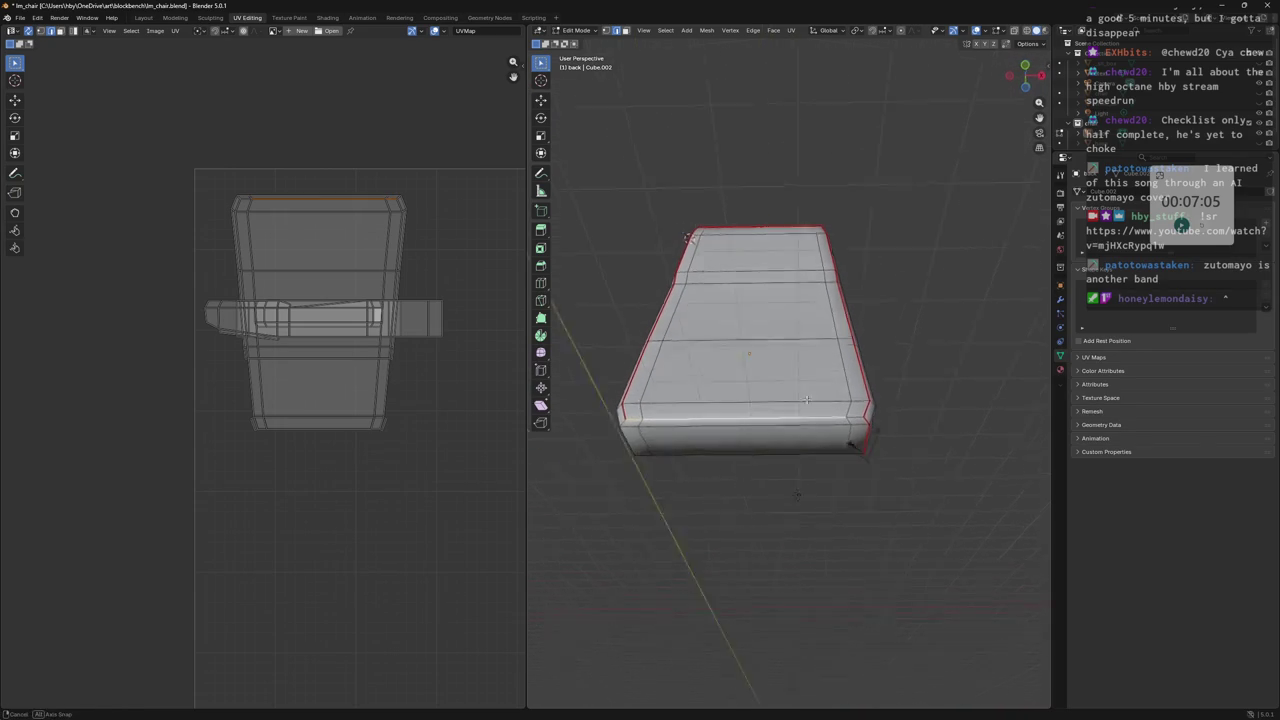
Mark the edges along the cushion's underside as seams.
left_click(828, 30)
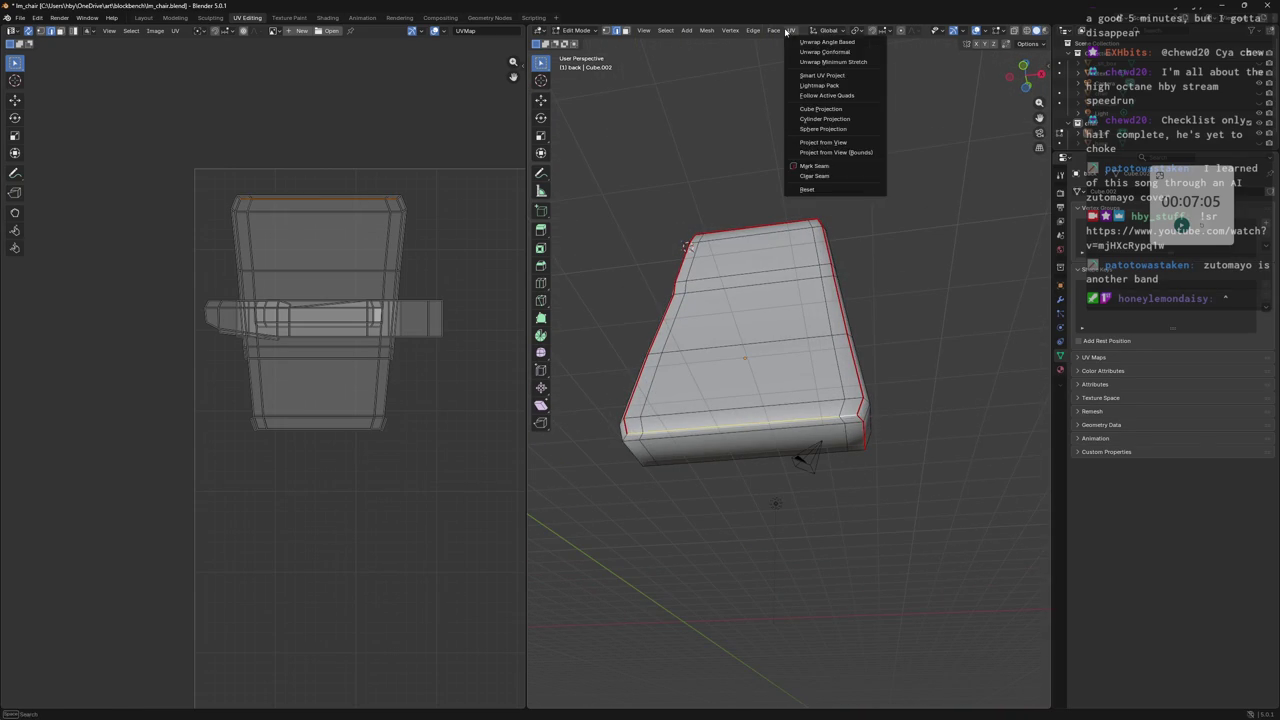
left_click(791, 30)
left_click(819, 165)
mouse_move(790, 330)
middle_mouse_down()
mouse_move(768, 363)
mouse_move(777, 338)
mouse_move(834, 350)
middle_mouse_up()
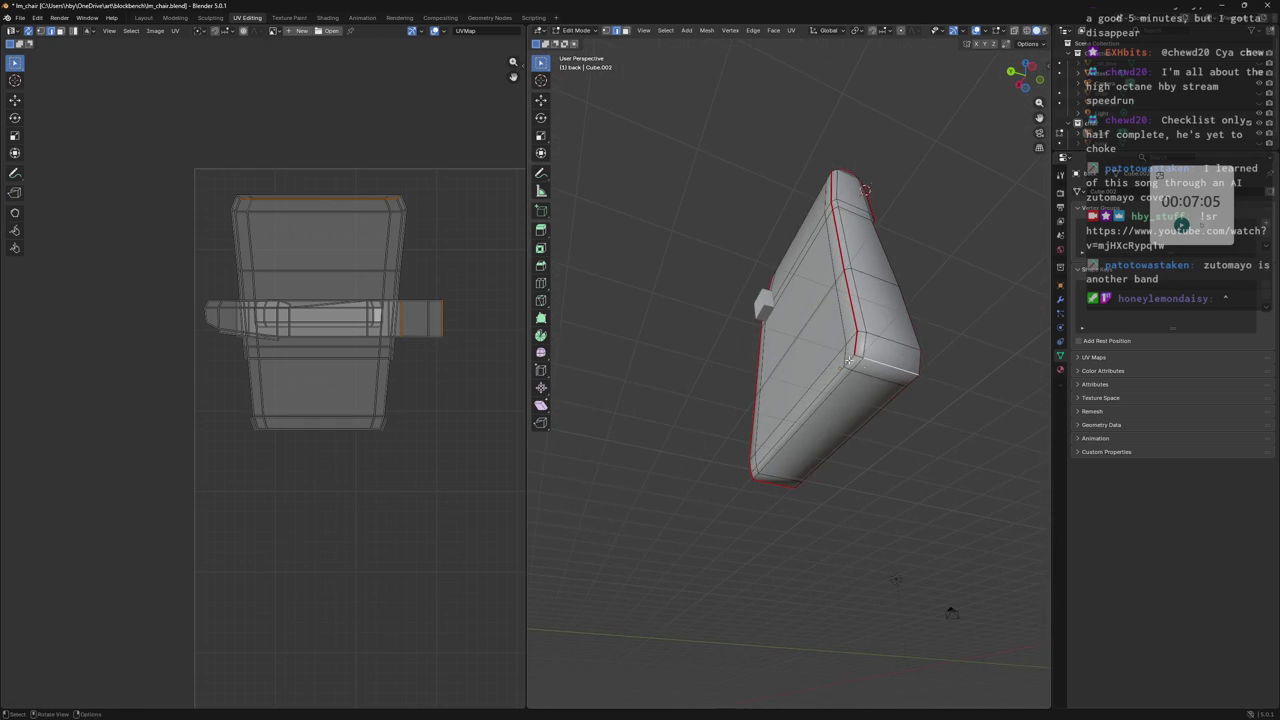
left_click(791, 30)
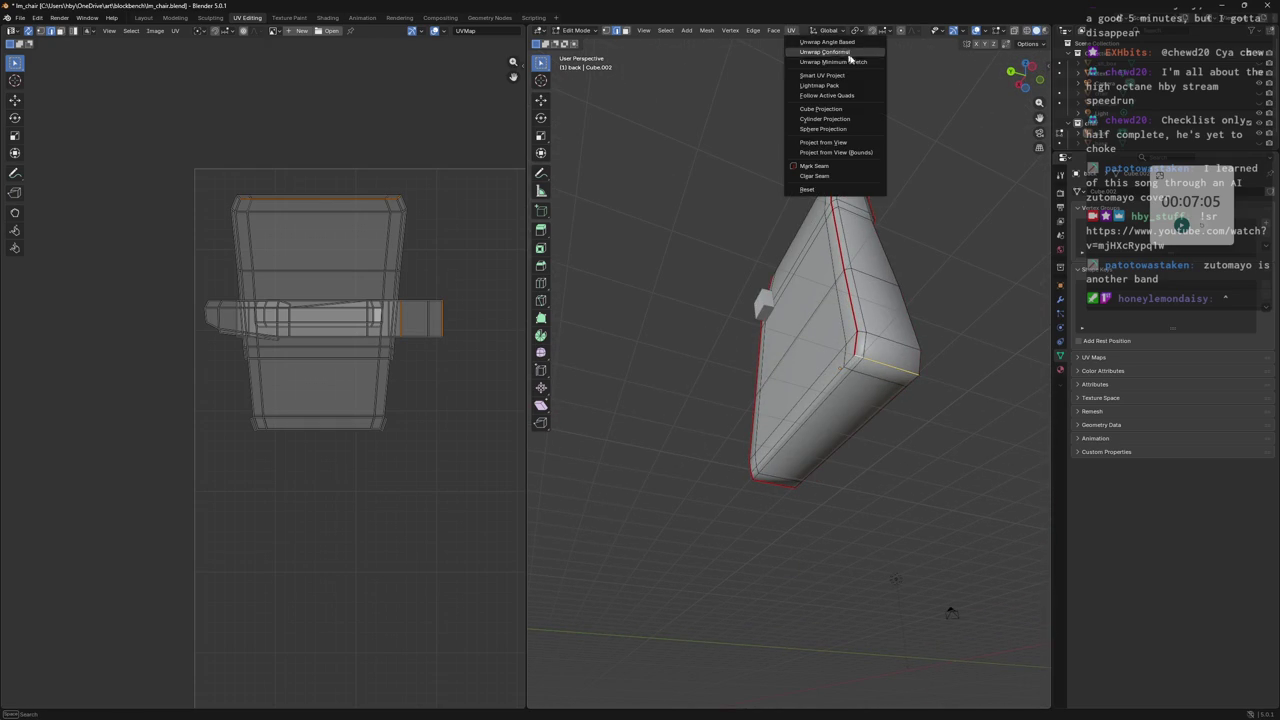
left_click(834, 170)
mouse_move(850, 250)
middle_mouse_down()
mouse_move(912, 375)
mouse_move(1028, 470)
middle_mouse_up()
Mark the bottom front edge loop as a seam, then select the whole mesh.
left_click(840, 493, "alt+shift")
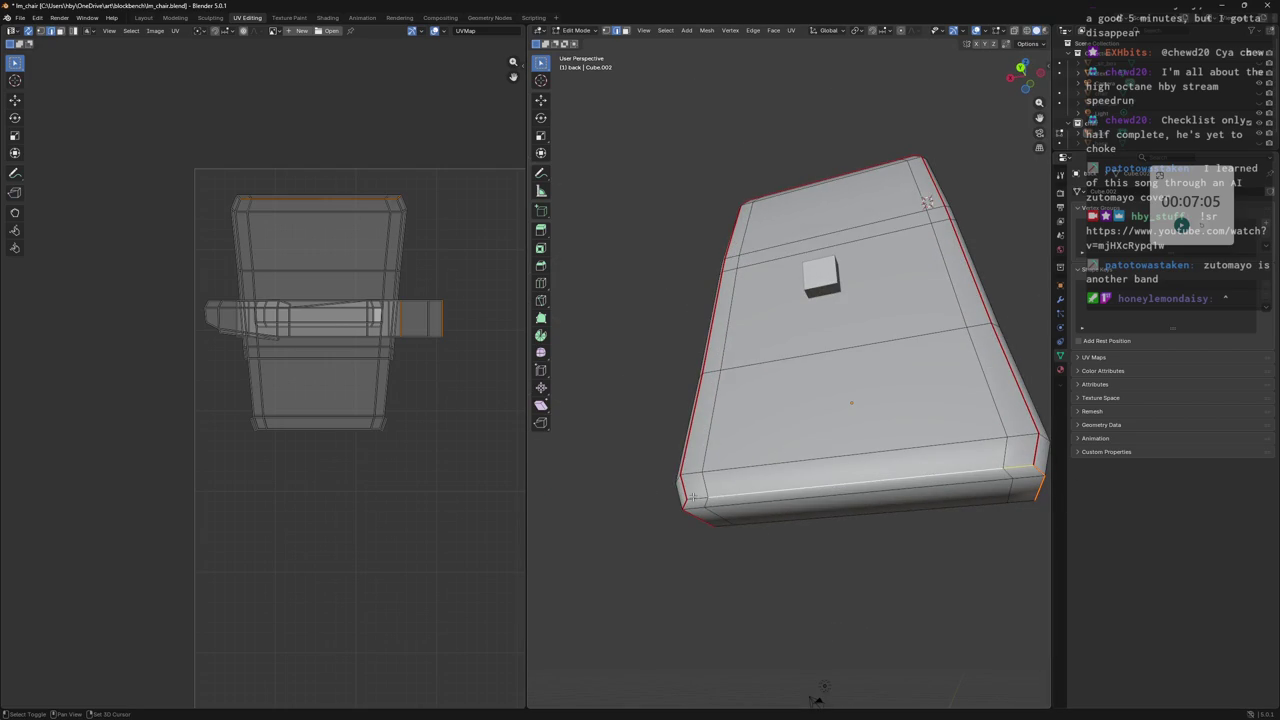
left_click(774, 30)
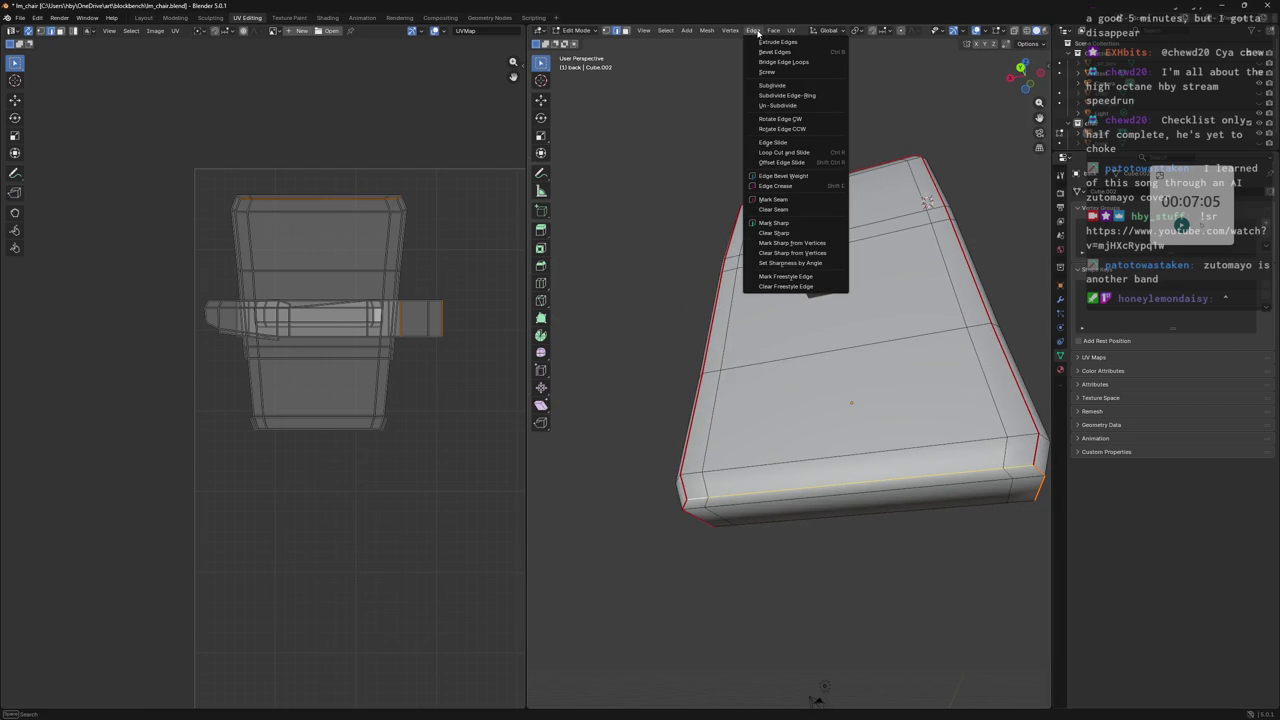
left_click(773, 199)
mouse_move(965, 146)
middle_mouse_down()
mouse_move(906, 116)
mouse_move(785, 248)
mouse_move(700, 200)
mouse_move(587, 5)
middle_mouse_up()
key("a")
left_click(791, 30)
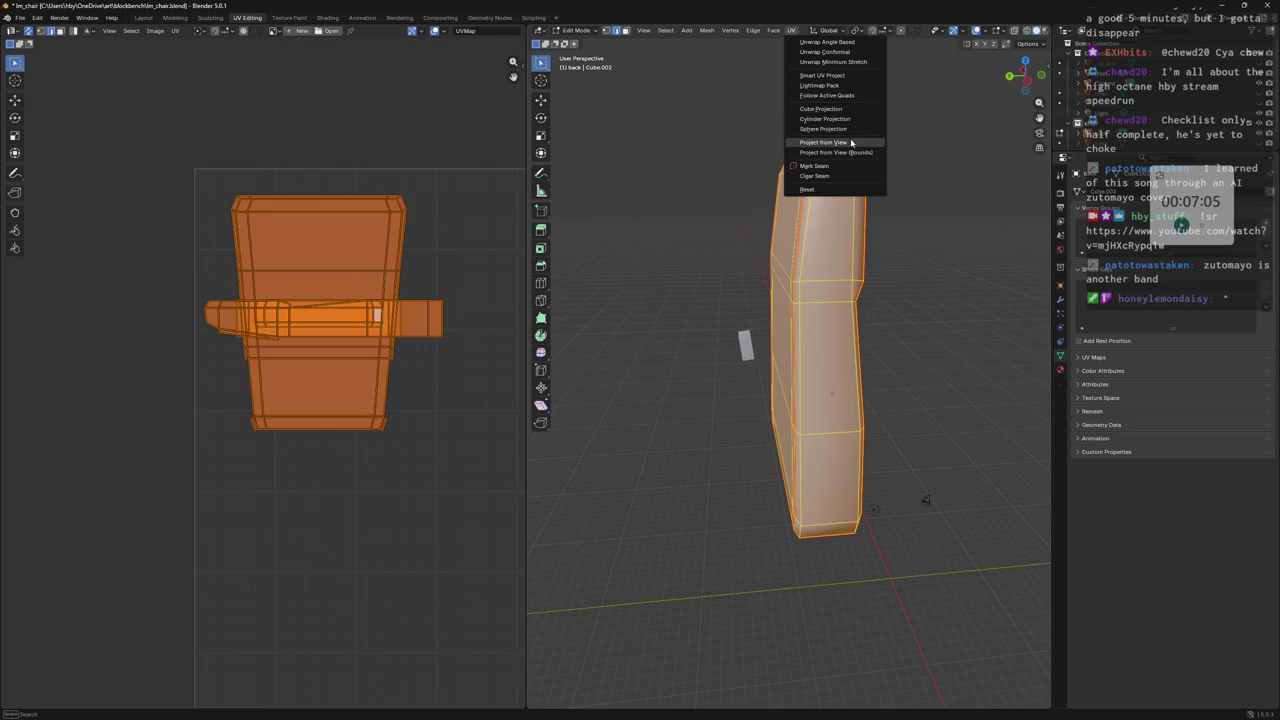
Unwrap the cushion with Angle Based, then scale the islands down and move them left.
left_click(848, 41)
scroll(443, 298, "down", 5)
scroll(443, 298, "up", 1)
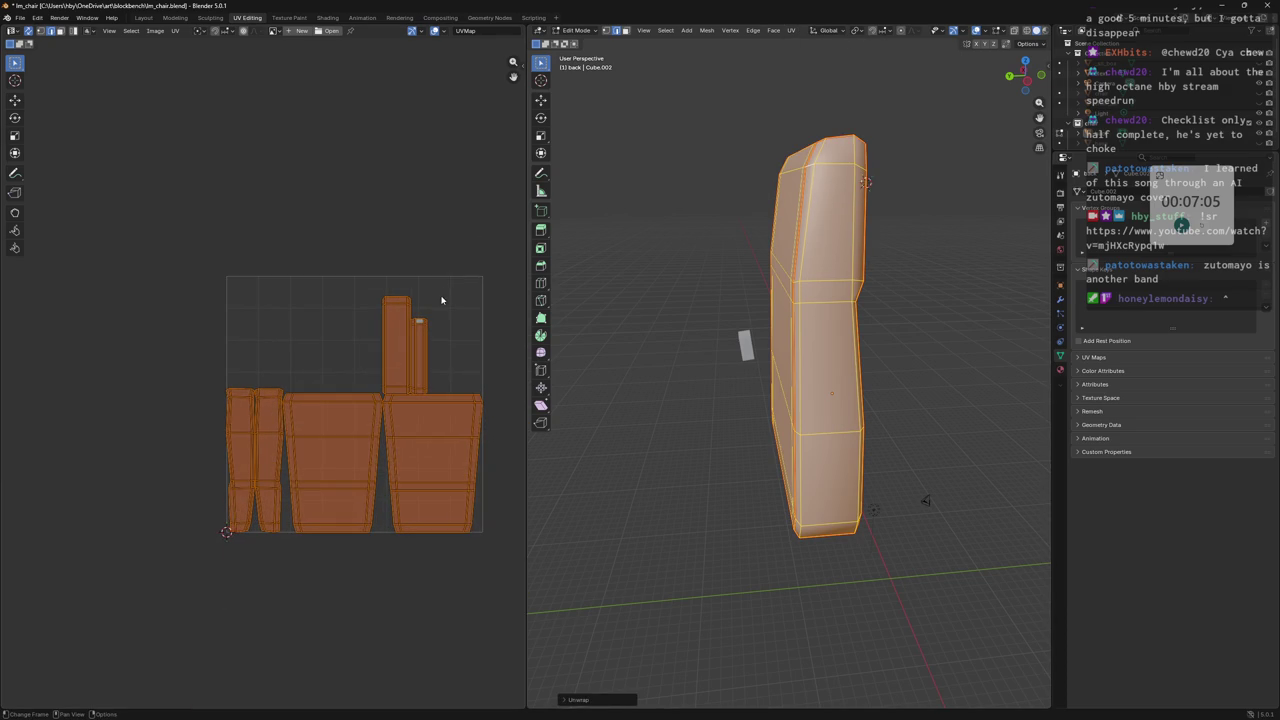
scroll(457, 314, "up", 2)
key("s")
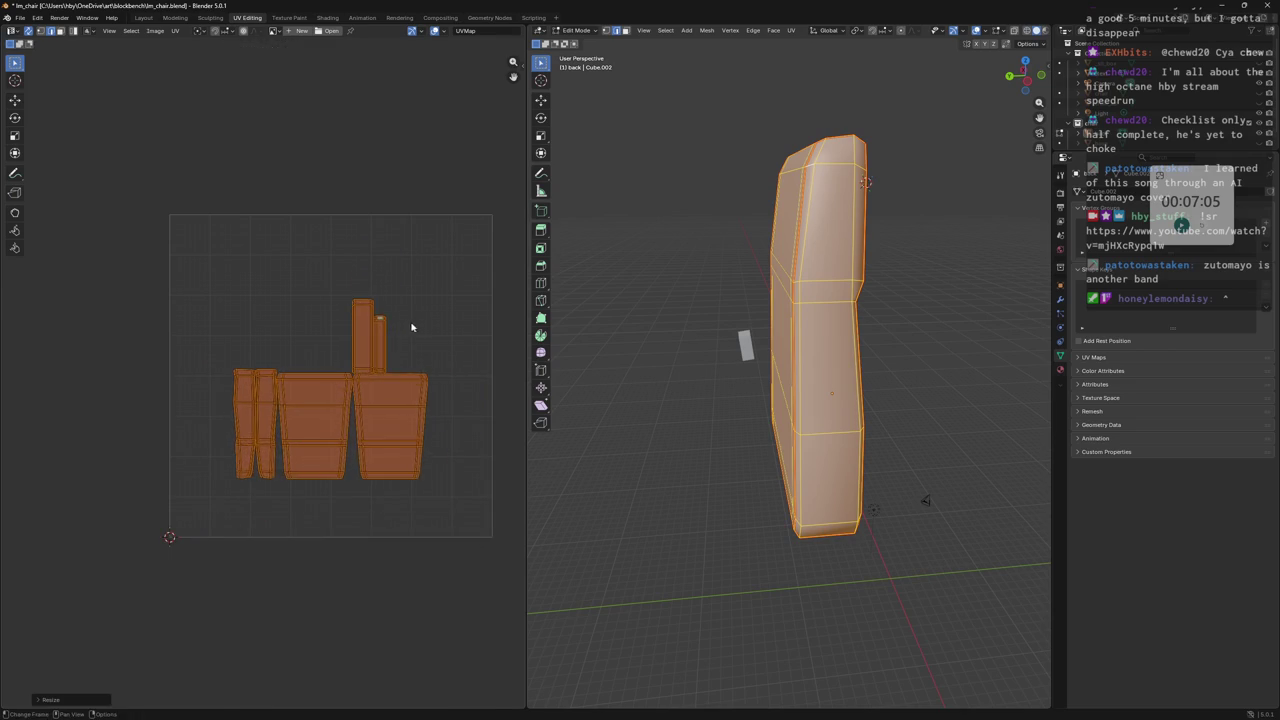
left_click(365, 305)
key("g")
left_click(310, 230)
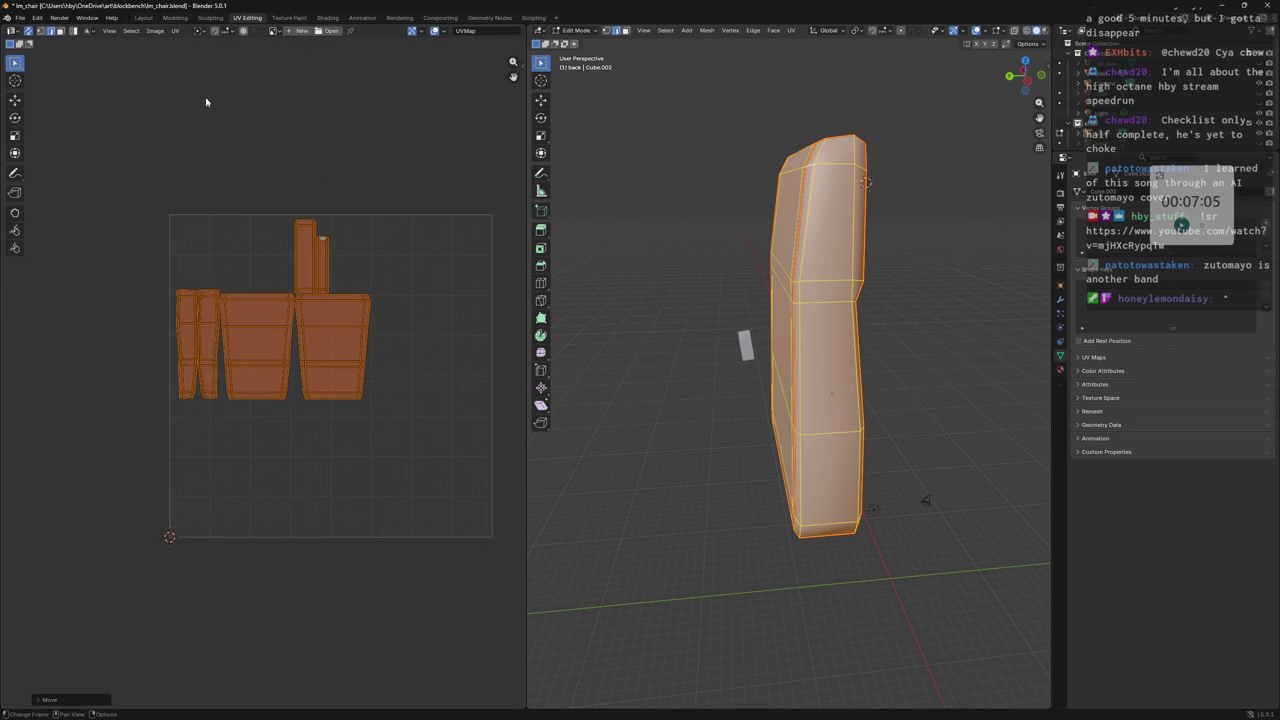
left_click(160, 31)
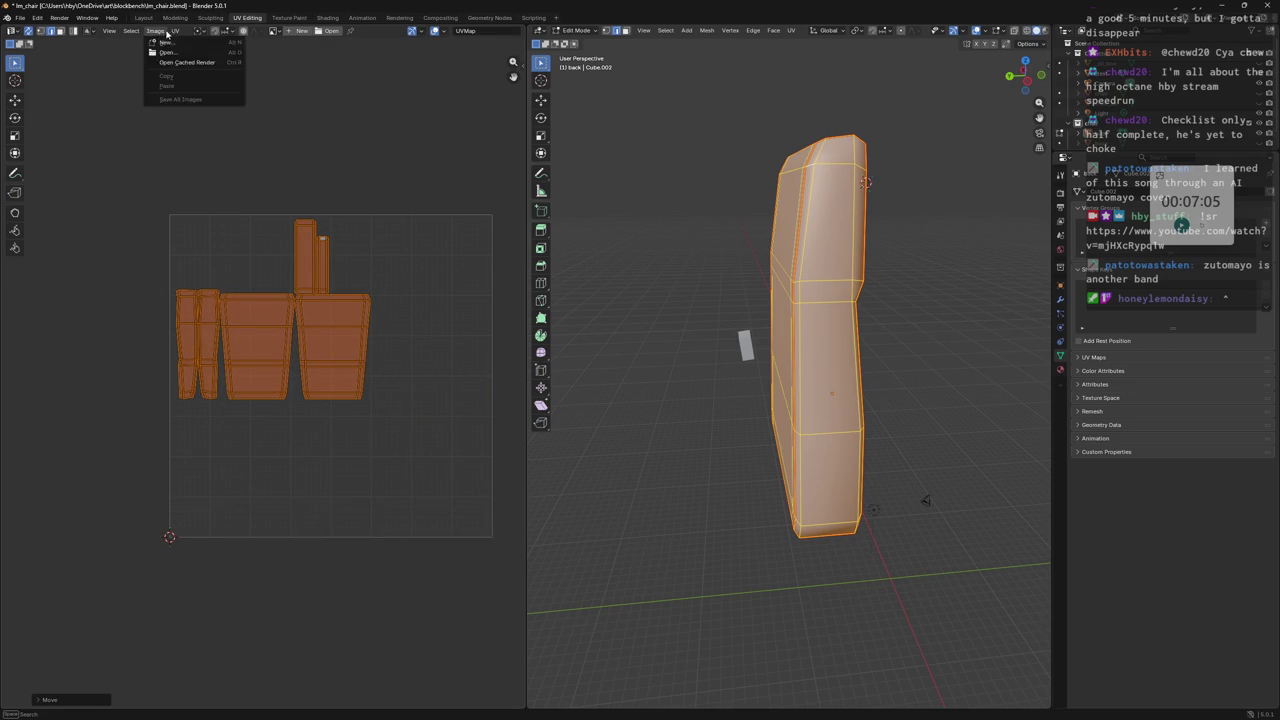
Start a new image and set its width and height to 512.
left_click(175, 31)
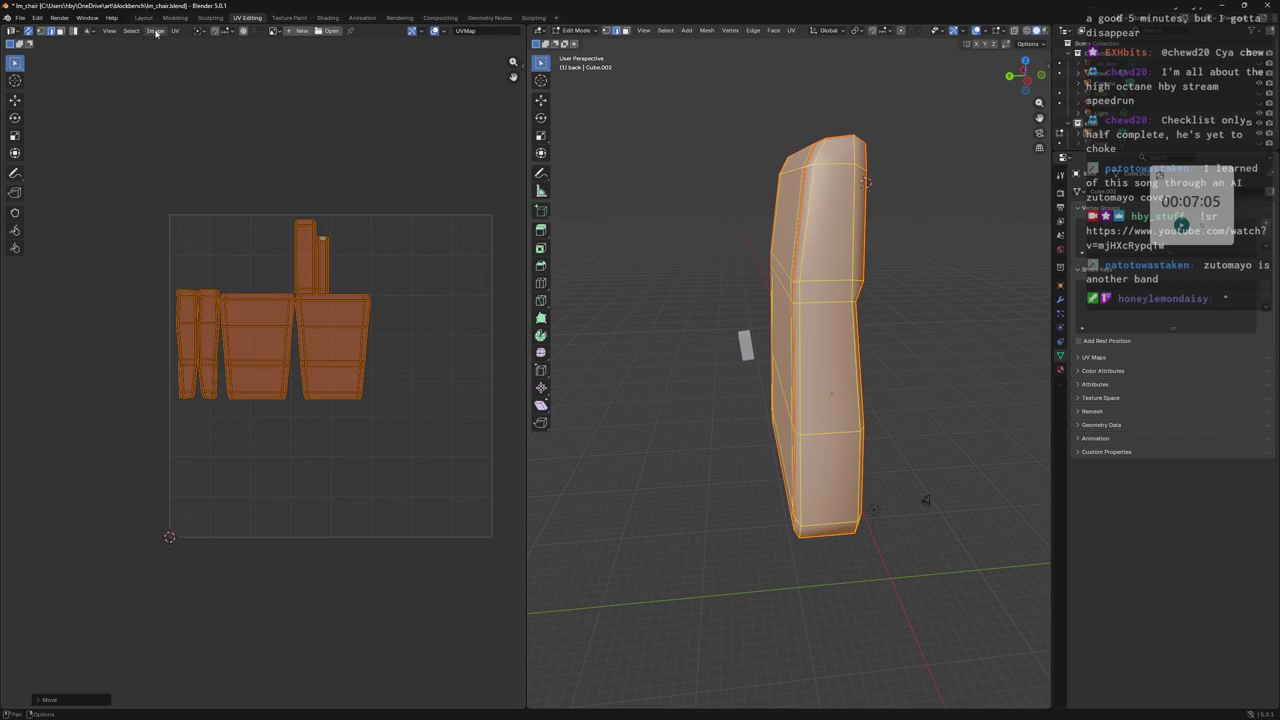
left_click(156, 31)
left_click(157, 42)
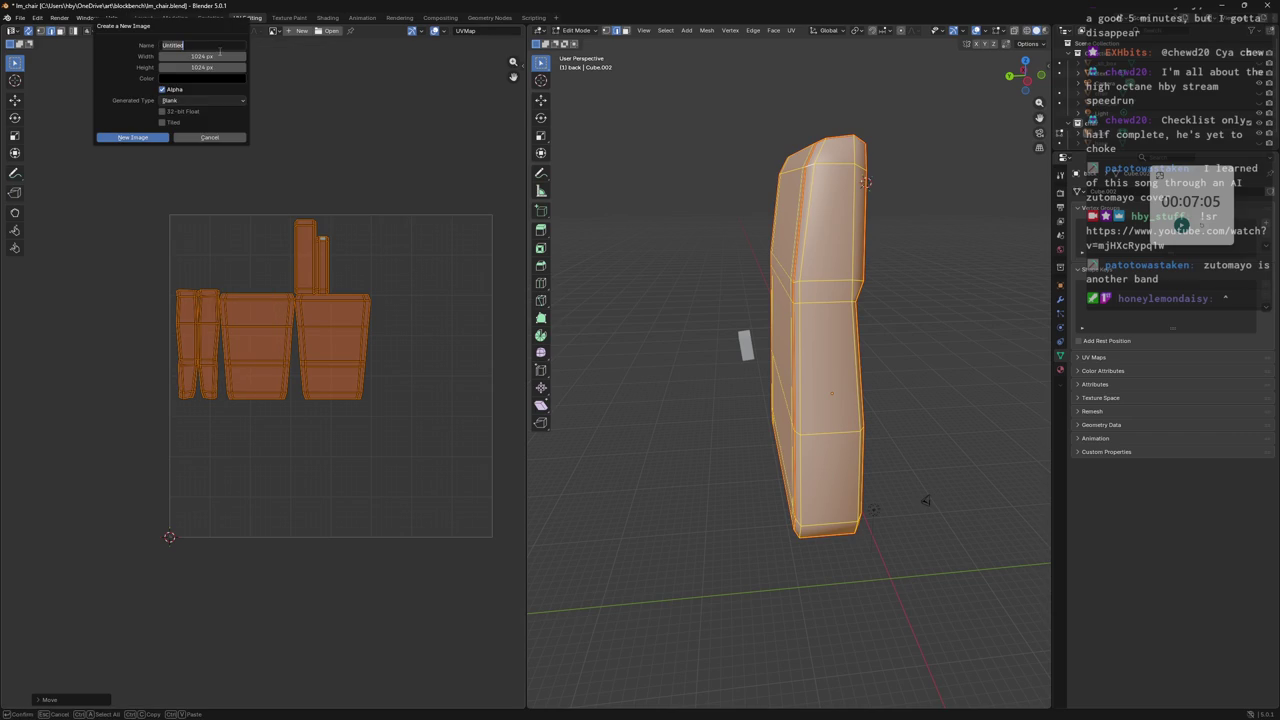
type("test")
key("Return")
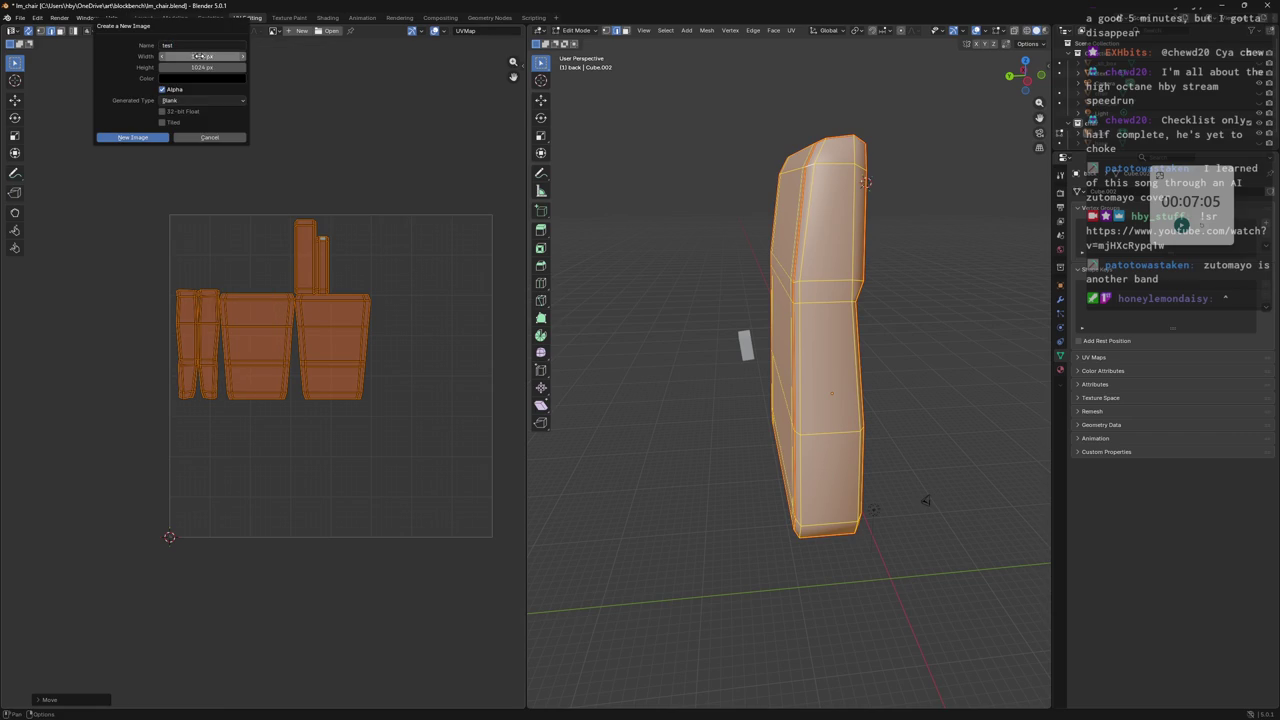
left_click(213, 56)
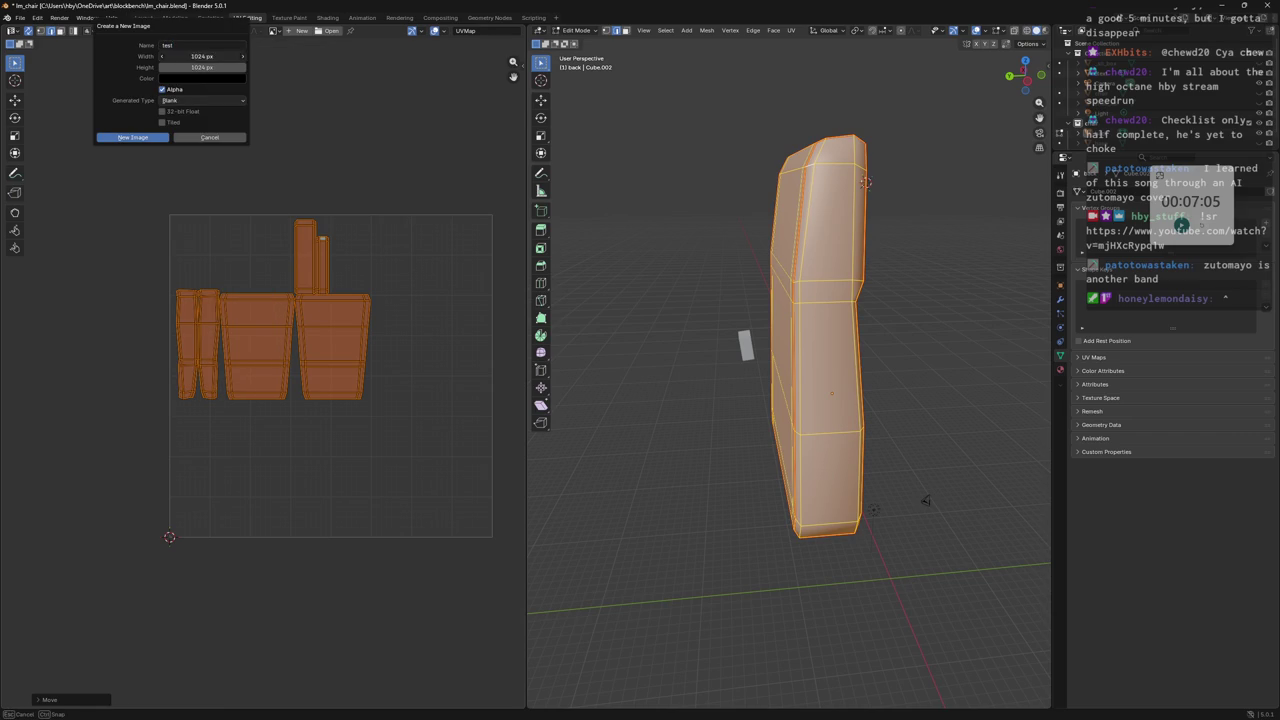
type("256")
key("Return")
left_click(208, 67)
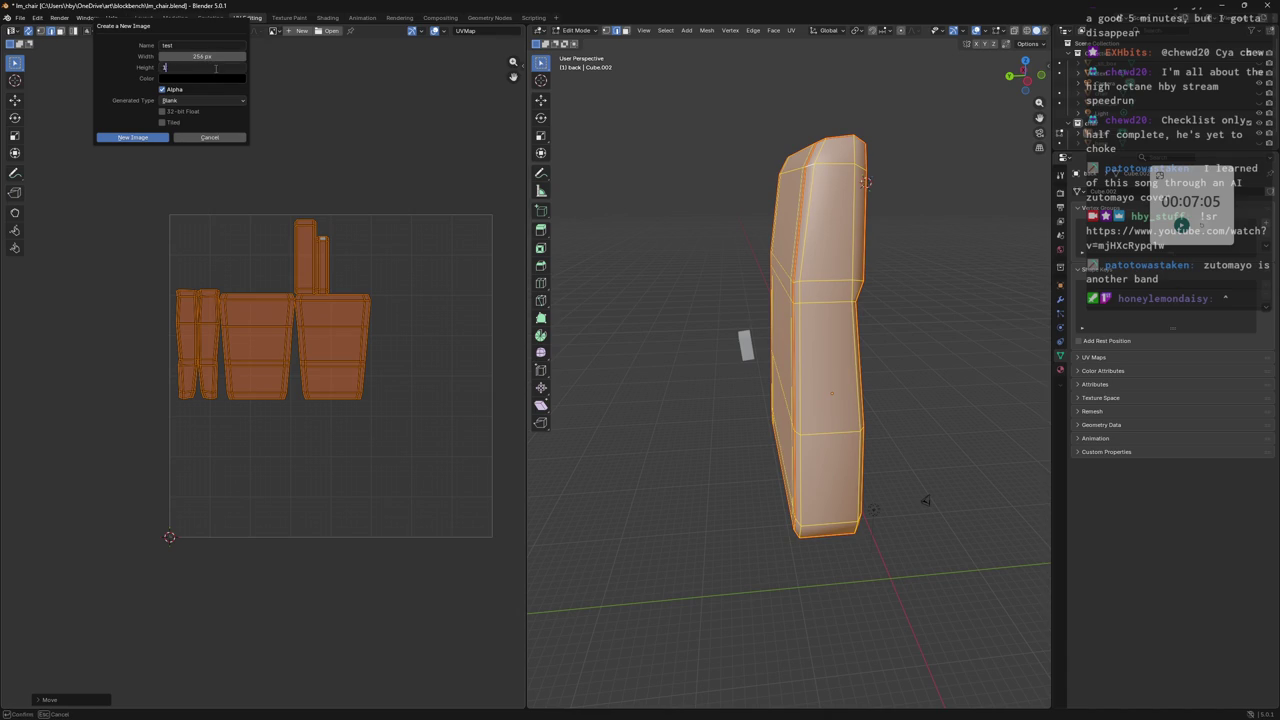
key("BackSpace")
key("BackSpace")
key("Return")
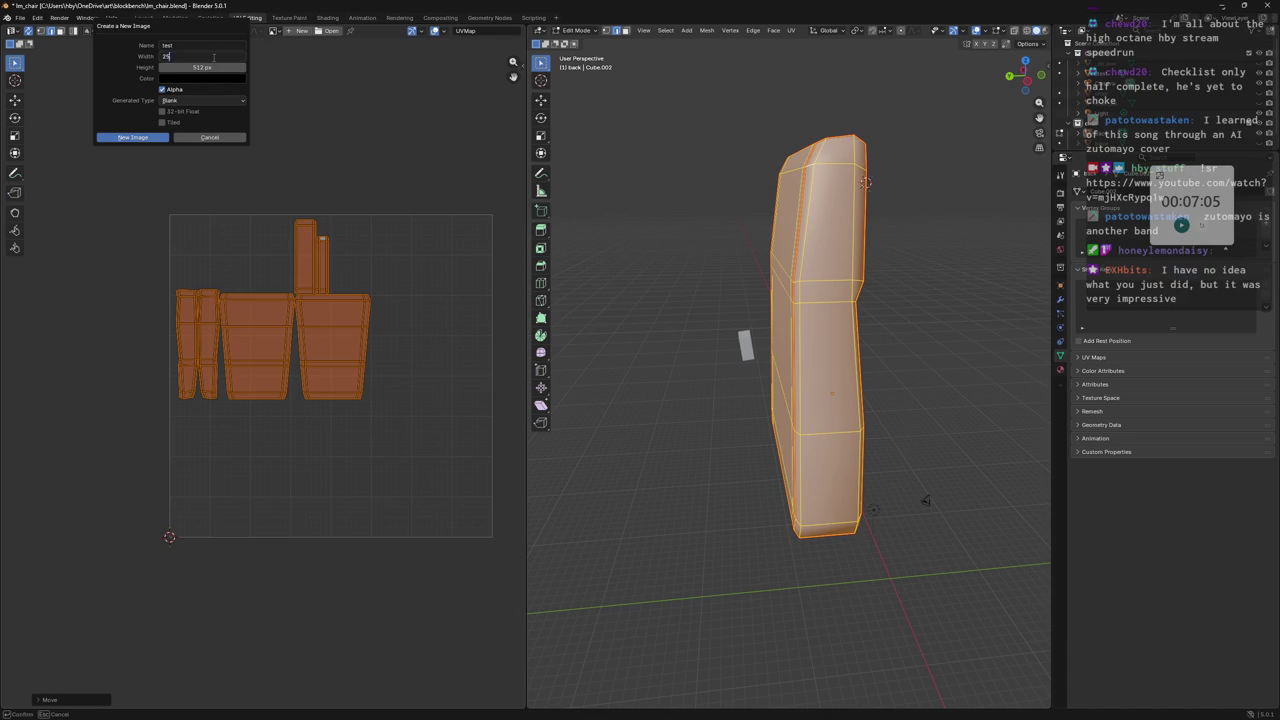
key("Return")
Name the image 'texture', give it the UV Grid pattern, and create it.
left_click(202, 45)
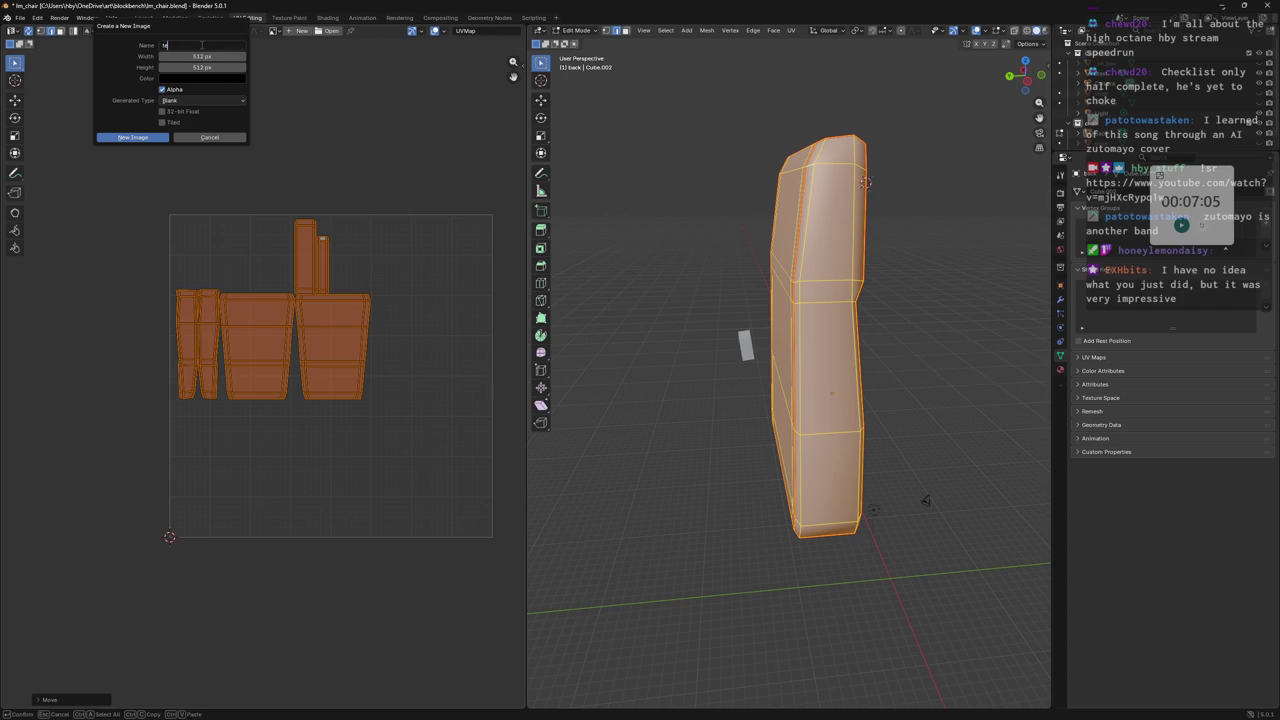
left_click(202, 100)
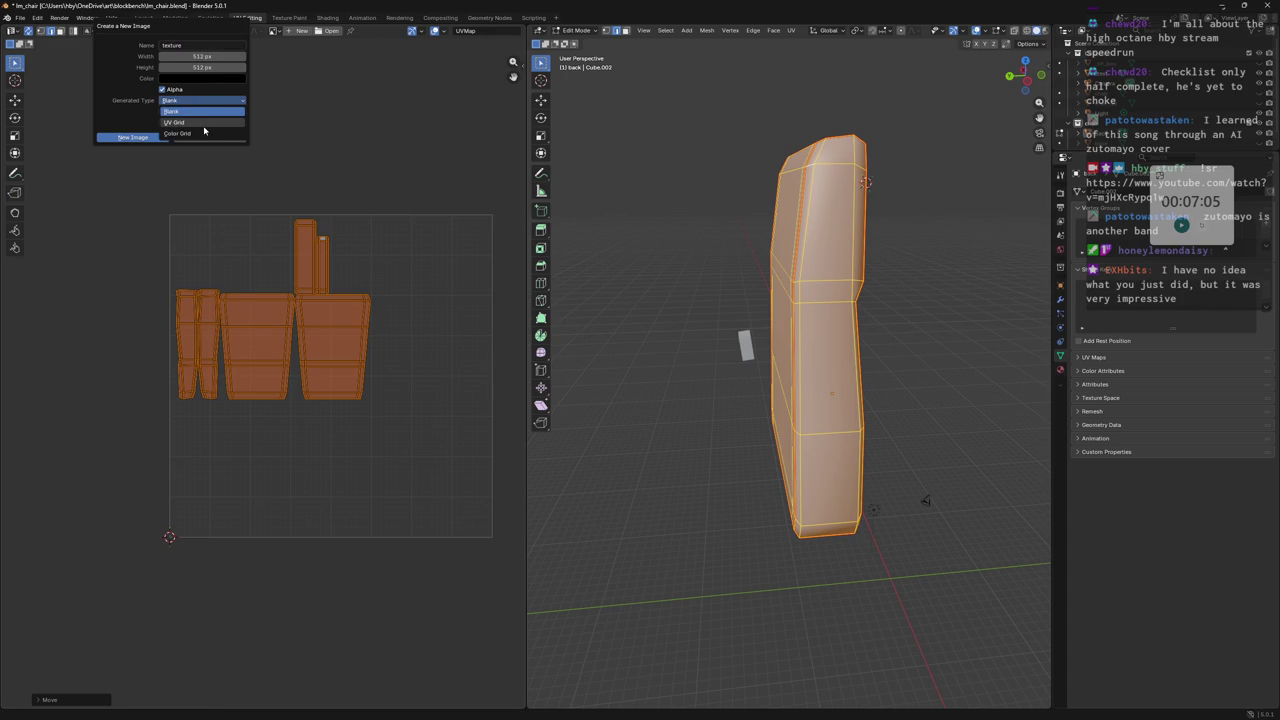
left_click(200, 125)
left_click(149, 137)
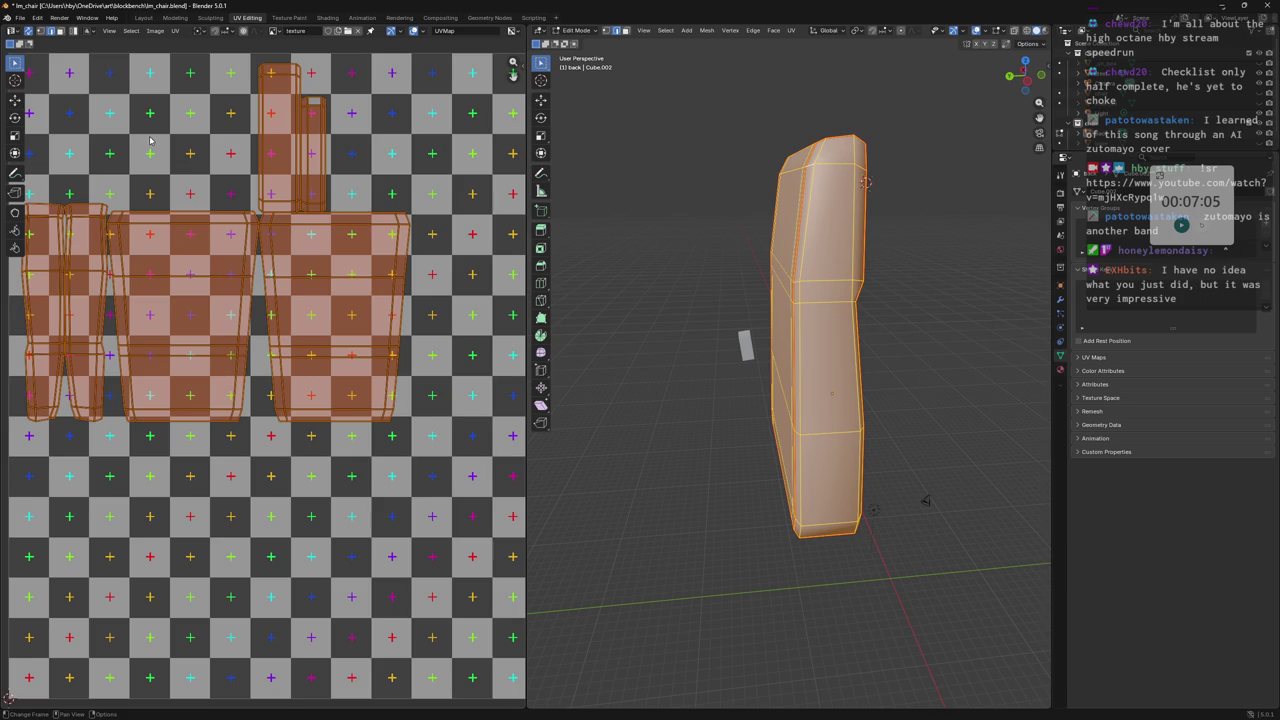
Scale the cushion's UV islands down over the texture.
left_click_drag(1001, 73, 1050, 78)
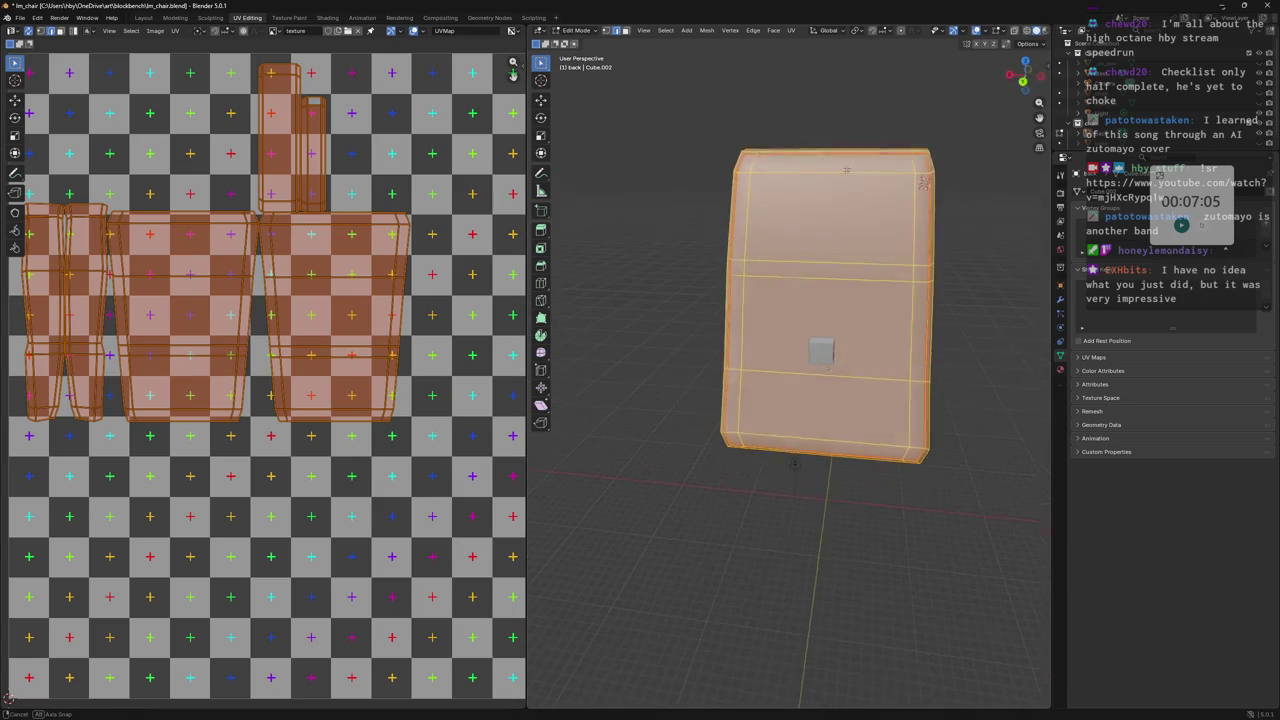
scroll(435, 245, "down", 5)
scroll(435, 245, "up", 4)
scroll(435, 245, "up", 1)
scroll(435, 245, "up", 1)
middle_click_drag(383, 198, 413, 298)
scroll(436, 313, "down", 2)
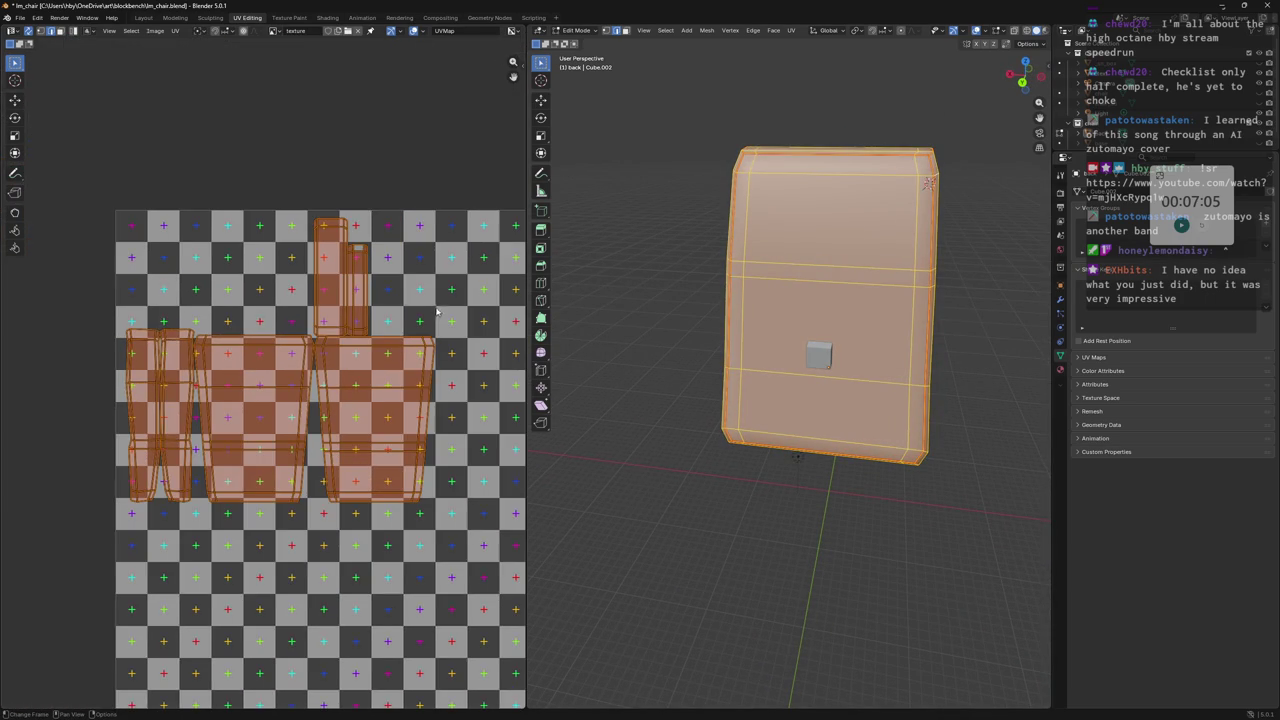
key("s")
left_click(352, 298)
key("v")
left_click(282, 230)
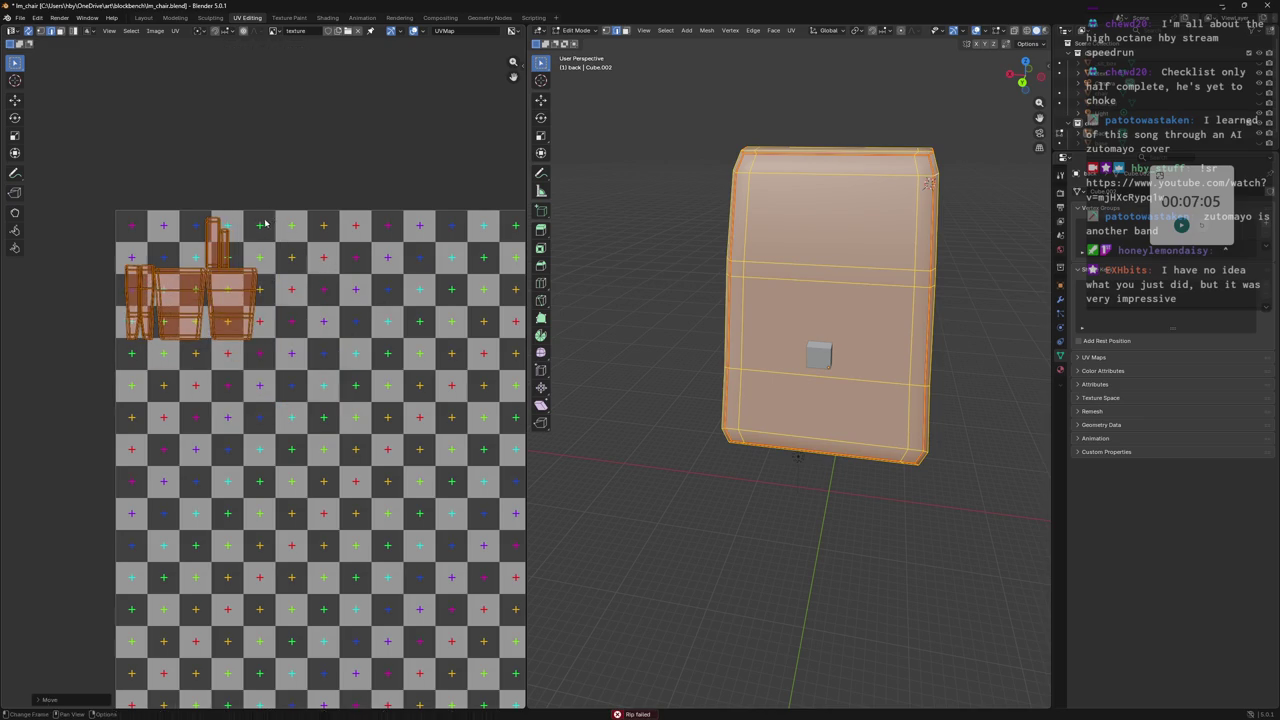
Place the islands in the texture's top-left corner and save the .blend file.
scroll(282, 230, "up", 2)
scroll(300, 250, "up", 2)
key("ctrl+z")
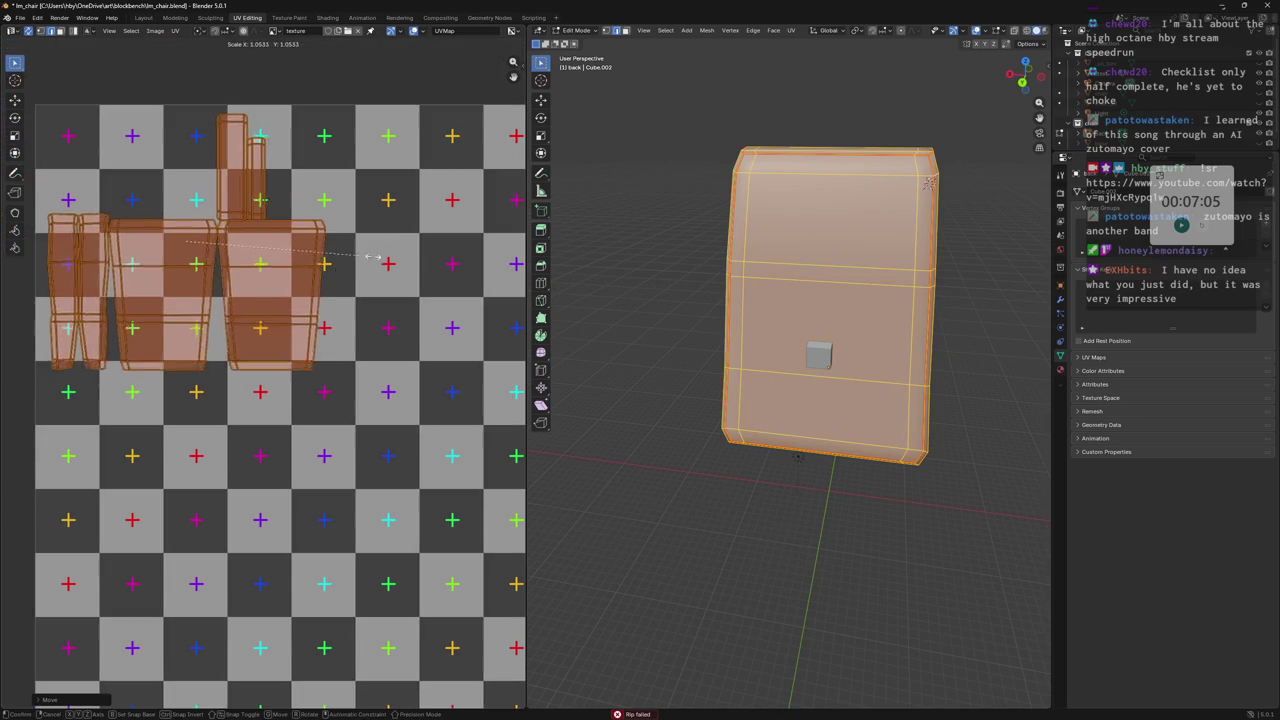
key("ctrl+z")
key("ctrl+z")
scroll(430, 270, "down", 8)
scroll(355, 285, "up", 3)
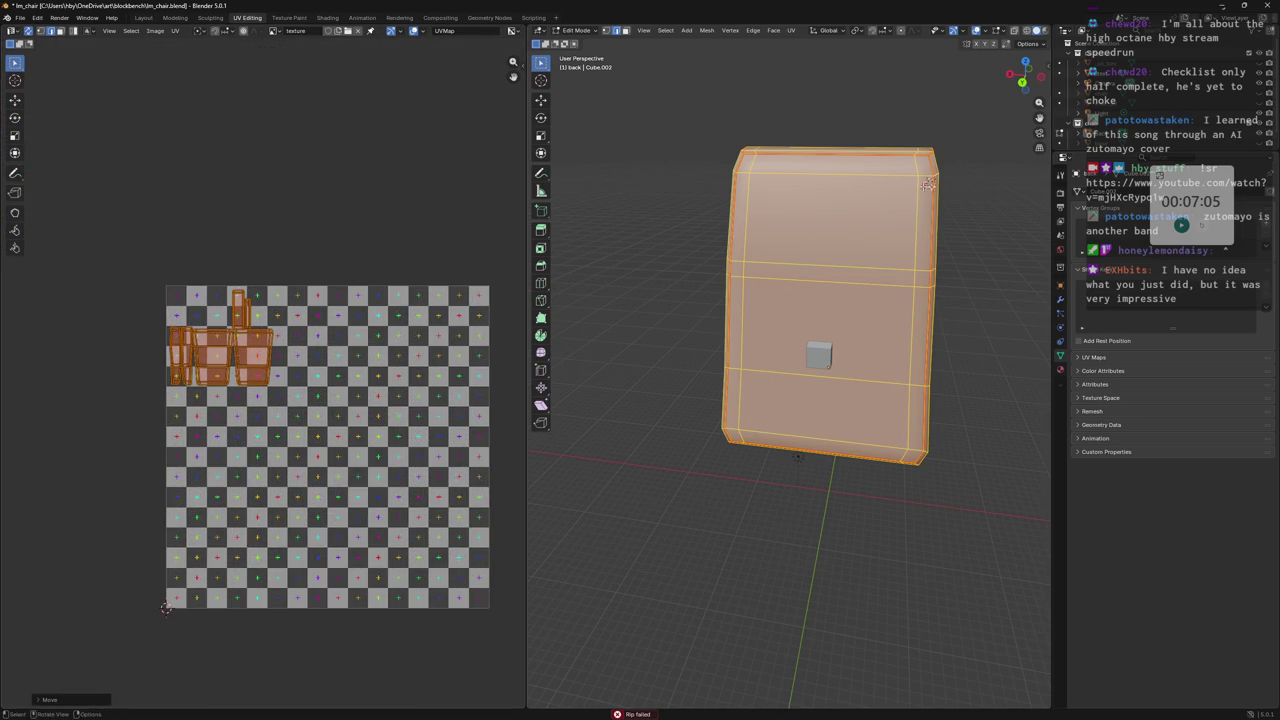
middle_click_drag(800, 400, 720, 390)
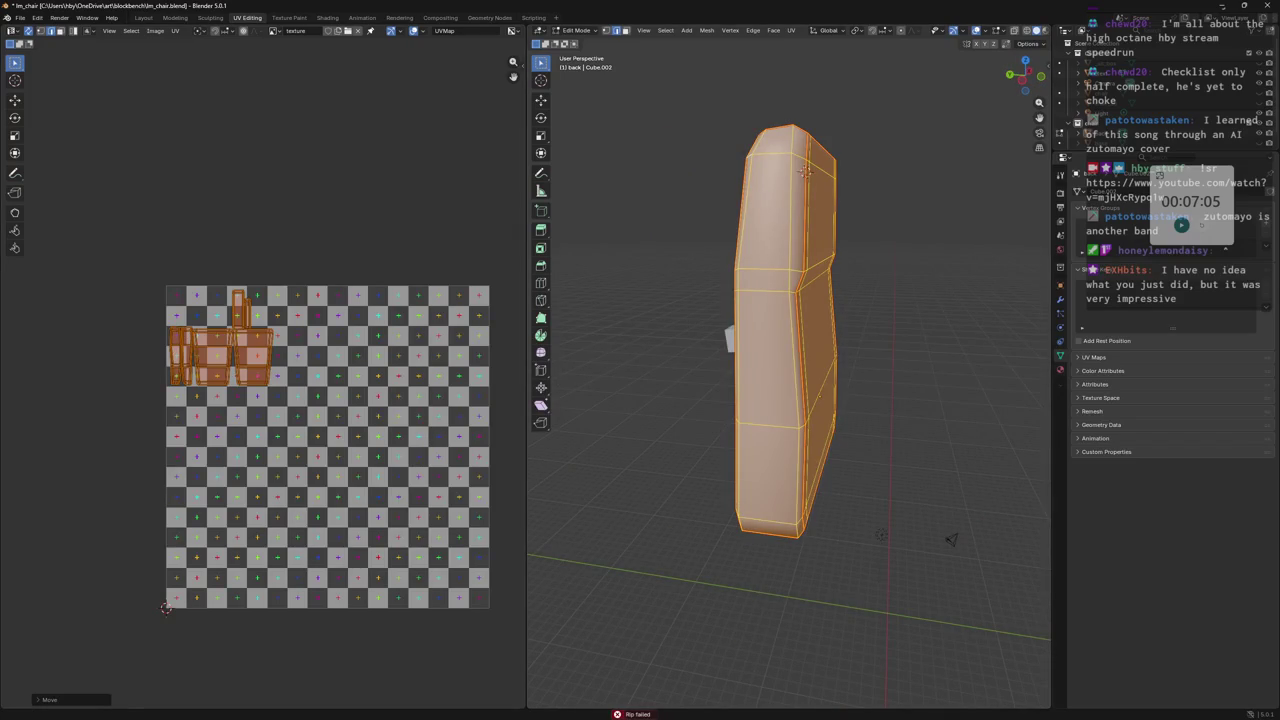
key("ctrl+s")
mouse_move(805, 172)
middle_mouse_down()
mouse_move(800, 257)
mouse_move(738, 254)
middle_mouse_up()
key("alt+a")
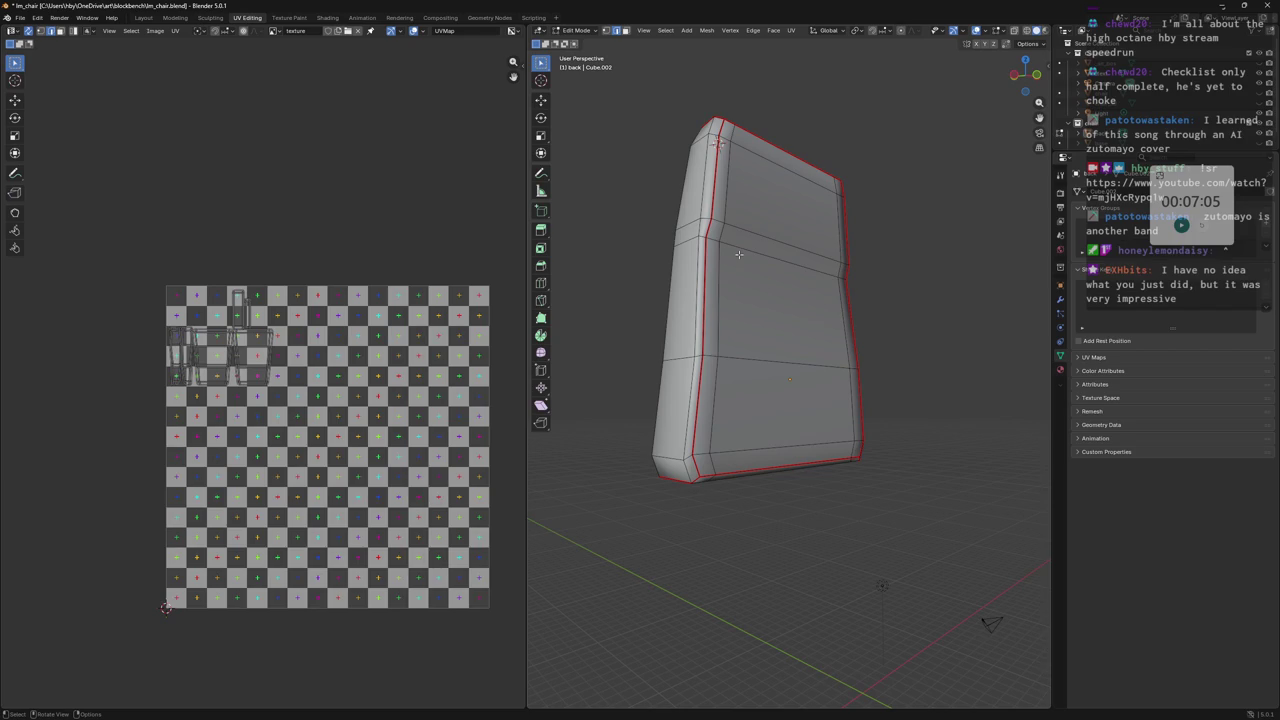
Save the chair .blend file and switch to Aseprite showing im_bus_seat_blender.png.
key("ctrl+s")
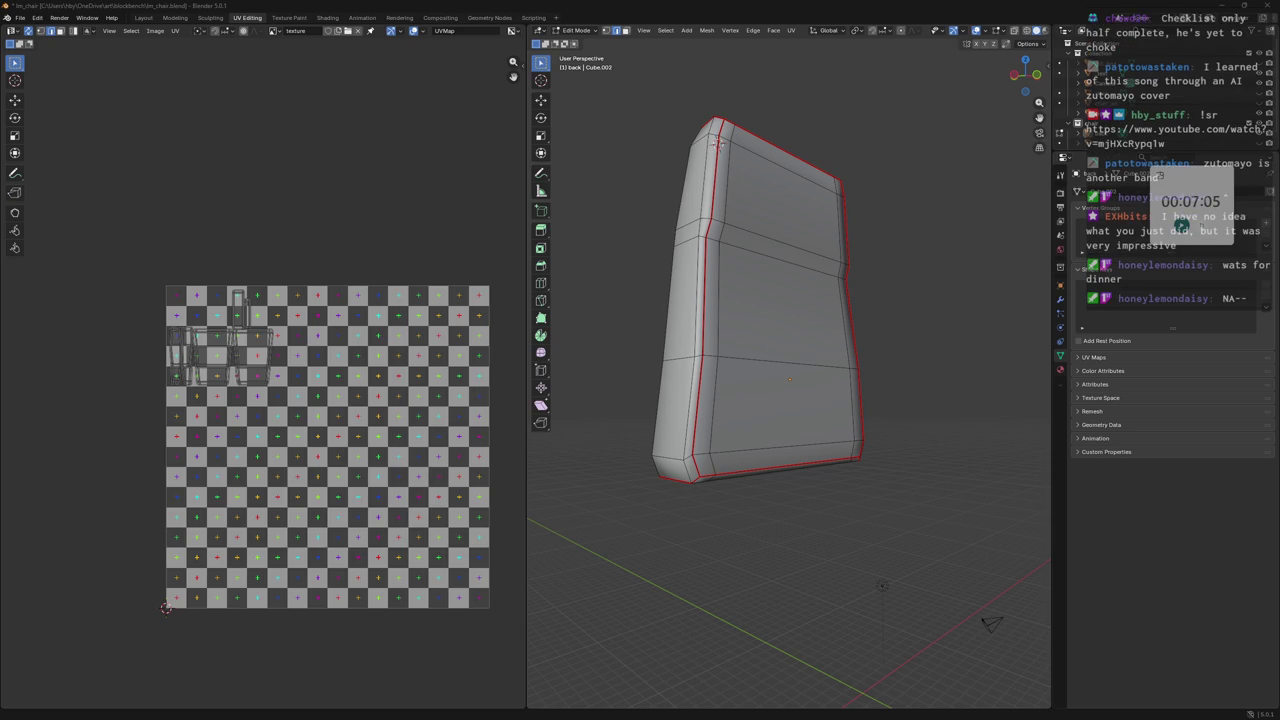
key("alt+Tab")
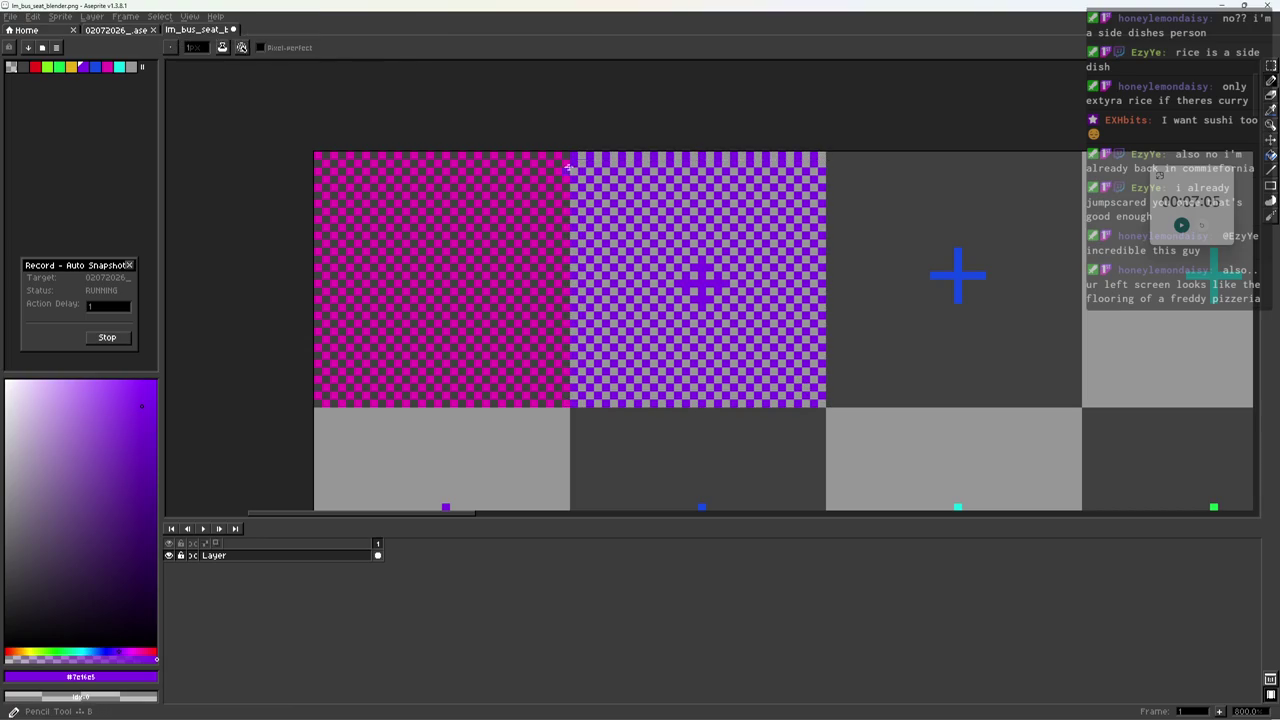
Try selecting the purple area's top row, then sample the grey colour from the canvas.
key("m")
left_click_drag(567, 157, 828, 168)
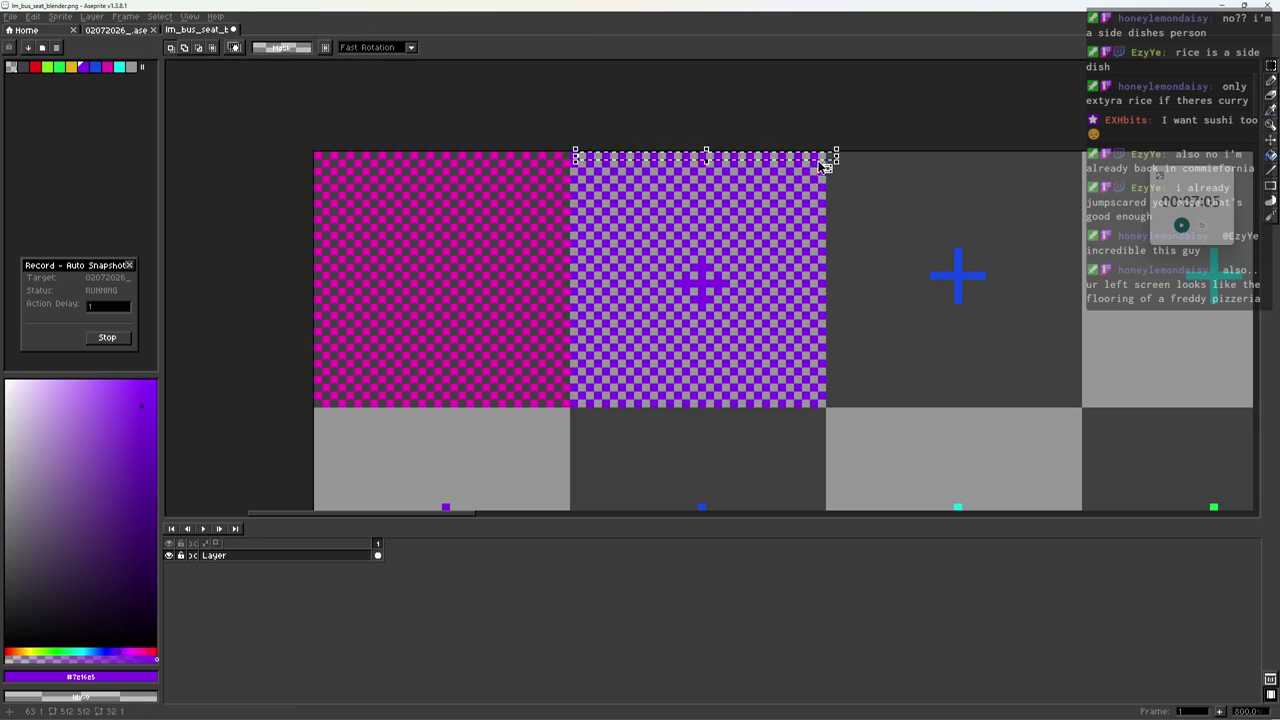
key("ctrl+z")
scroll(661, 168, "up", 2)
left_click_drag(326, 145, 1066, 166)
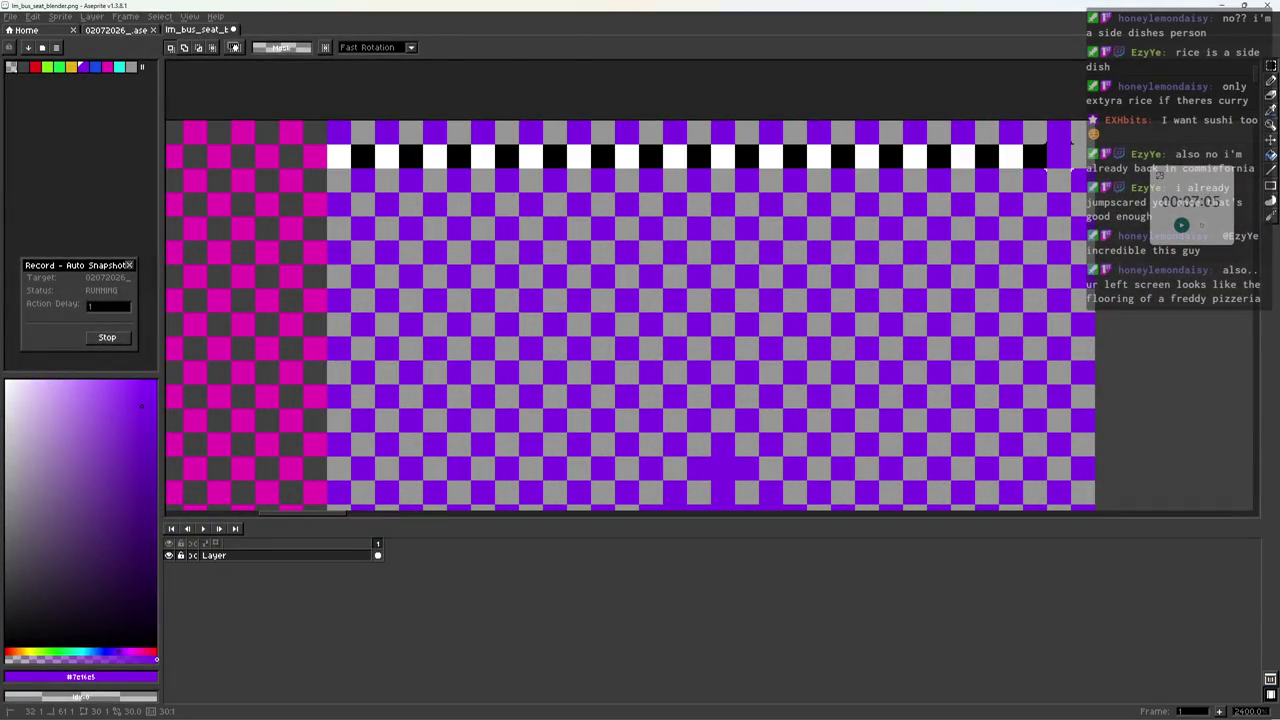
key("ctrl+d")
key("b")
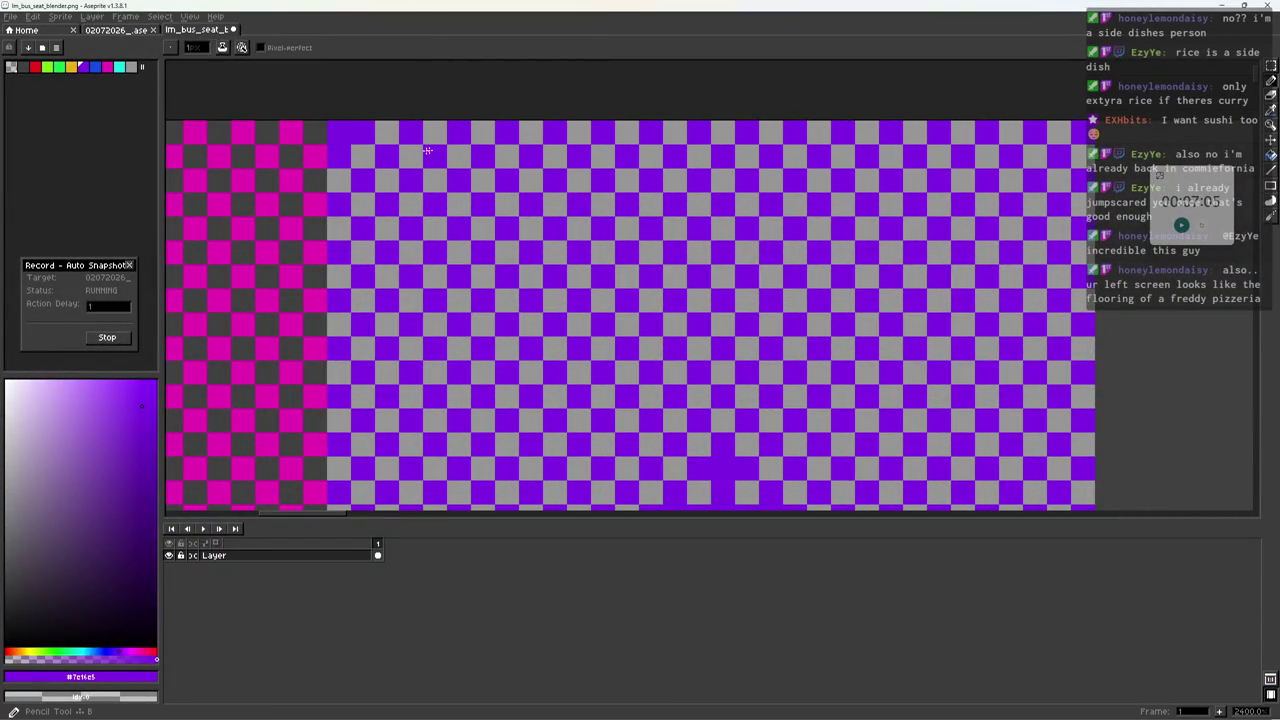
left_click(351, 146, "alt")
scroll(514, 229, "up", 2)
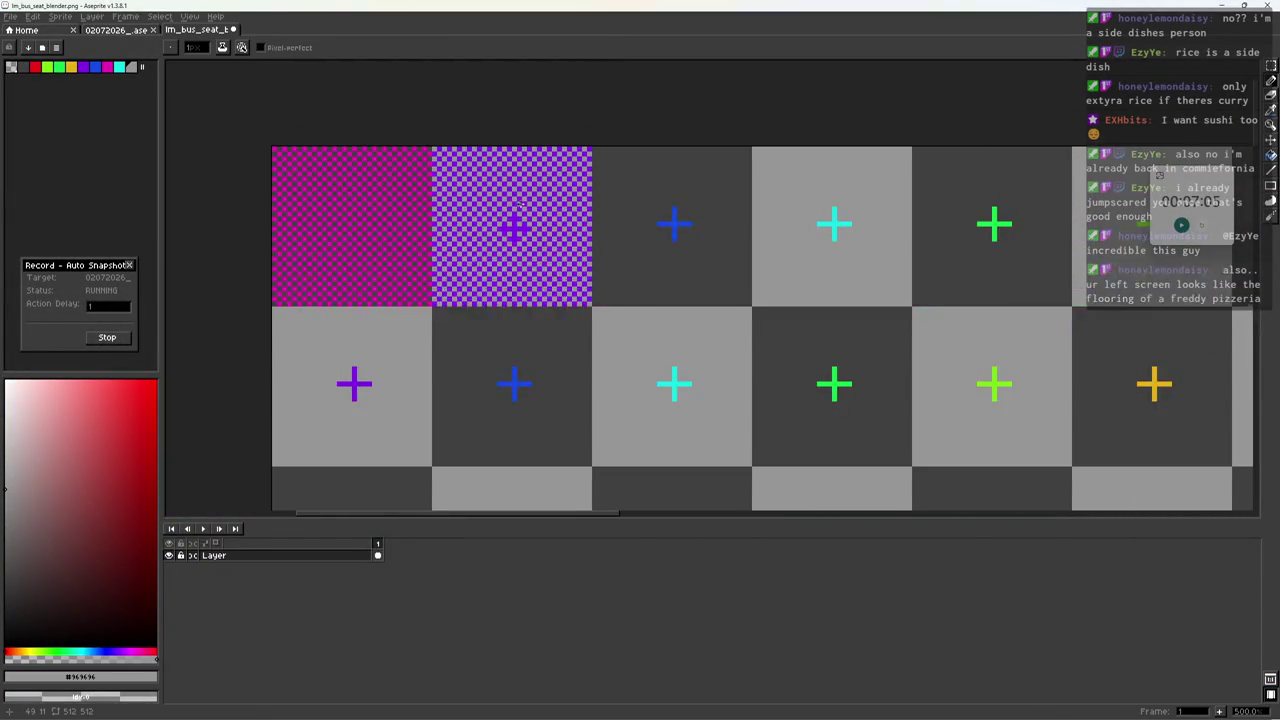
scroll(540, 229, "down", 5)
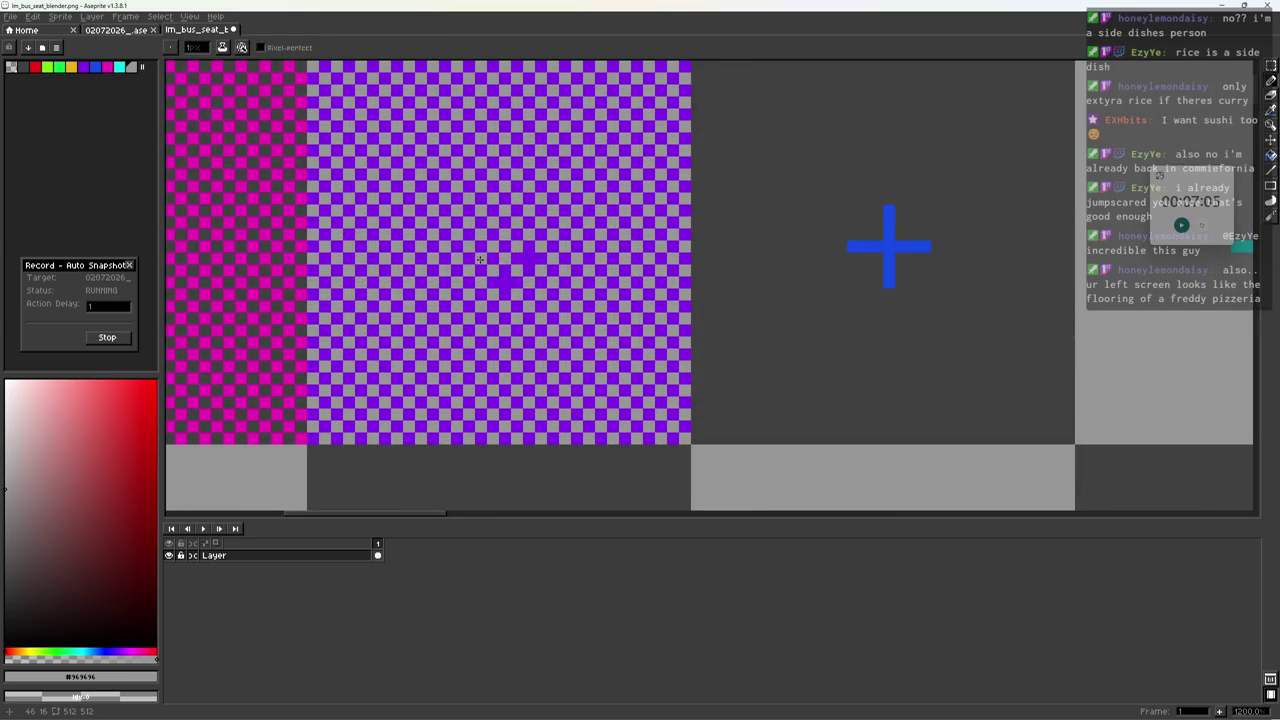
scroll(440, 226, "down", 5)
Build a 2x2 magenta-purple checker block and copy it one block to the right.
key("m")
left_click_drag(324, 192, 534, 402)
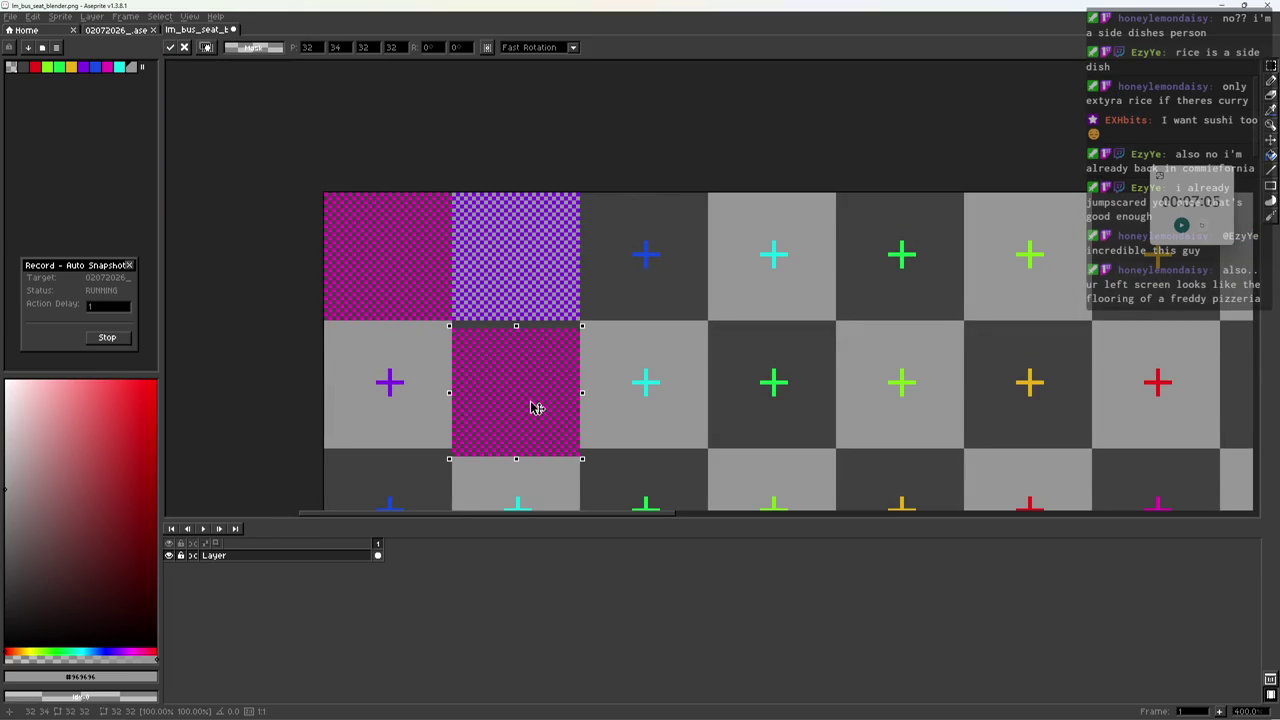
key("Return")
left_click_drag(452, 192, 582, 318)
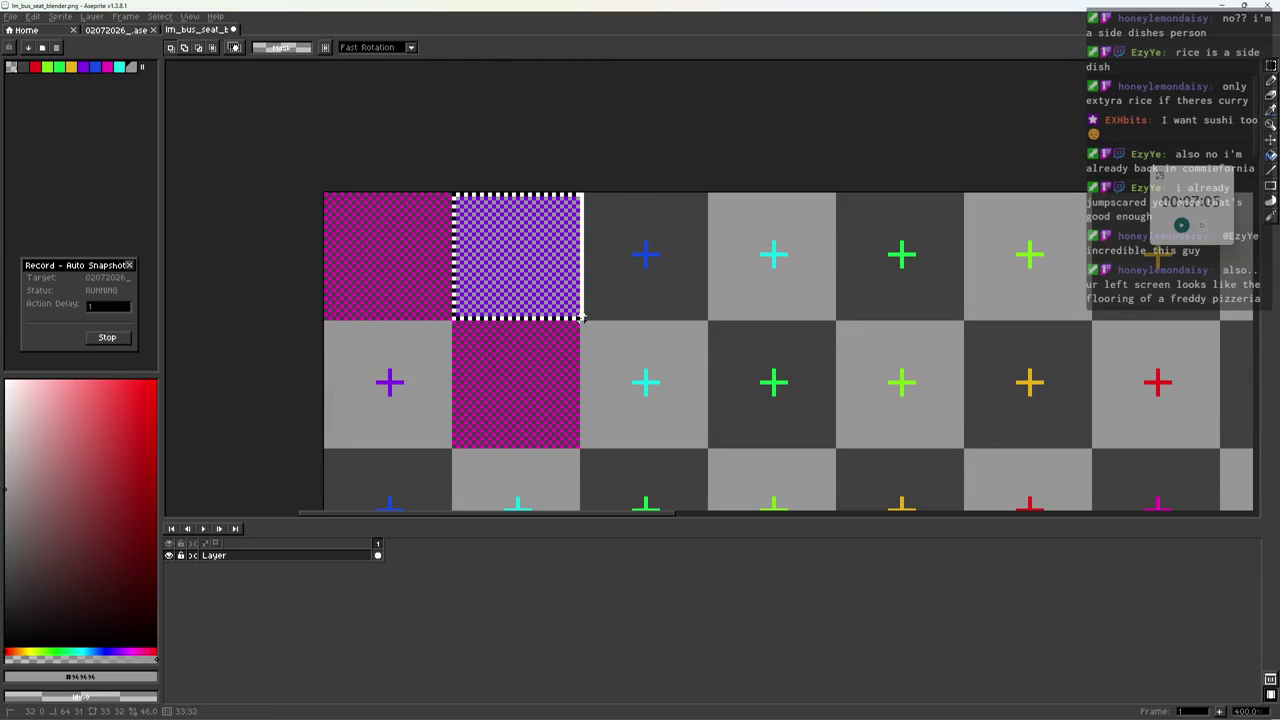
left_click_drag(570, 260, 442, 388, "ctrl")
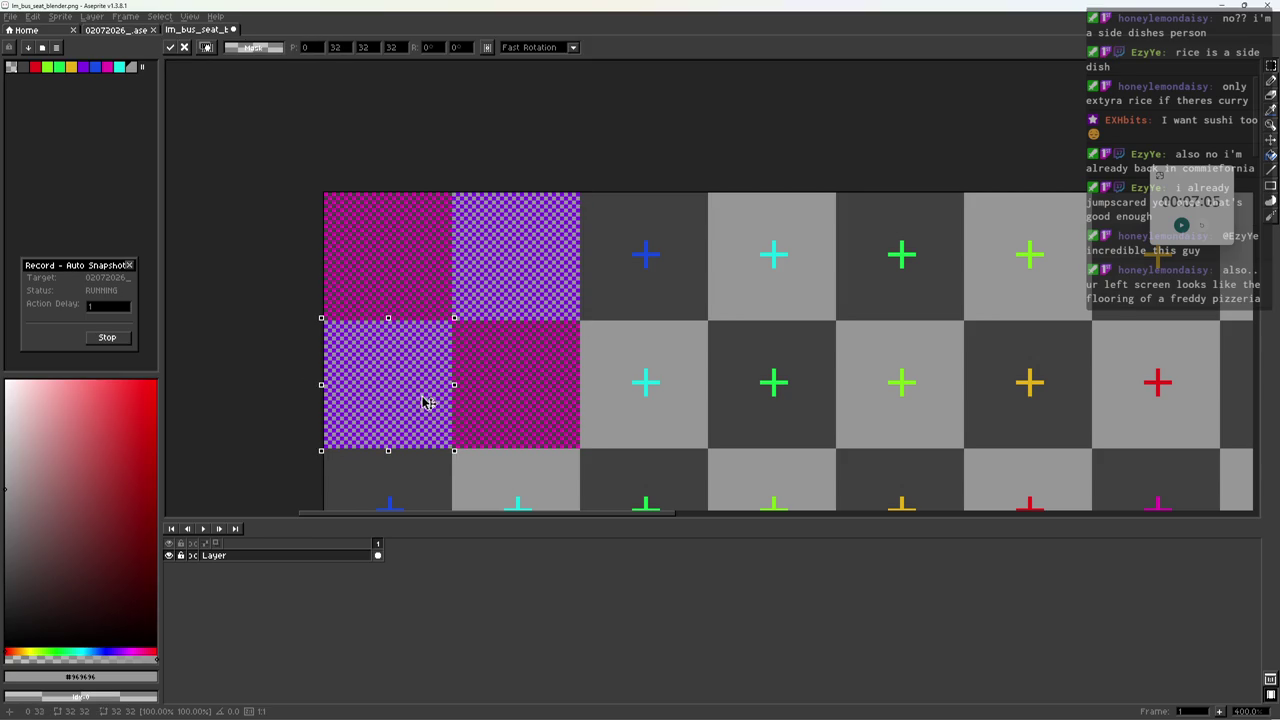
key("Return")
left_click_drag(326, 194, 580, 448)
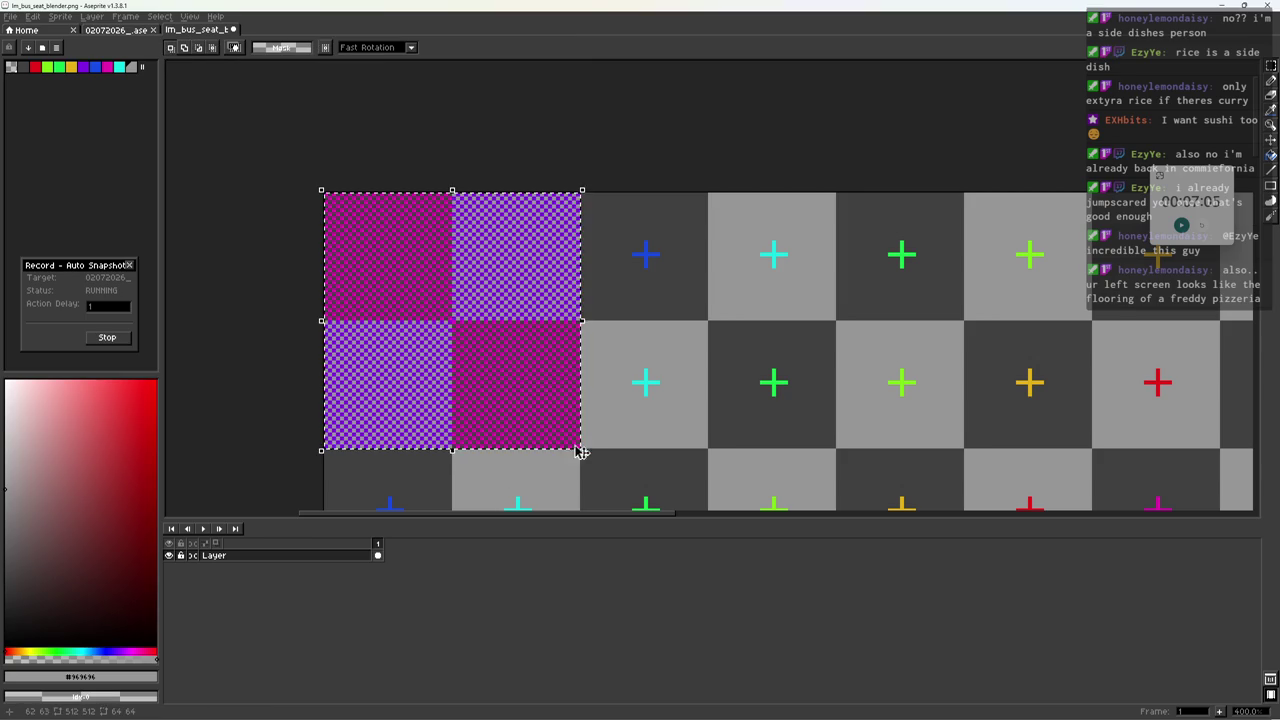
middle_click_drag(593, 391, 465, 333)
left_click_drag(465, 333, 629, 303, "ctrl")
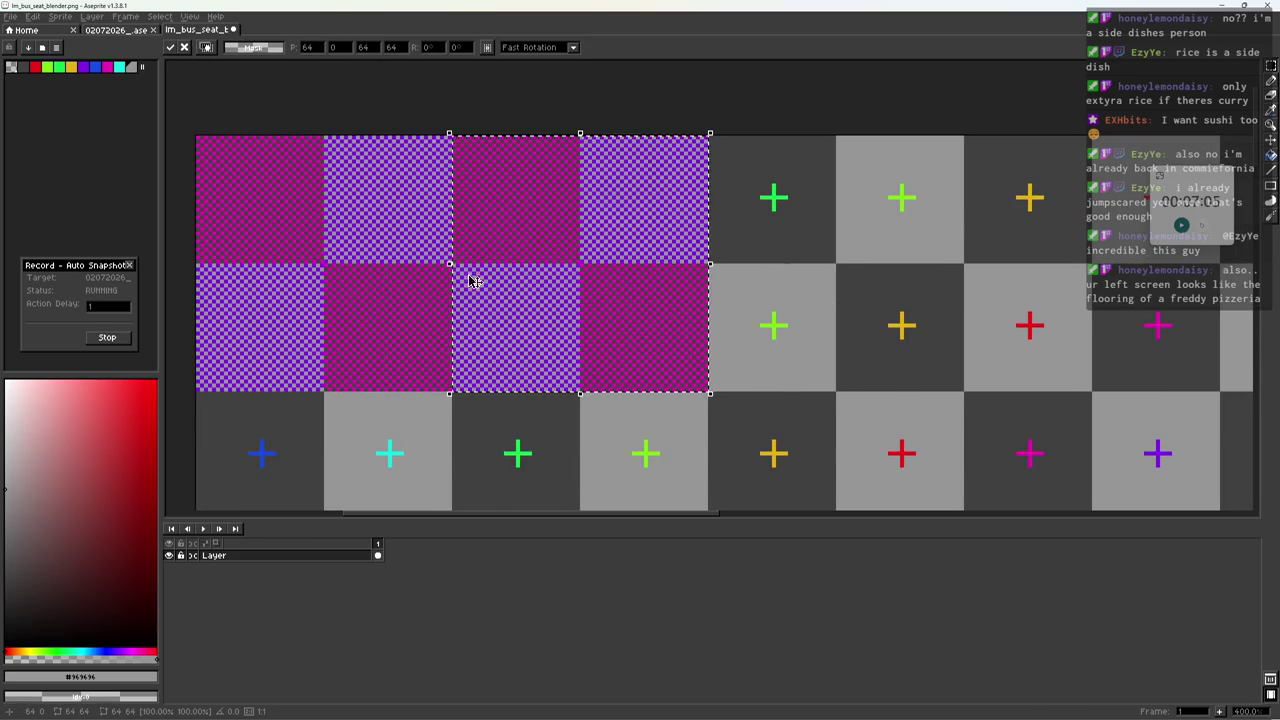
Extend the checker by copying blocks one down and one to the right.
scroll(509, 283, "down", 2)
scroll(606, 320, "up", 4)
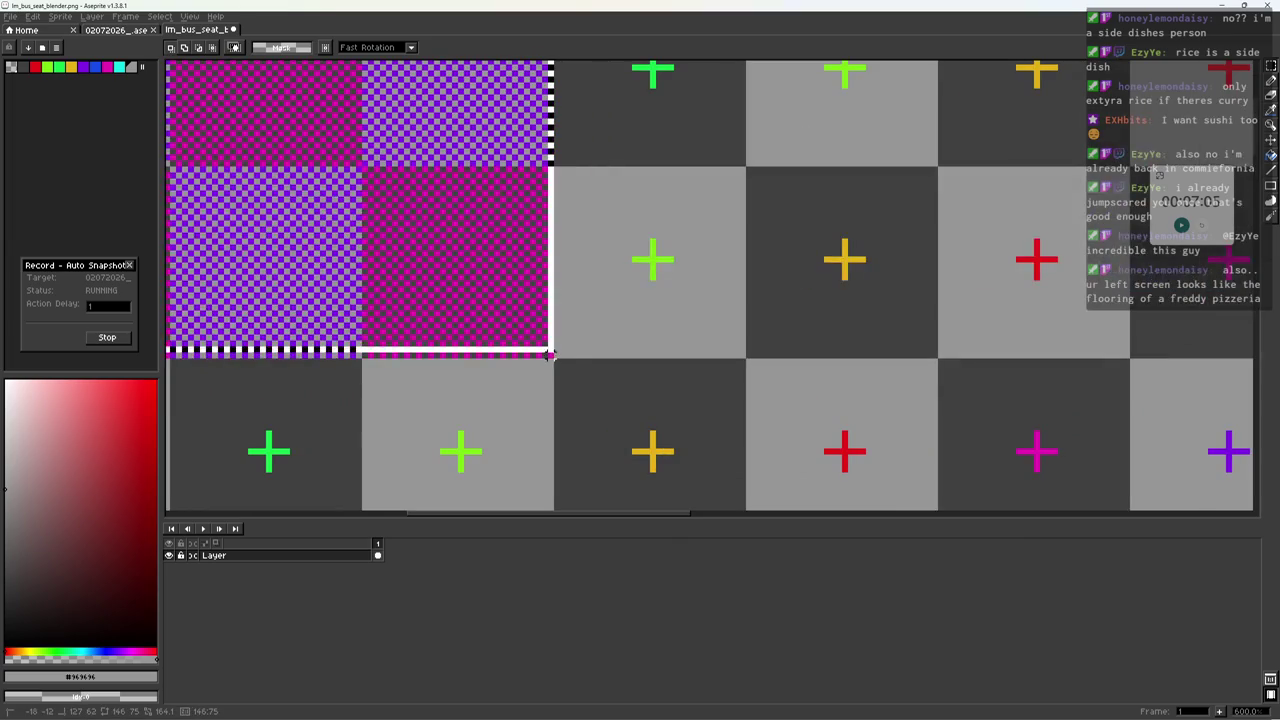
scroll(563, 349, "down", 5)
left_click_drag(525, 262, 527, 322, "ctrl")
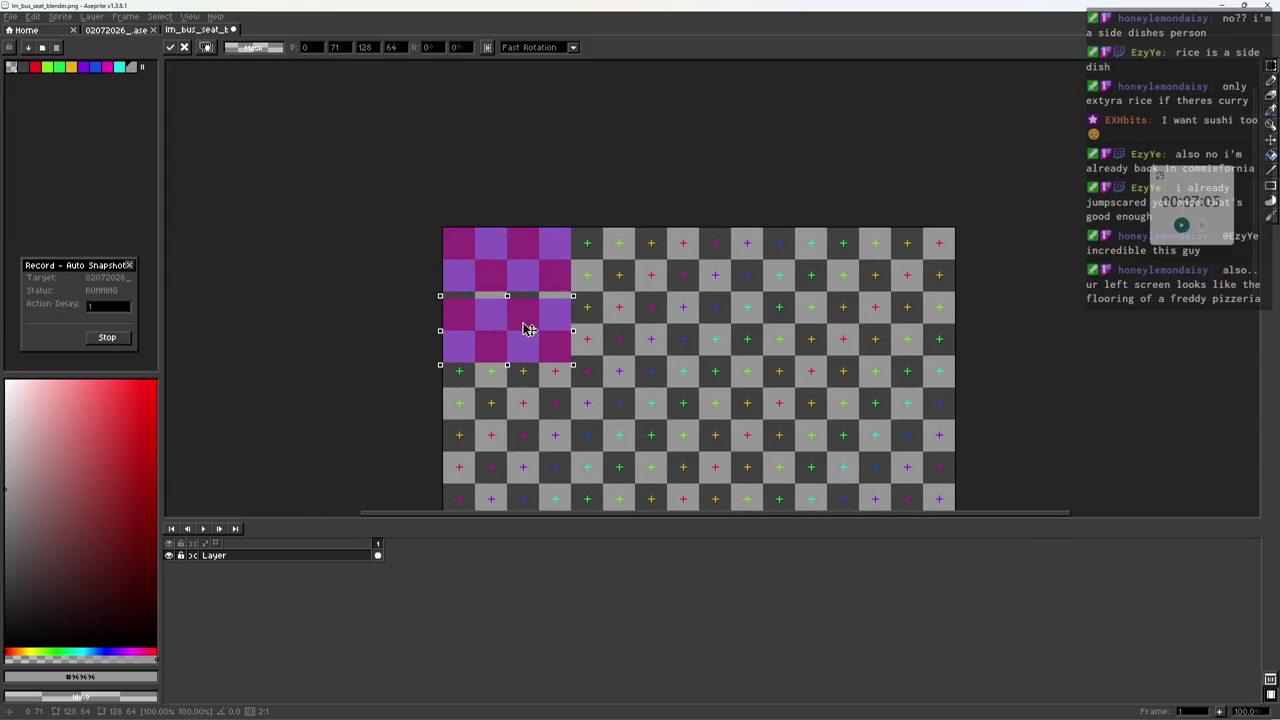
scroll(490, 278, "up", 1)
key("Return")
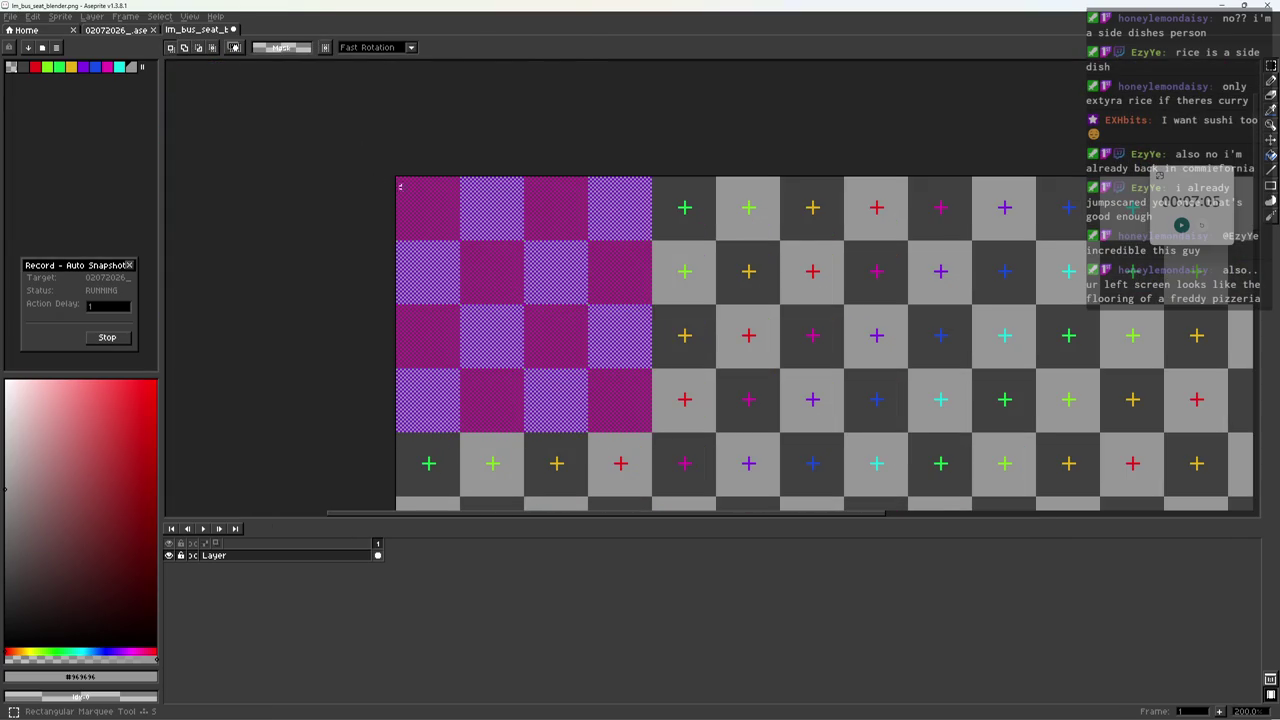
scroll(656, 425, "up", 1)
scroll(656, 425, "up", 2)
scroll(700, 426, "down", 4)
scroll(700, 426, "up", 1)
mouse_move(453, 256)
left_mouse_down("ctrl")
mouse_move(773, 260)
mouse_move(707, 260)
left_mouse_up("ctrl")
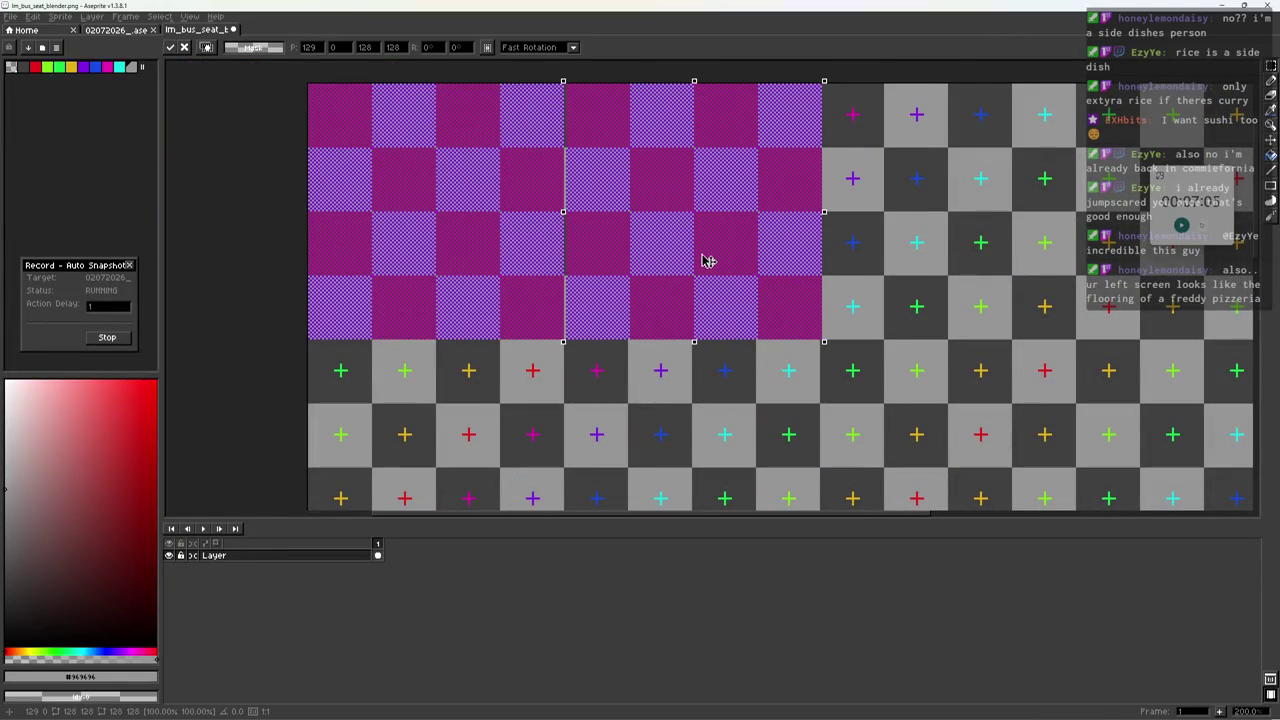
key("Return")
Select the enlarged checker area and duplicate it below and then to the right.
mouse_move(308, 84)
left_mouse_down()
mouse_move(523, 166)
mouse_move(822, 342)
left_mouse_up()
scroll(822, 342, "up", 1)
scroll(828, 357, "down", 1)
mouse_move(828, 357)
middle_mouse_down()
mouse_move(740, 297)
mouse_move(705, 233)
middle_mouse_up()
scroll(740, 297, "down", 1)
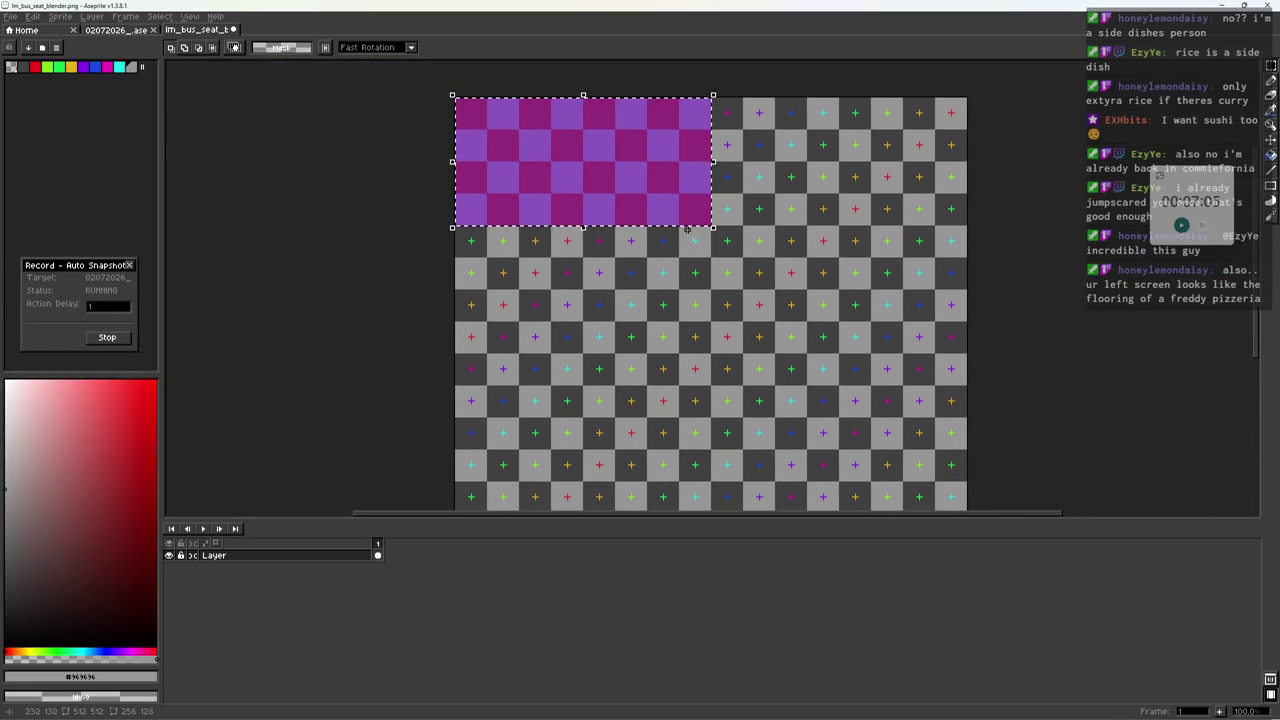
mouse_move(657, 186)
left_mouse_down("ctrl")
mouse_move(668, 303)
mouse_move(649, 289)
left_mouse_up("ctrl")
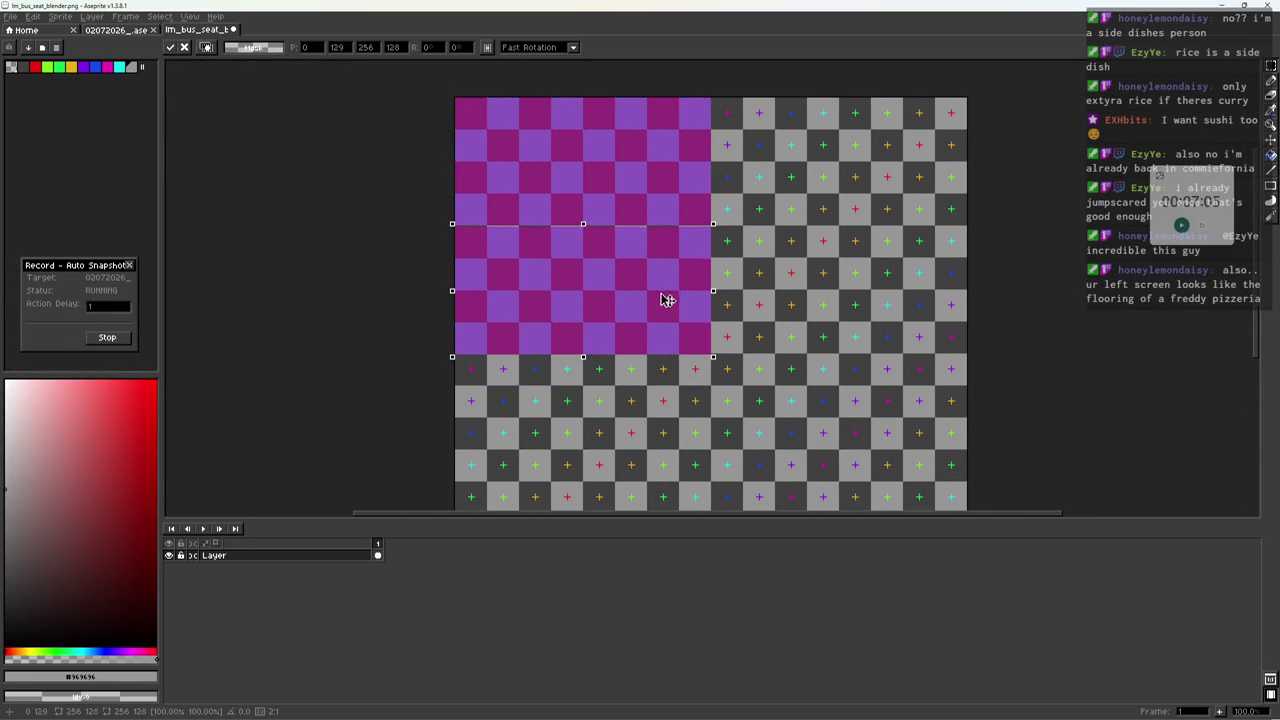
left_click(422, 89)
scroll(742, 320, "up", 2)
mouse_move(422, 89)
left_mouse_down()
mouse_move(742, 320)
mouse_move(645, 415)
left_mouse_up()
scroll(645, 415, "down", 3)
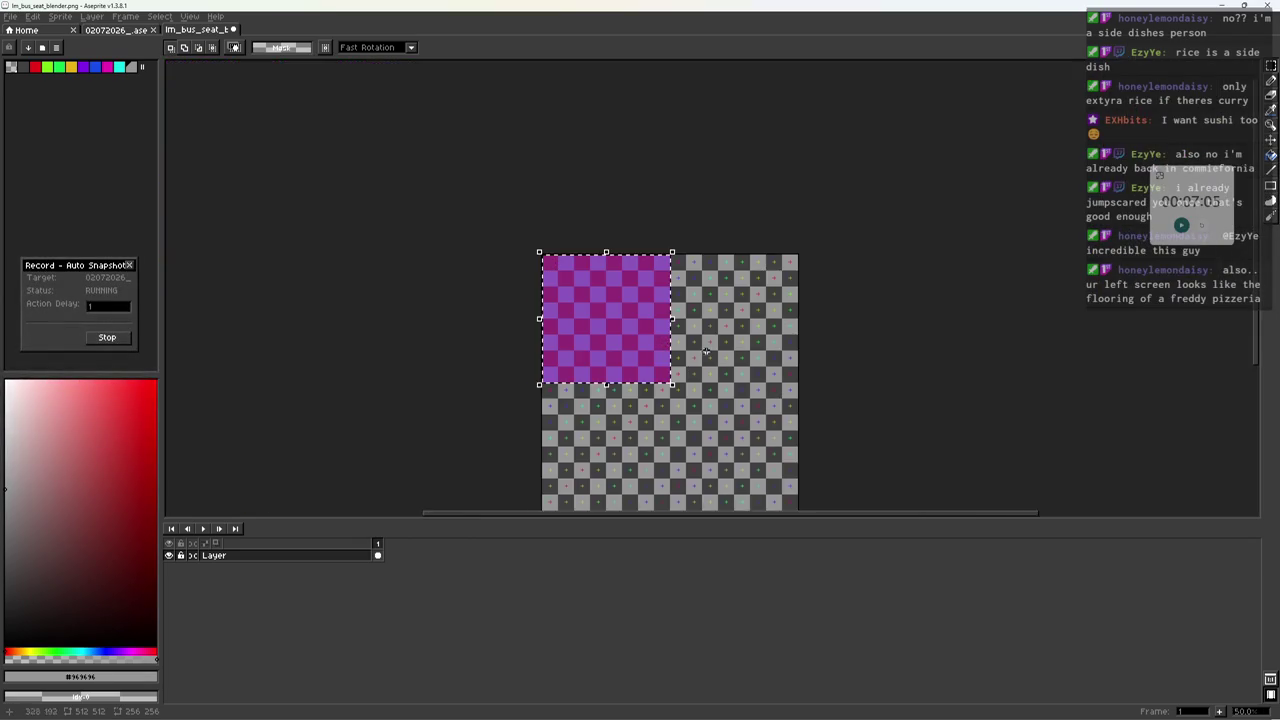
scroll(623, 380, "up", 1)
left_click_drag(491, 347, 744, 346, "ctrl")
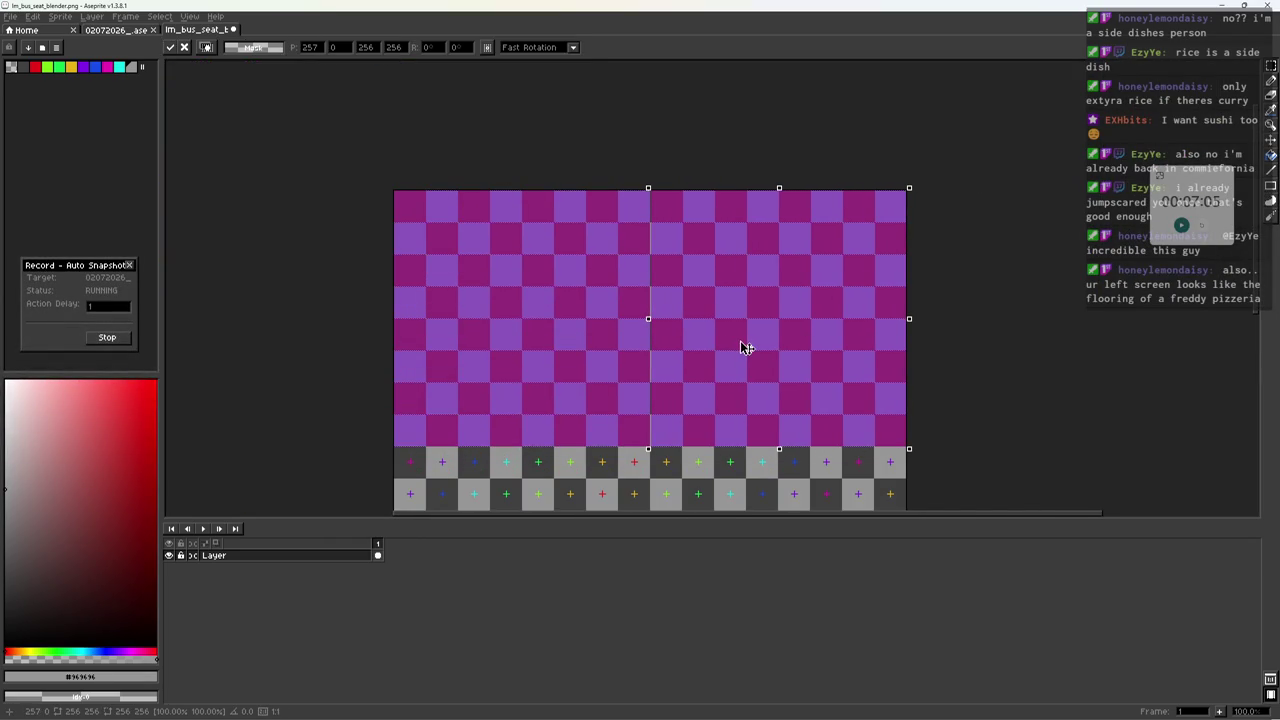
key("Return")
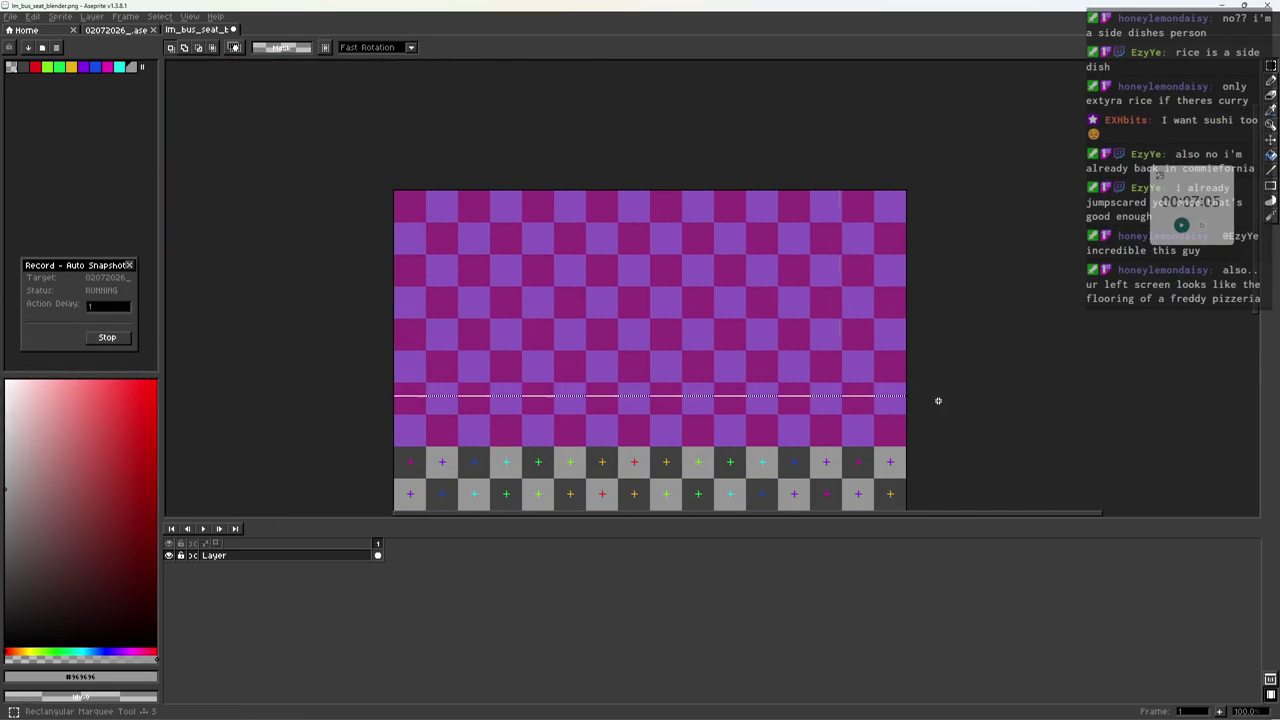
Copy the checker's top half downward so it fills the whole texture, then return to Blender.
scroll(980, 451, "up", 3)
scroll(960, 460, "down", 5)
middle_click_drag(960, 460, 950, 297)
mouse_move(790, 215)
left_mouse_down("ctrl")
mouse_move(808, 371)
mouse_move(792, 344)
left_mouse_up("ctrl")
key("Return")
scroll(717, 277, "up", 3)
scroll(690, 290, "up", 1)
scroll(665, 295, "down", 4)
scroll(670, 285, "up", 1)
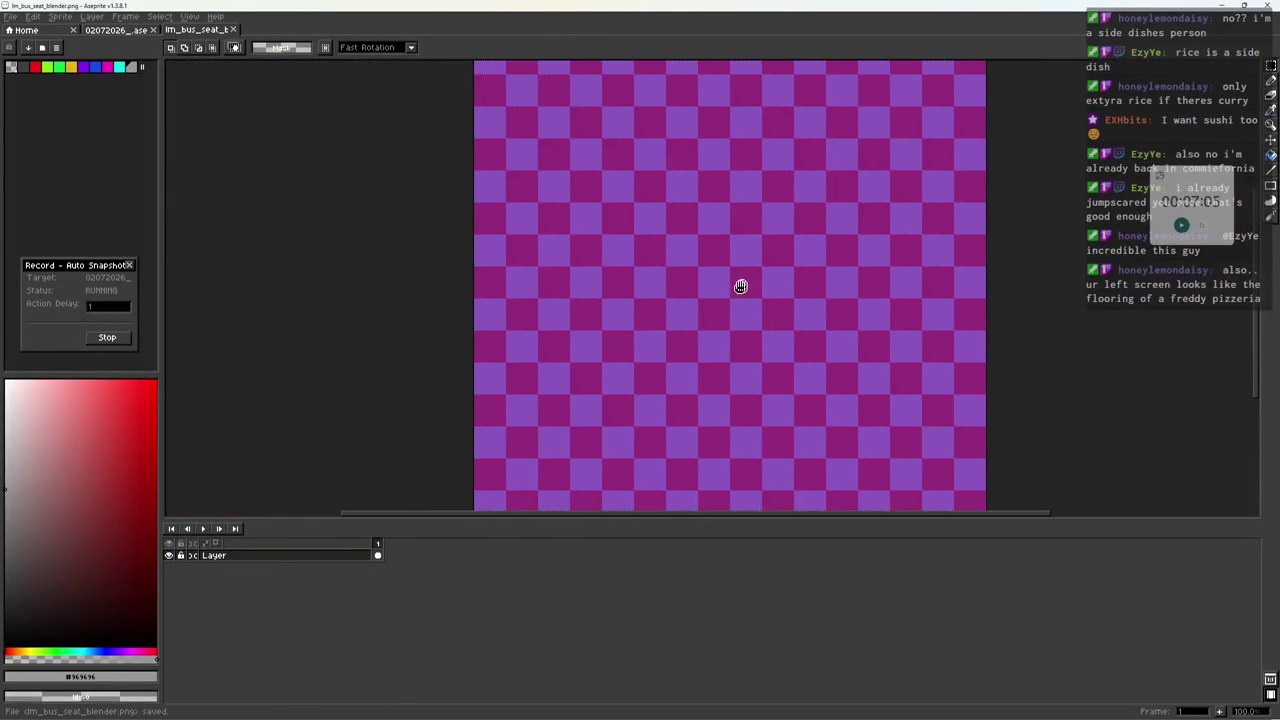
scroll(654, 277, "up", 1)
key("i")
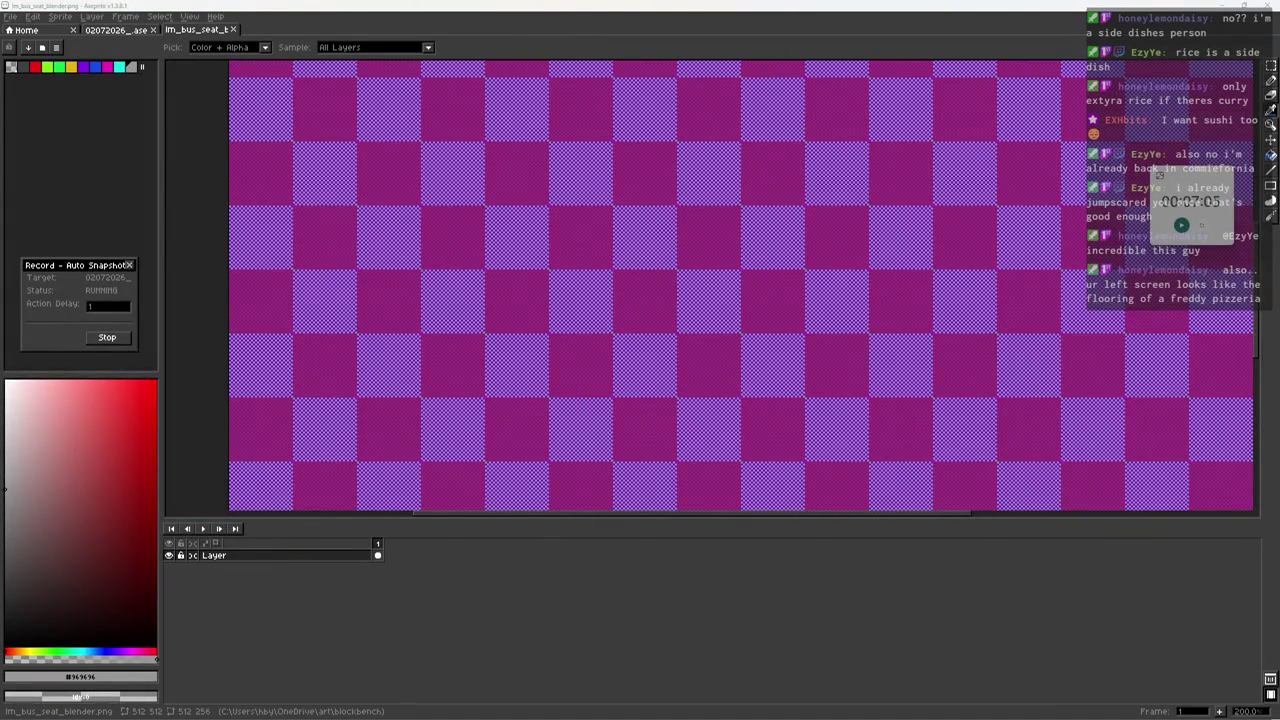
key("alt+Tab")
middle_click_drag(800, 400, 760, 380)
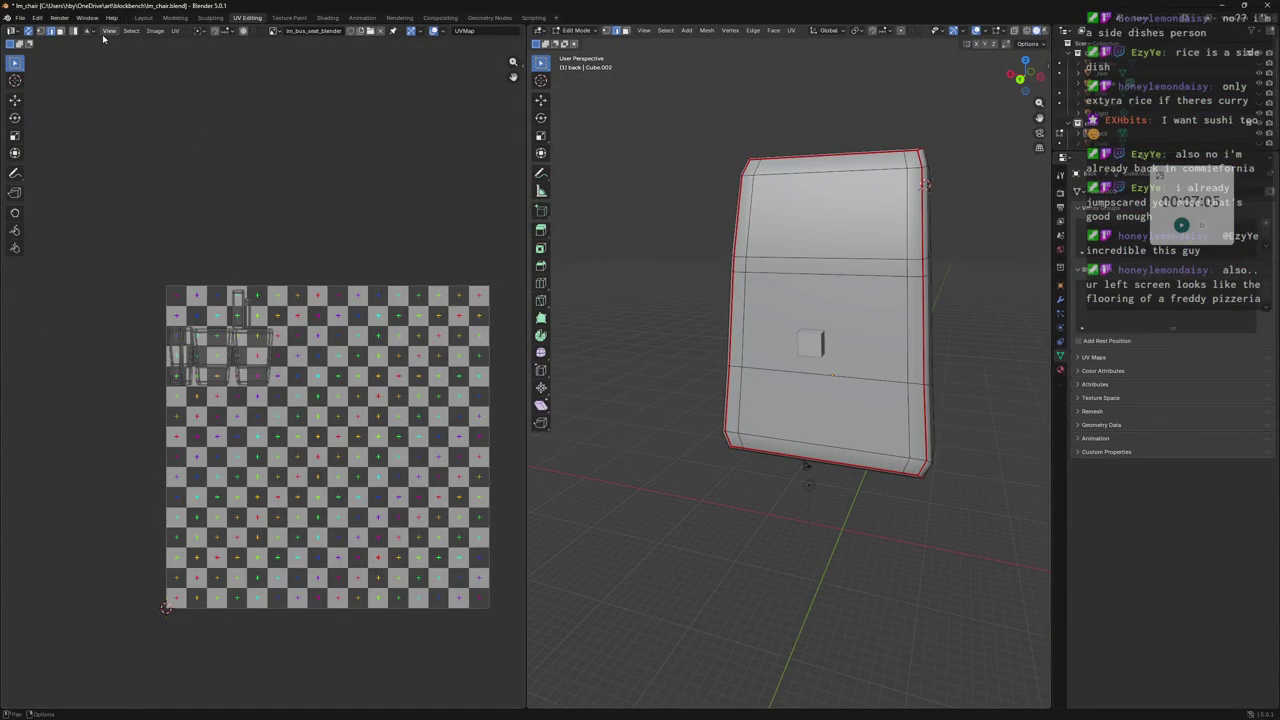
Save the Blender file and reload the edited im_bus_seat_blender texture.
key("ctrl+s")
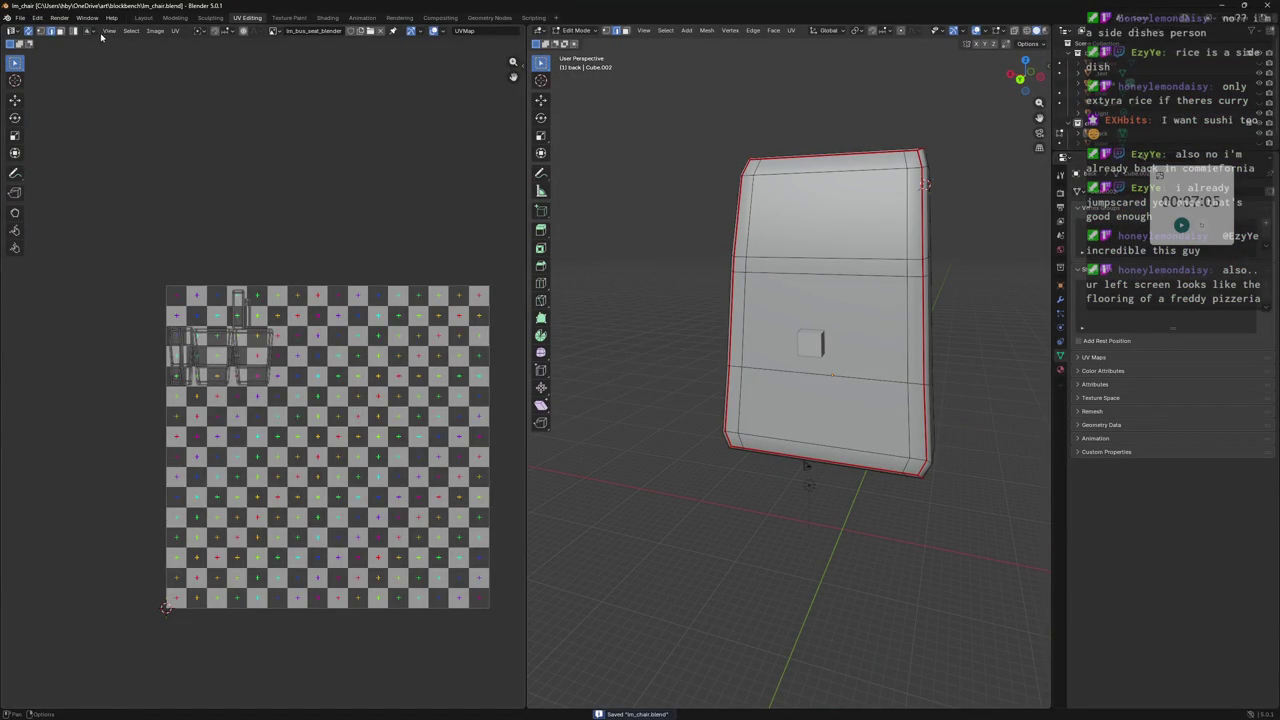
left_click(152, 31)
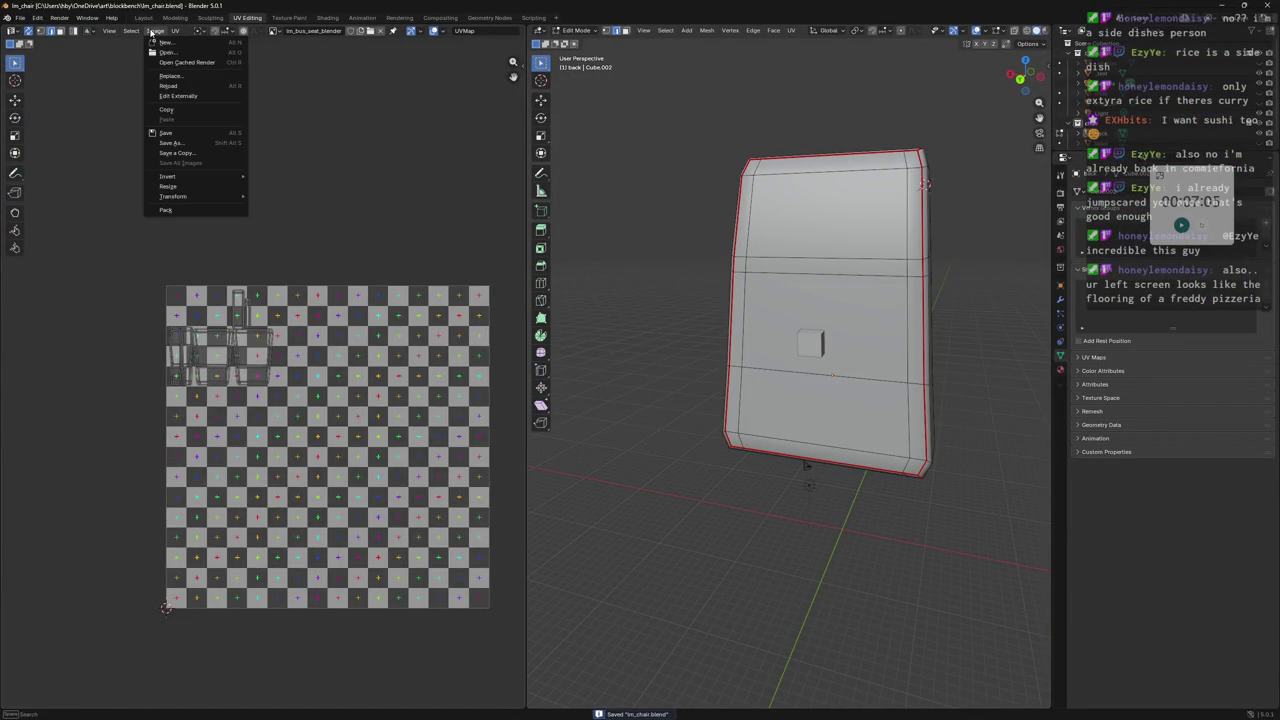
left_click(186, 86)
scroll(830, 320, "up", 3)
Orbit around the chair back and briefly view it in wireframe.
middle_click_drag(830, 320, 884, 162)
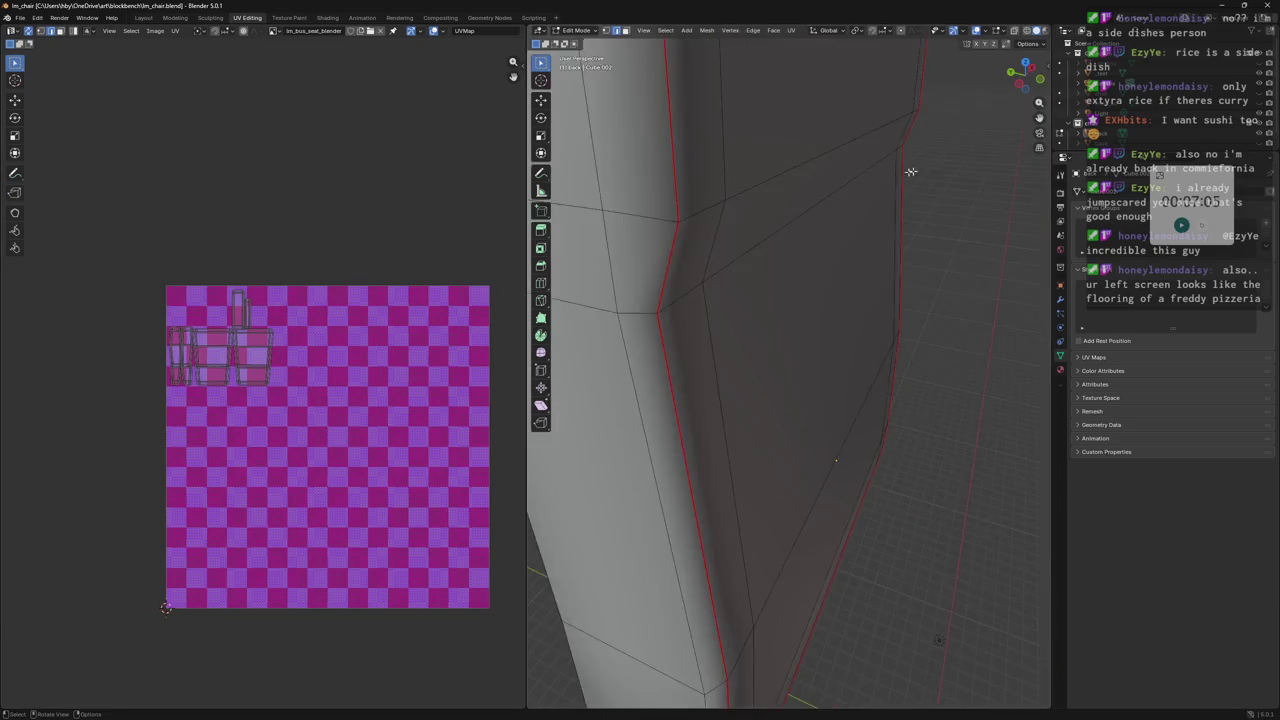
scroll(884, 162, "down", 3)
scroll(317, 313, "up", 6)
scroll(343, 143, "down", 1)
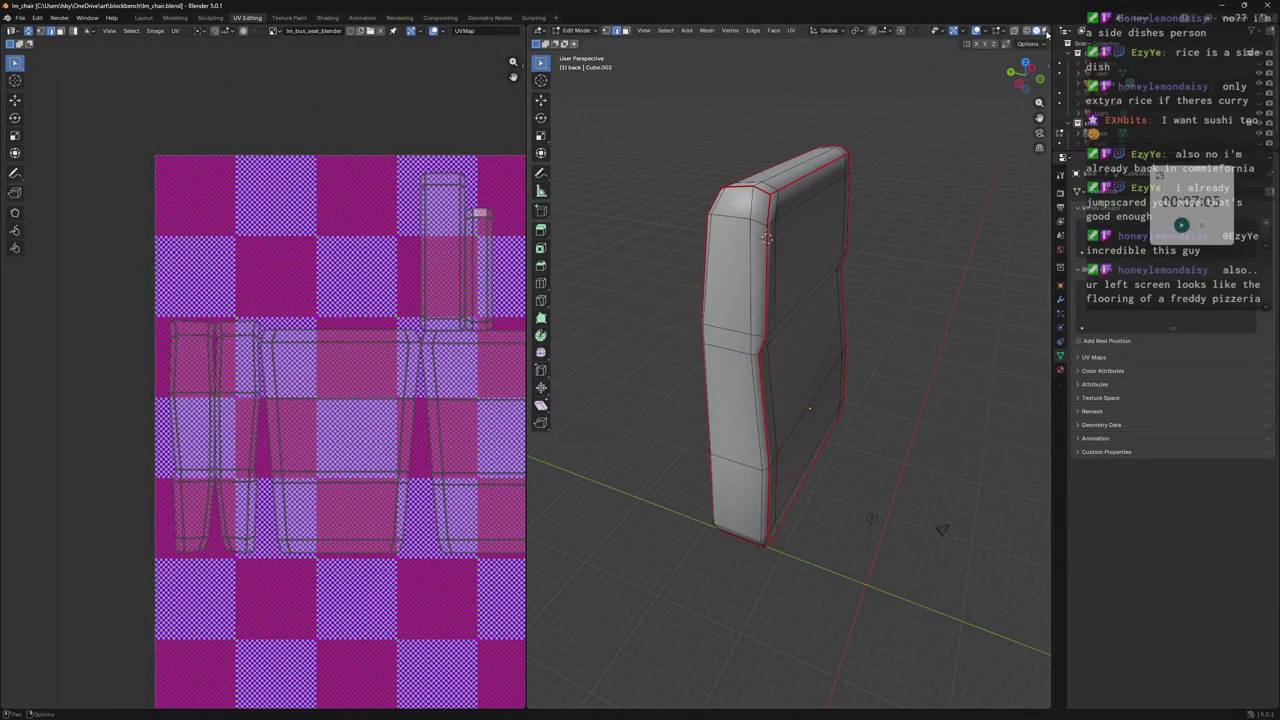
key("shift+z")
key("shift+z")
left_click_drag(1190, 176, 1193, 572)
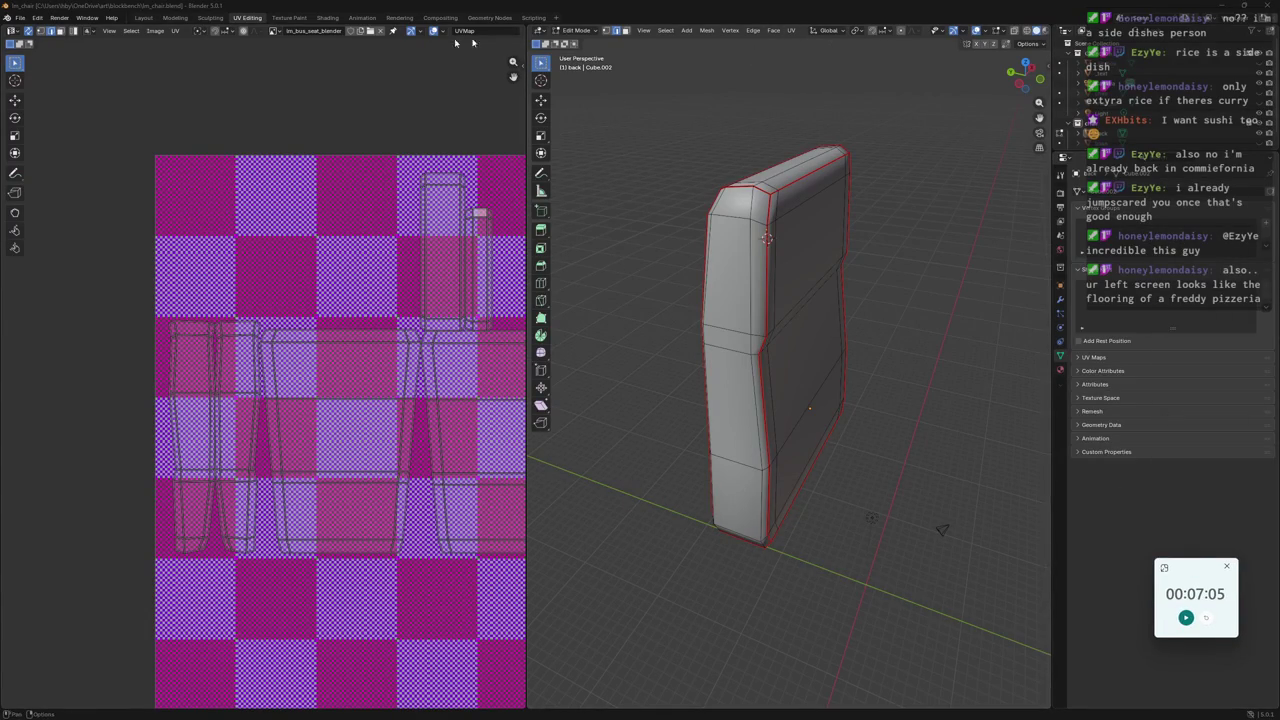
left_click(327, 17)
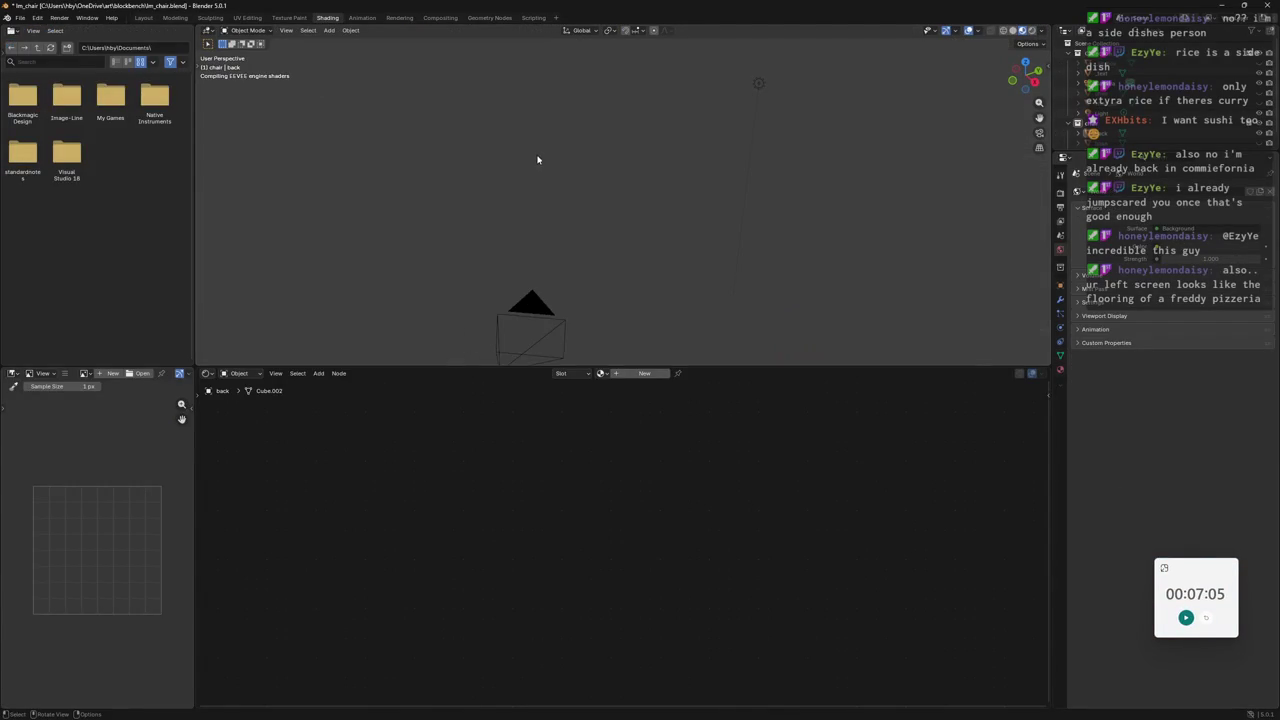
Back in UV Editing, expand the mesh's UV Maps and Attributes, then show Render properties.
scroll(626, 229, "down", 3)
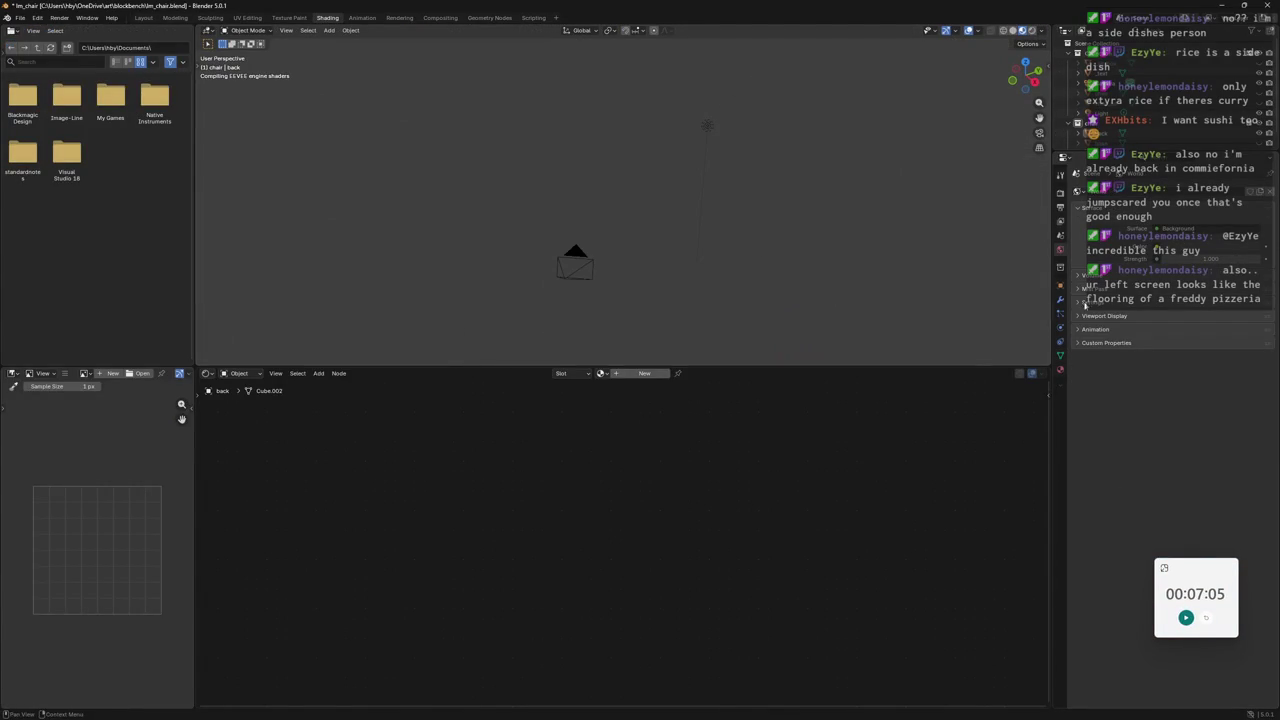
left_click(254, 18)
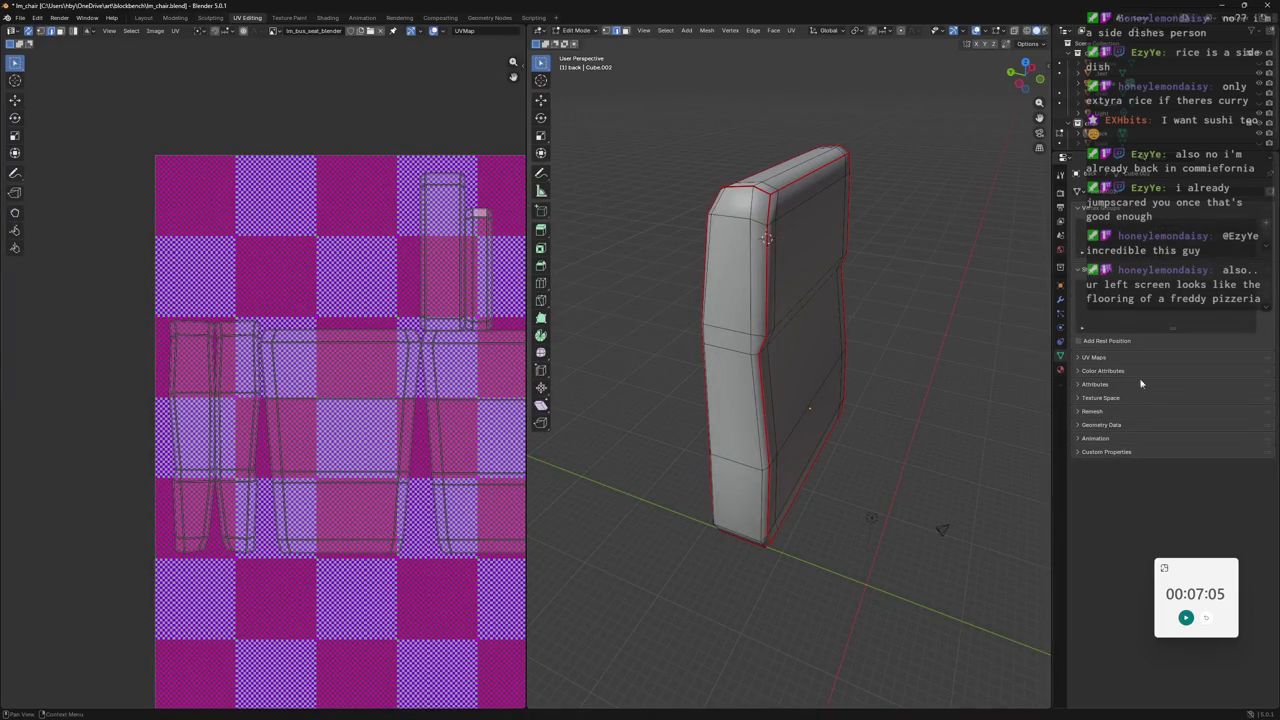
left_click(1078, 358)
left_click(1077, 410)
left_click(1077, 410)
left_click(1078, 423)
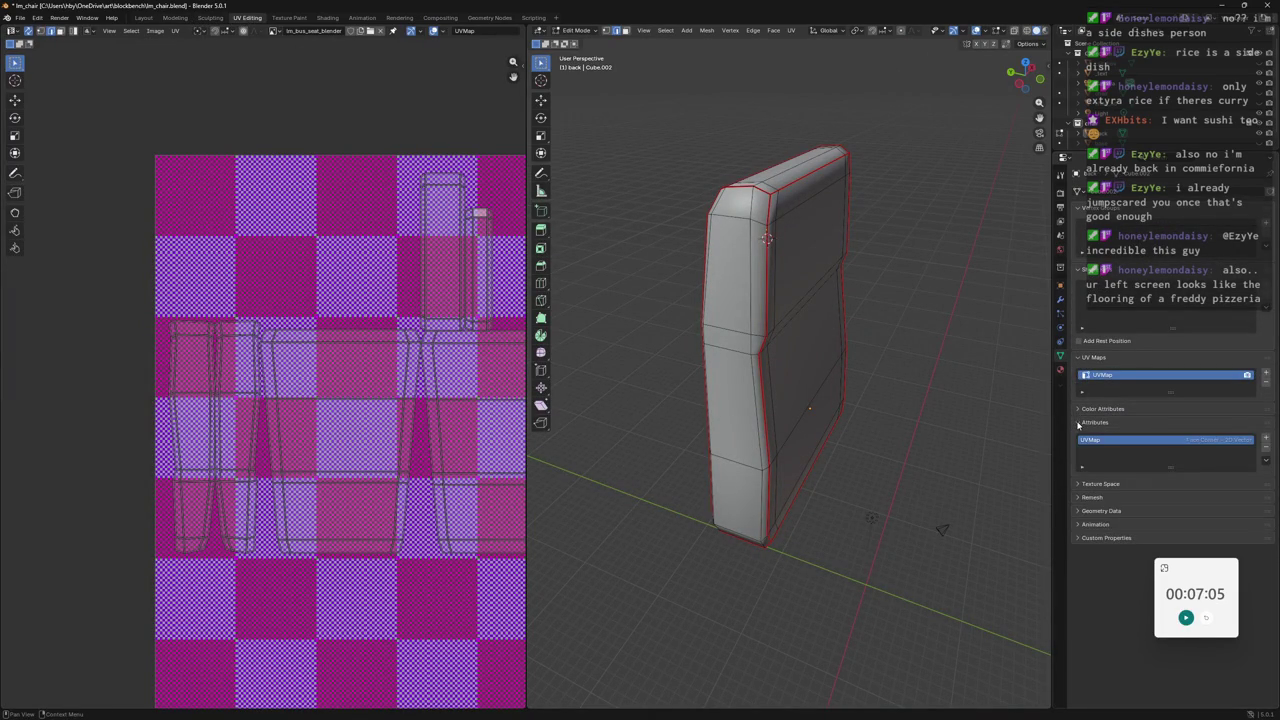
left_click(1078, 423)
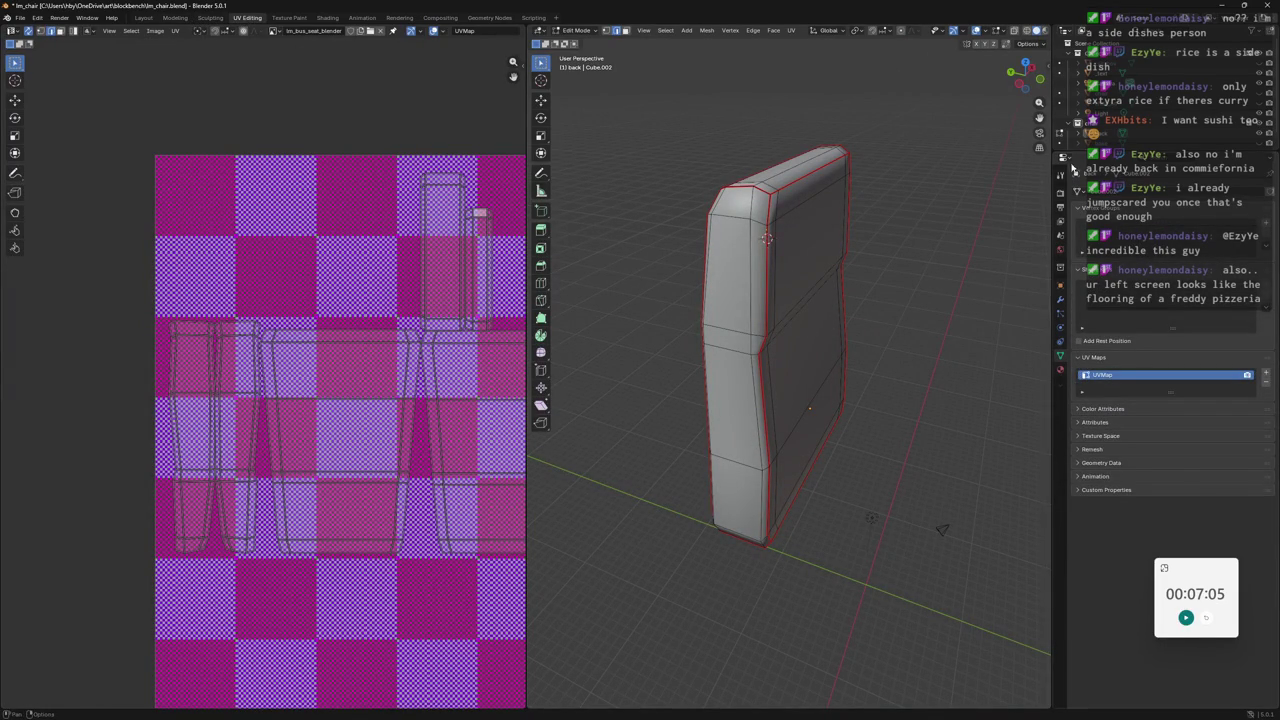
left_click(1060, 191)
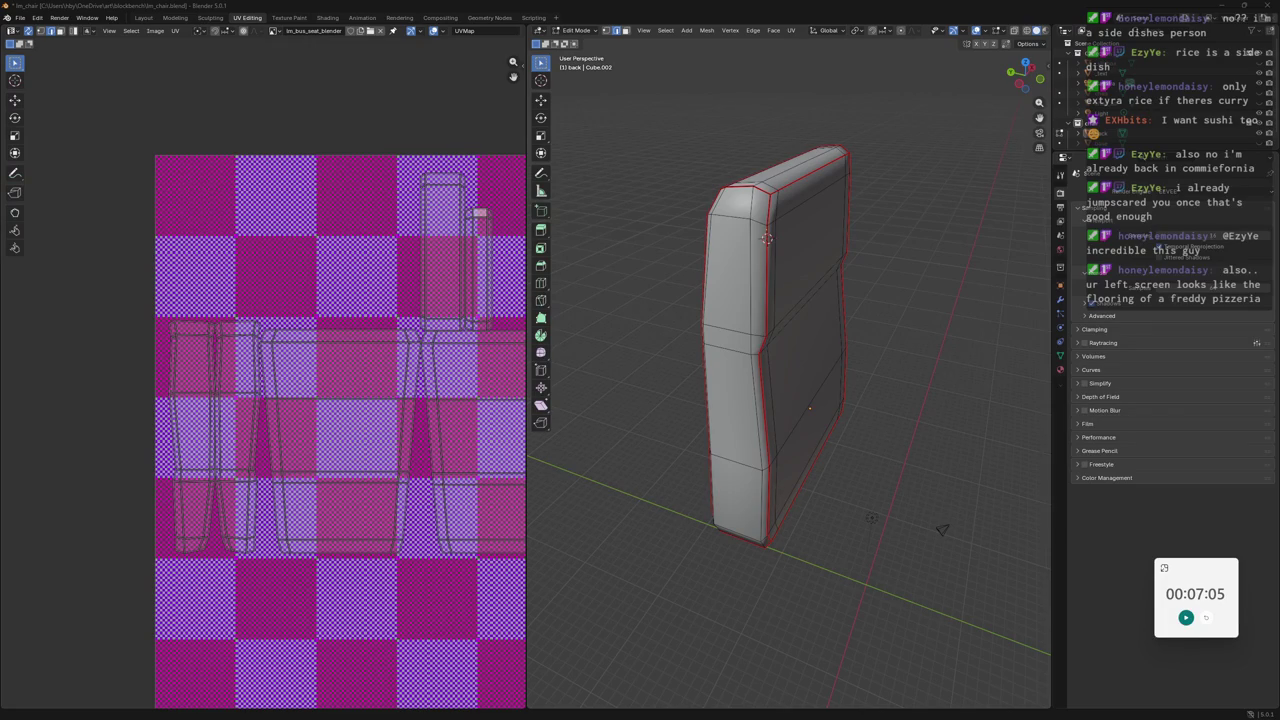
scroll(423, 348, "down", 4)
Orbit and zoom the viewport to see the chair back face-on.
middle_click_drag(700, 420, 844, 484)
scroll(349, 318, "up", 8)
scroll(257, 300, "down", 3)
scroll(234, 324, "down", 6)
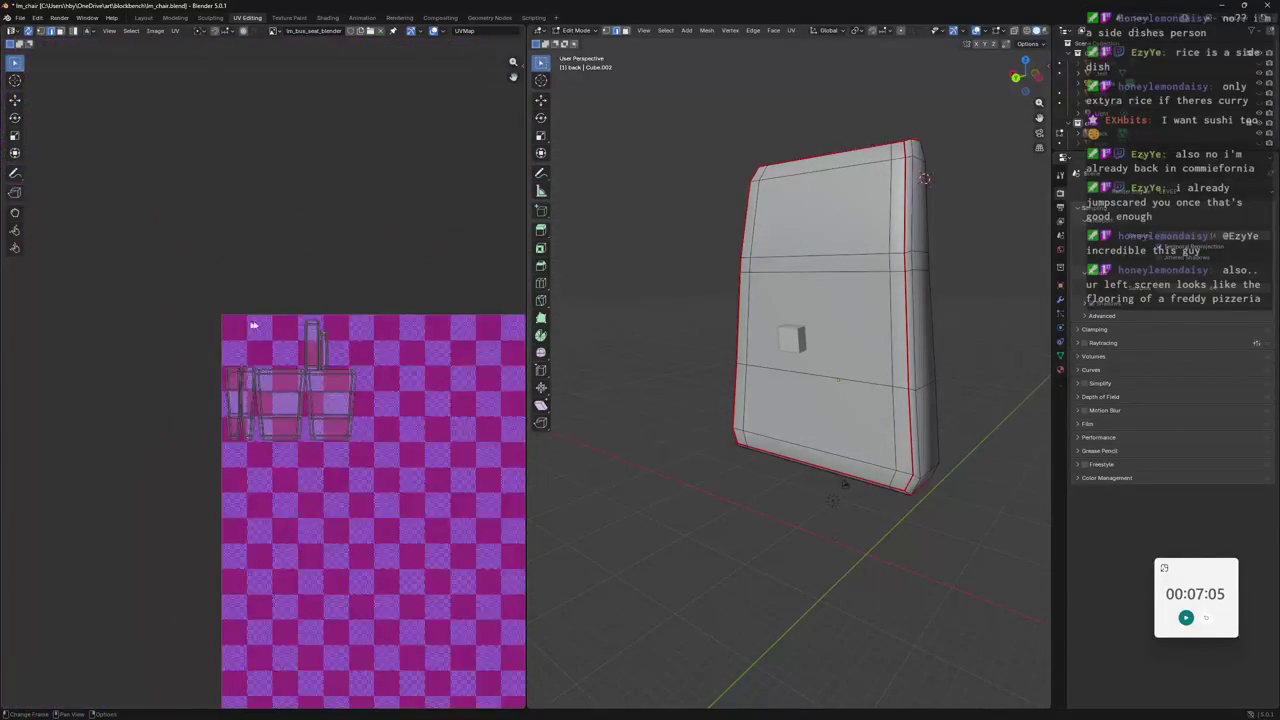
scroll(277, 306, "down", 2)
scroll(234, 294, "up", 1)
scroll(230, 292, "up", 1)
scroll(220, 289, "up", 1)
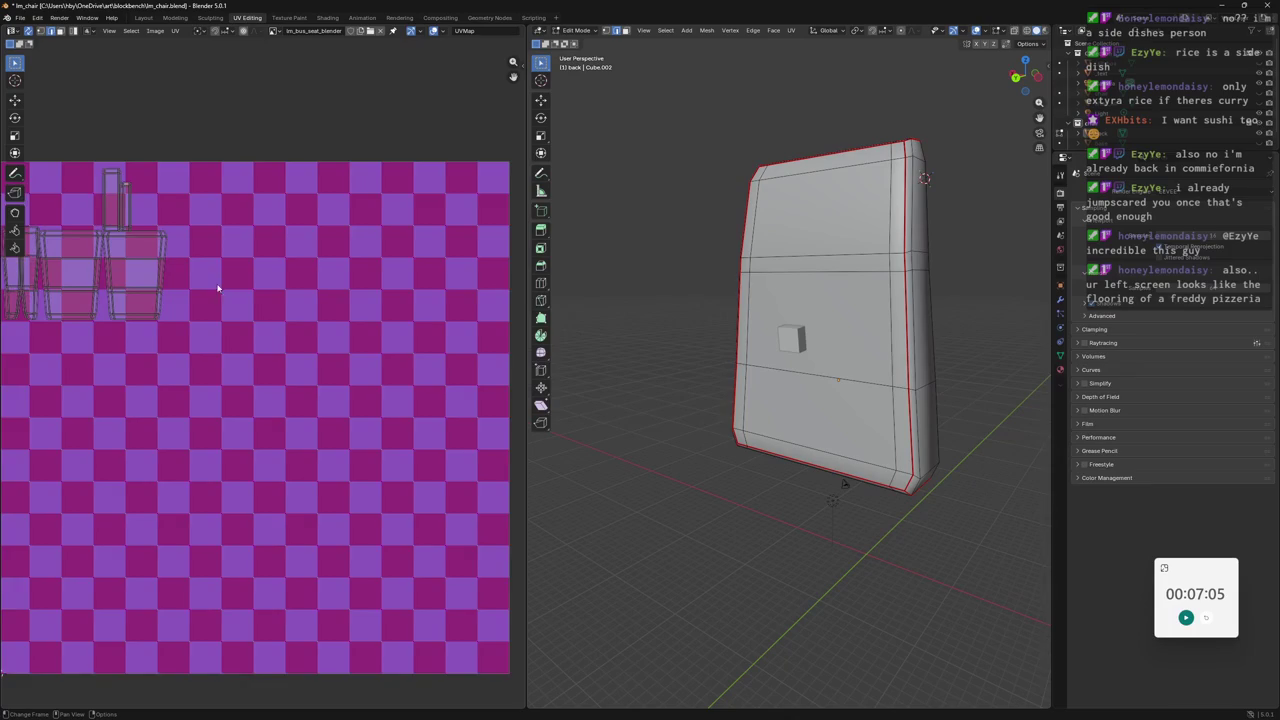
scroll(222, 287, "down", 1)
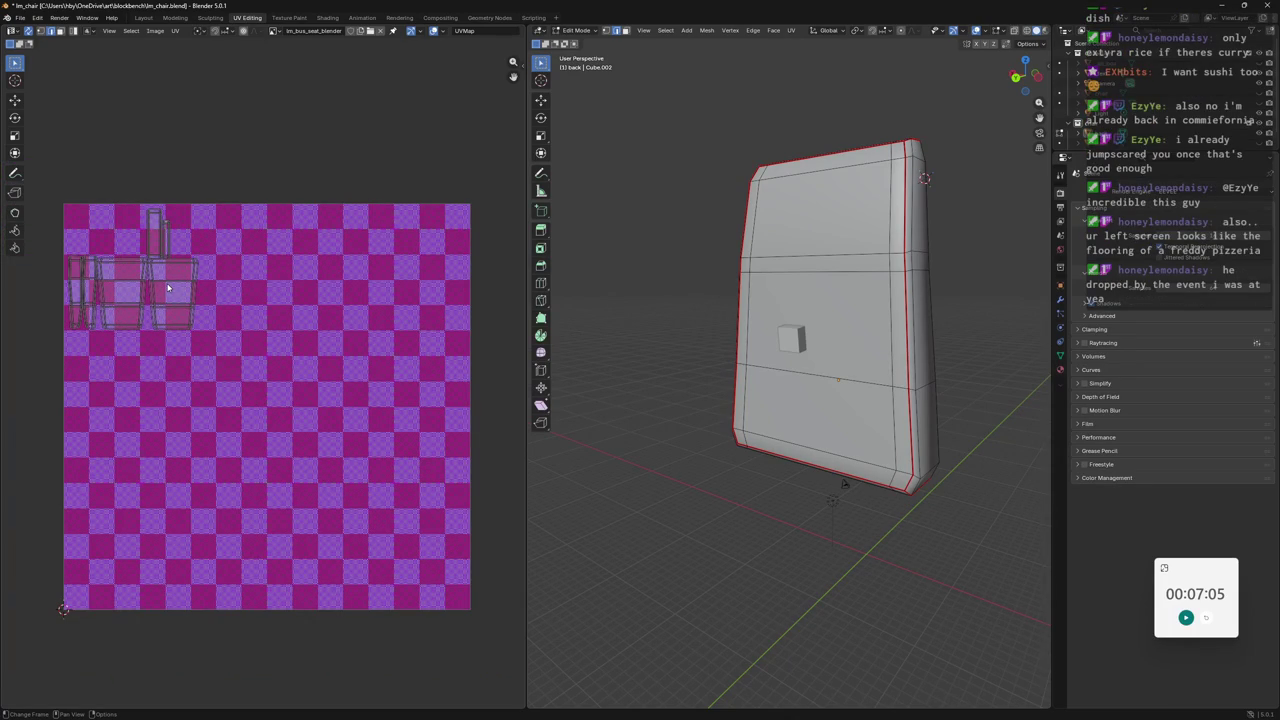
Orbit around the chair back, then create a new material for it.
middle_click_drag(930, 284, 825, 277)
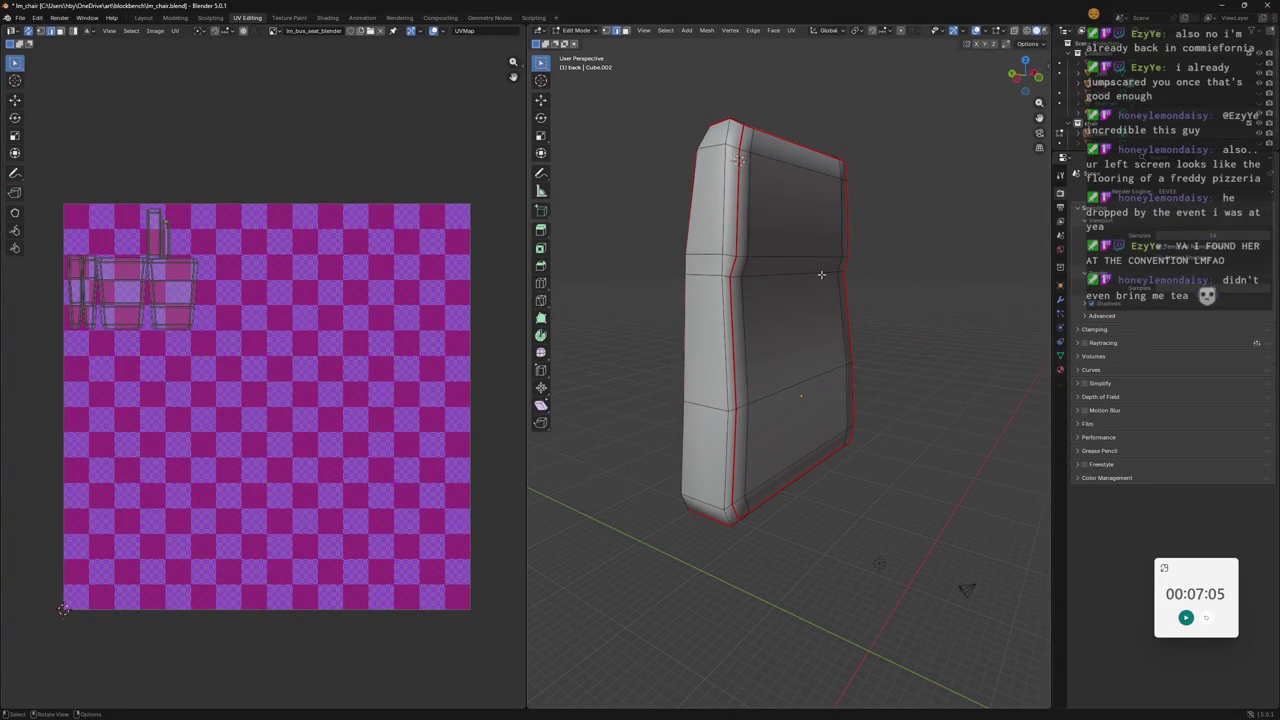
mouse_move(784, 250)
middle_mouse_down()
mouse_move(837, 266)
mouse_move(938, 257)
middle_mouse_up()
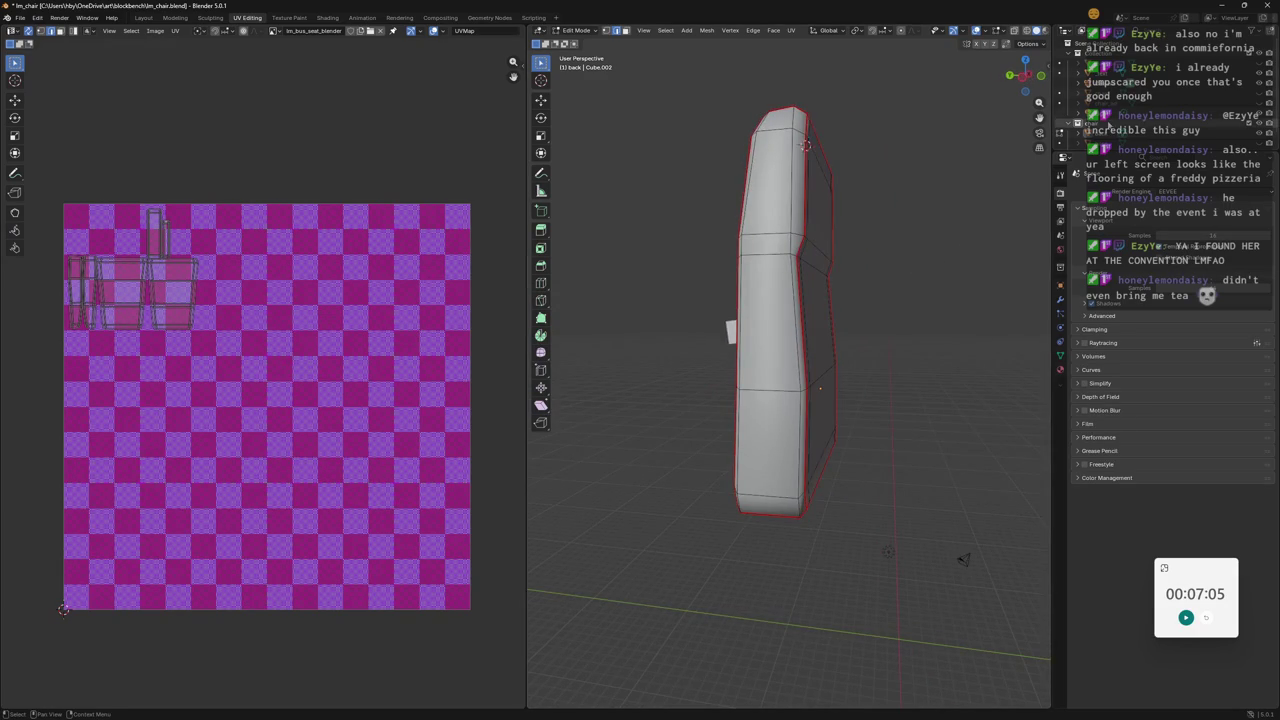
mouse_move(850, 200)
middle_mouse_down()
mouse_move(748, 133)
mouse_move(891, 190)
middle_mouse_up()
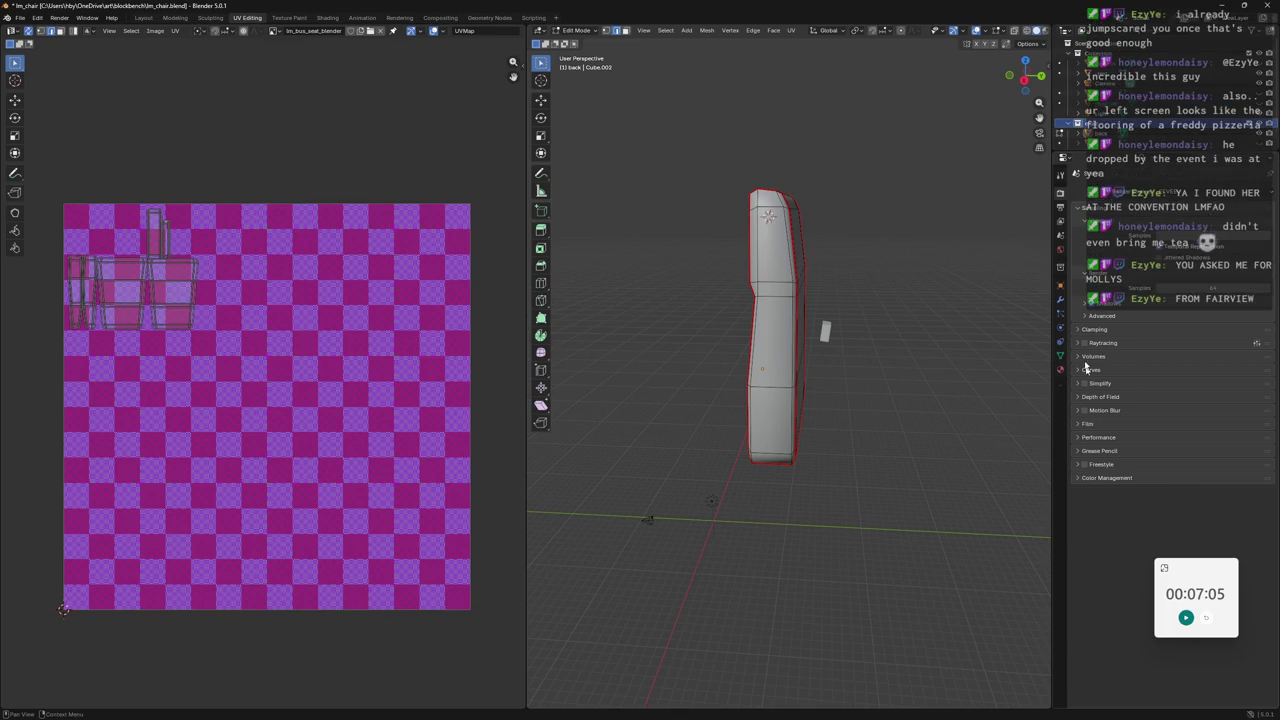
left_click(1060, 369)
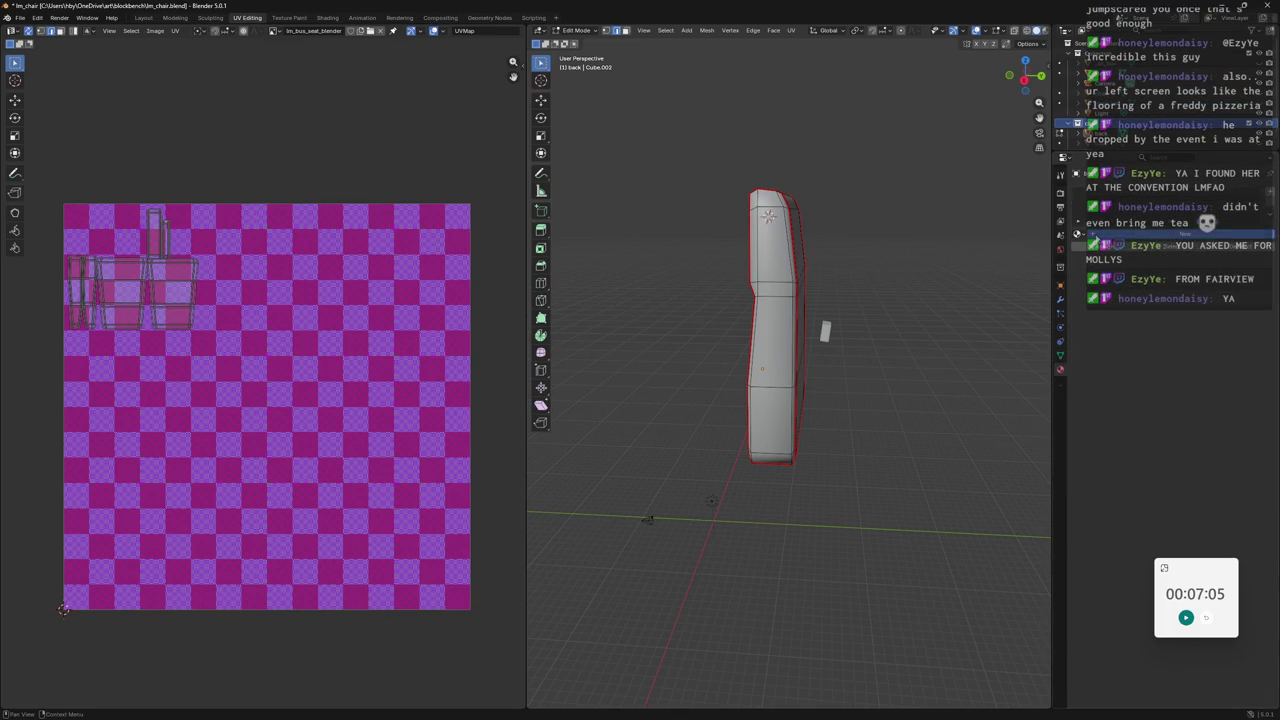
left_click(1100, 240)
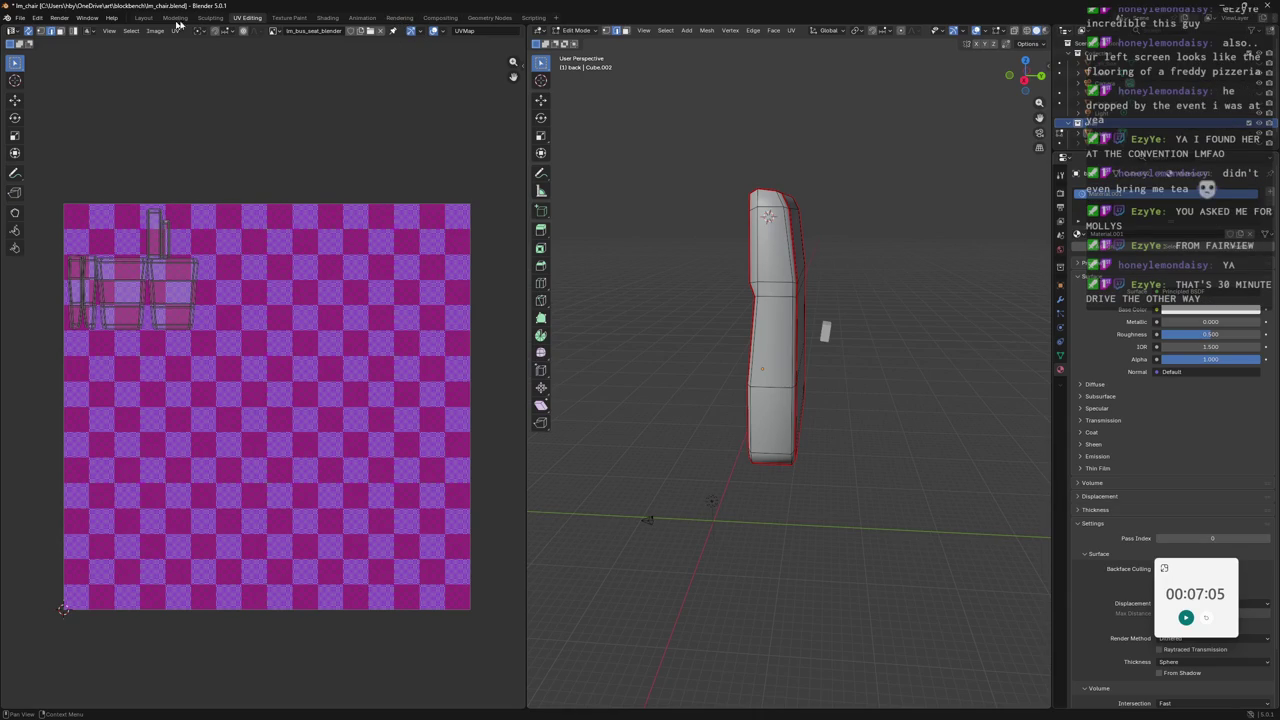
left_click(399, 17)
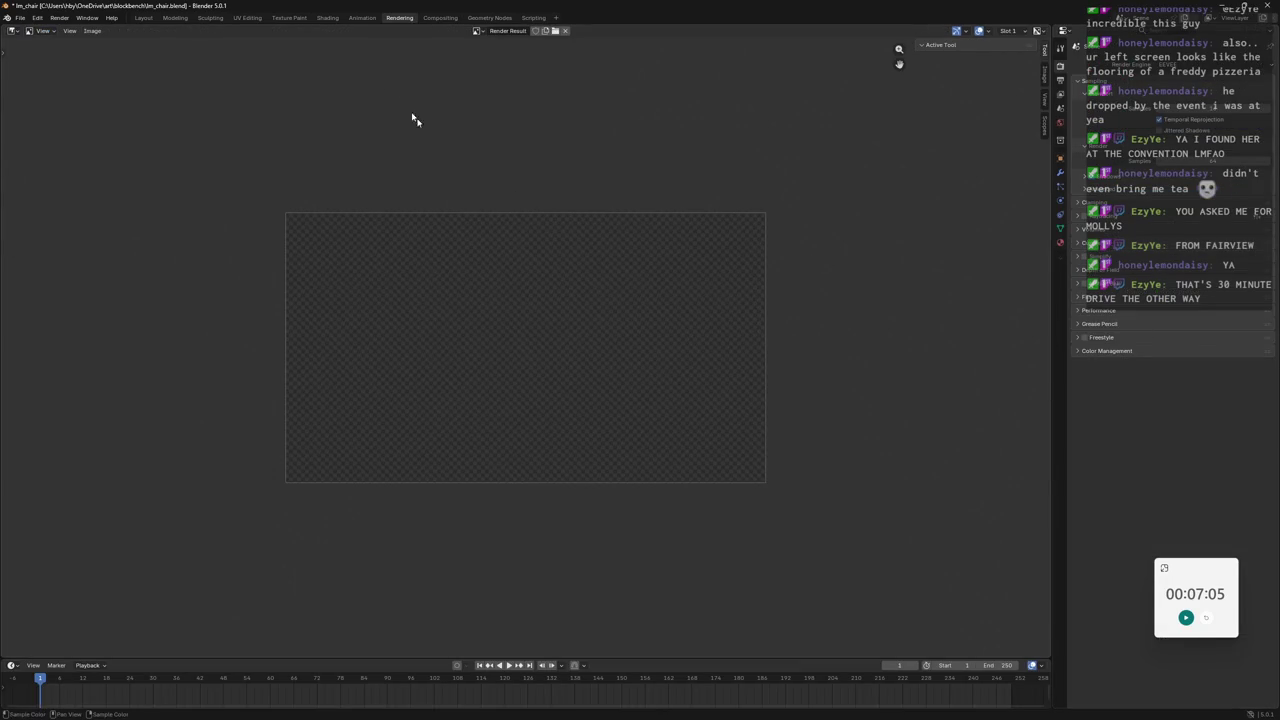
Open the chair back's node tree in Shading and browse the Add > Input list without adding anything.
left_click(326, 17)
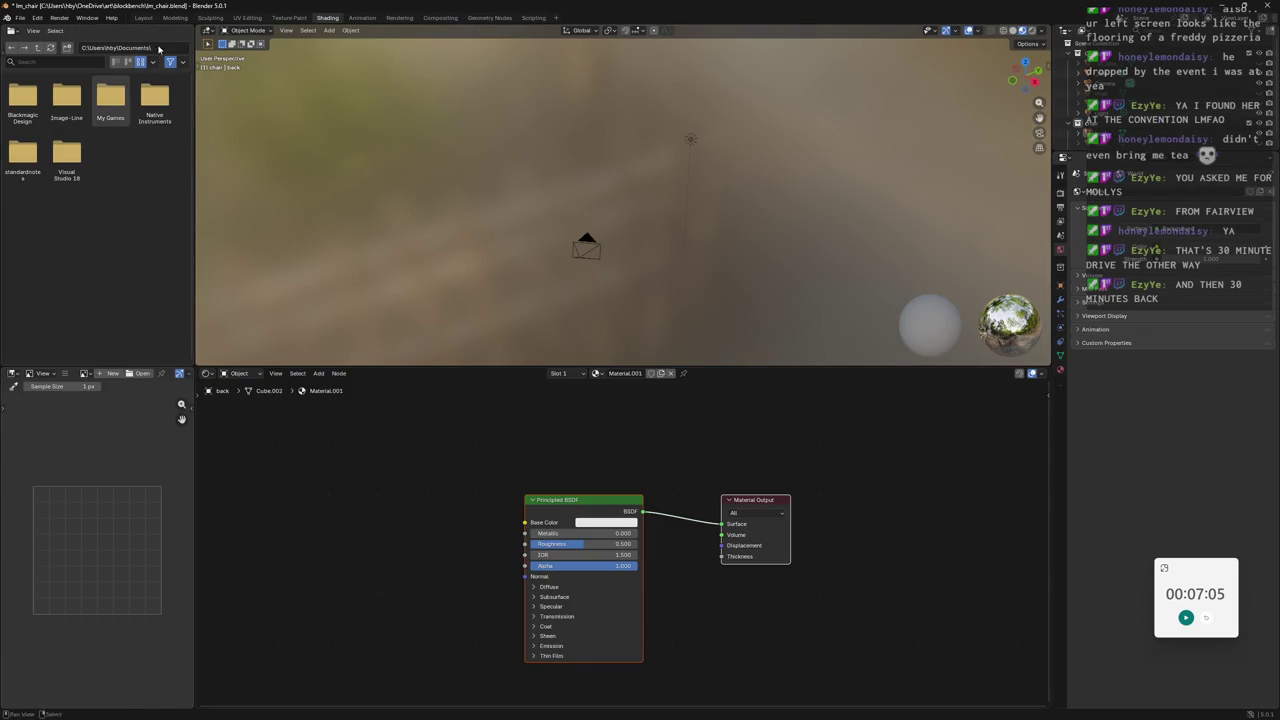
left_click(316, 374)
mouse_move(334, 384)
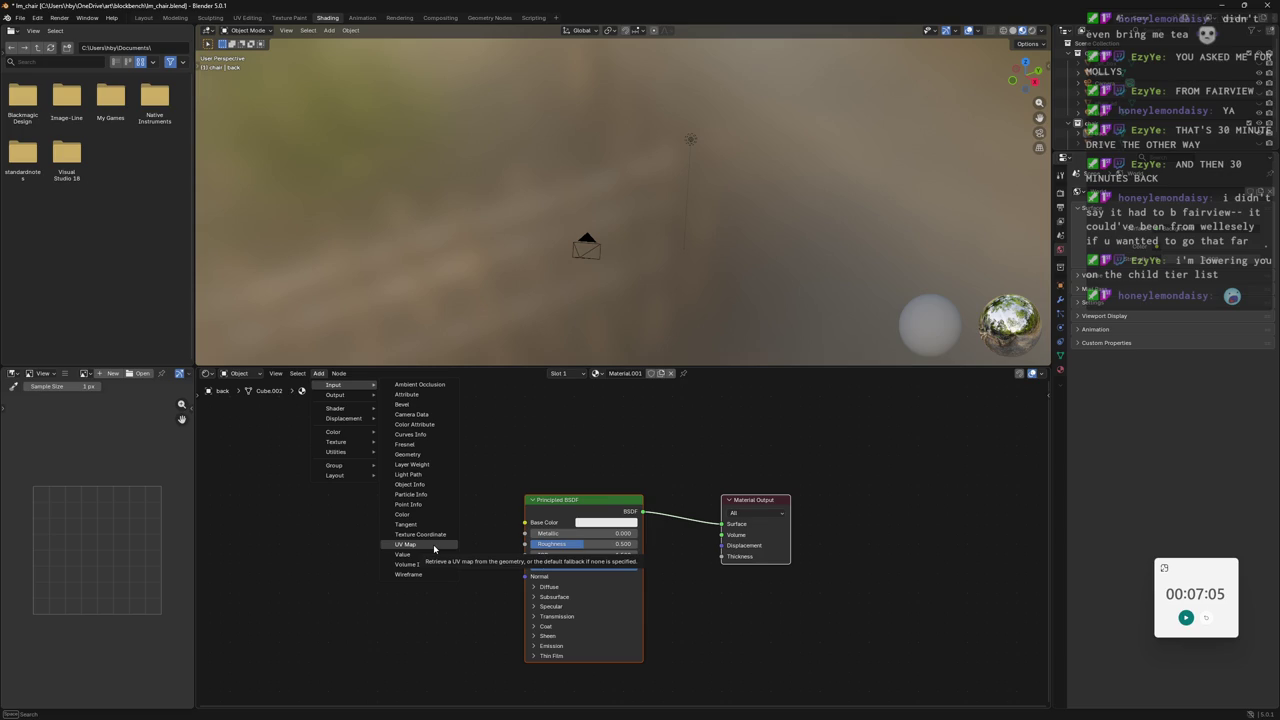
key("Escape")
Add an Image Texture node to Base Color and load im_bus_seat_blender into it.
left_click(526, 527)
left_click_drag(525, 523, 457, 507)
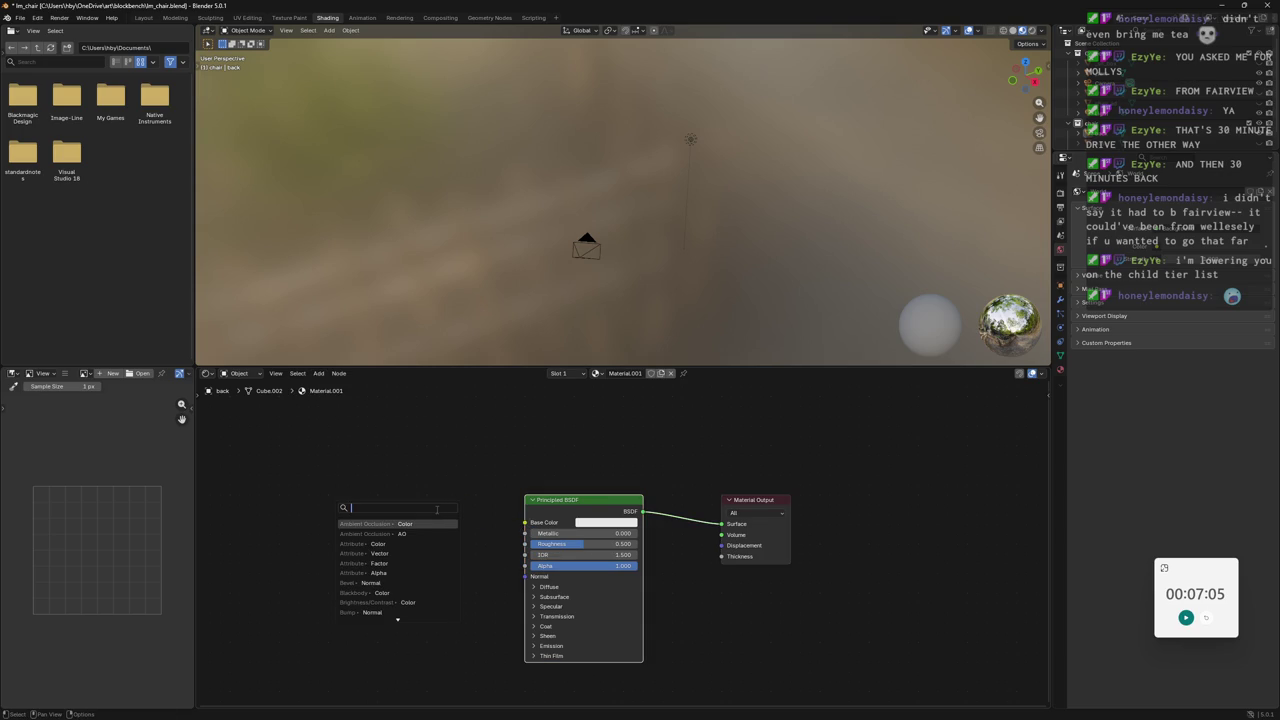
type("texture")
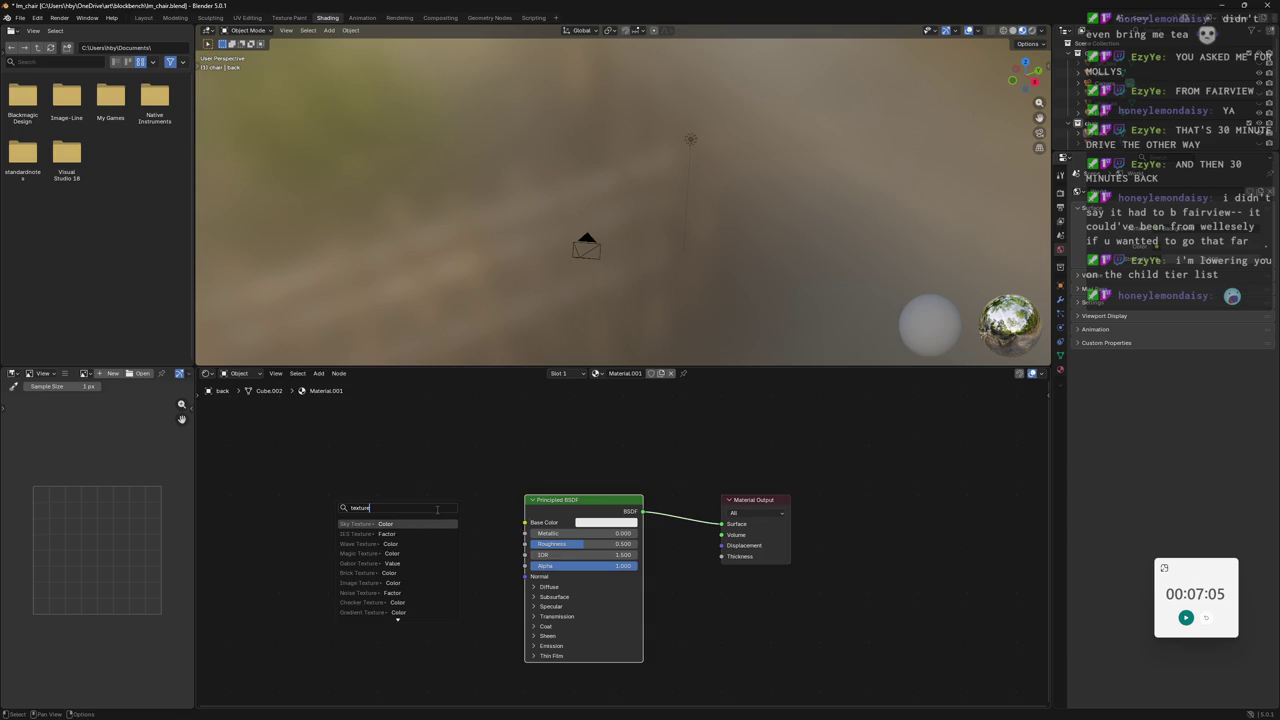
key("Down")
key("Down")
key("Down")
key("Down")
key("Down")
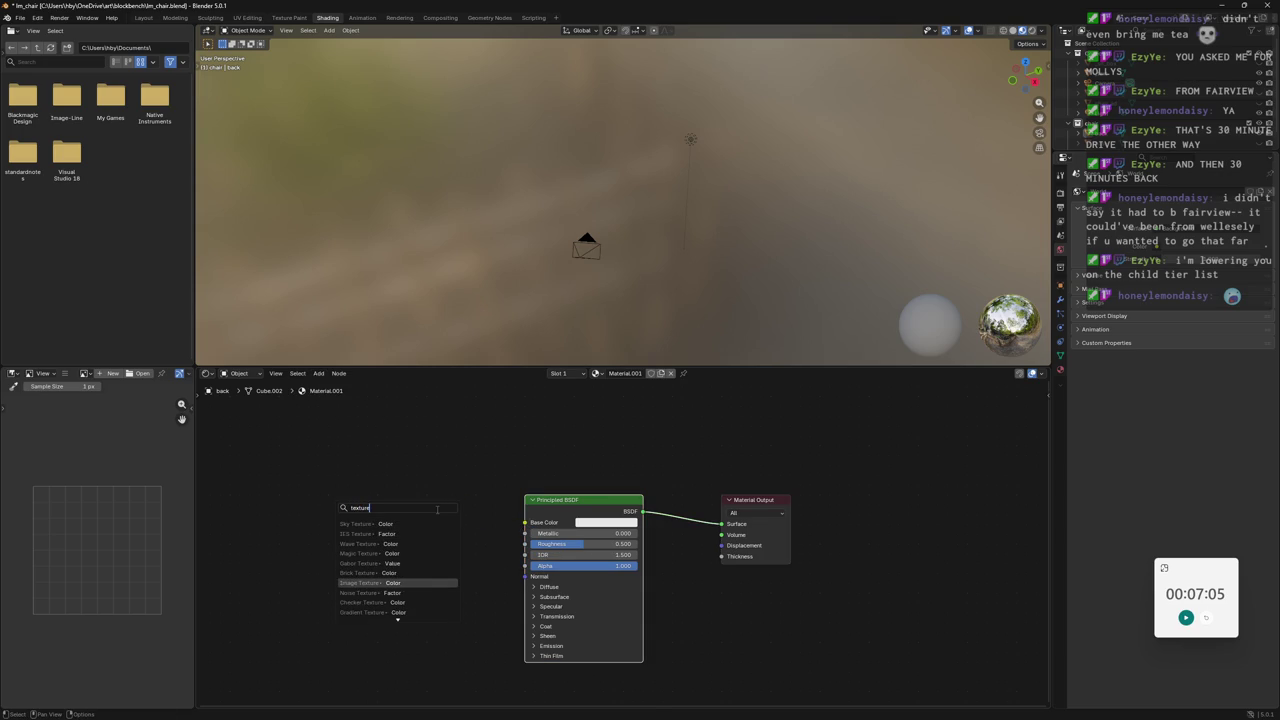
key("Return")
left_click(419, 516)
left_click(326, 540)
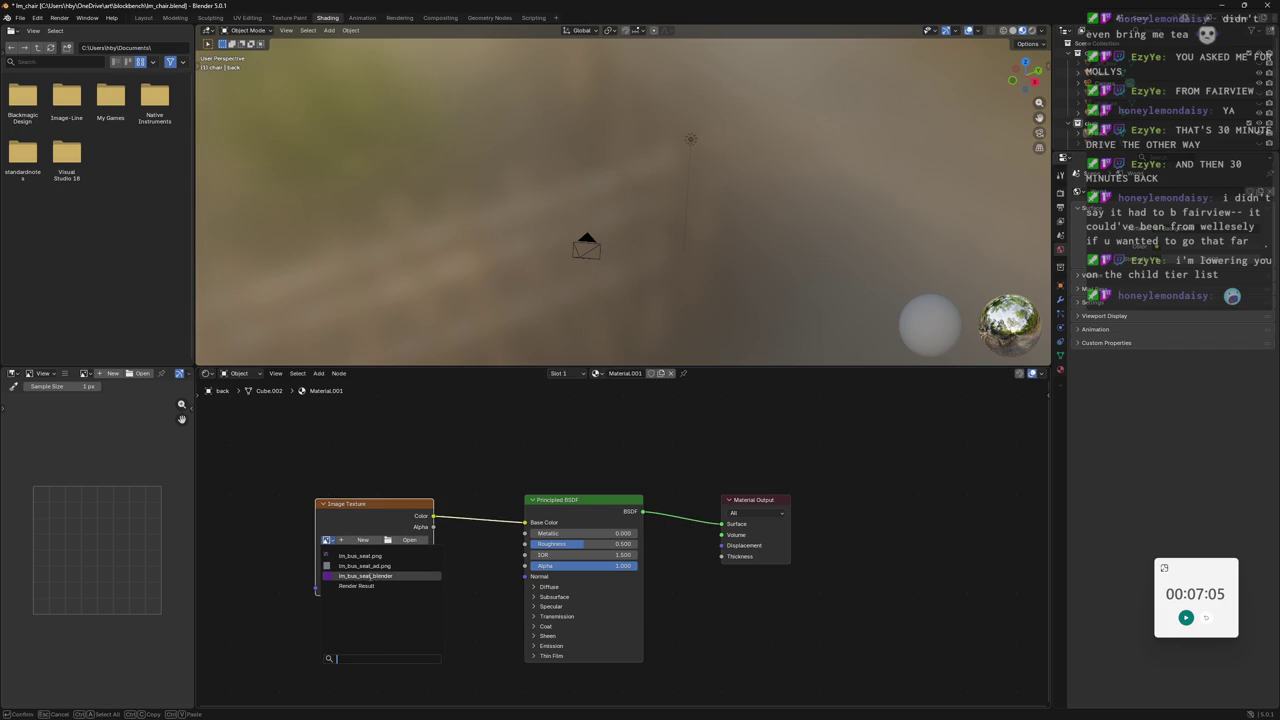
left_click(370, 576)
mouse_move(646, 283)
middle_mouse_down()
mouse_move(608, 131)
mouse_move(754, 103)
mouse_move(688, 207)
mouse_move(643, 152)
mouse_move(654, 225)
middle_mouse_up()
scroll(670, 186, "up", 3)
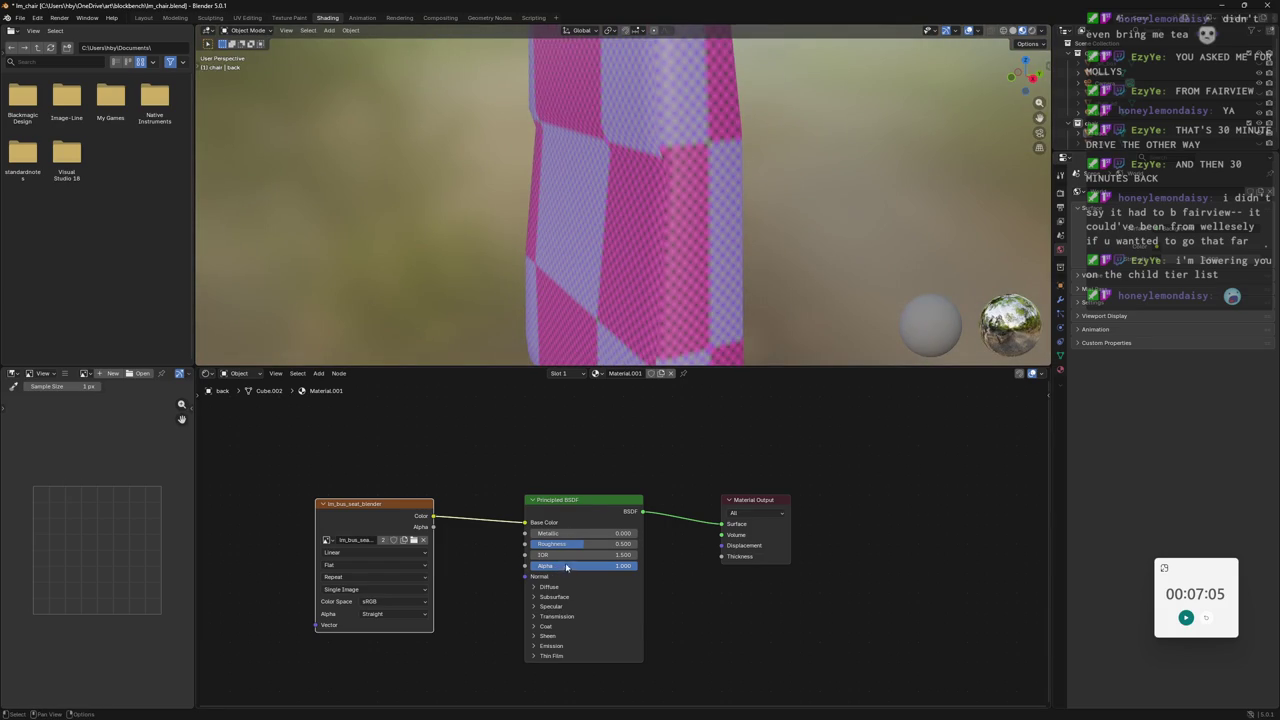
Set the Image Texture interpolation to Closest for crisp pixels.
left_click(357, 566)
left_click(357, 568)
left_click(357, 553)
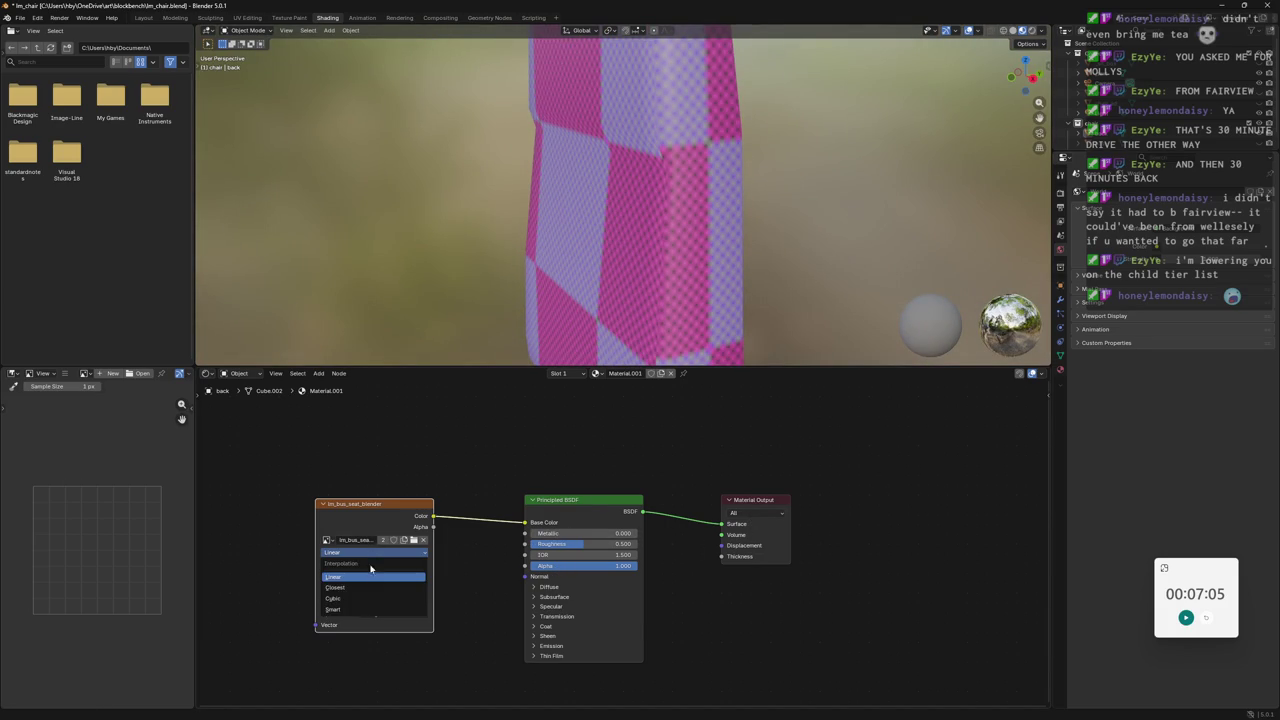
left_click(355, 588)
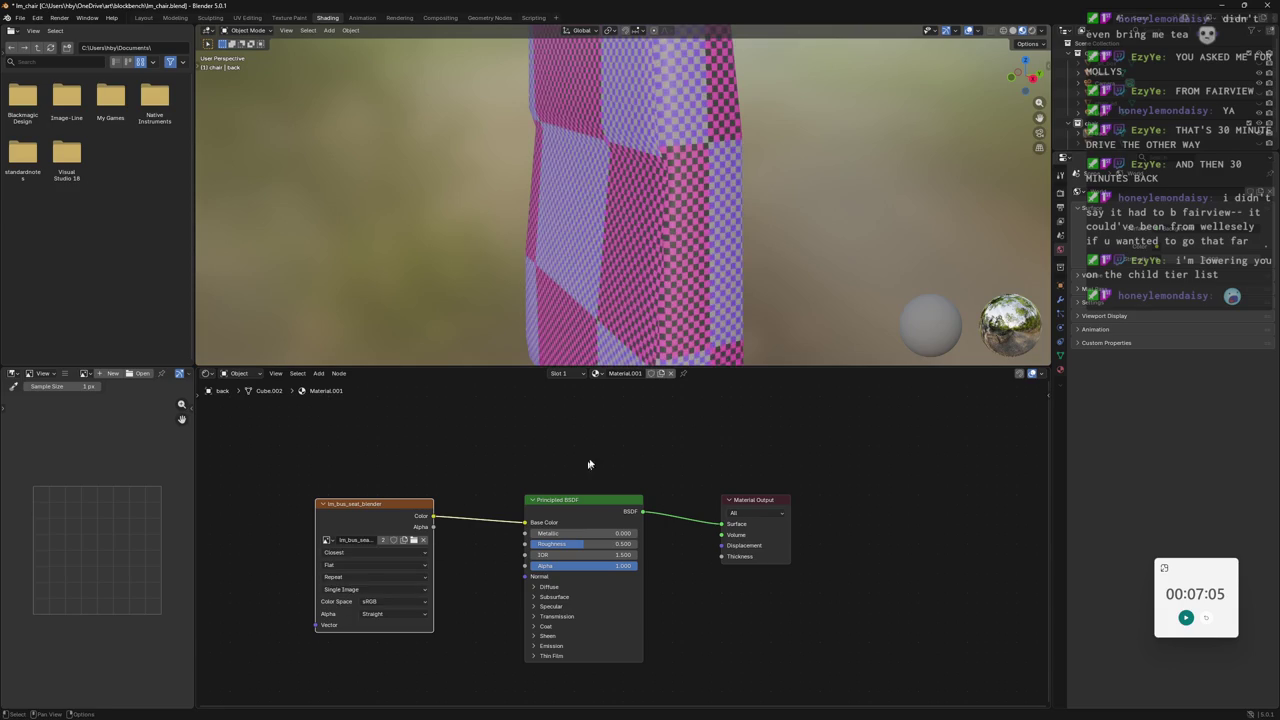
middle_click_drag(640, 230, 702, 199)
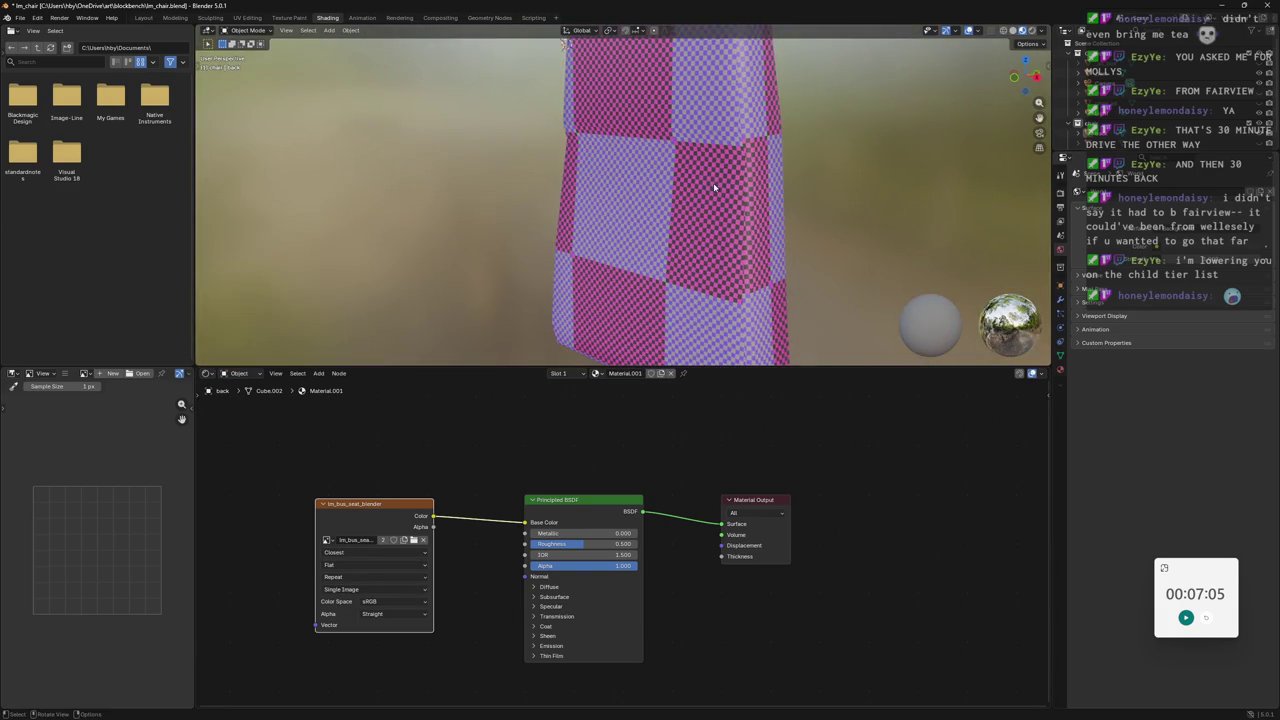
Check the texture in UV Editing with a wireframe toggle, then go to the Modeling workspace.
left_click(248, 18)
scroll(790, 365, "up", 4)
left_click(1019, 30)
left_click(1027, 30)
scroll(790, 365, "down", 3)
mouse_move(790, 365)
middle_mouse_down()
mouse_move(816, 173)
mouse_move(790, 200)
middle_mouse_up()
scroll(816, 173, "up", 2)
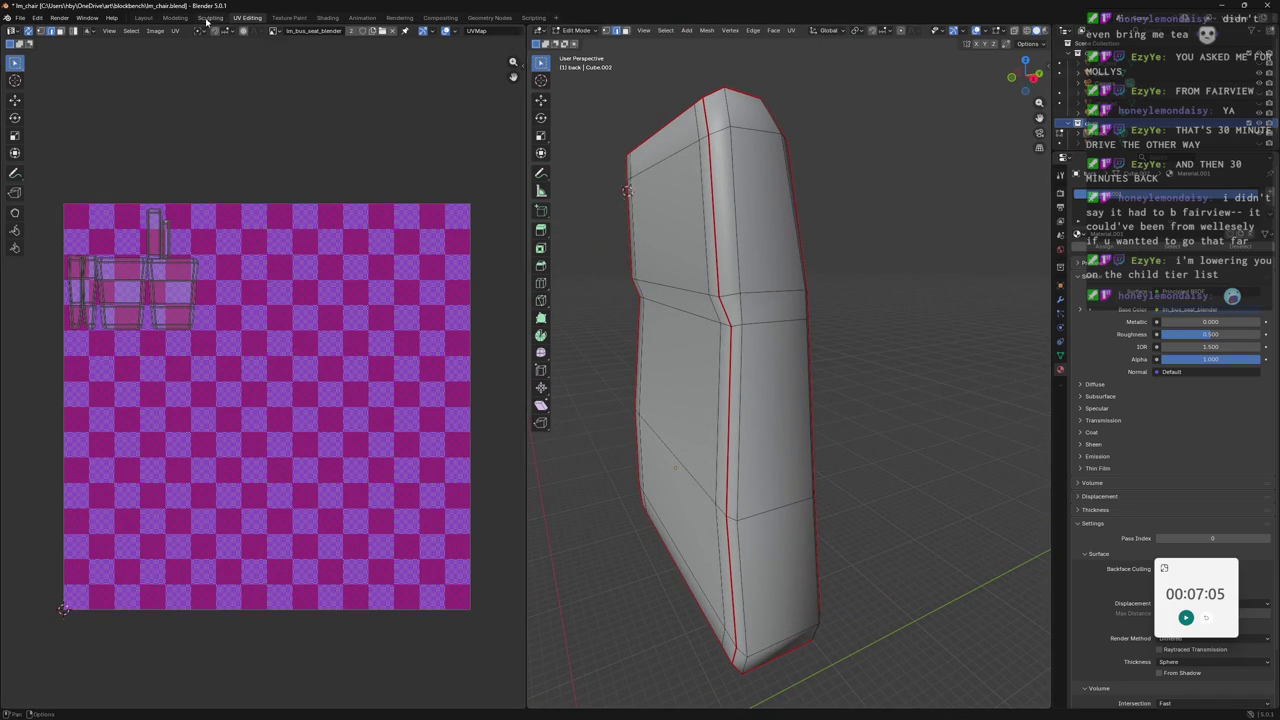
left_click(144, 18)
left_click(173, 18)
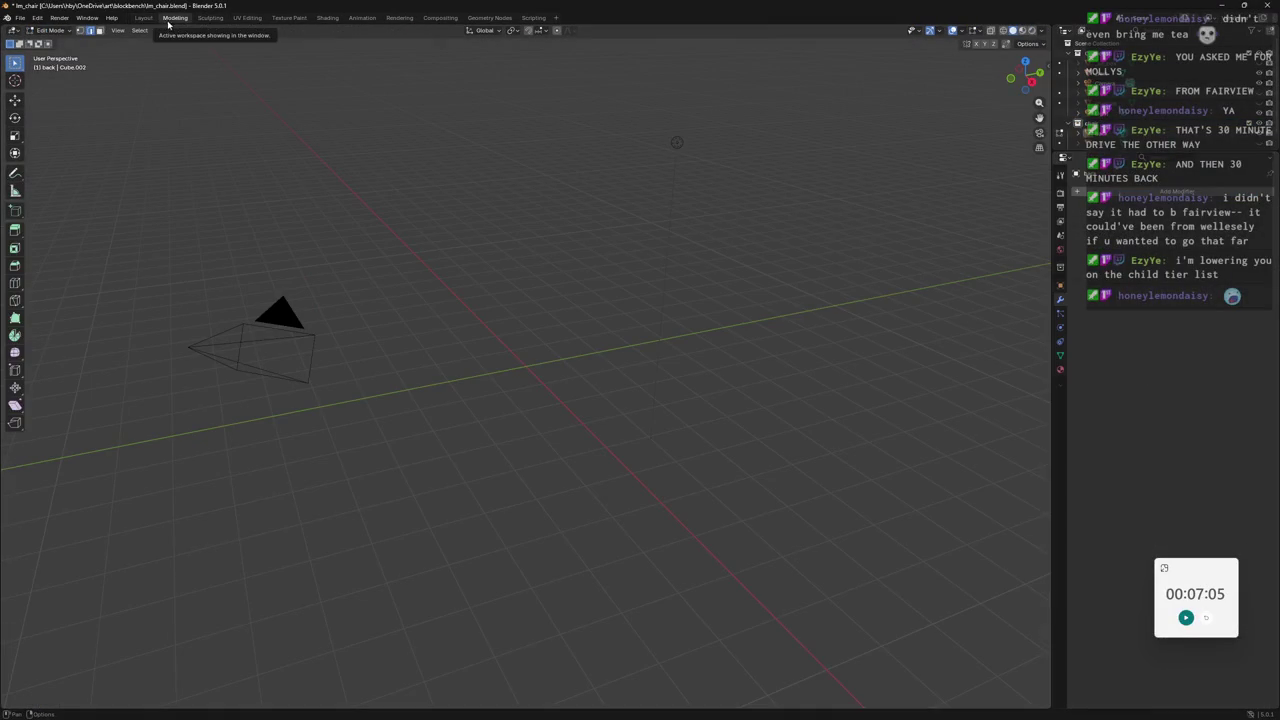
In Layout, select the whole back mesh, preview its checker material, and show its Shading node tree.
left_click(210, 18)
left_click(144, 18)
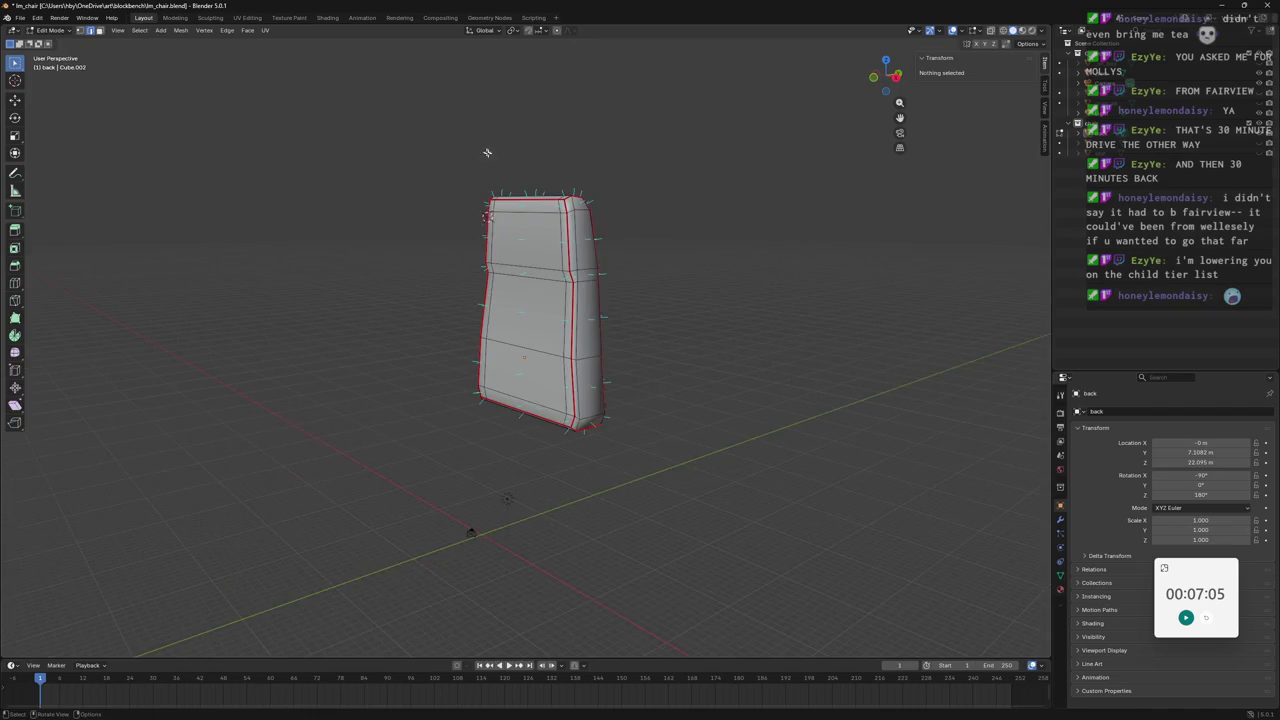
key("a")
left_click(1021, 31)
scroll(700, 150, "up", 2)
scroll(700, 150, "up", 3)
mouse_move(700, 150)
middle_mouse_down()
mouse_move(704, 121)
mouse_move(687, 106)
mouse_move(390, 583)
middle_mouse_up()
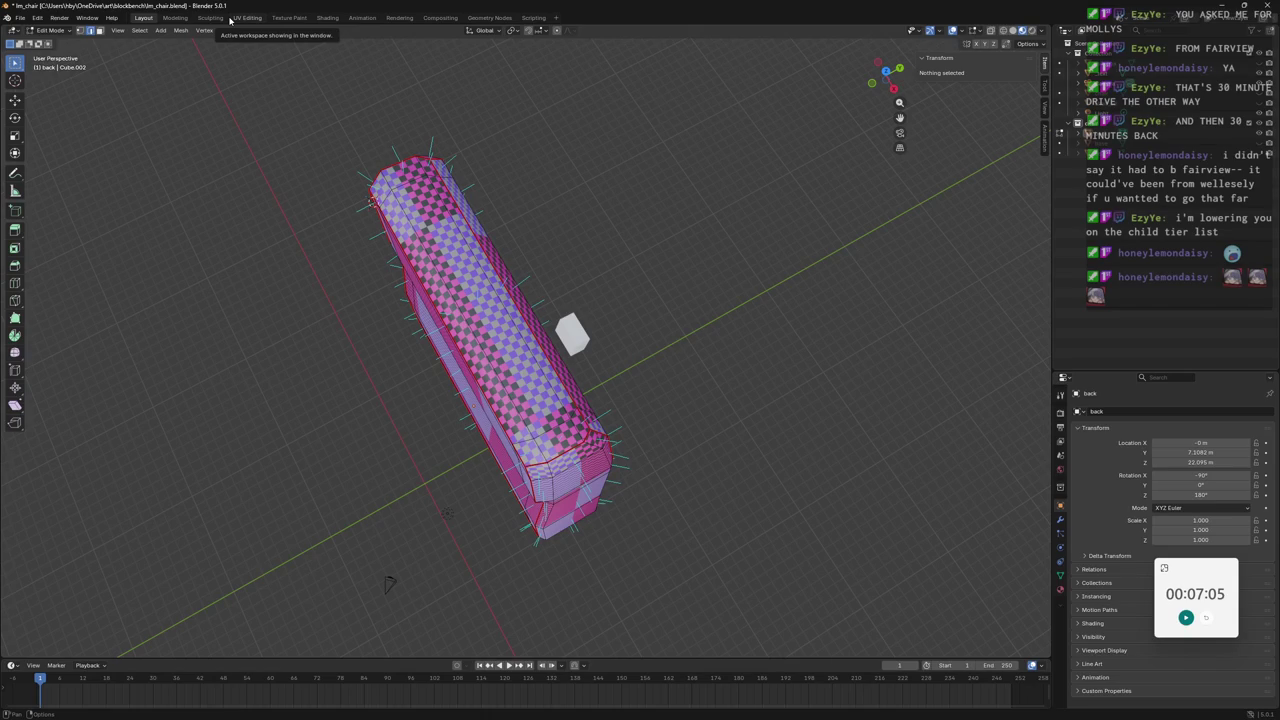
left_click(327, 18)
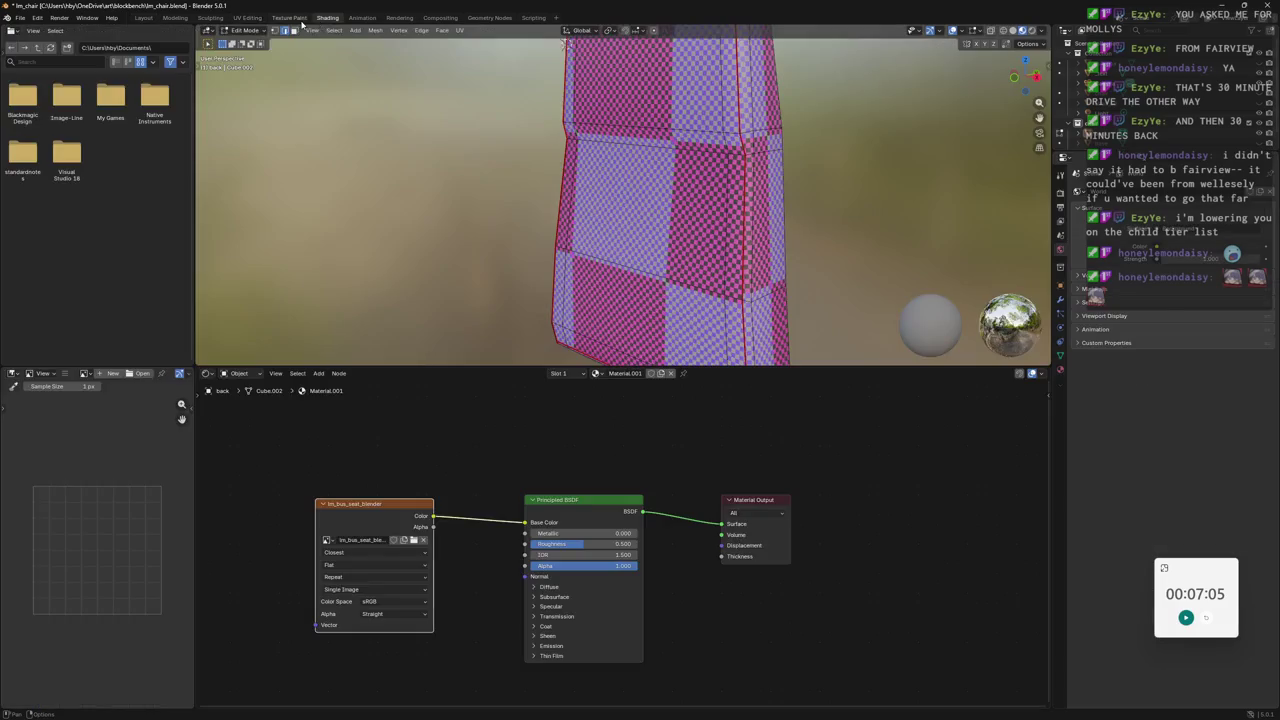
Switch to the UV Editing layout and preview the checker texture on the cushion.
left_click(289, 18)
left_click(247, 18)
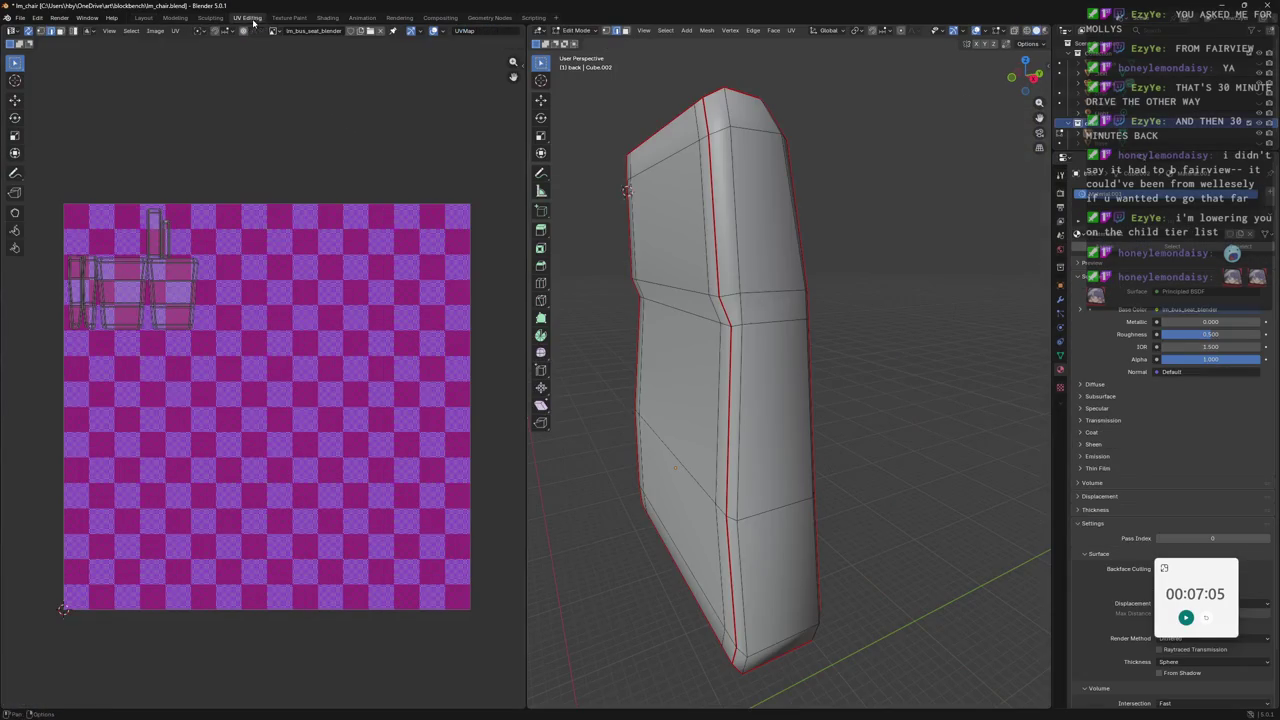
scroll(137, 217, "up", 6)
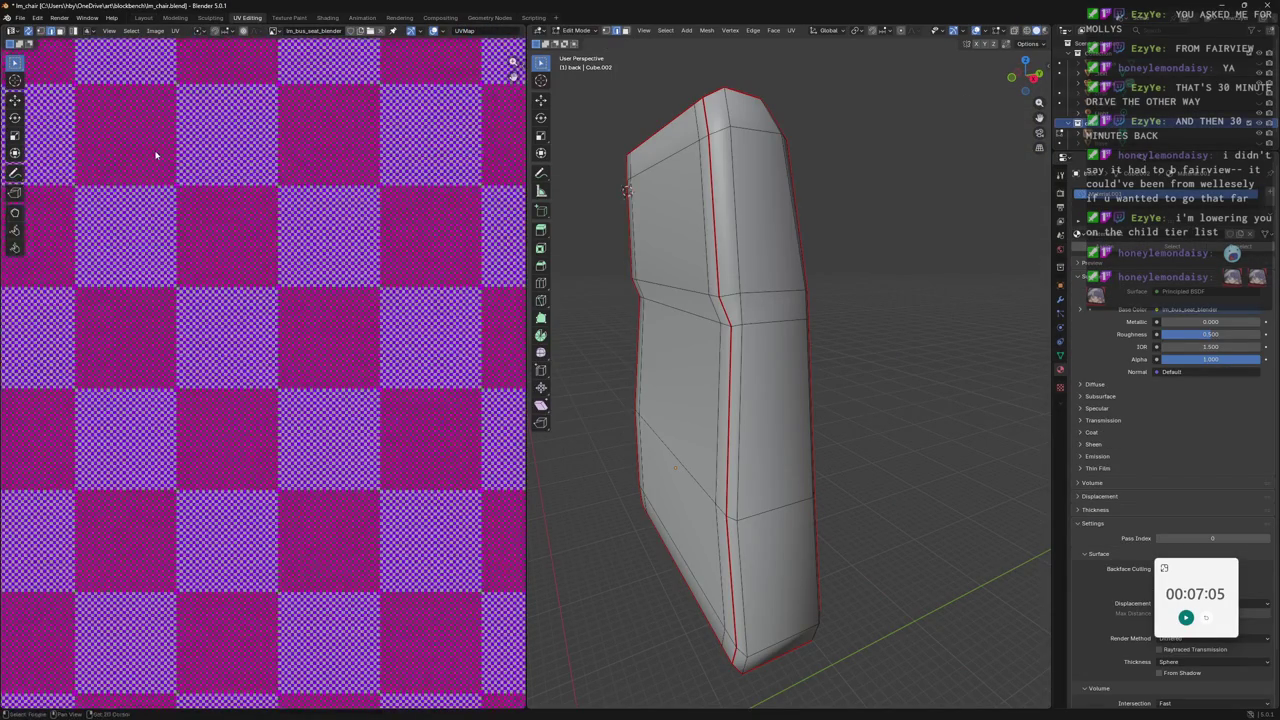
scroll(120, 164, "down", 3)
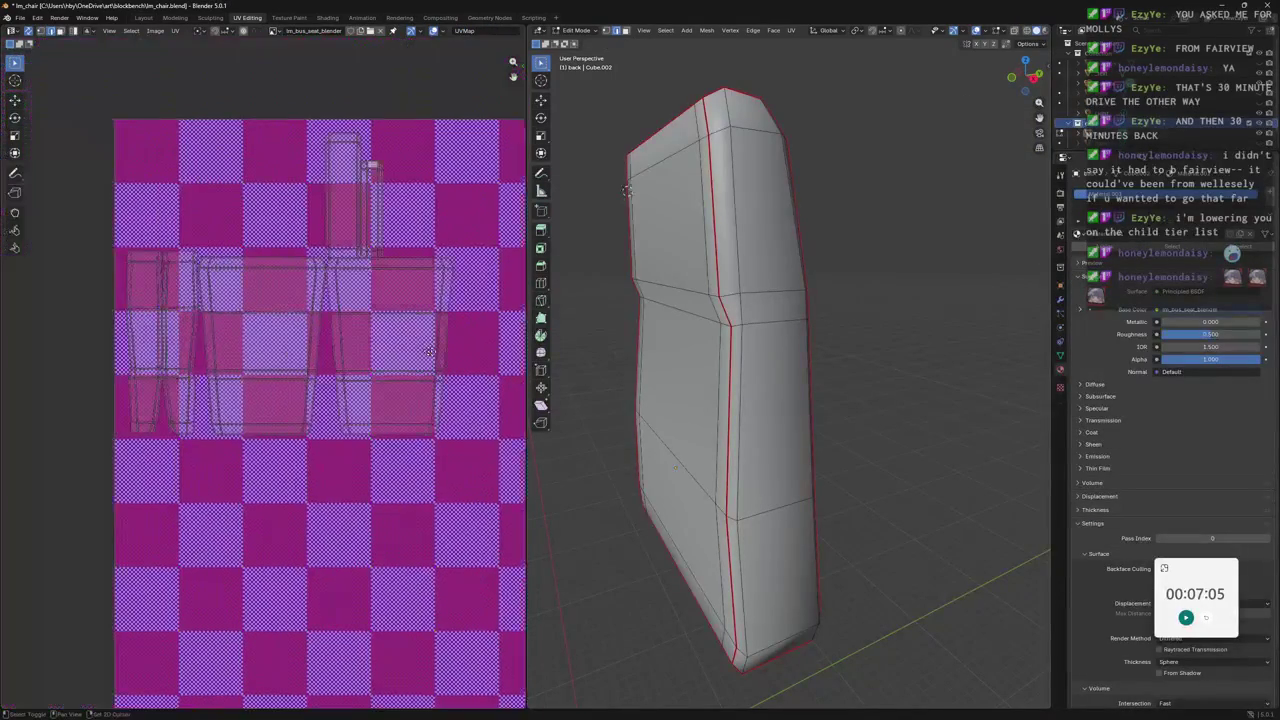
scroll(396, 338, "up", 3)
middle_click_drag(780, 380, 740, 370)
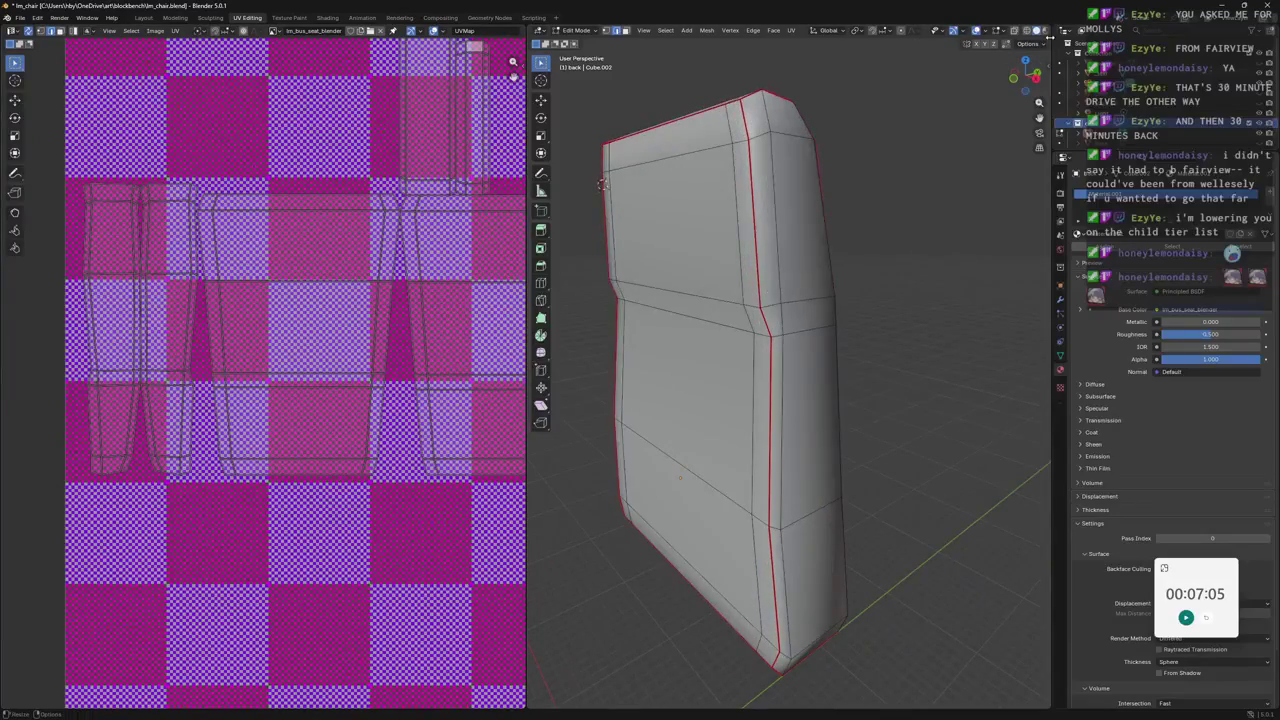
left_click(1036, 30)
mouse_move(798, 222)
middle_mouse_down()
mouse_move(770, 201)
mouse_move(852, 228)
middle_mouse_up()
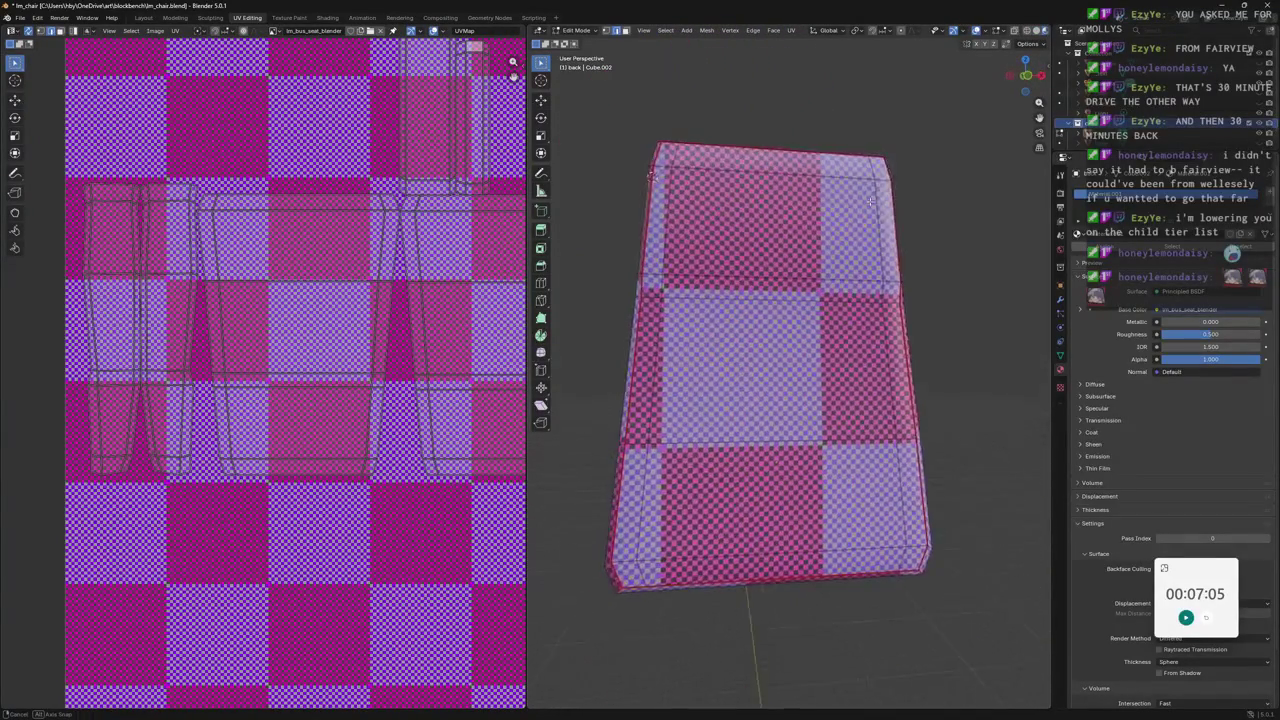
scroll(854, 229, "up", 2)
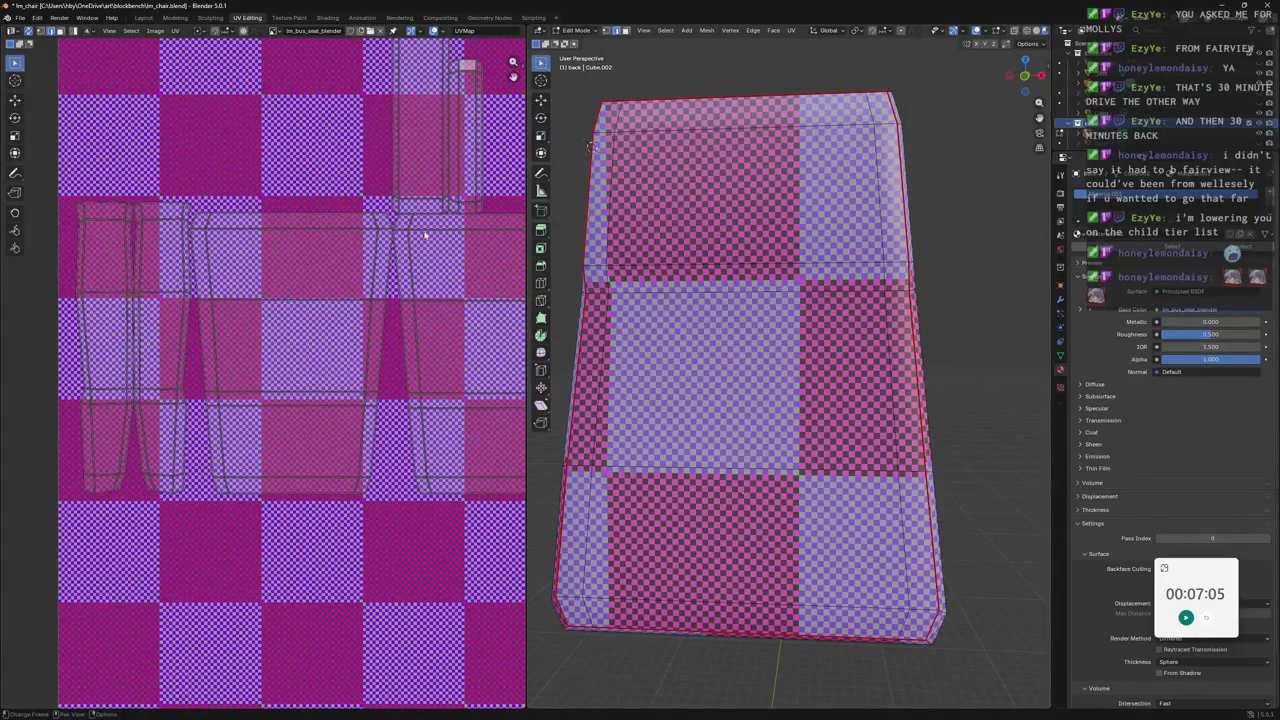
Select all of the cushion's UV islands and scale them to about 0.70.
middle_click_drag(503, 145, 455, 213)
key("a")
scroll(455, 213, "down", 1)
key("s")
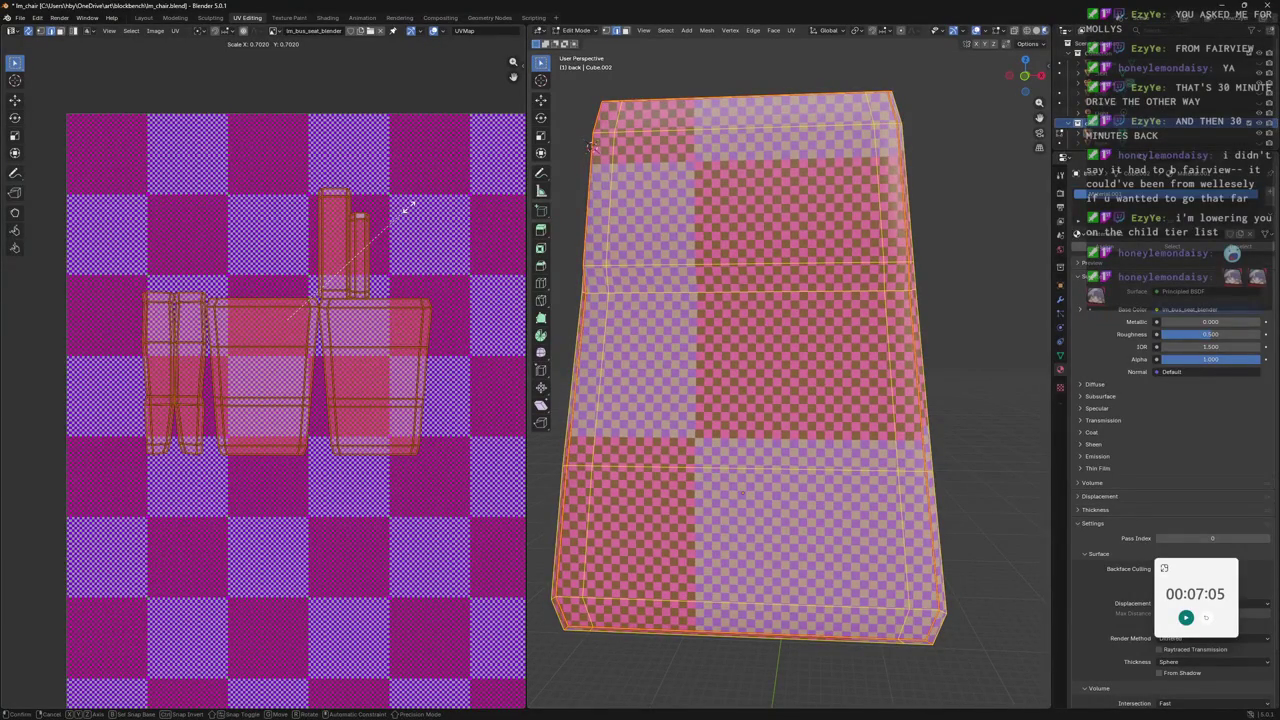
left_click(407, 208)
Move the small upper UV island to the right on its own.
key("v")
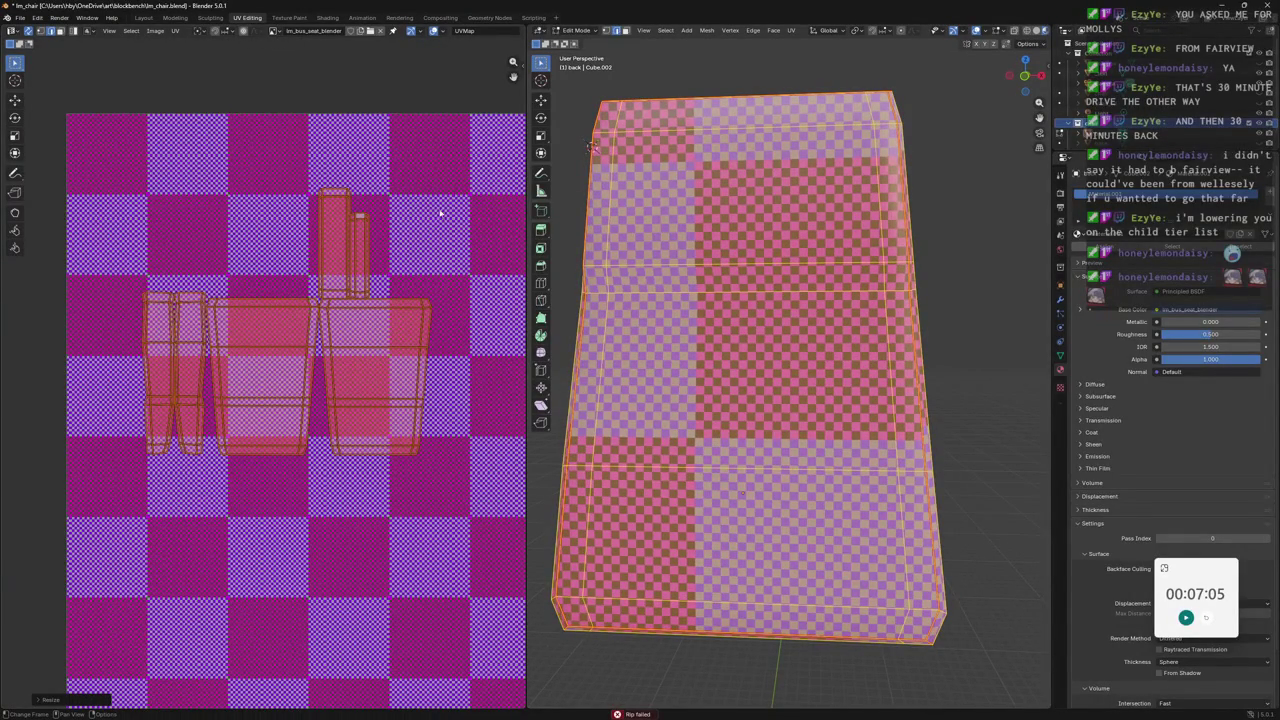
left_click(345, 208)
left_click_drag(290, 170, 388, 298)
key("g")
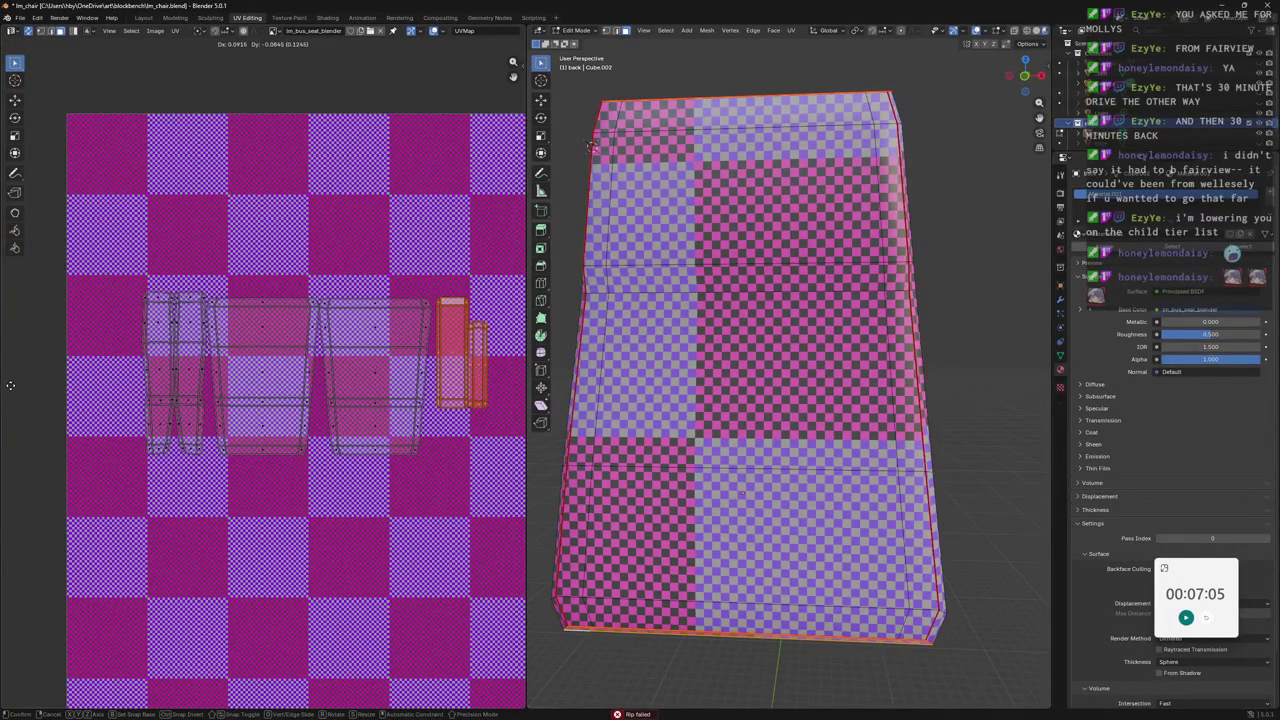
left_click(13, 385)
Move all islands together into the texture's upper-left corner, then deselect them.
key("a")
key("g")
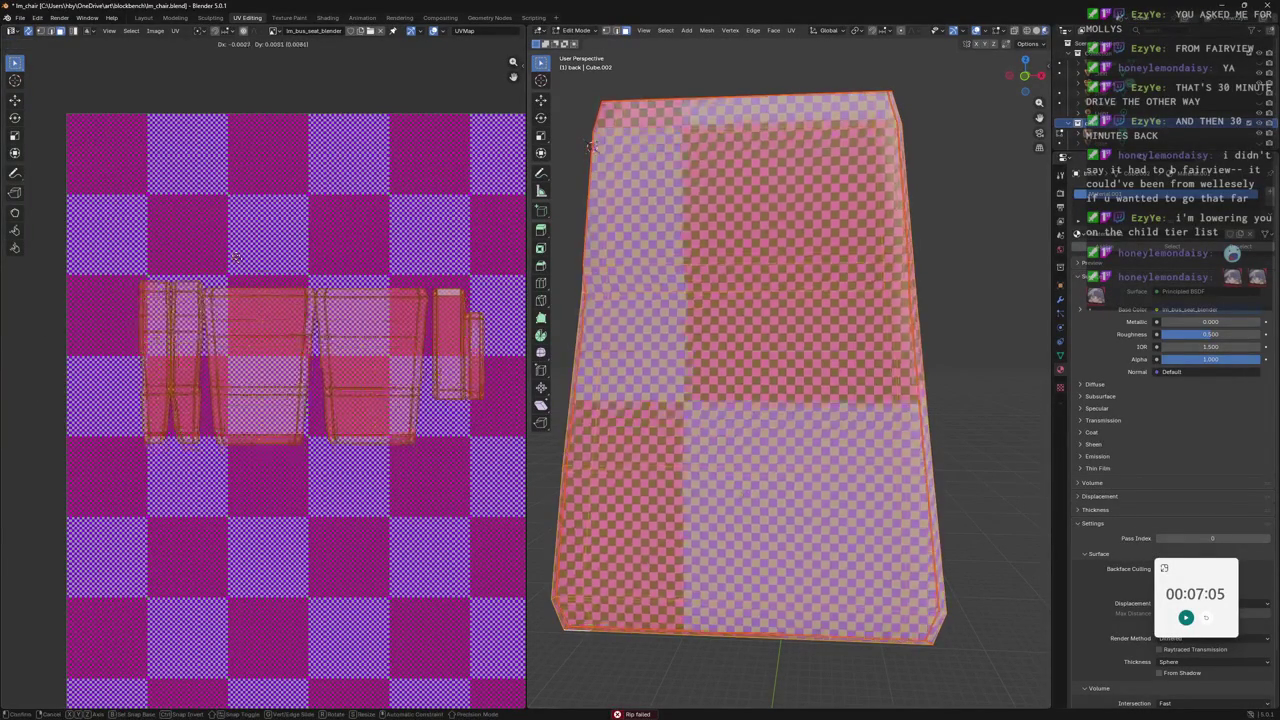
left_click(98, 127)
left_click(193, 86)
scroll(263, 160, "down", 4)
scroll(457, 286, "down", 3)
scroll(400, 300, "up", 3)
scroll(278, 314, "up", 1)
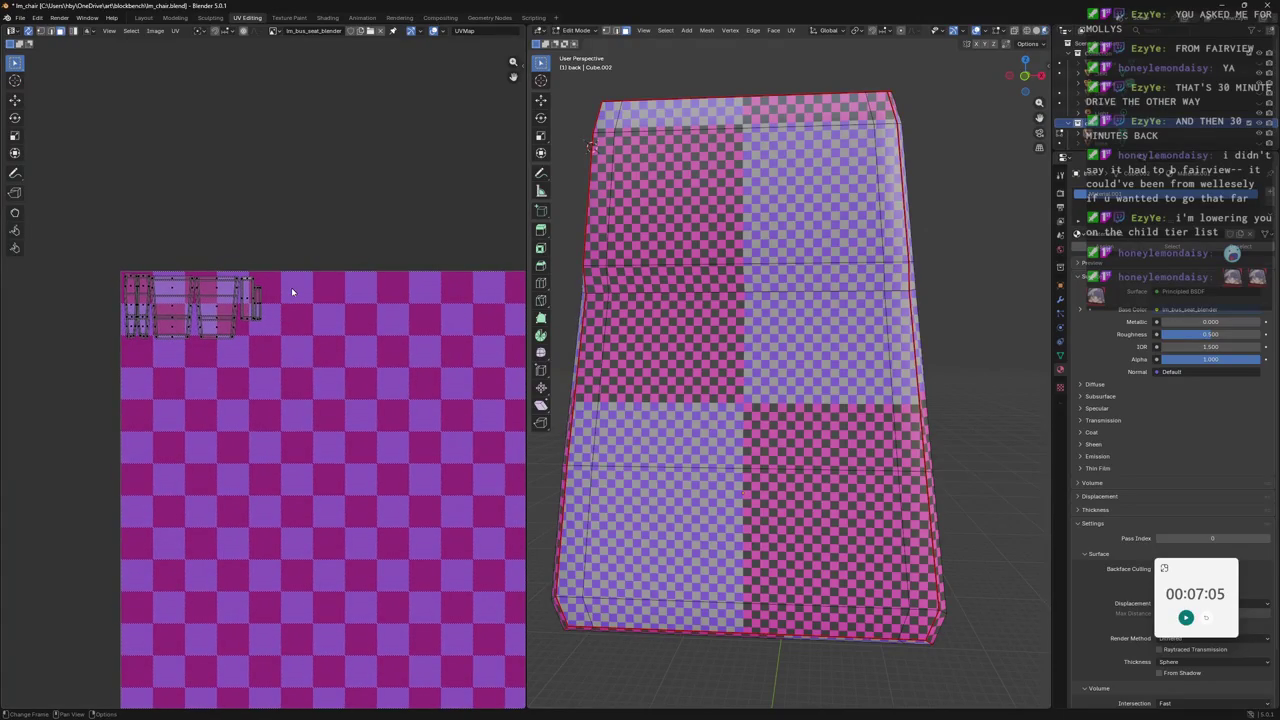
middle_click_drag(800, 280, 745, 281)
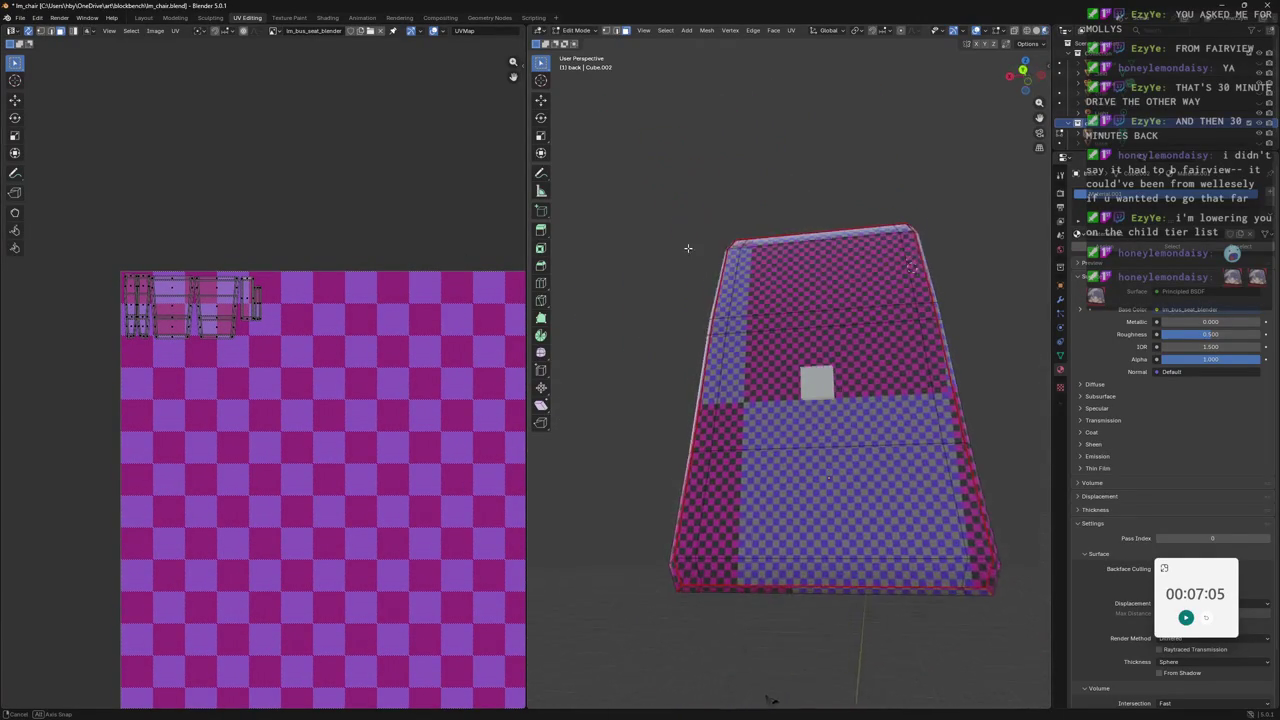
mouse_move(745, 281)
middle_mouse_down()
mouse_move(830, 264)
mouse_move(758, 278)
middle_mouse_up()
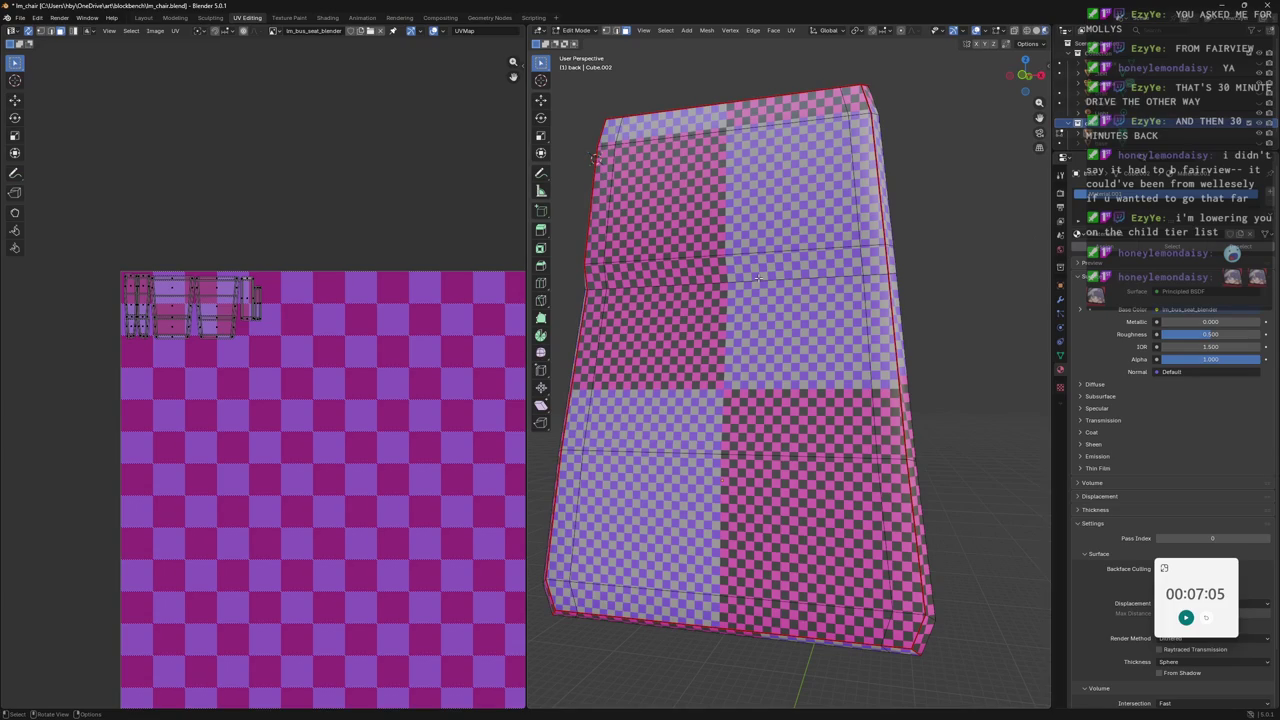
middle_click_drag(765, 278, 790, 220)
scroll(816, 156, "up", 4)
scroll(816, 156, "down", 4)
middle_click_drag(816, 156, 800, 180)
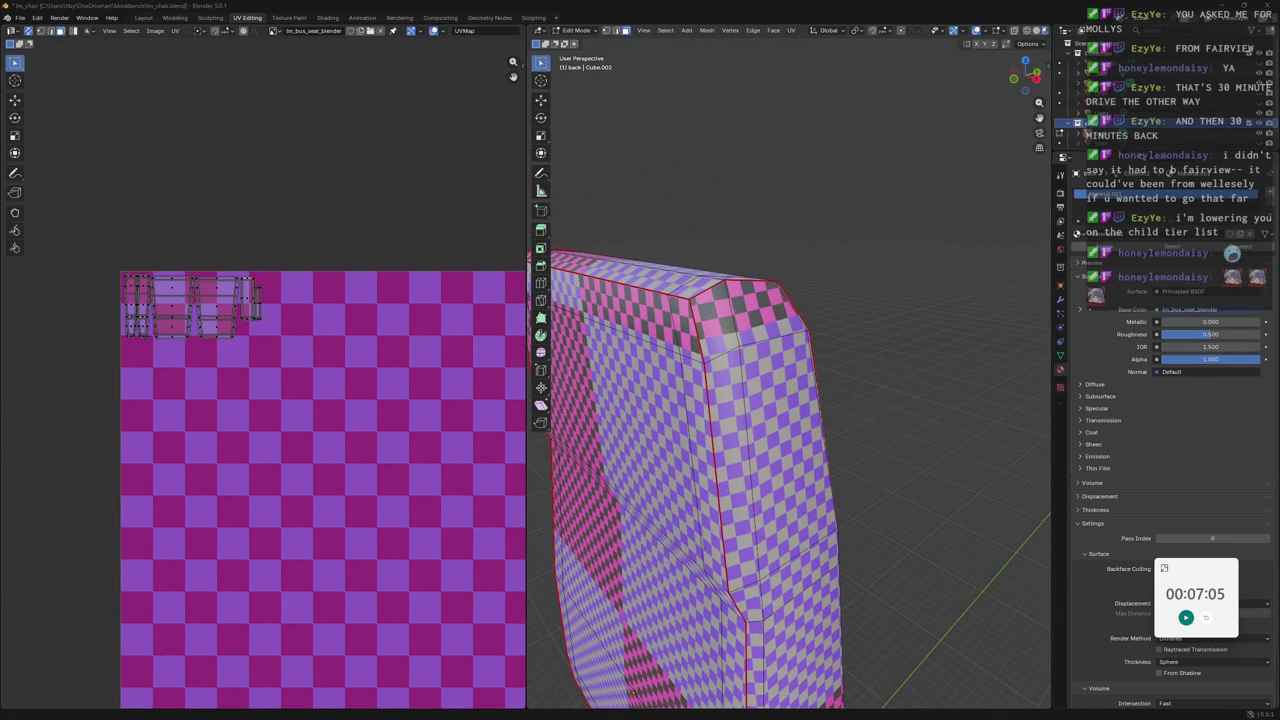
mouse_move(790, 320)
middle_mouse_down()
mouse_move(793, 351)
mouse_move(744, 372)
mouse_move(675, 366)
mouse_move(640, 323)
mouse_move(680, 316)
mouse_move(697, 336)
mouse_move(880, 372)
mouse_move(826, 370)
mouse_move(945, 401)
mouse_move(768, 399)
middle_mouse_up()
scroll(880, 372, "down", 3)
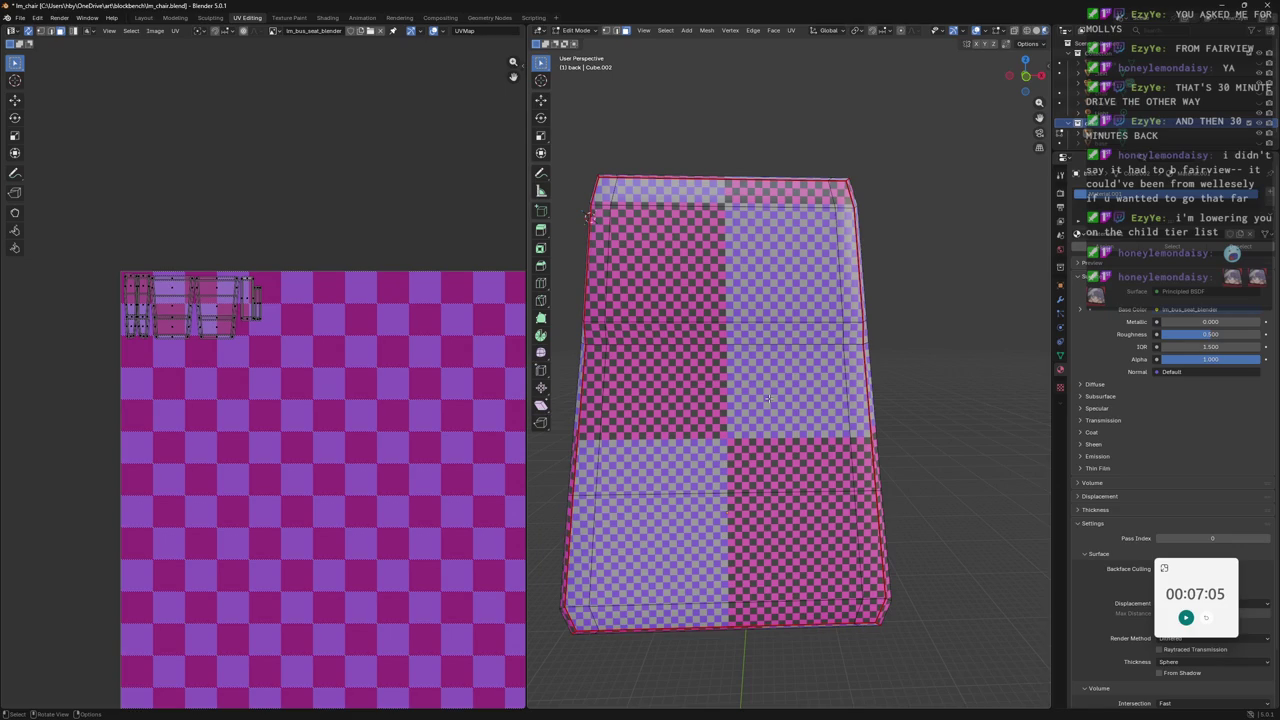
mouse_move(580, 260)
middle_mouse_down()
mouse_move(766, 254)
mouse_move(675, 252)
mouse_move(719, 284)
middle_mouse_up()
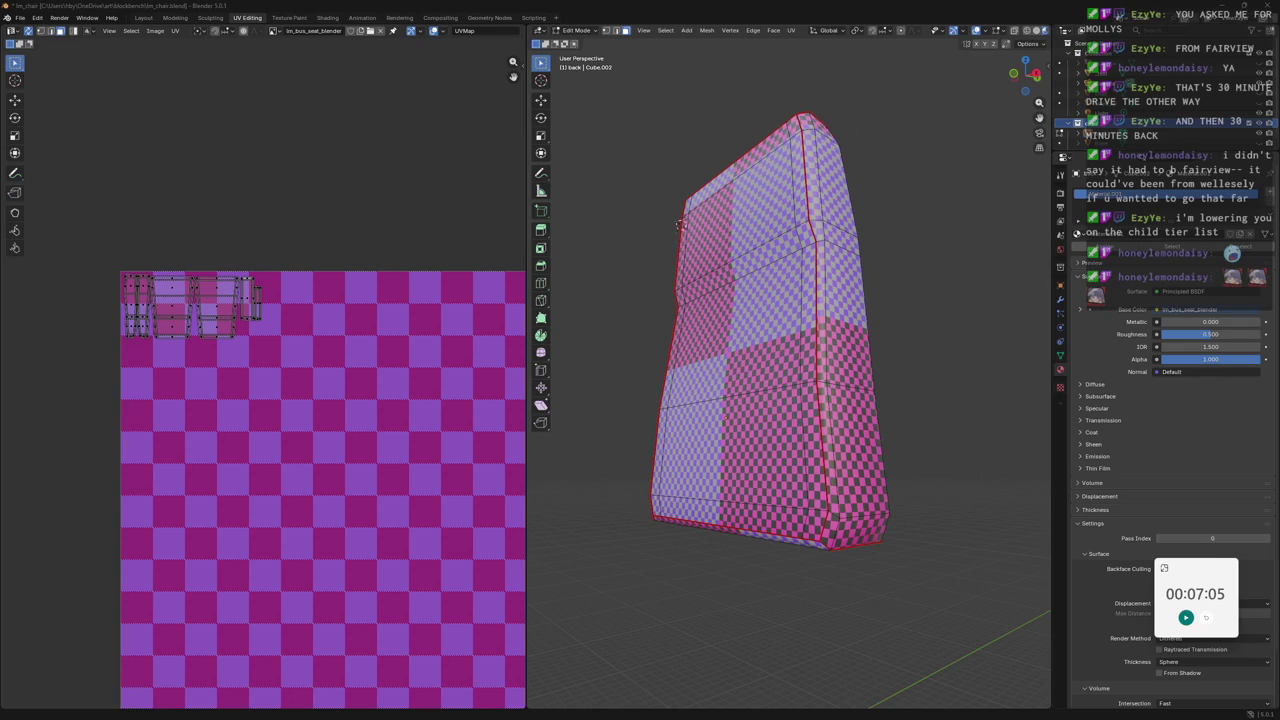
middle_click_drag(740, 300, 762, 300)
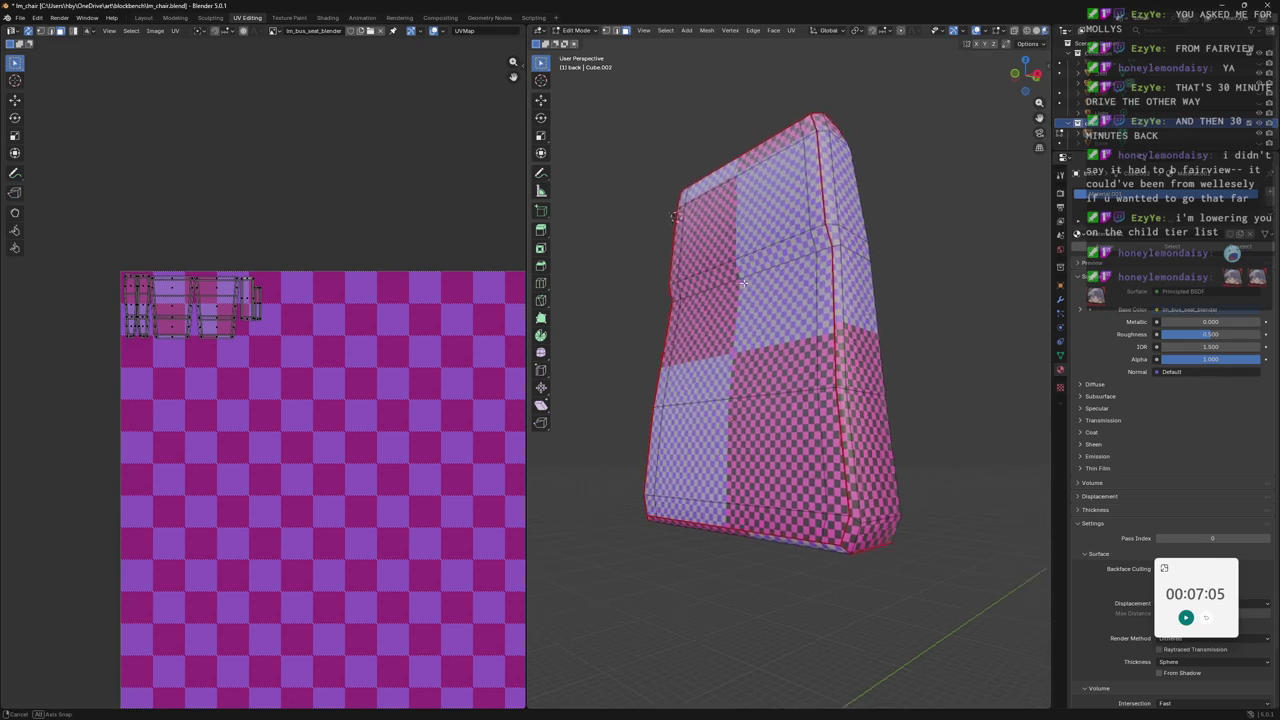
mouse_move(973, 261)
middle_mouse_down()
mouse_move(1009, 253)
mouse_move(868, 234)
middle_mouse_up()
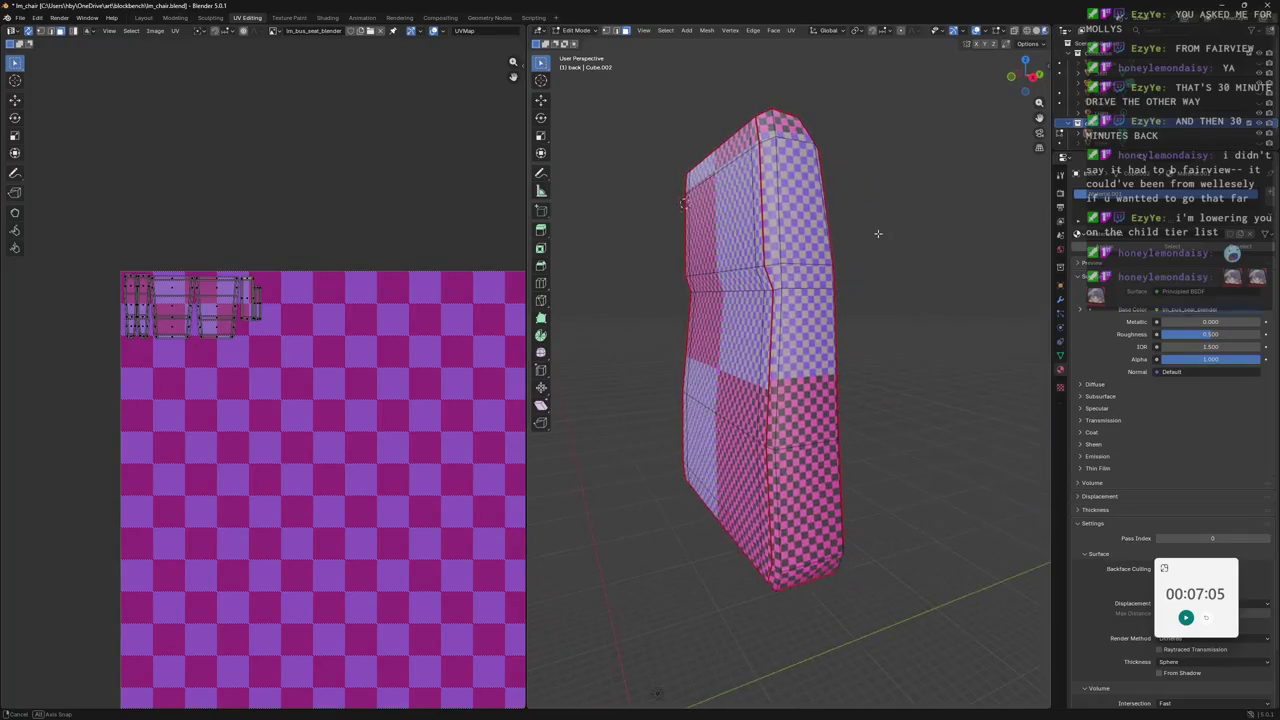
middle_click_drag(868, 234, 814, 517)
scroll(147, 260, "up", 1)
scroll(440, 378, "up", 2)
mouse_move(700, 300)
middle_mouse_down()
mouse_move(840, 141)
mouse_move(899, 227)
mouse_move(973, 215)
middle_mouse_up()
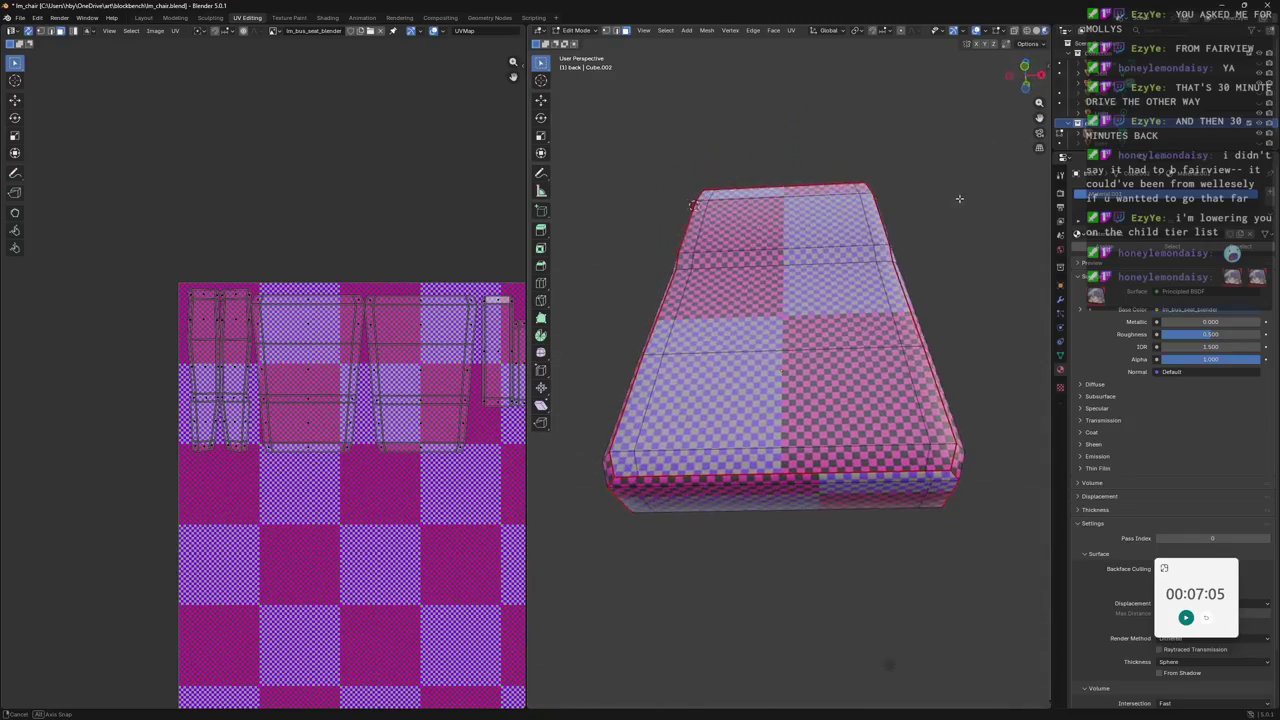
middle_click_drag(493, 286, 465, 284)
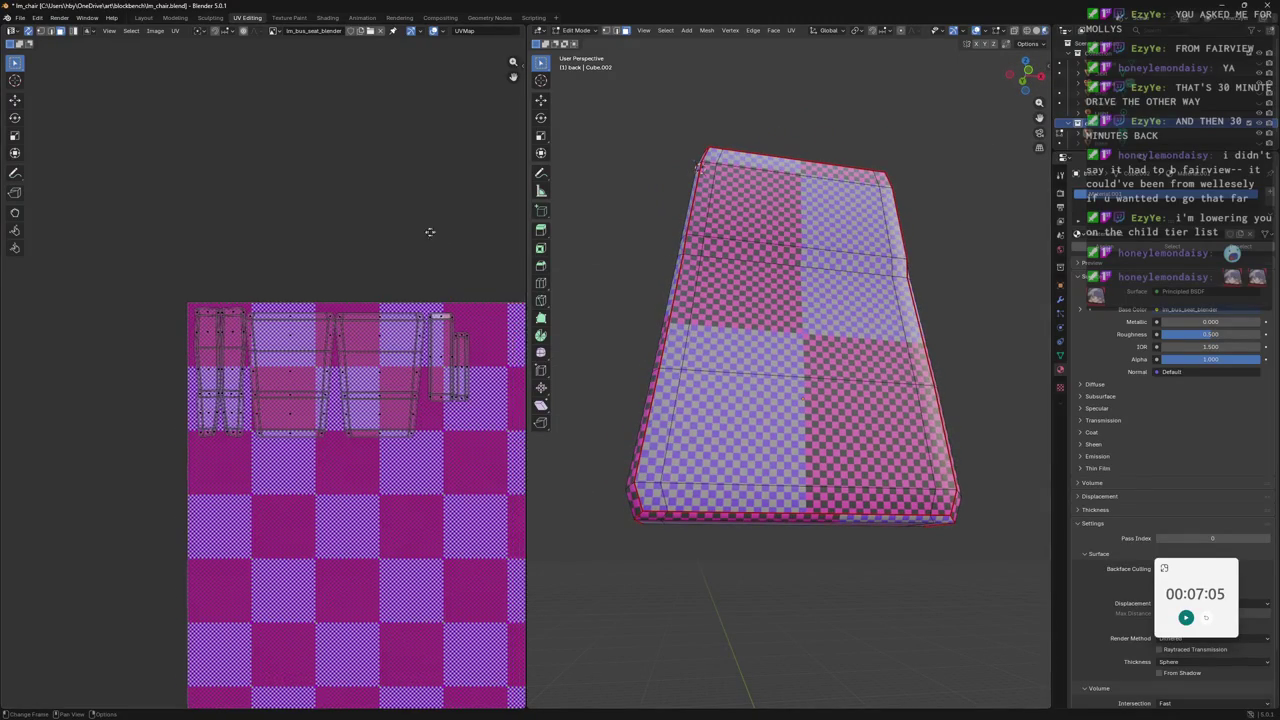
Shift the right-hand UV islands horizontally to the right.
left_click_drag(514, 271, 343, 486)
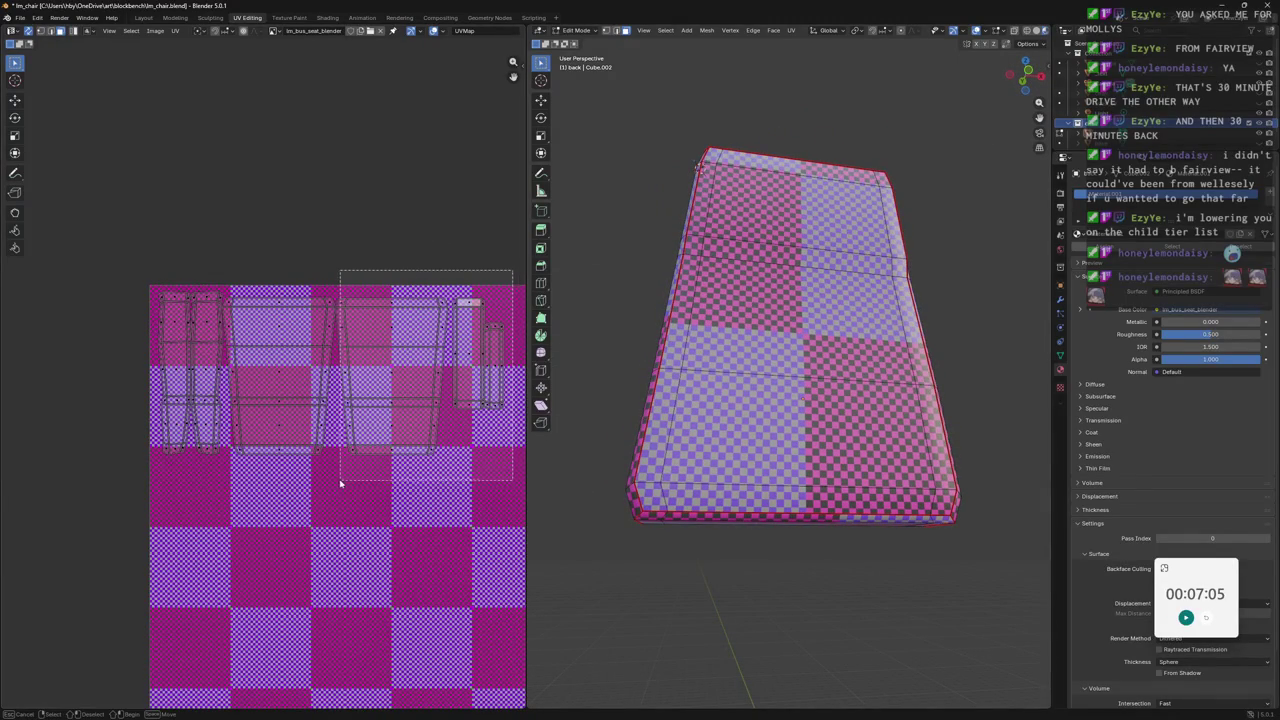
key("v")
key("g")
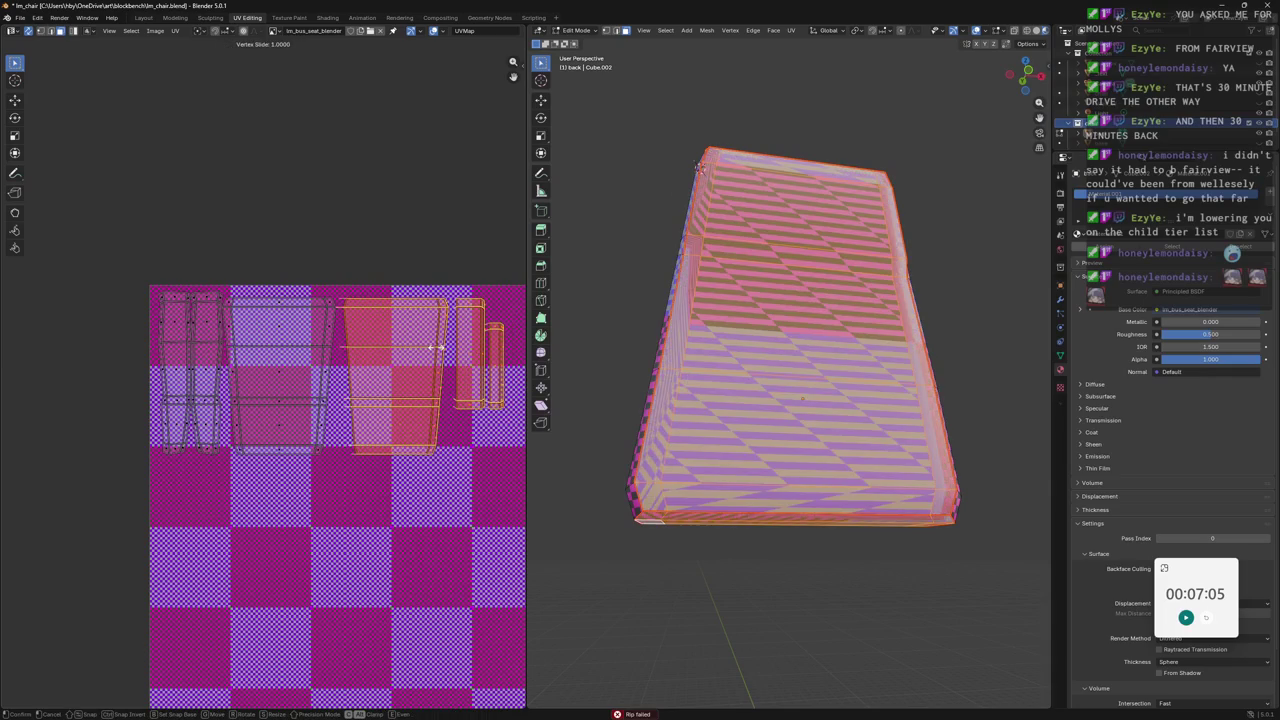
key("x")
left_click(444, 351)
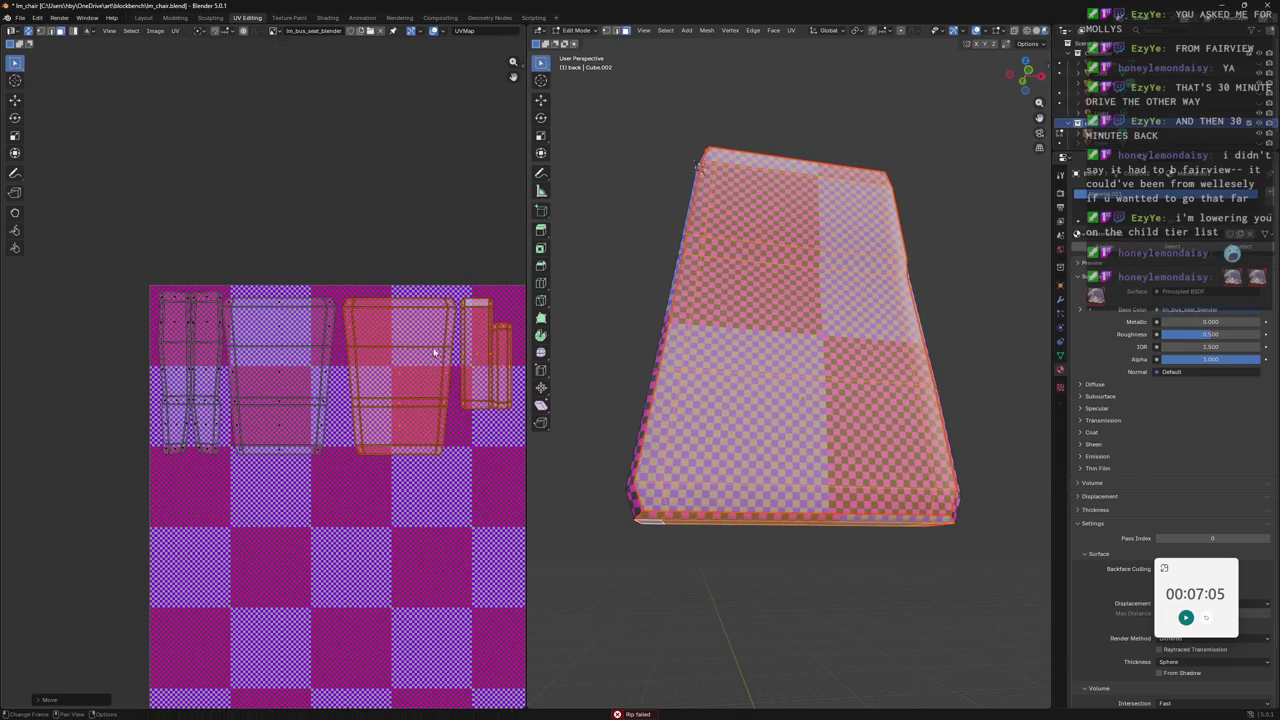
scroll(437, 350, "down", 1)
Shift the islands selected from the top right sideways along X.
left_click_drag(503, 280, 237, 457)
scroll(286, 357, "up", 1)
key("g")
key("x")
left_click(296, 354)
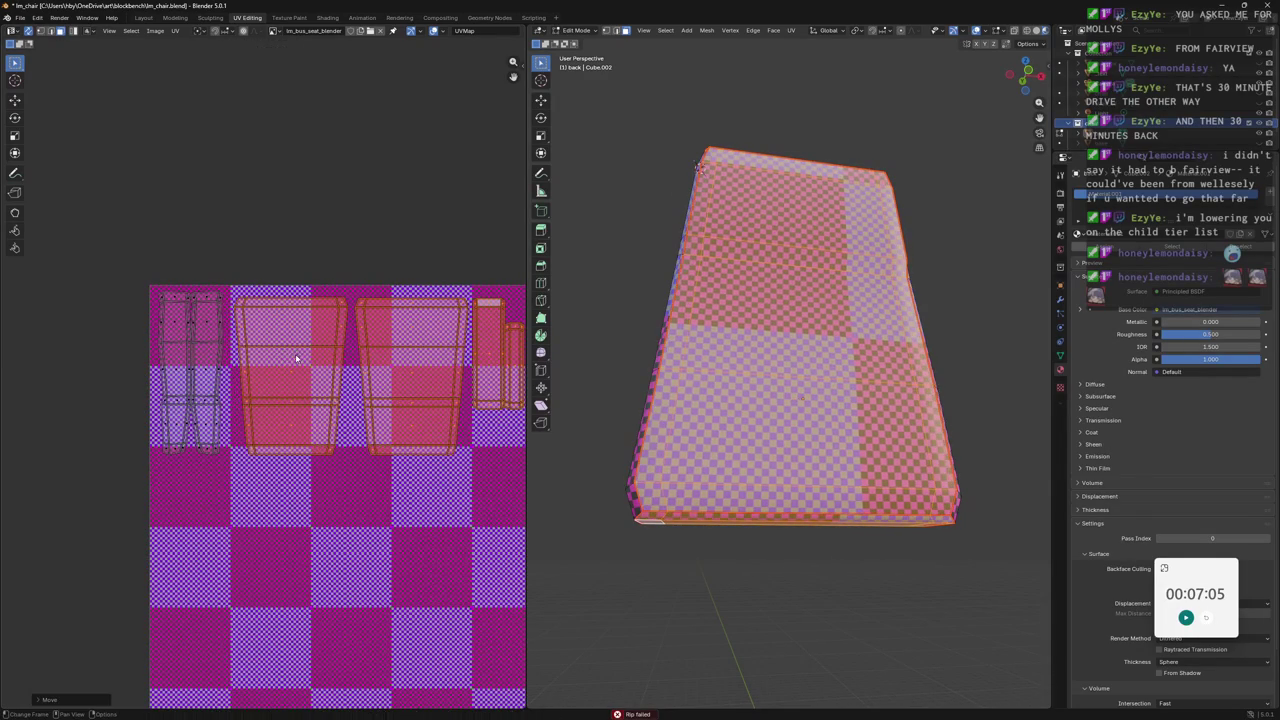
Shift all UV islands horizontally and save im_chair.blend.
middle_click_drag(296, 354, 210, 354)
mouse_move(492, 258)
left_mouse_down()
mouse_move(180, 488)
mouse_move(109, 486)
left_mouse_up()
key("g")
key("x")
left_click(176, 351)
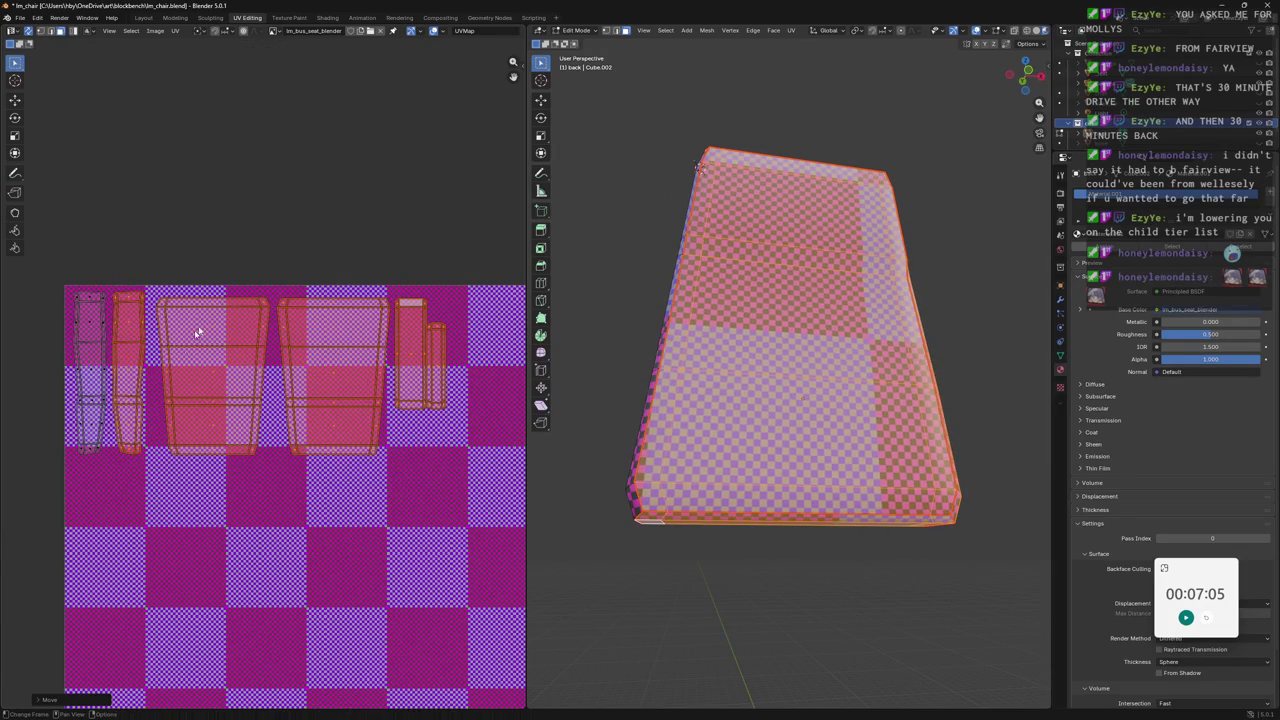
key("ctrl+s")
Move the thin UV island horizontally to the right.
scroll(400, 290, "up", 2)
scroll(400, 290, "up", 2)
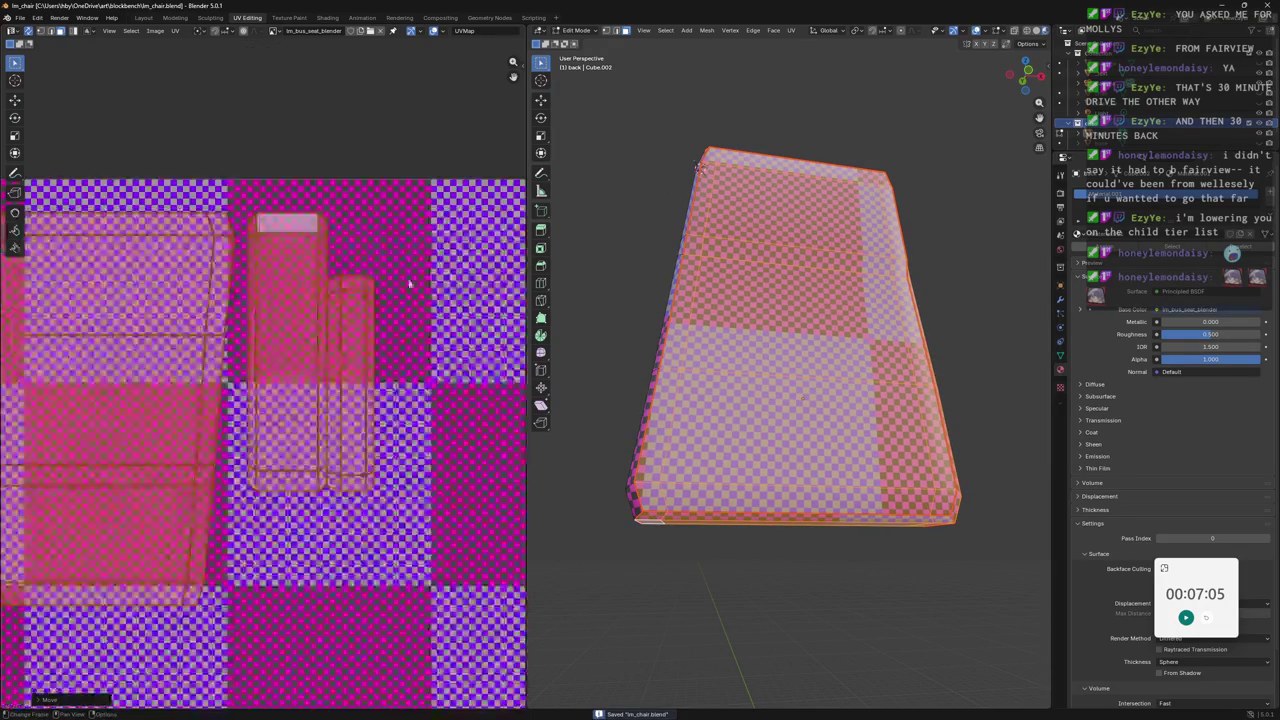
left_click_drag(310, 508, 333, 515)
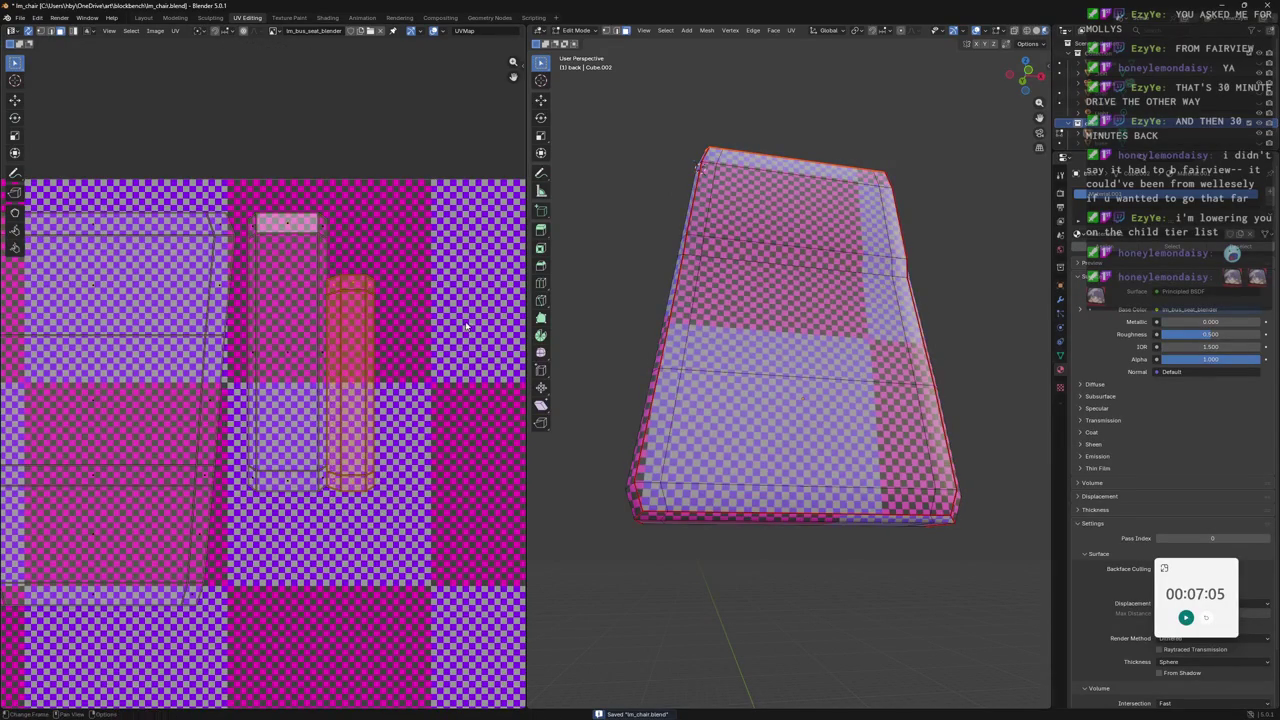
key("g")
key("x")
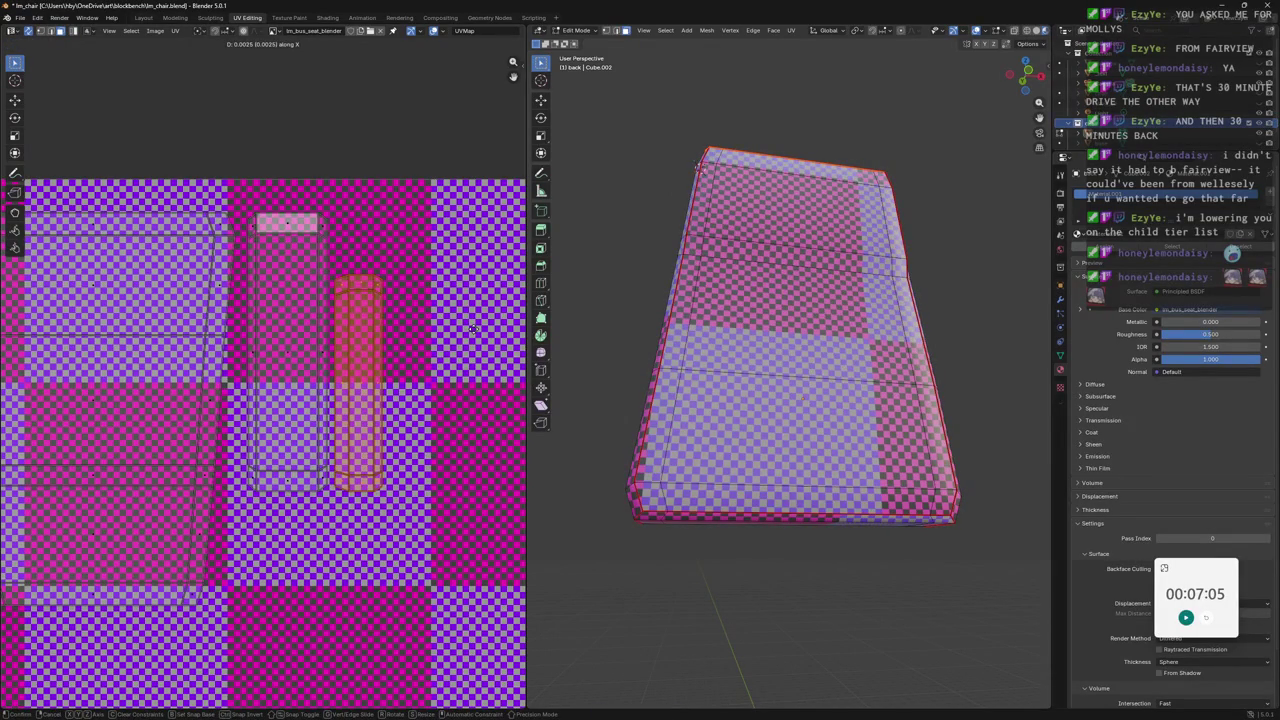
left_click(425, 328)
Narrow the red island along X and reposition it.
scroll(425, 328, "up", 1)
scroll(425, 328, "up", 2)
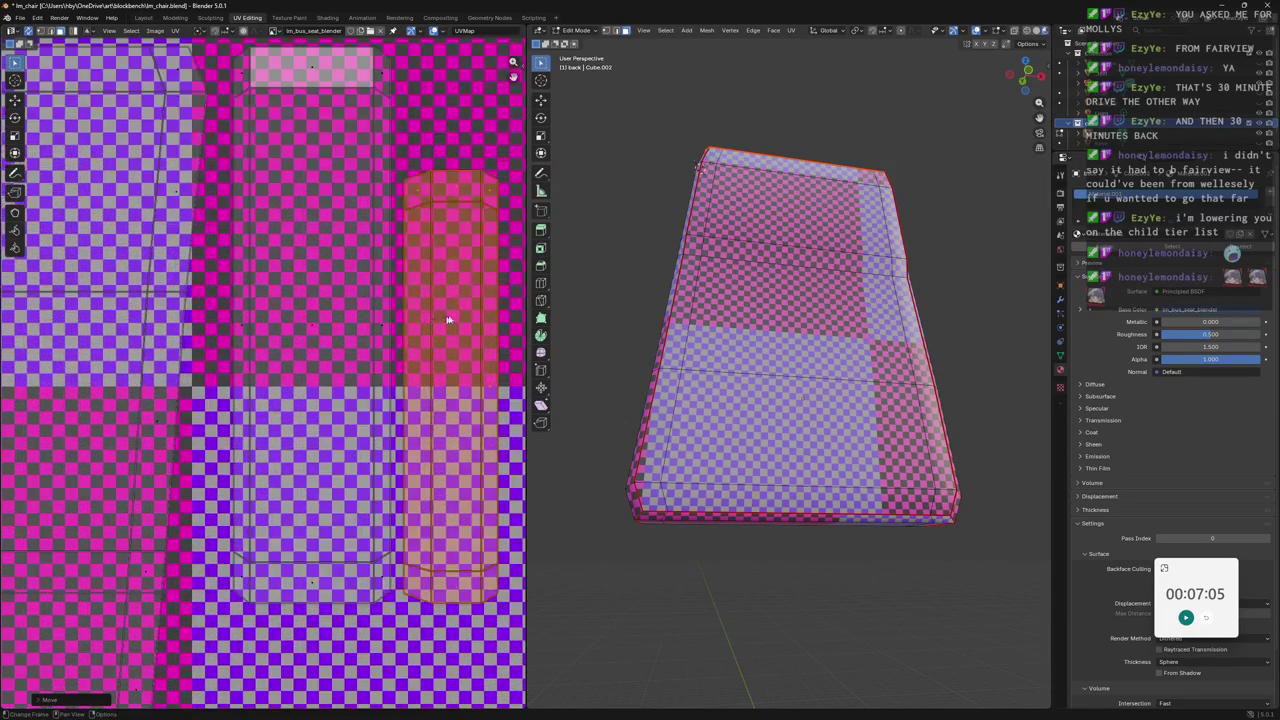
middle_click_drag(434, 323, 388, 310)
key("s")
key("x")
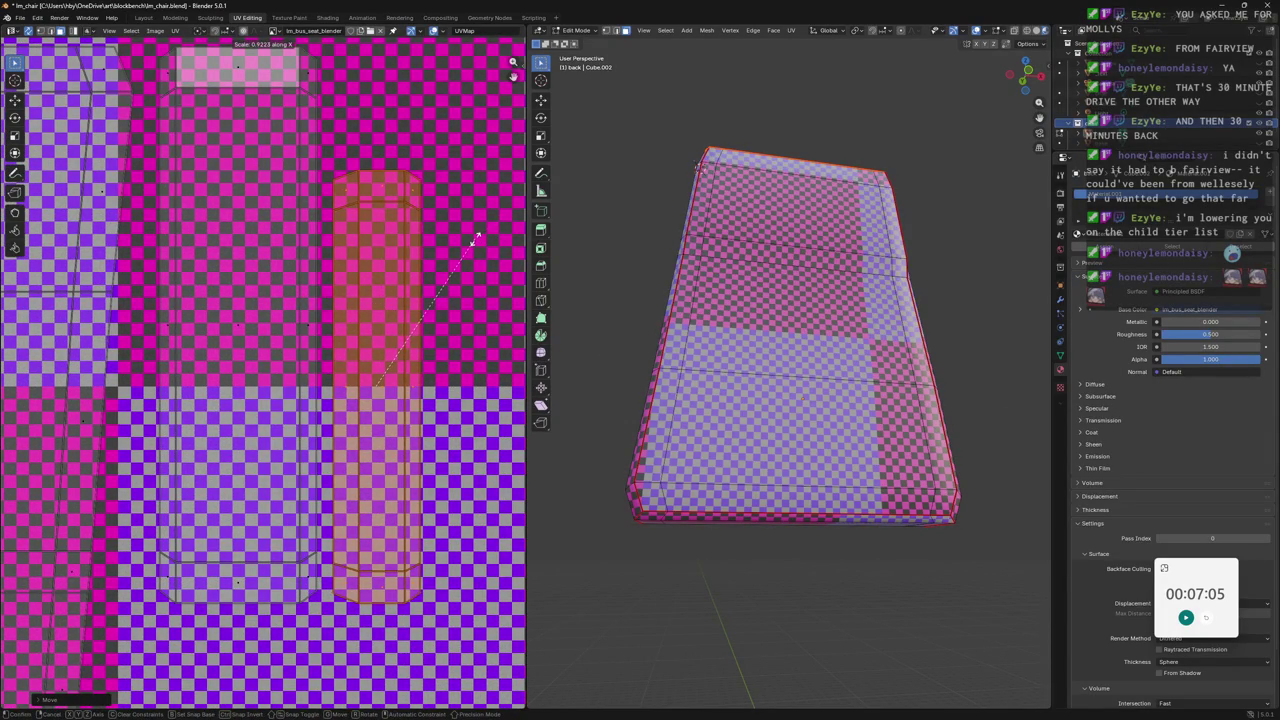
left_click(481, 238)
key("g")
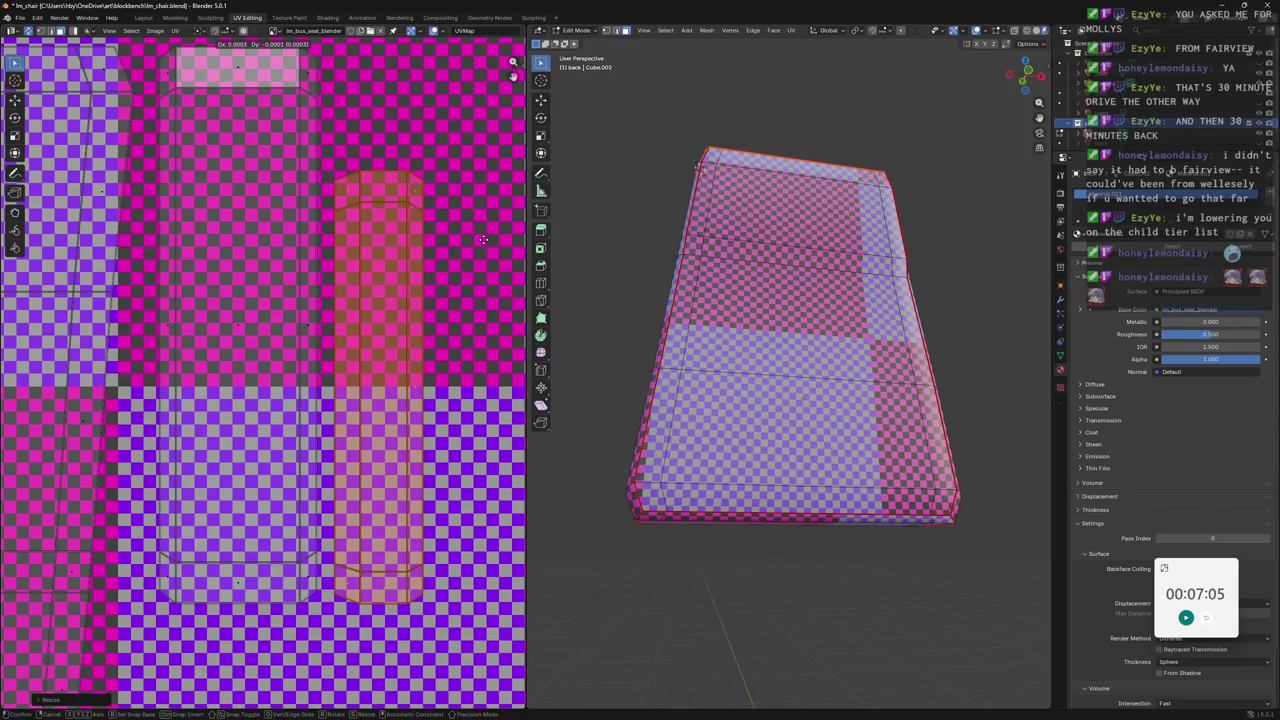
left_click(483, 240)
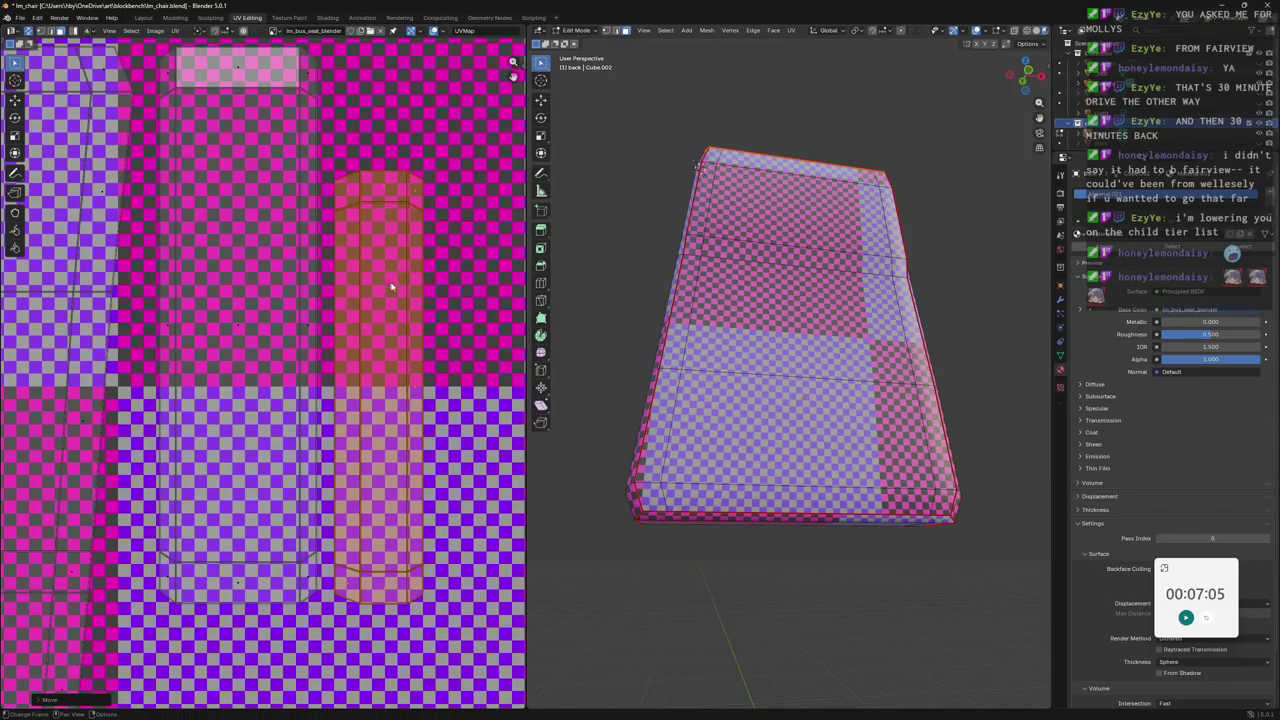
Nudge the tall centre island right and settle its new position.
middle_click_drag(388, 285, 450, 330)
left_click_drag(210, 80, 390, 686)
key("g")
left_click(475, 352)
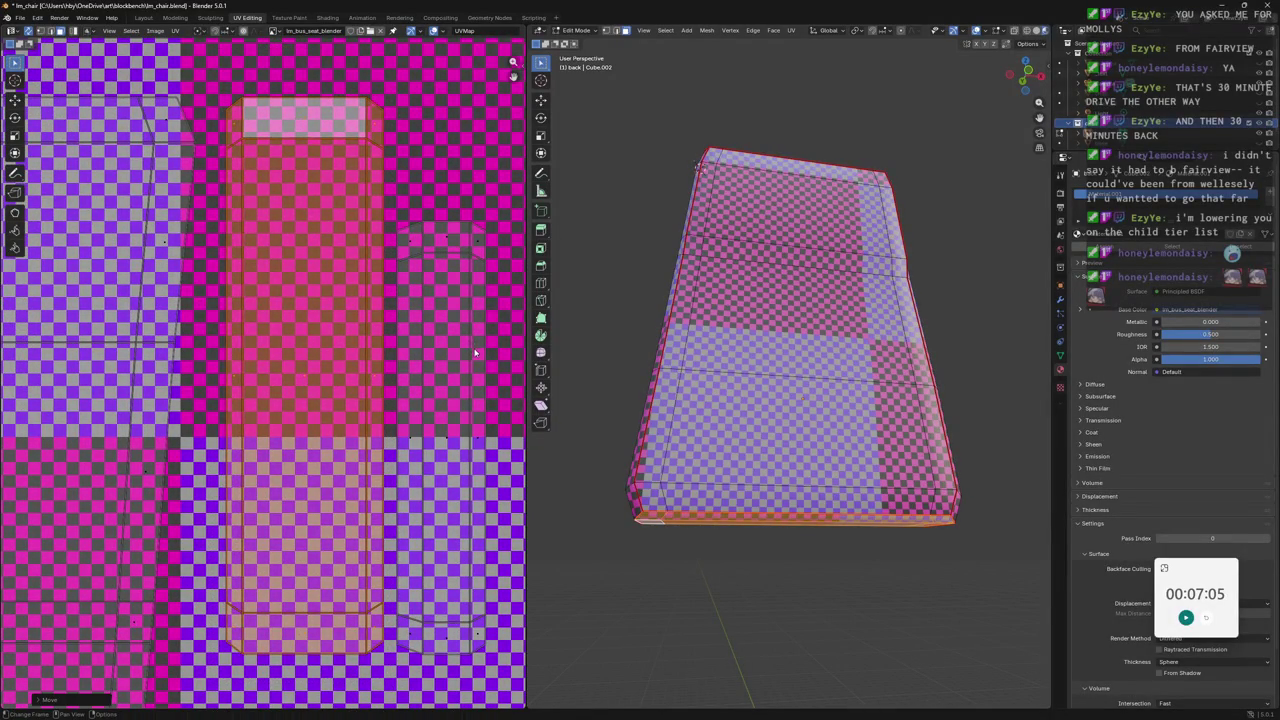
key("s")
key("x")
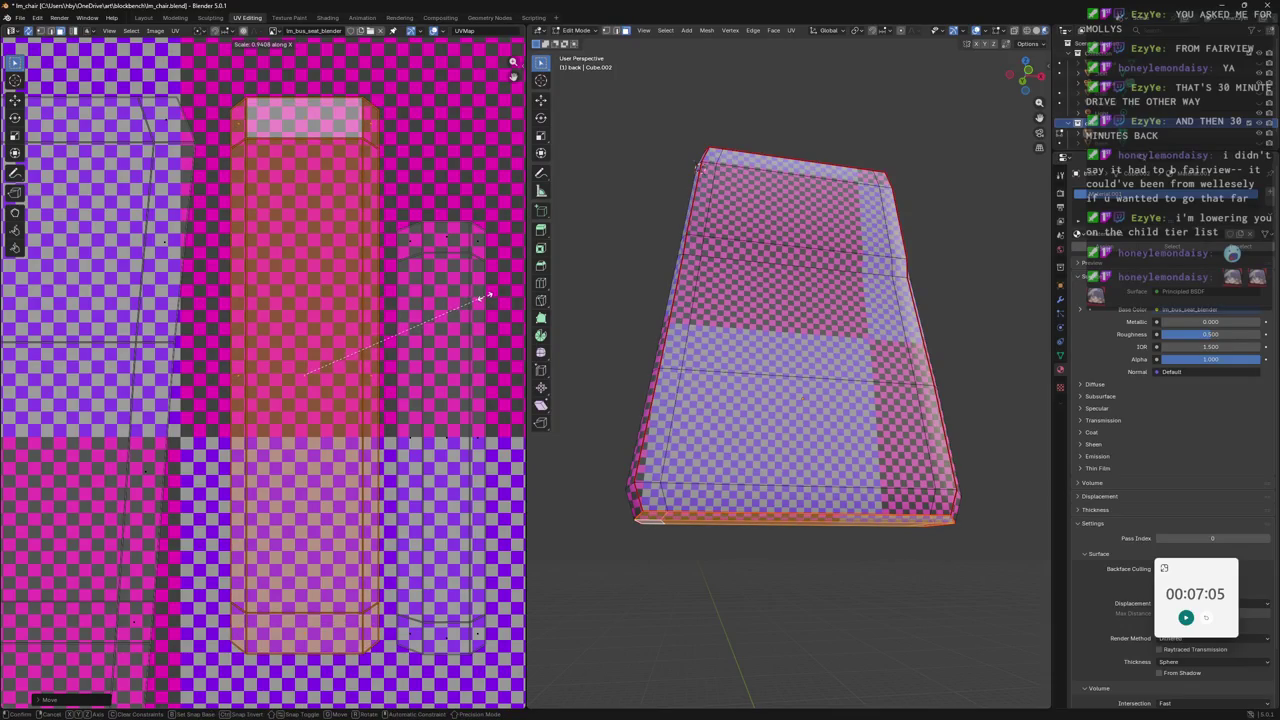
key("g")
key("x")
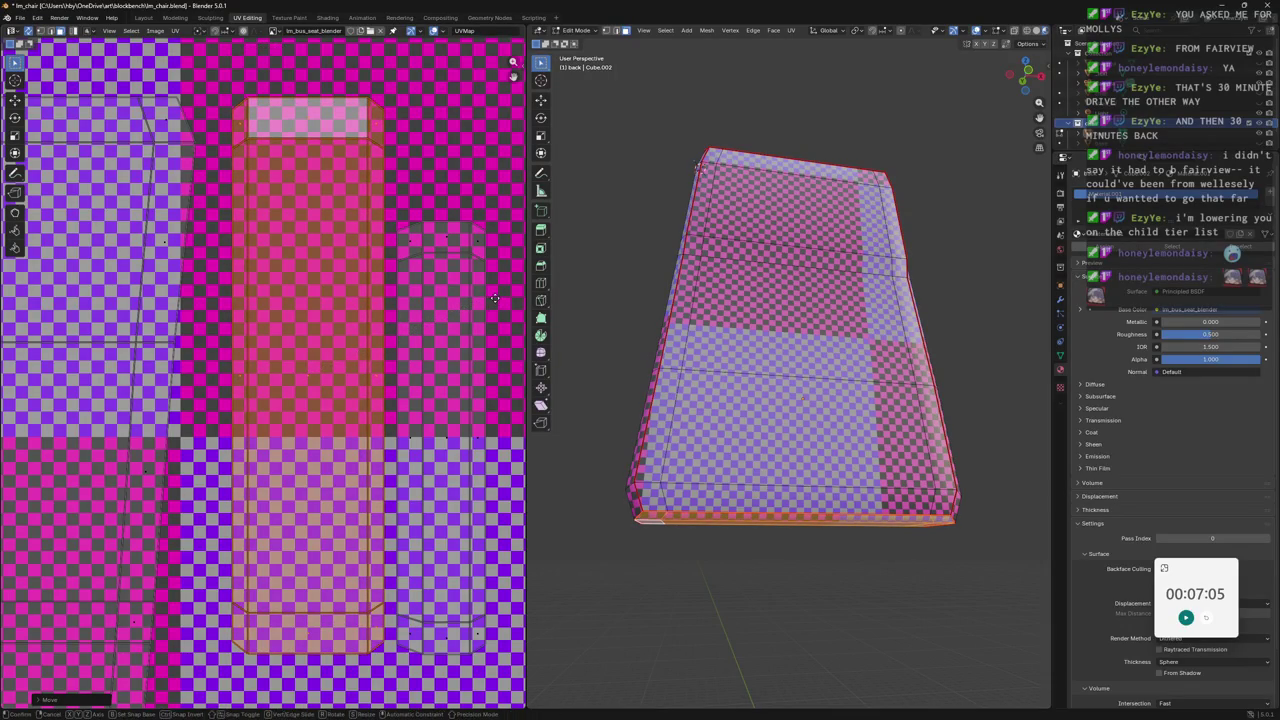
left_click(494, 298)
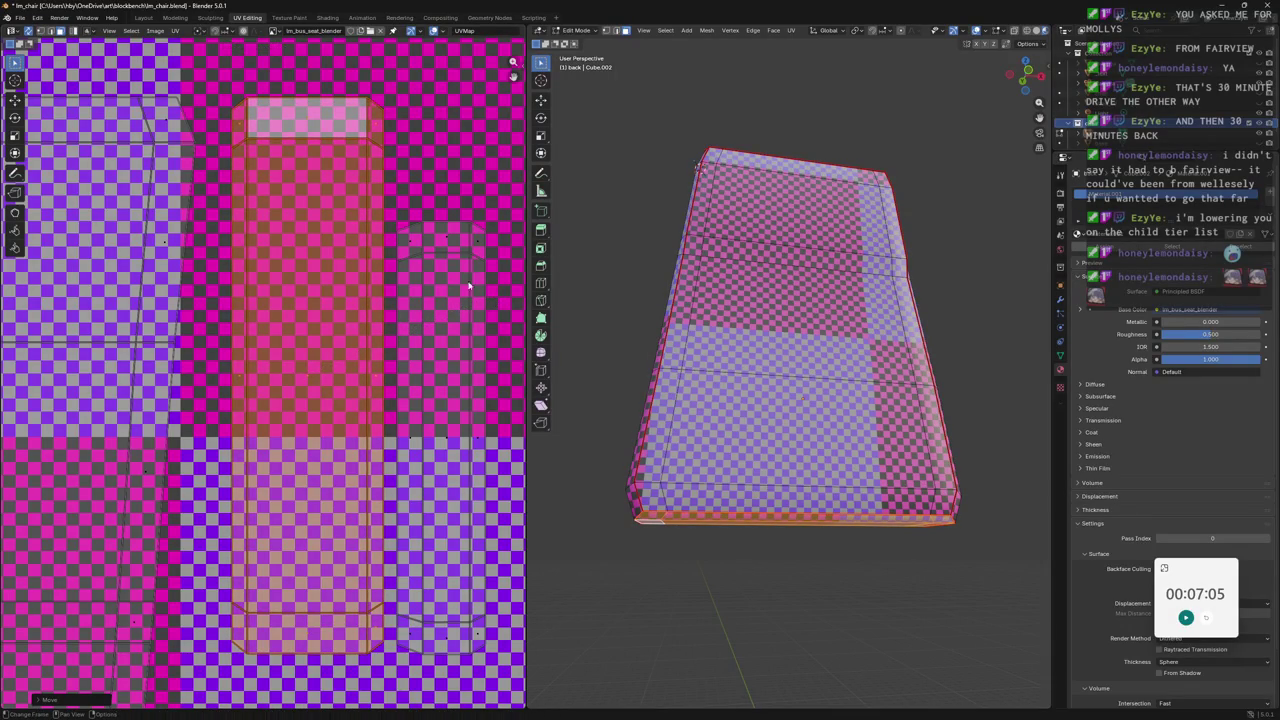
key("g")
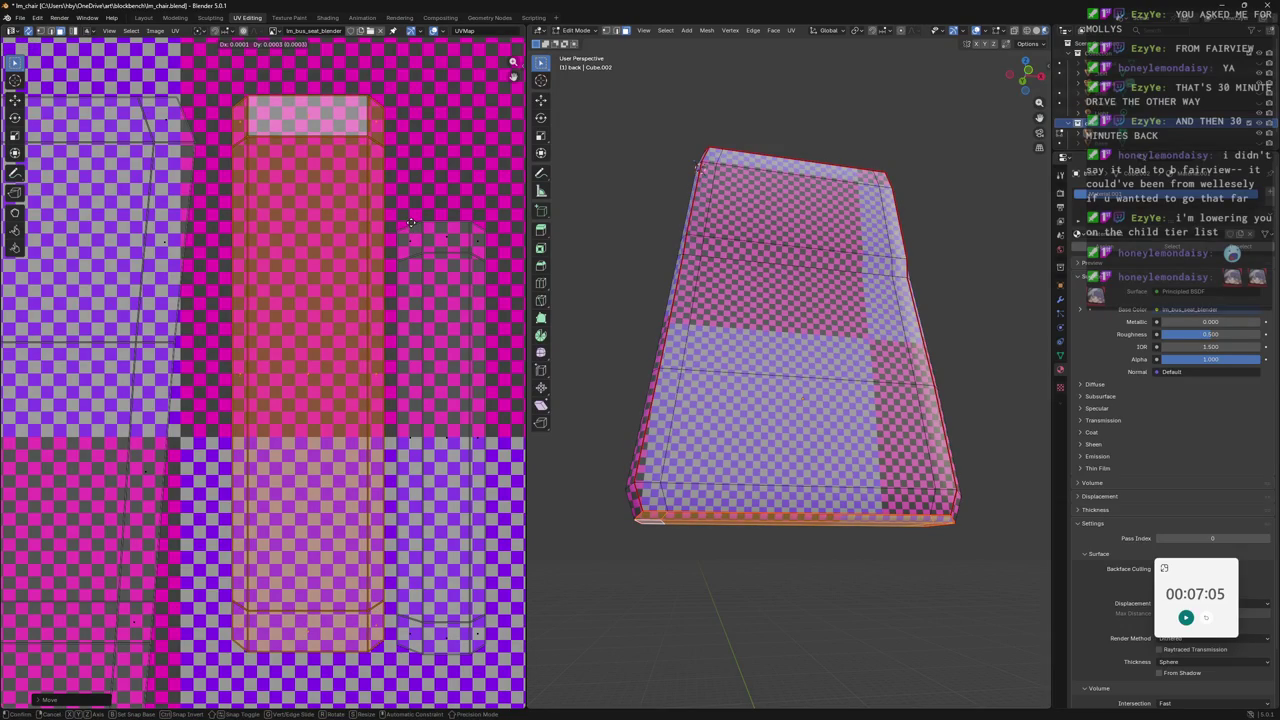
left_click(410, 222)
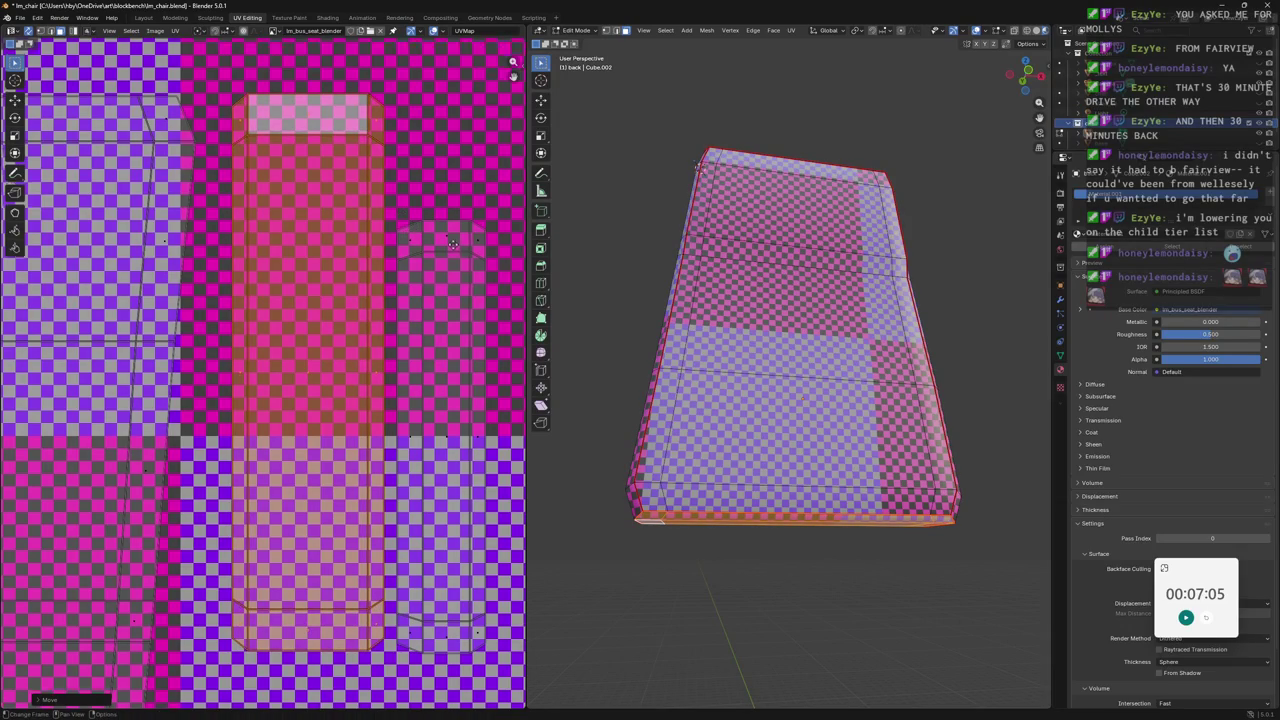
Shrink the narrow right island slightly and reposition it.
middle_click_drag(453, 244, 445, 228)
left_click(440, 400)
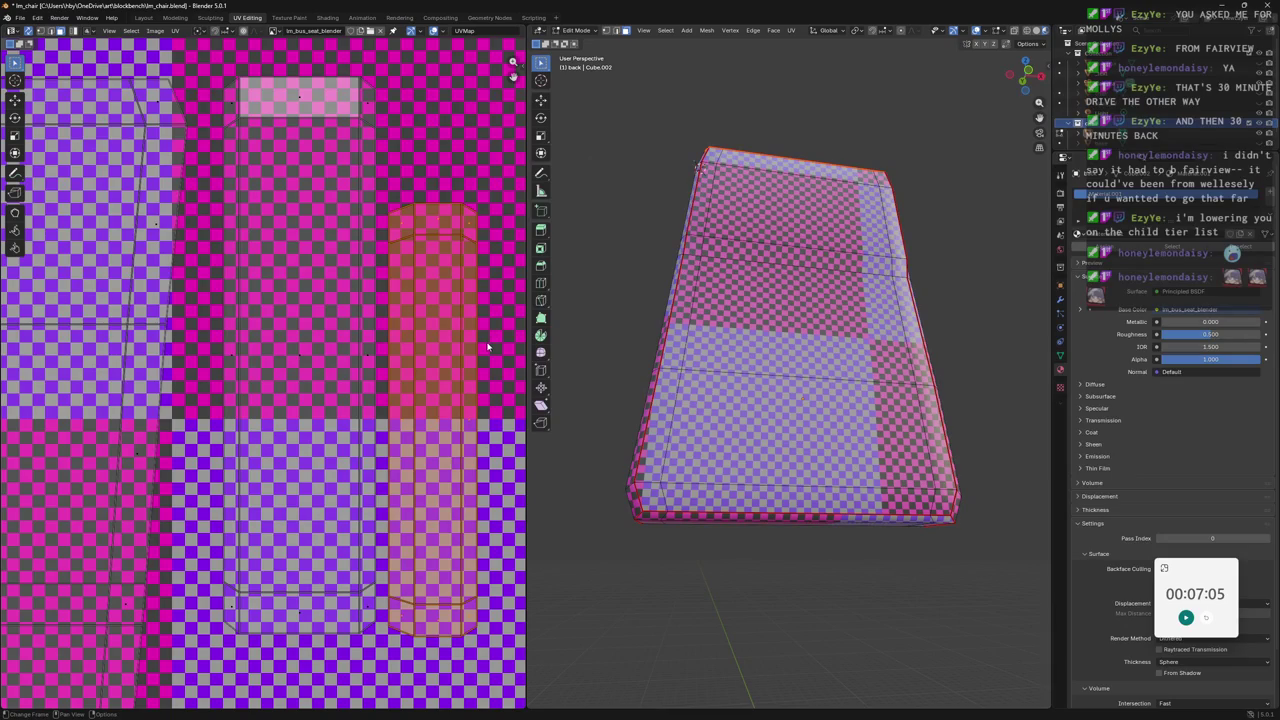
key("s")
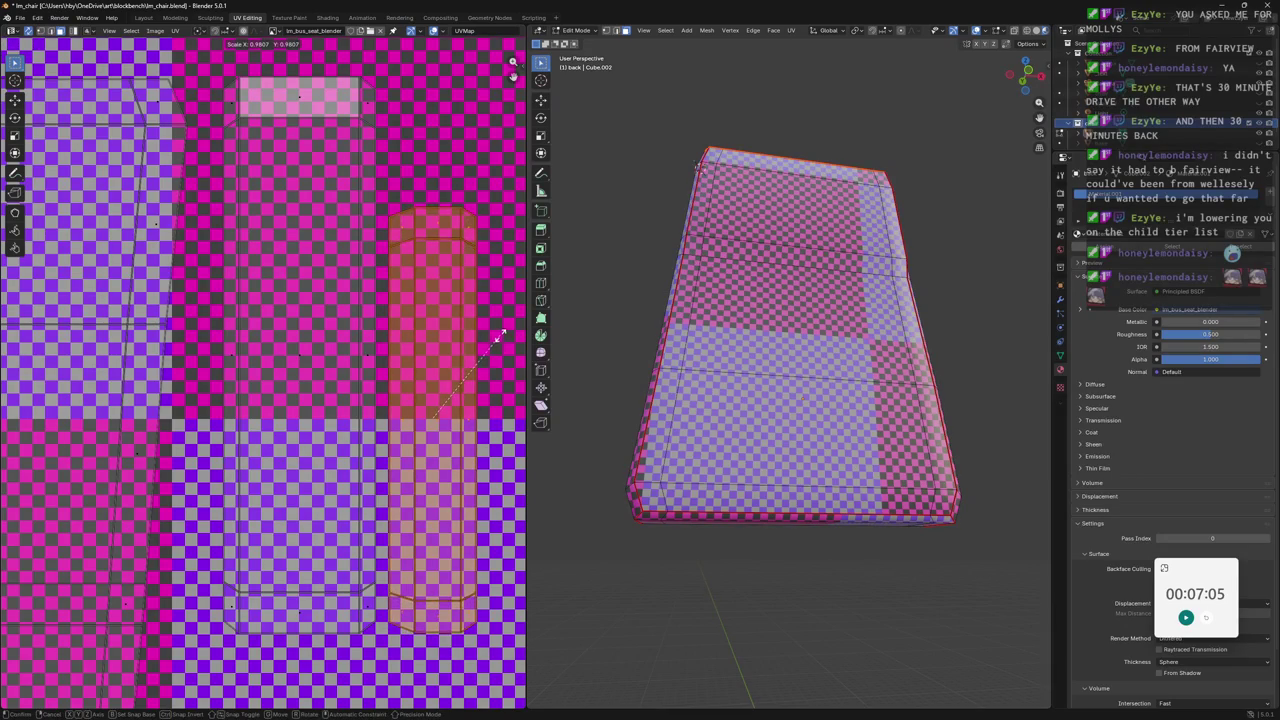
left_click(502, 336)
key("g")
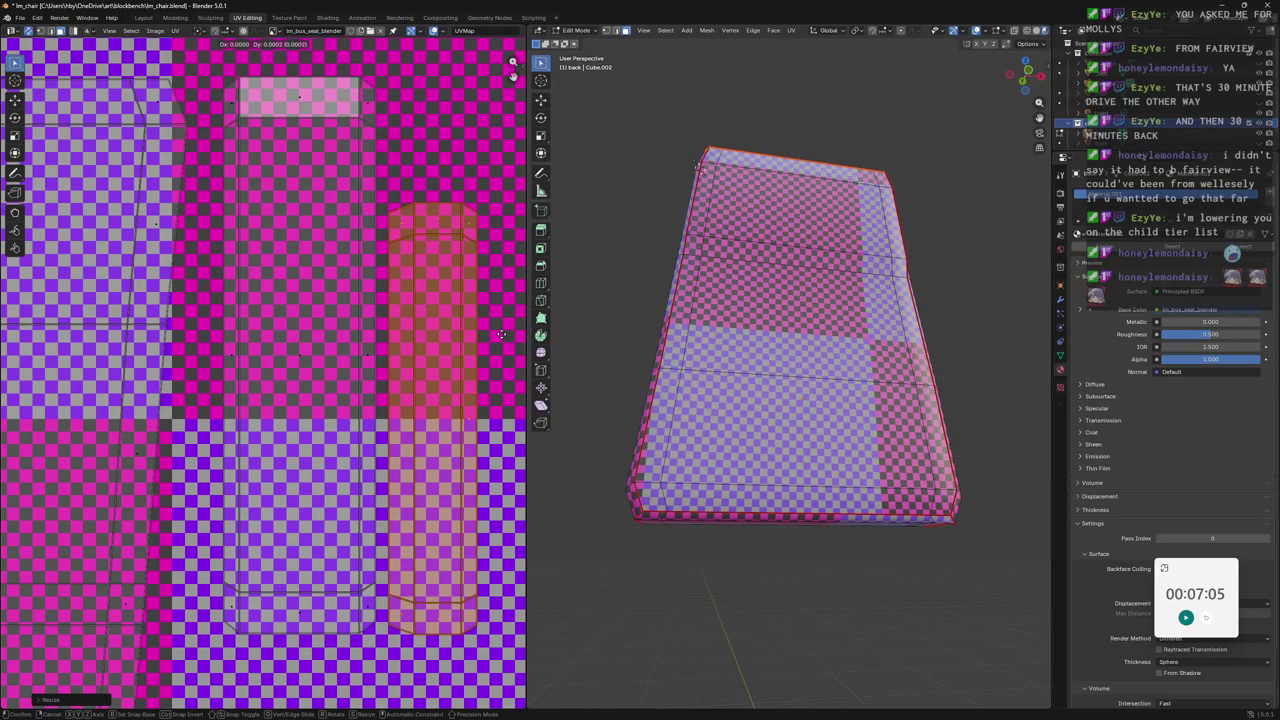
left_click(502, 336)
Orbit the cushion side-on and select the central UV island.
middle_click_drag(833, 293, 823, 271)
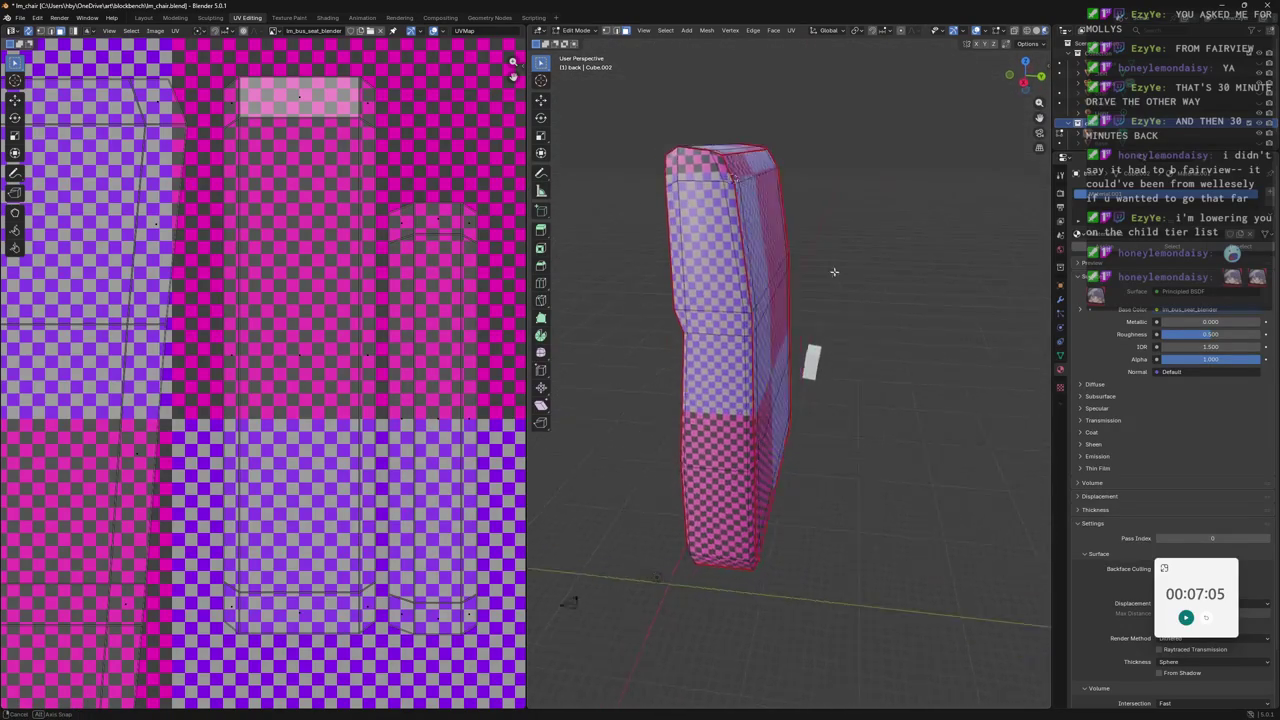
scroll(371, 306, "down", 4)
scroll(320, 283, "up", 2)
scroll(223, 211, "left", 2, "ctrl")
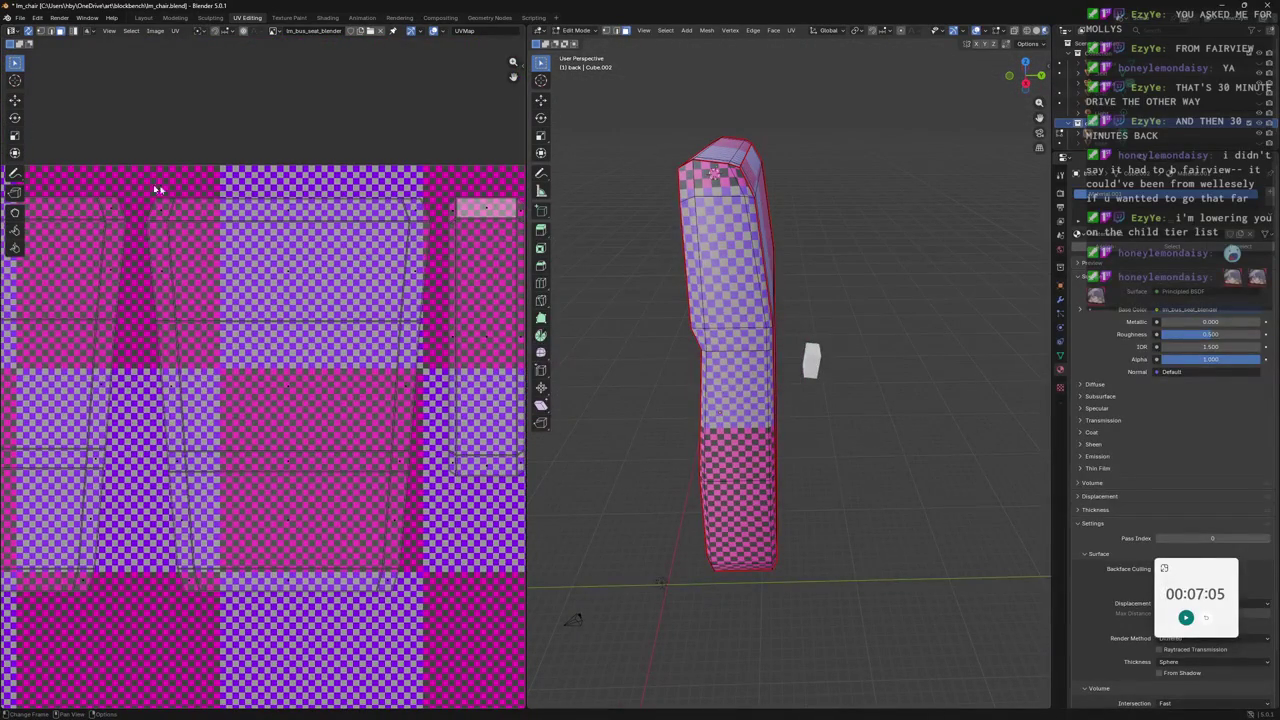
left_click_drag(442, 185, 52, 636)
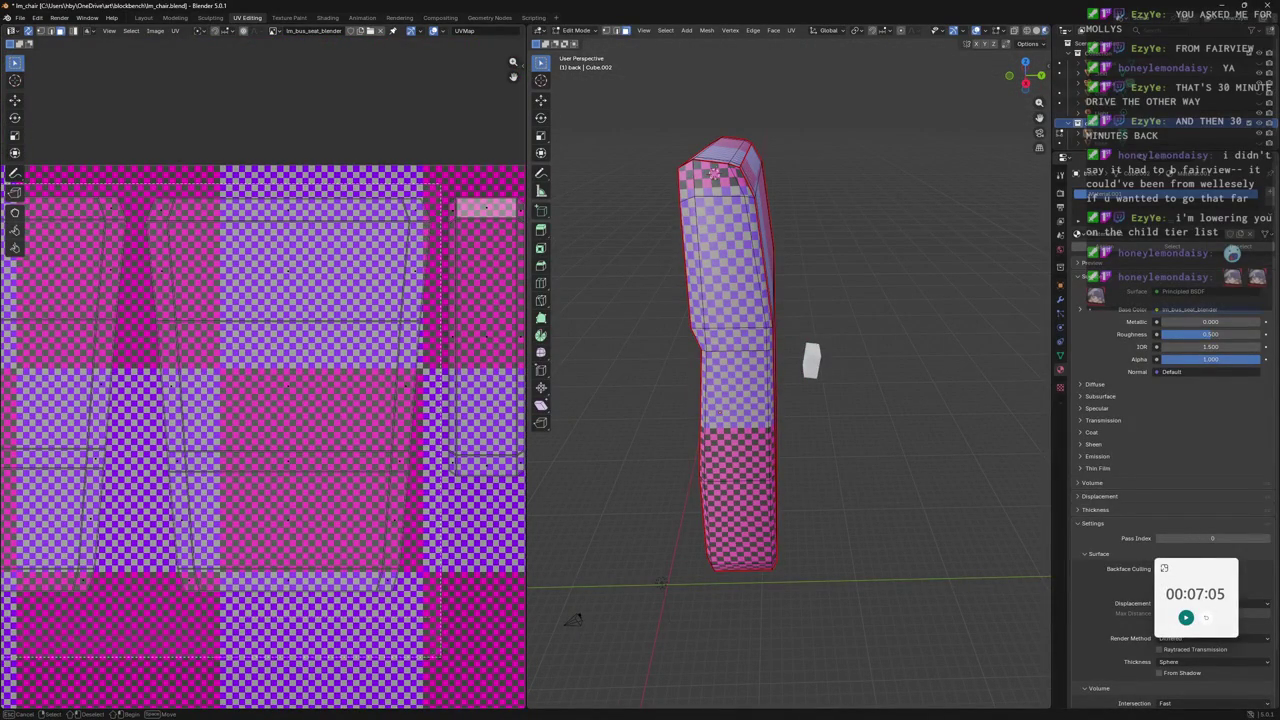
middle_click_drag(194, 634, 92, 193)
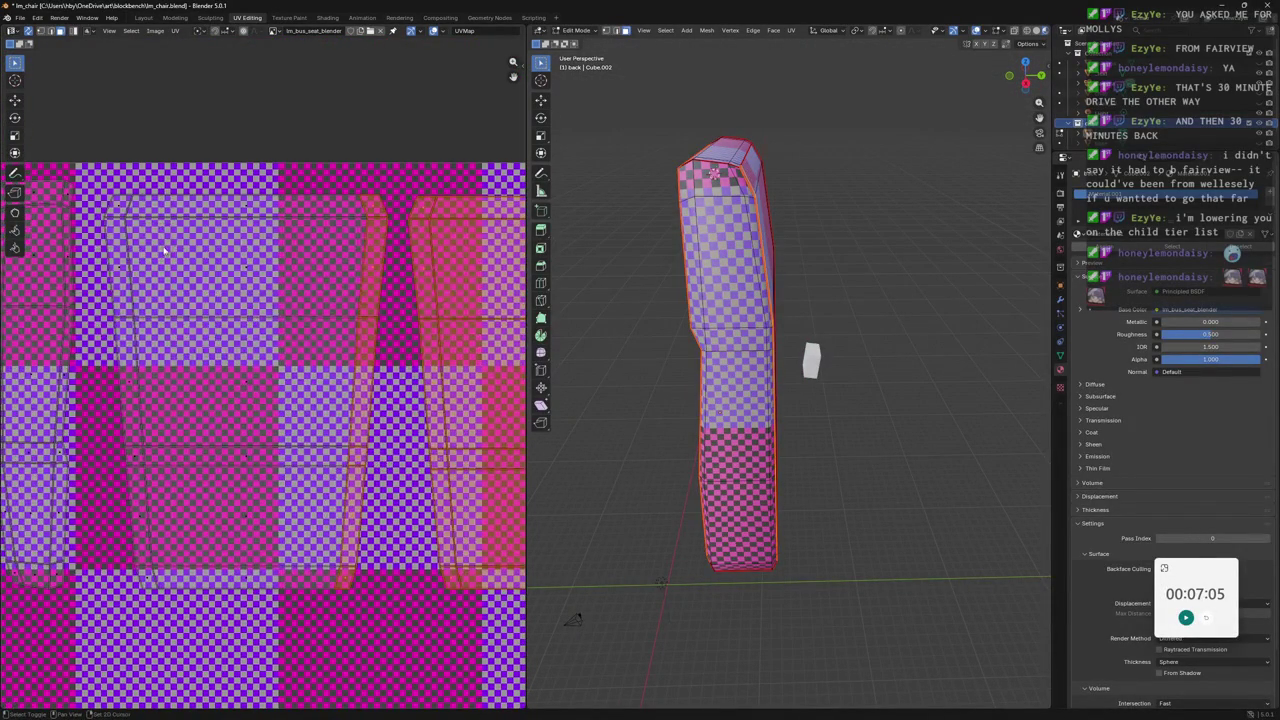
left_click(300, 240)
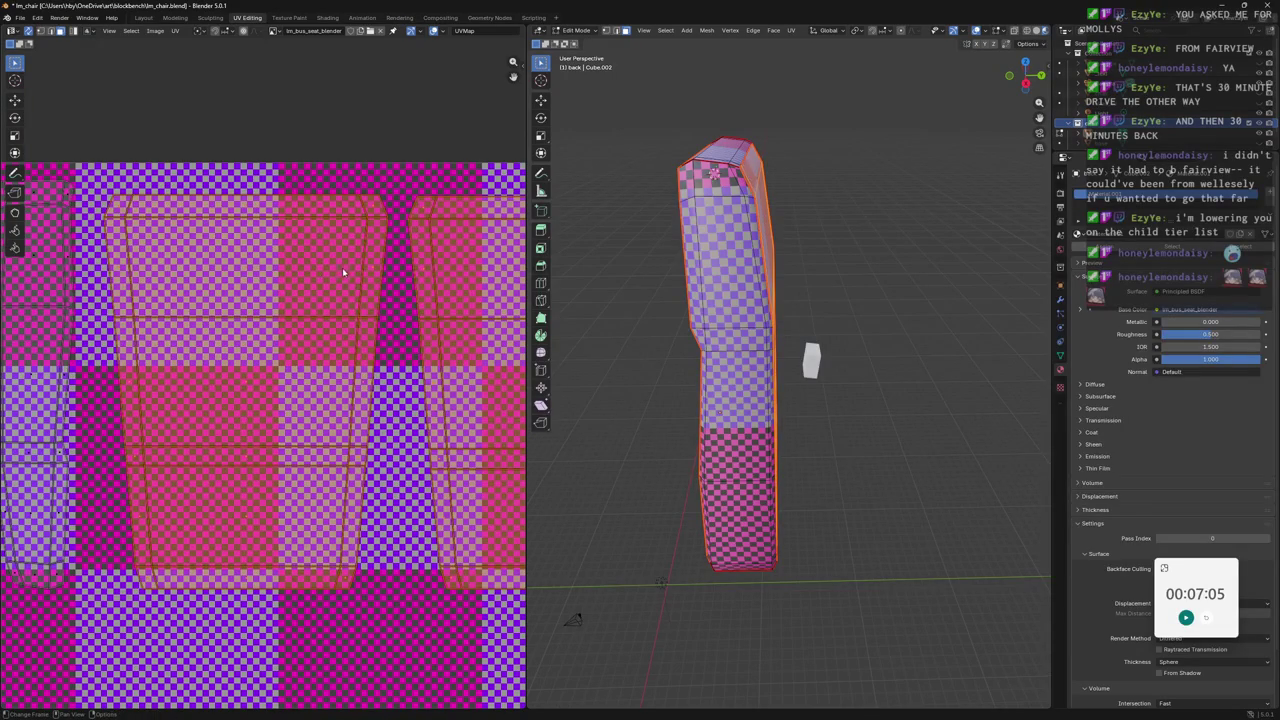
Resize the central island and move it to a new position.
scroll(365, 260, "up", 2)
scroll(373, 206, "up", 1)
scroll(397, 262, "up", 3)
scroll(395, 260, "down", 3)
middle_click_drag(395, 260, 386, 377)
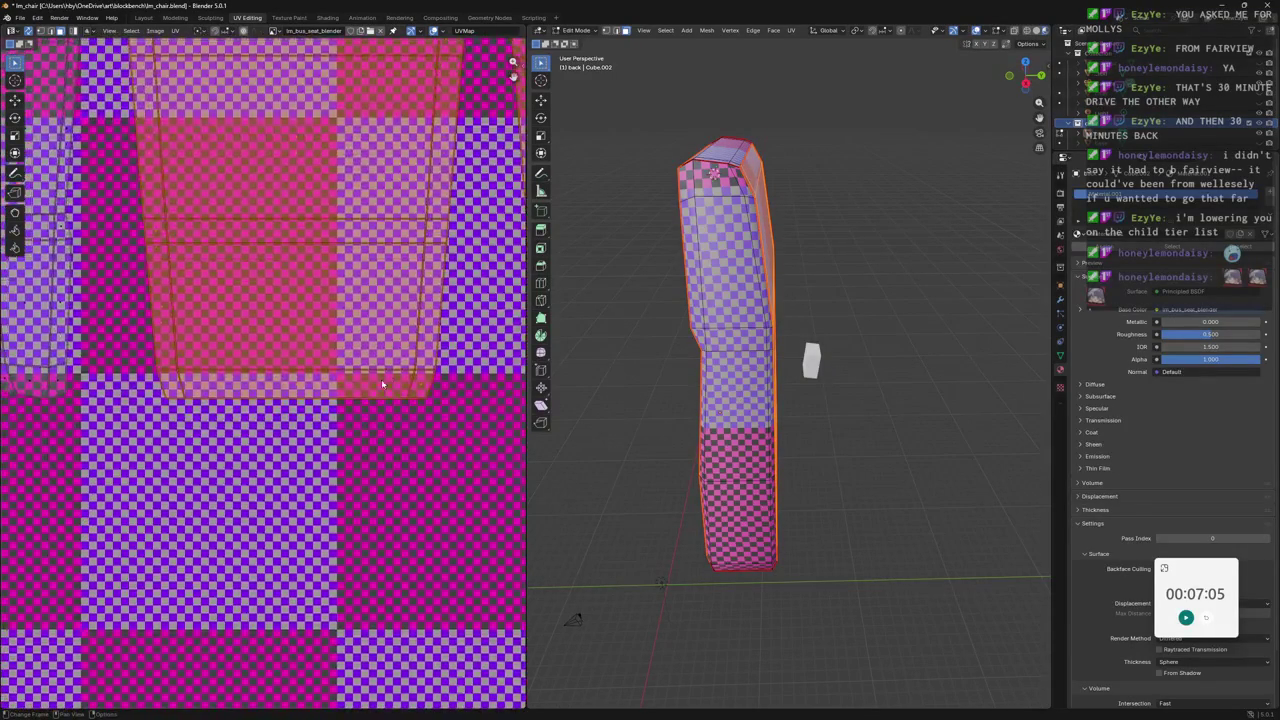
scroll(385, 383, "up", 3)
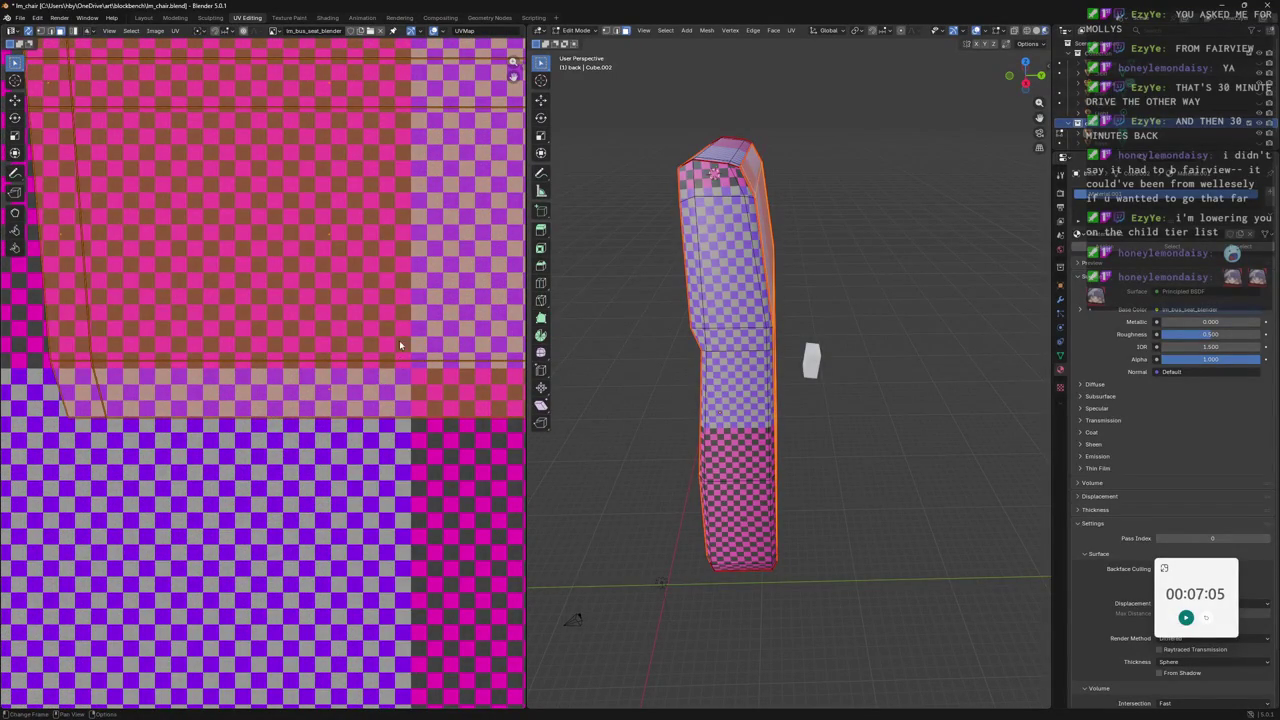
key("s")
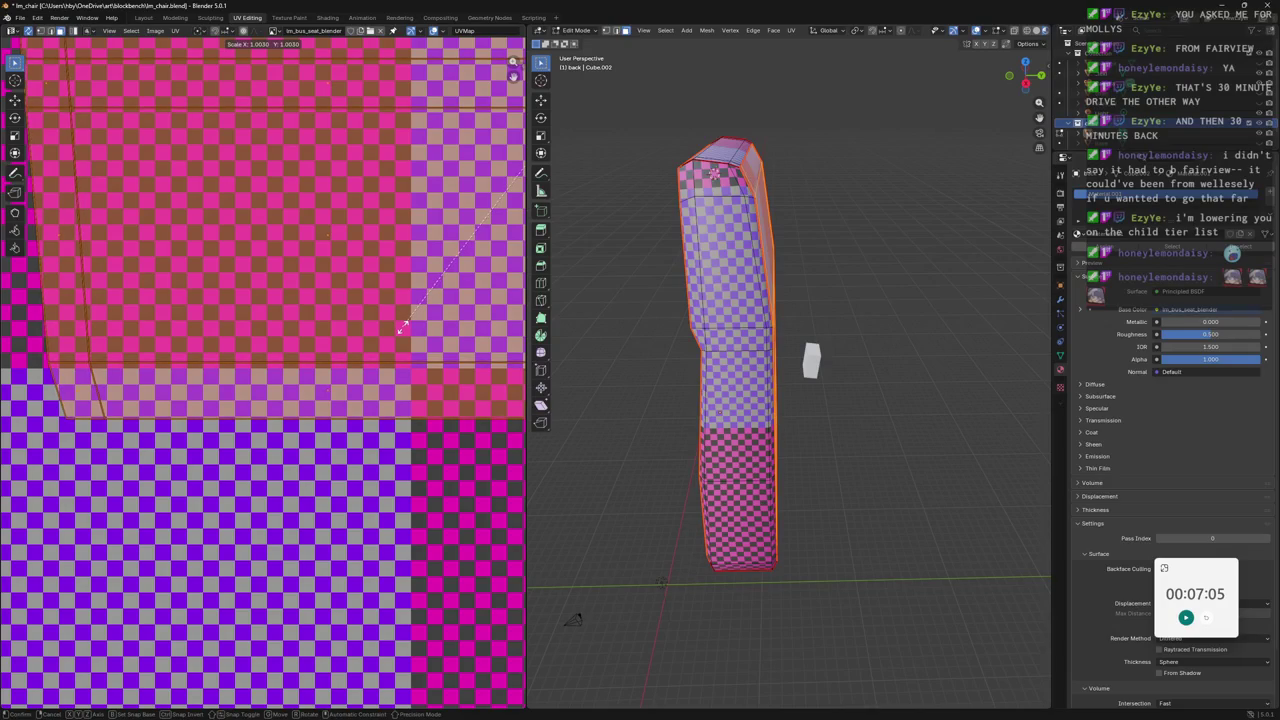
left_click(403, 325)
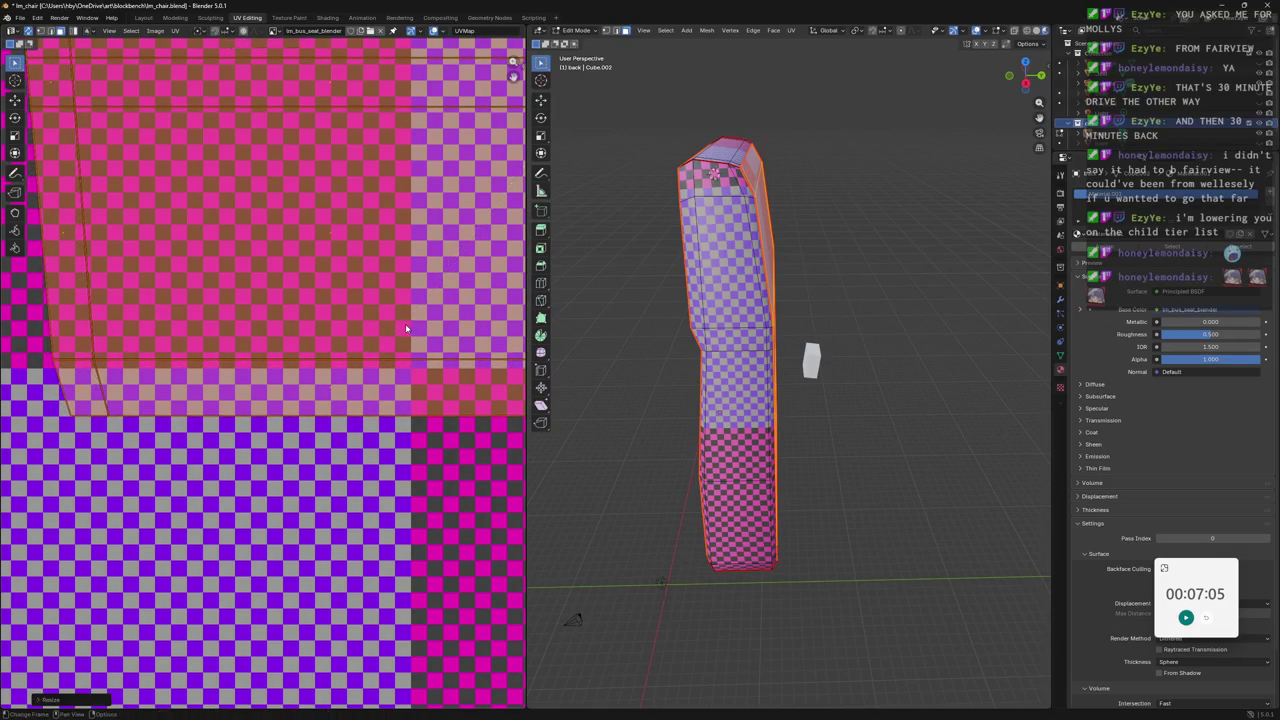
middle_click_drag(403, 325, 411, 487)
scroll(411, 487, "up", 1)
key("g")
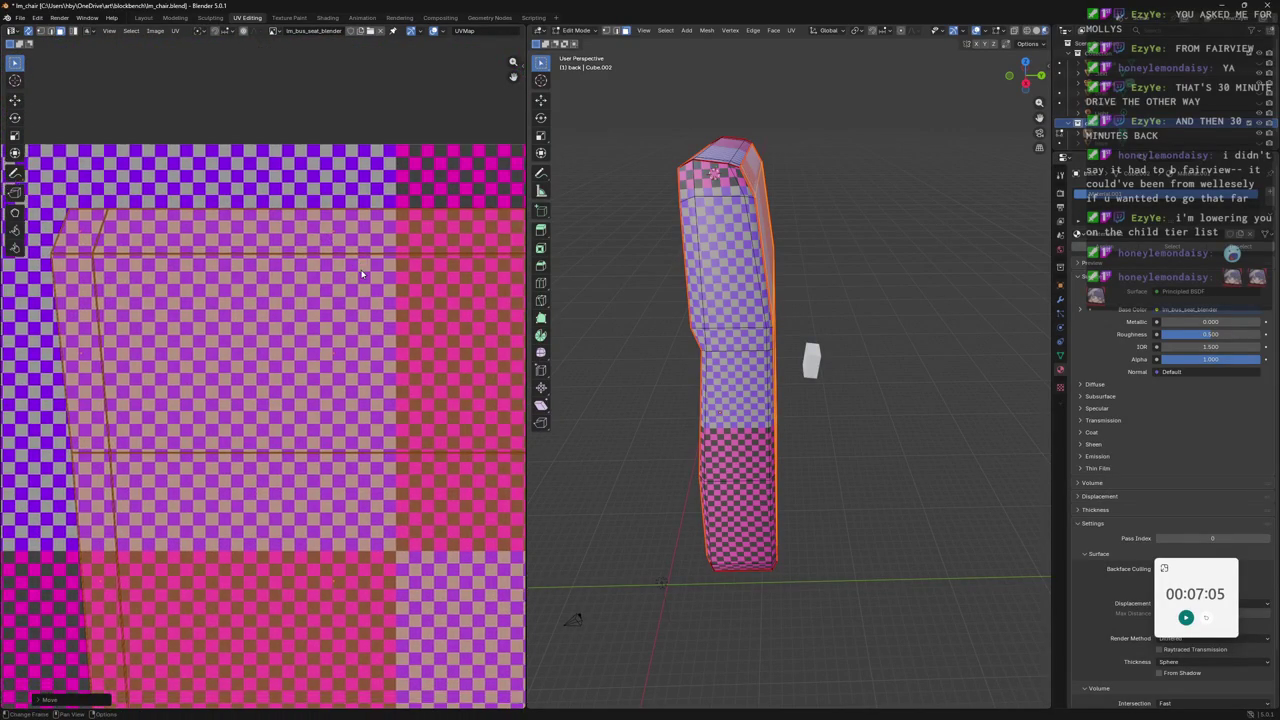
left_click(236, 227)
Pan to the left side and select the two narrow islands there.
scroll(236, 227, "down", 2)
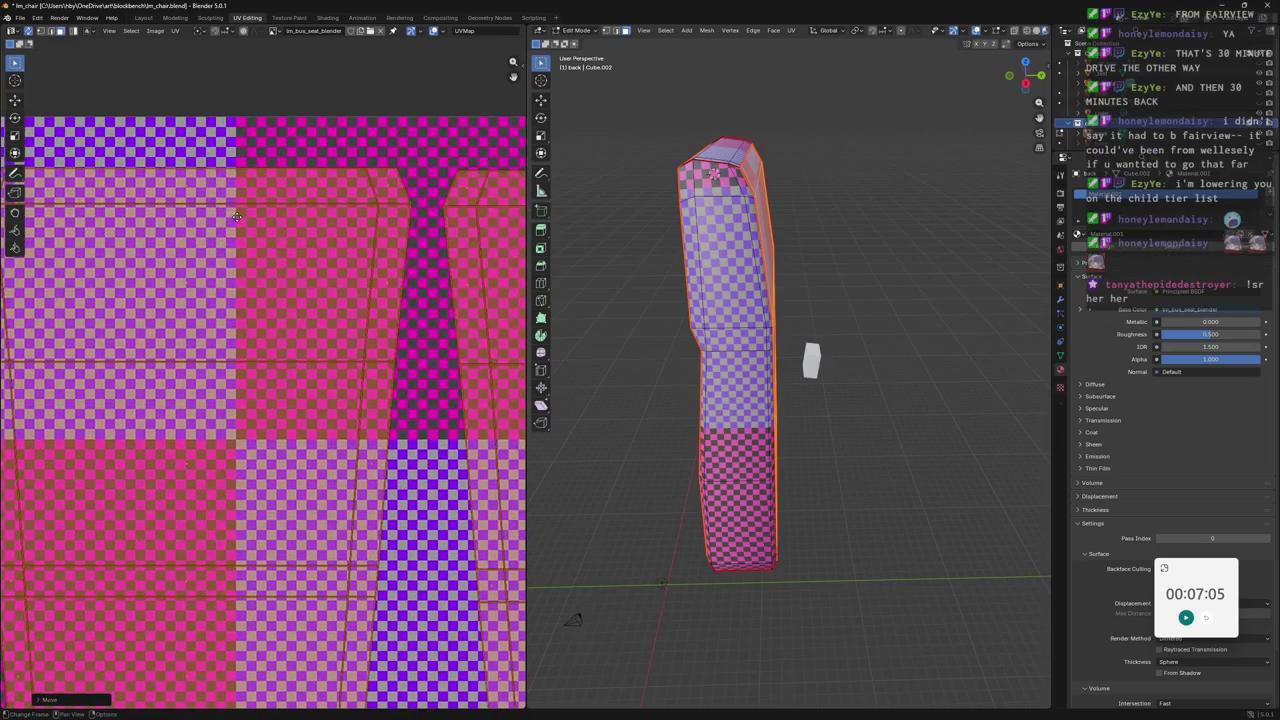
middle_click_drag(369, 217, 496, 197)
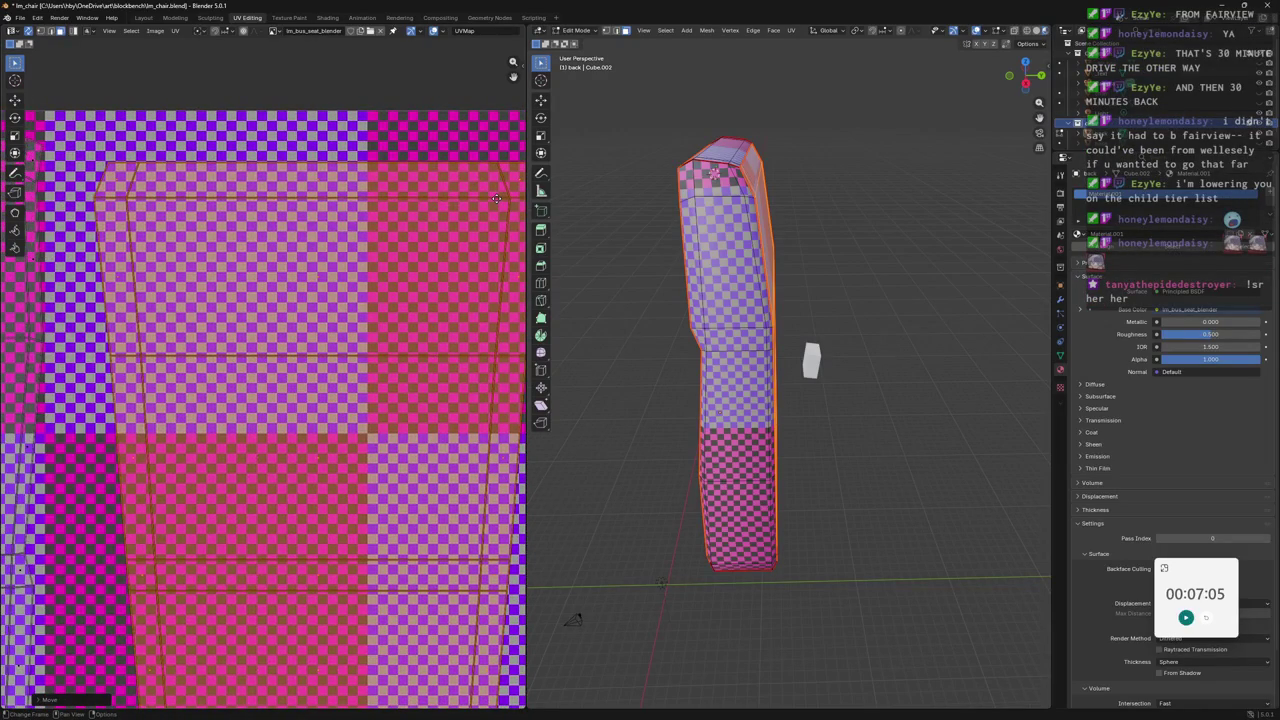
scroll(338, 234, "down", 2)
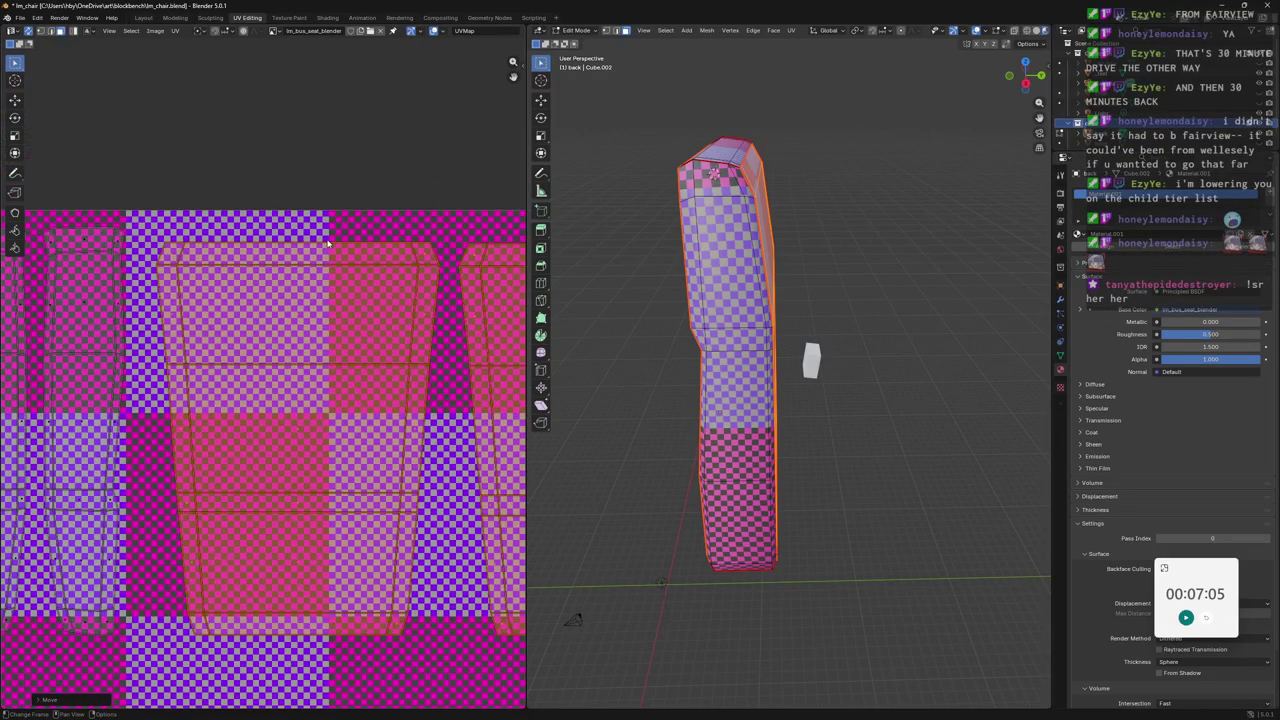
middle_click_drag(335, 246, 510, 230)
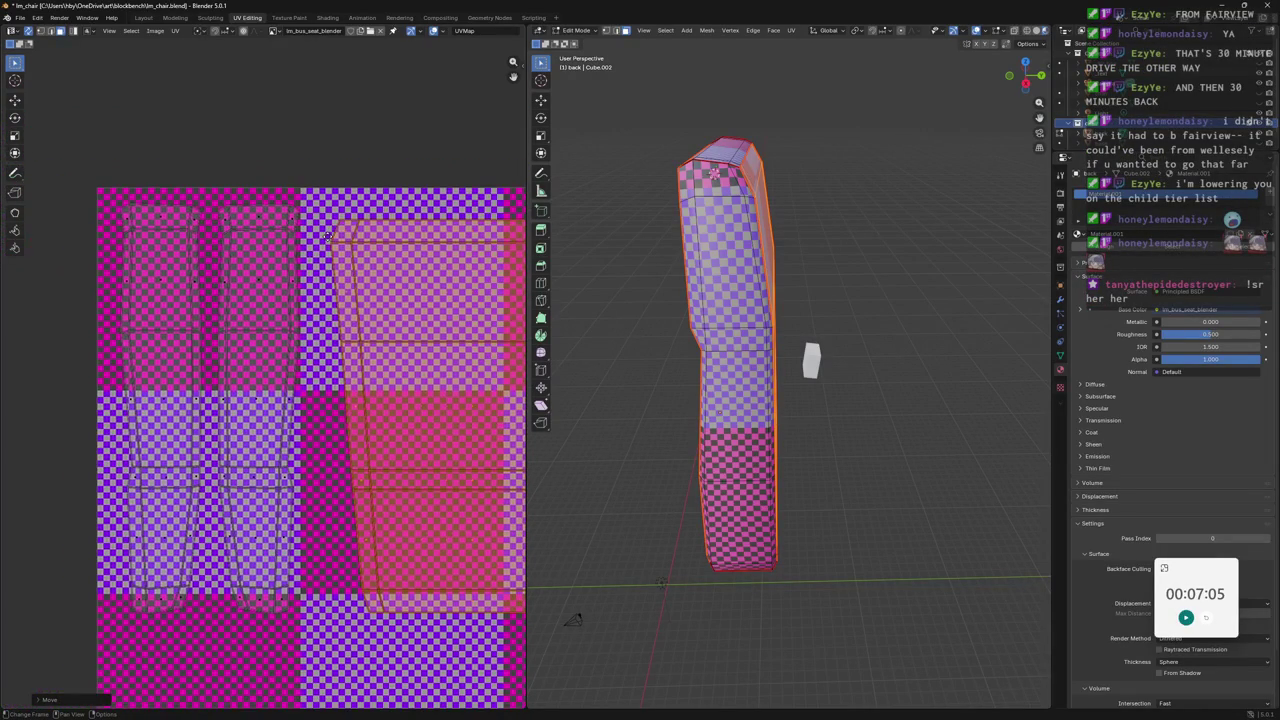
Scale the two narrow side-strip islands slightly, to about 0.99.
left_click_drag(90, 182, 318, 560)
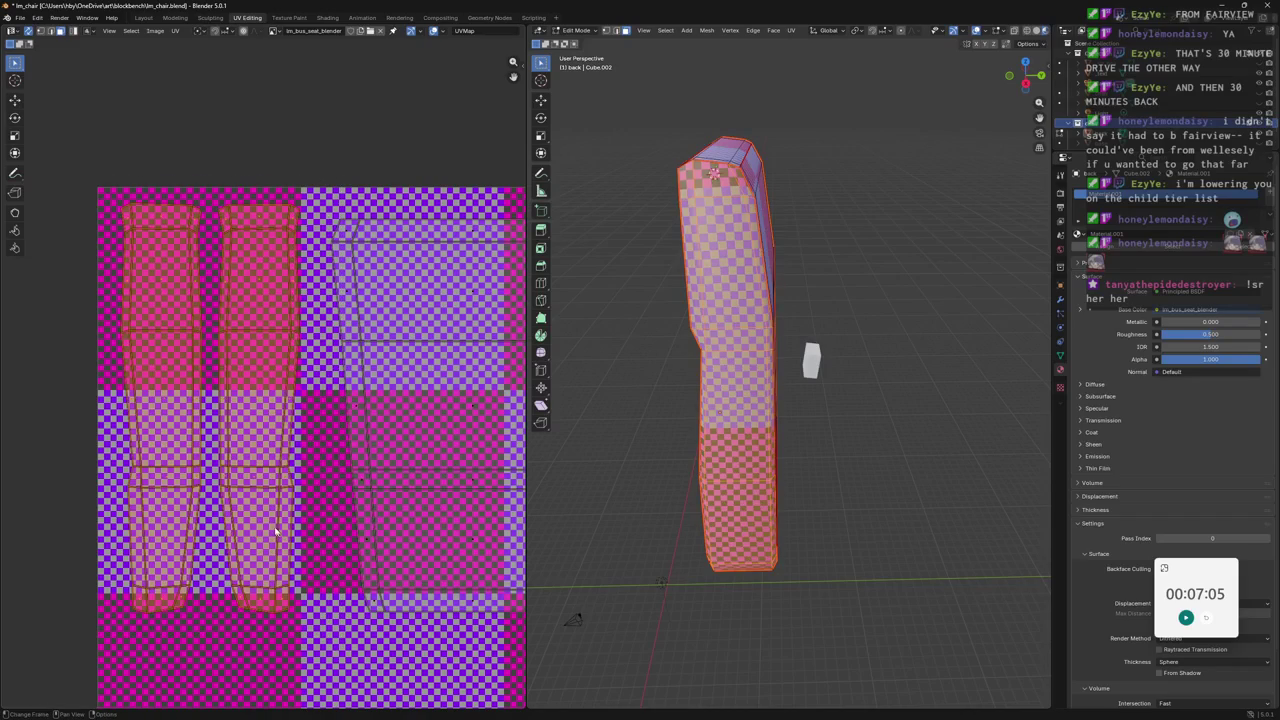
scroll(268, 425, "up", 1)
scroll(268, 425, "up", 1)
key("s")
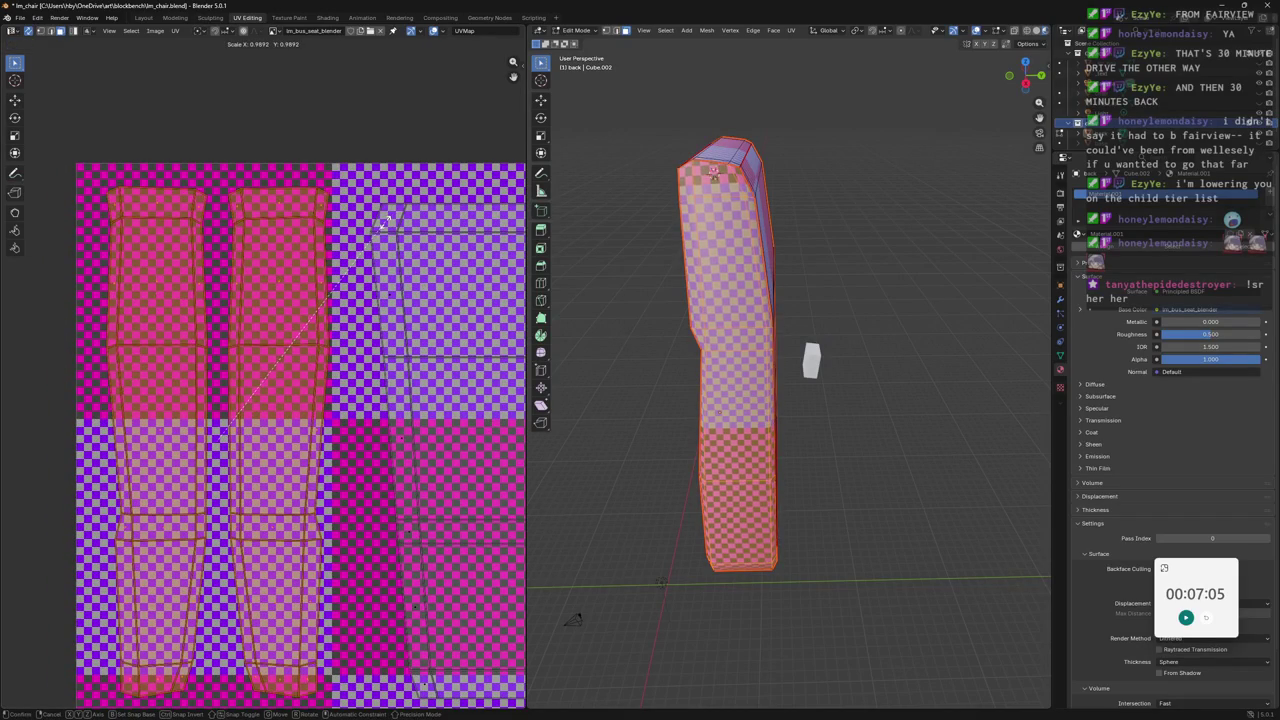
left_click(387, 219)
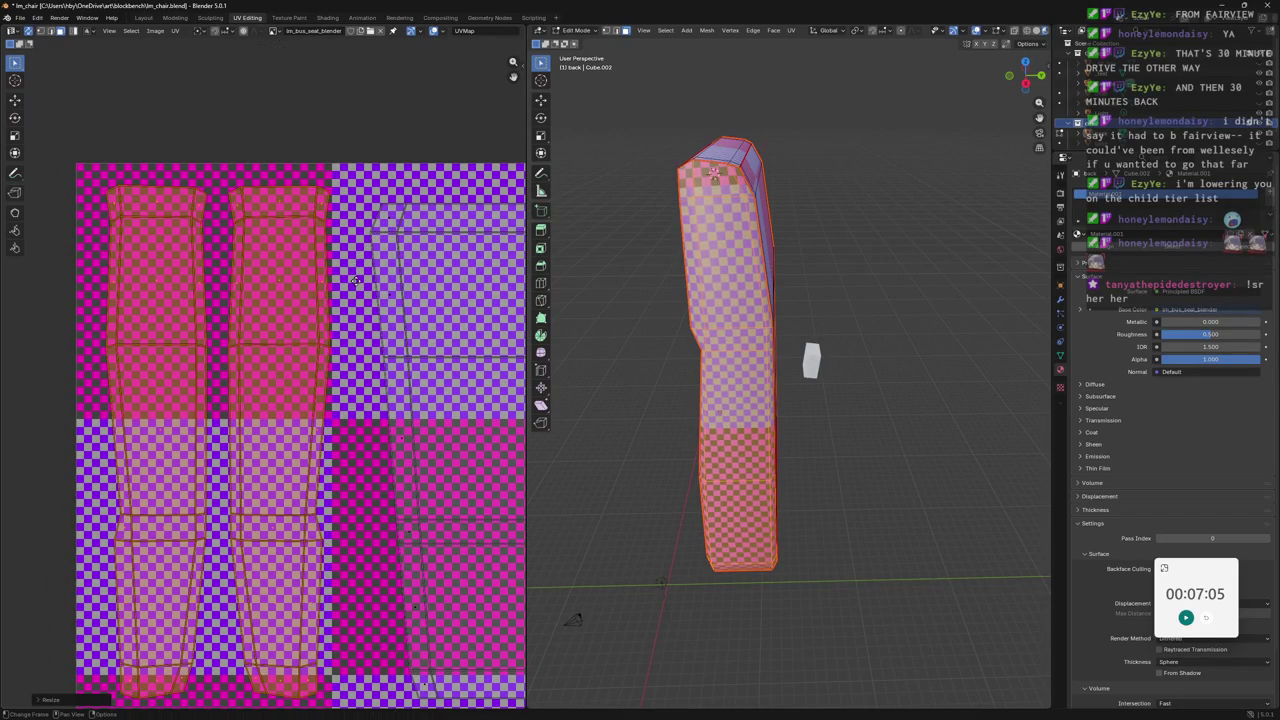
middle_click_drag(355, 285, 362, 281)
Deselect the mesh and orbit the cushion back to a near-frontal view.
key("alt+a")
mouse_move(735, 300)
middle_mouse_down()
mouse_move(948, 240)
mouse_move(945, 270)
middle_mouse_up()
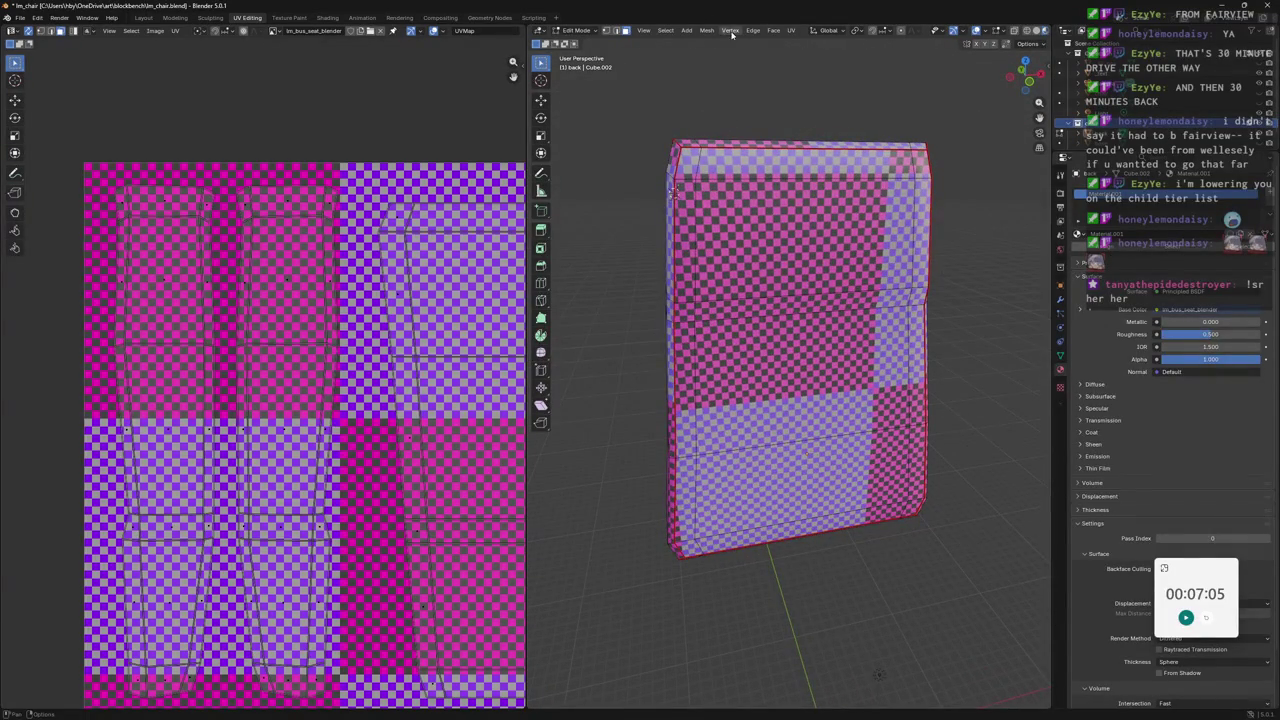
middle_click_drag(805, 139, 742, 127)
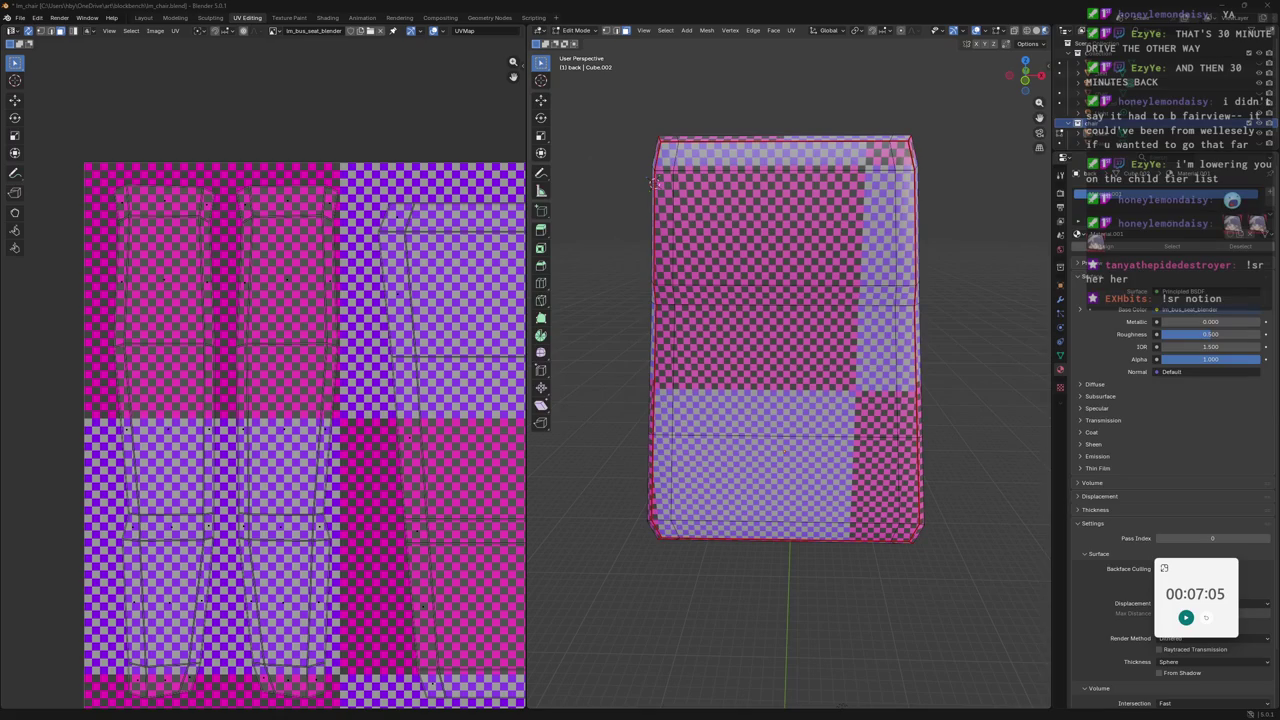
left_click(727, 130)
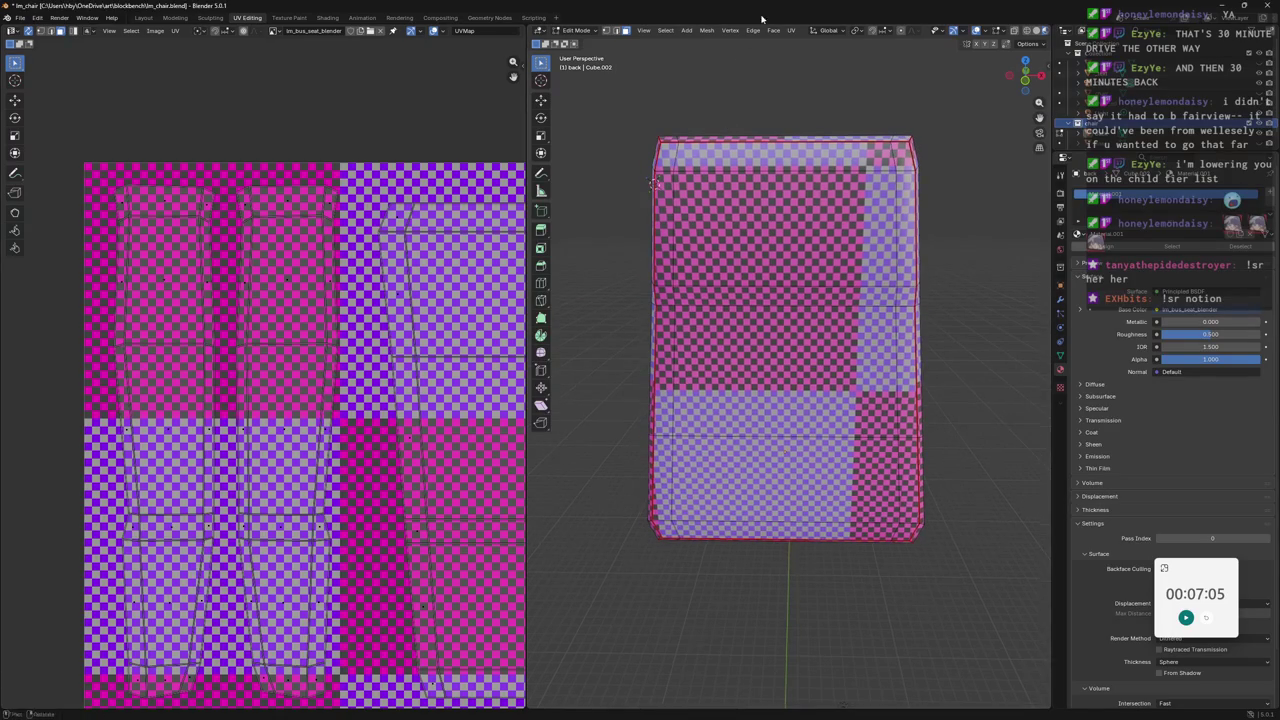
Switch to the Texture Paint workspace with the cushion facing the view.
left_click(289, 18)
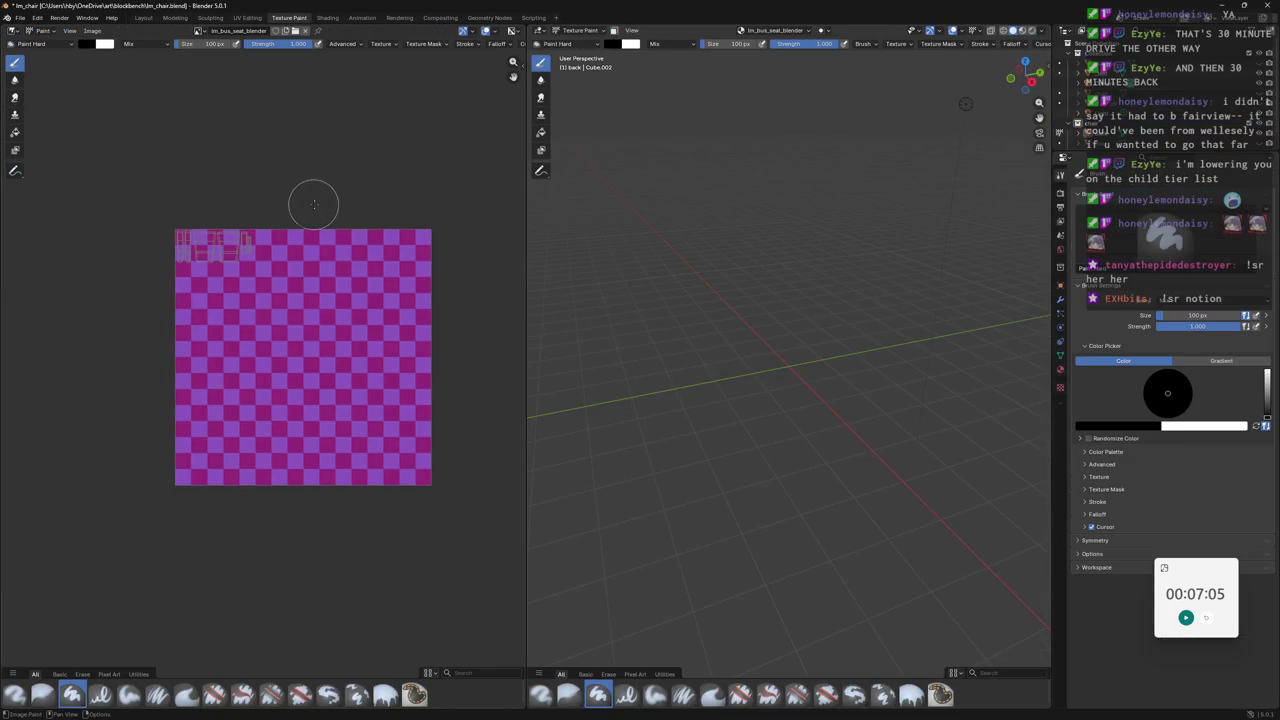
middle_click_drag(849, 197, 788, 330)
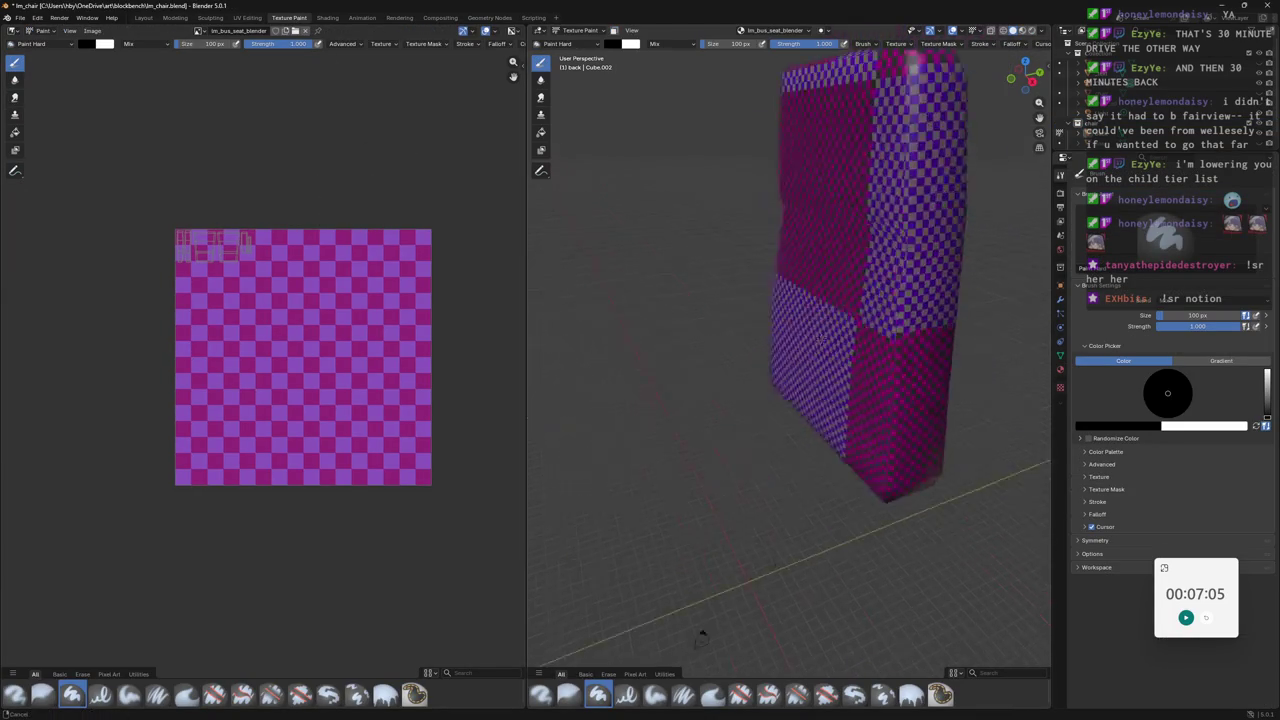
middle_click_drag(788, 330, 754, 363)
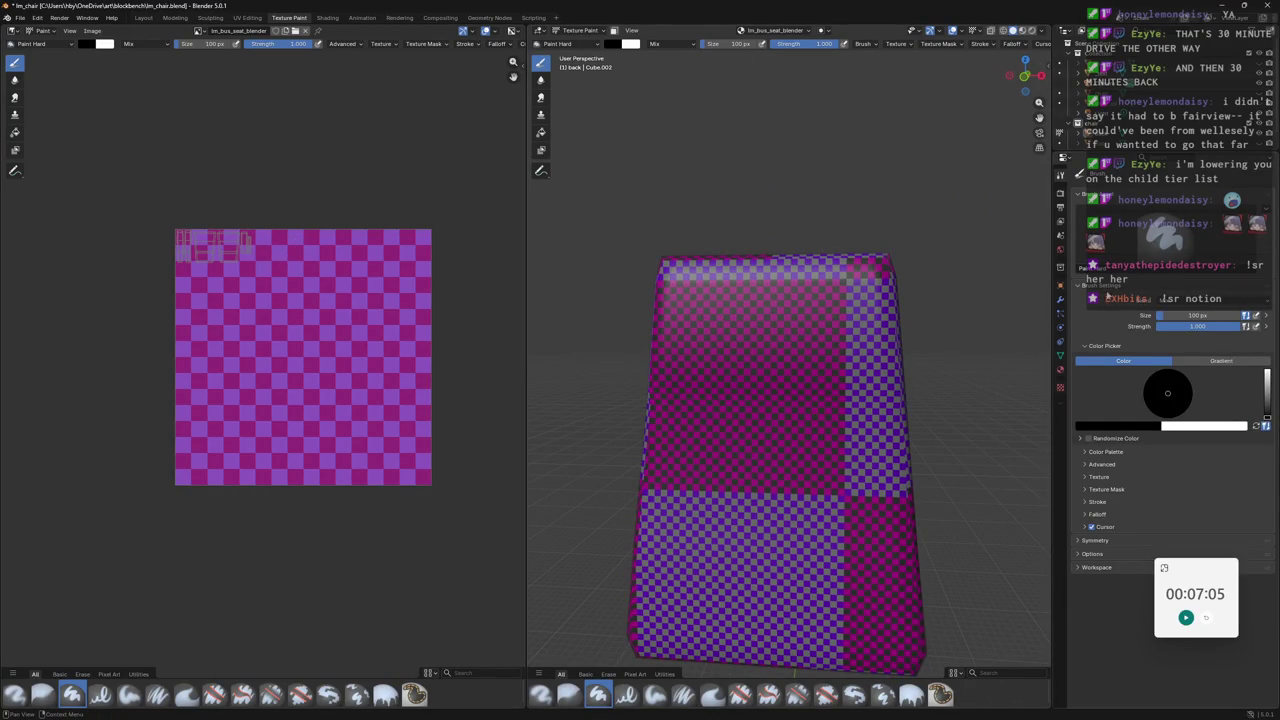
Keep the brush blend on Mix and brighten the brush colour to pale blue-violet.
left_click(1171, 305)
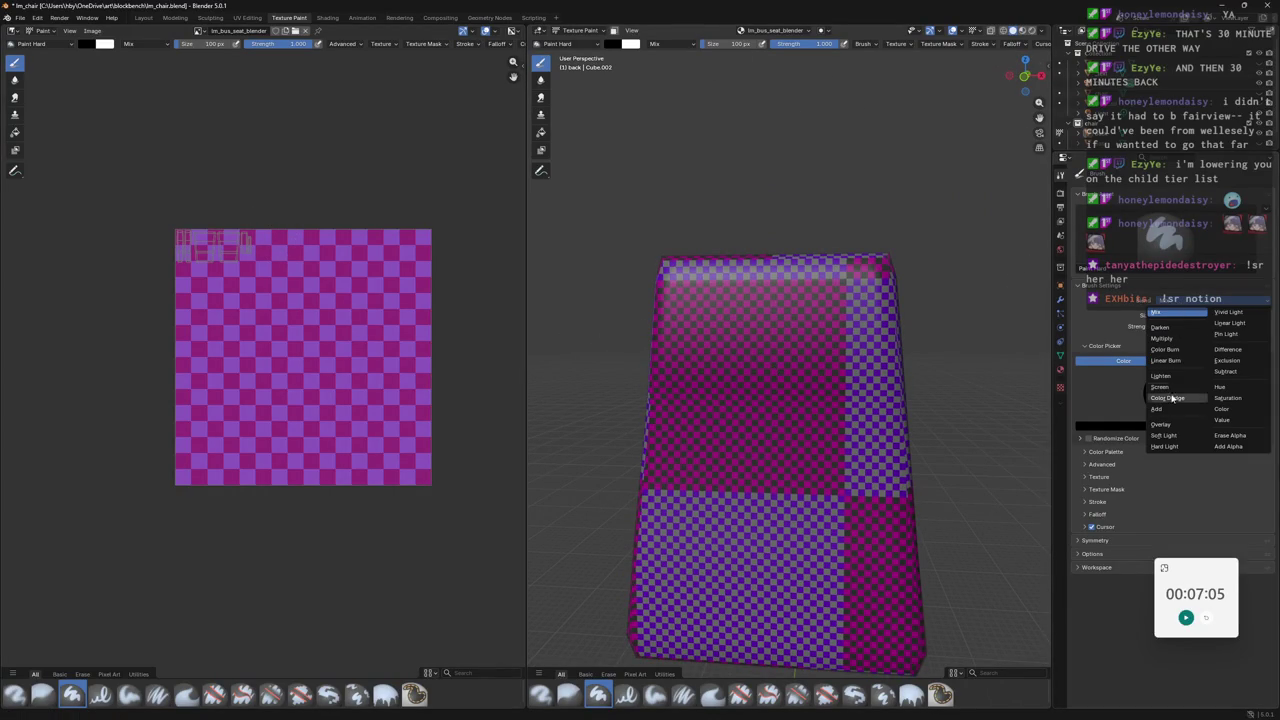
left_click(1188, 299)
left_click(1117, 279)
key("Escape")
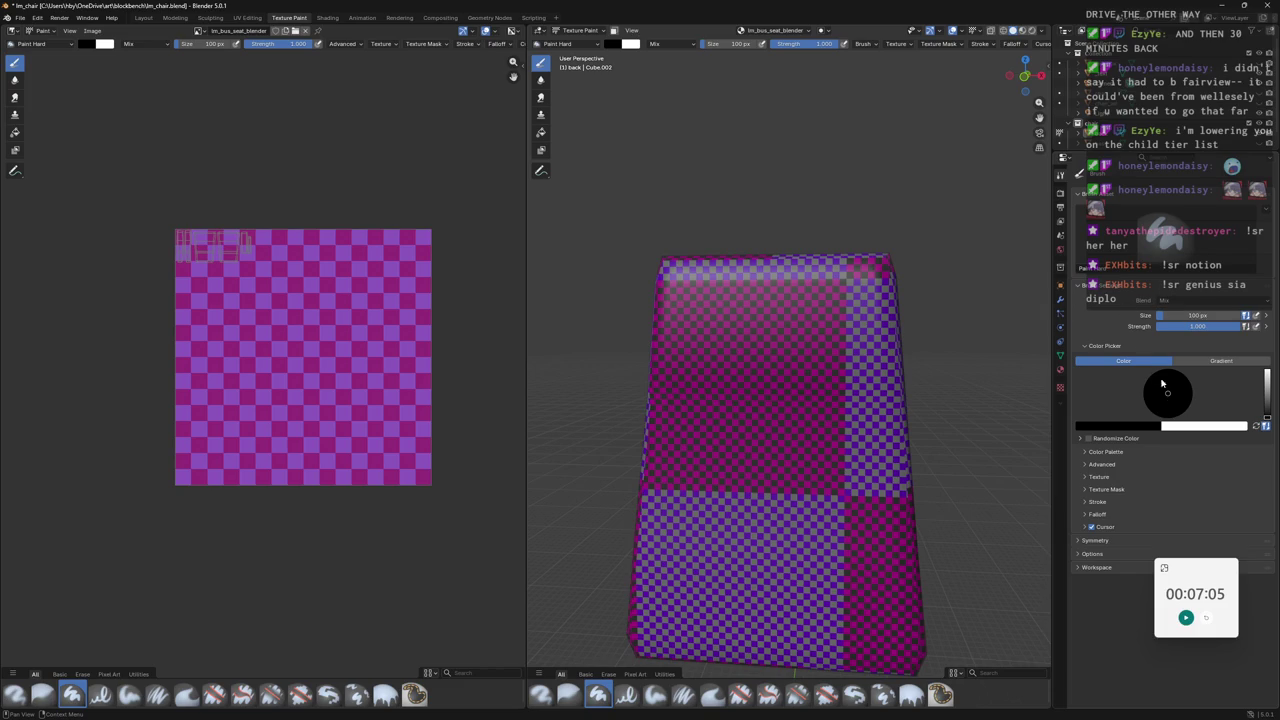
left_click_drag(1268, 402, 1267, 377)
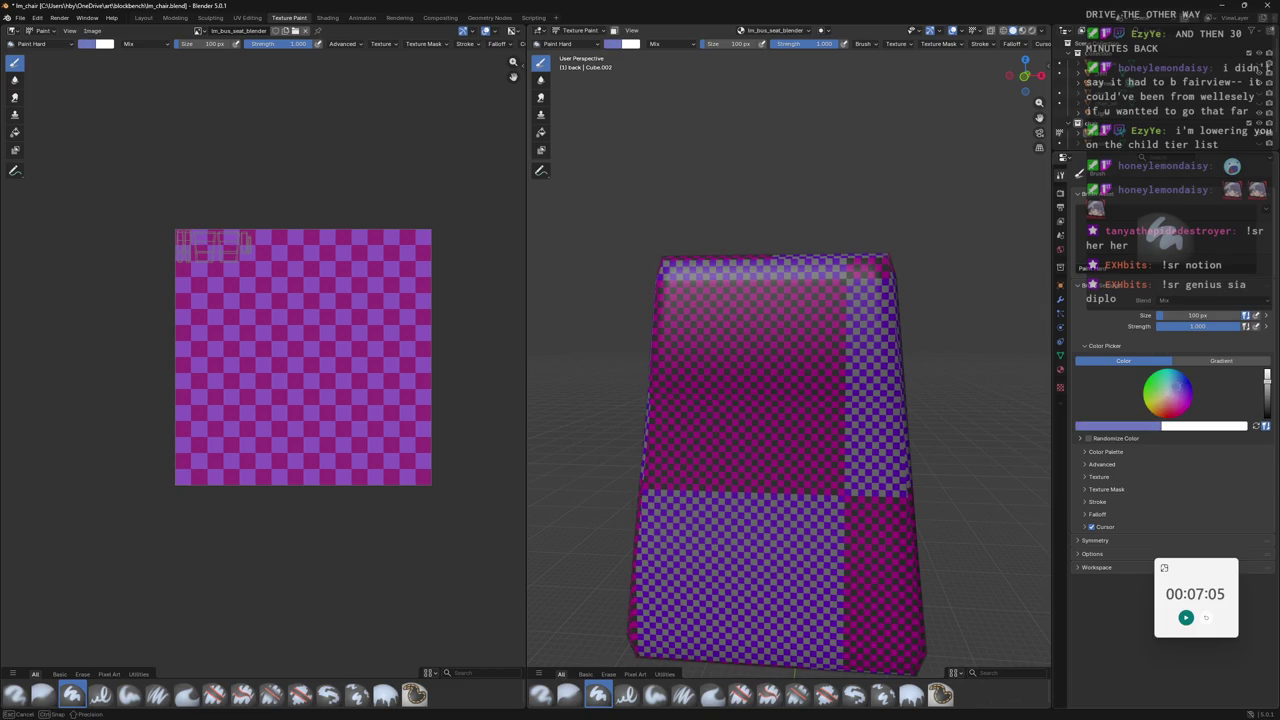
Paint the cushion's top band and checkered lower front solid blue.
mouse_move(850, 290)
left_mouse_down()
mouse_move(832, 352)
mouse_move(908, 314)
left_mouse_up()
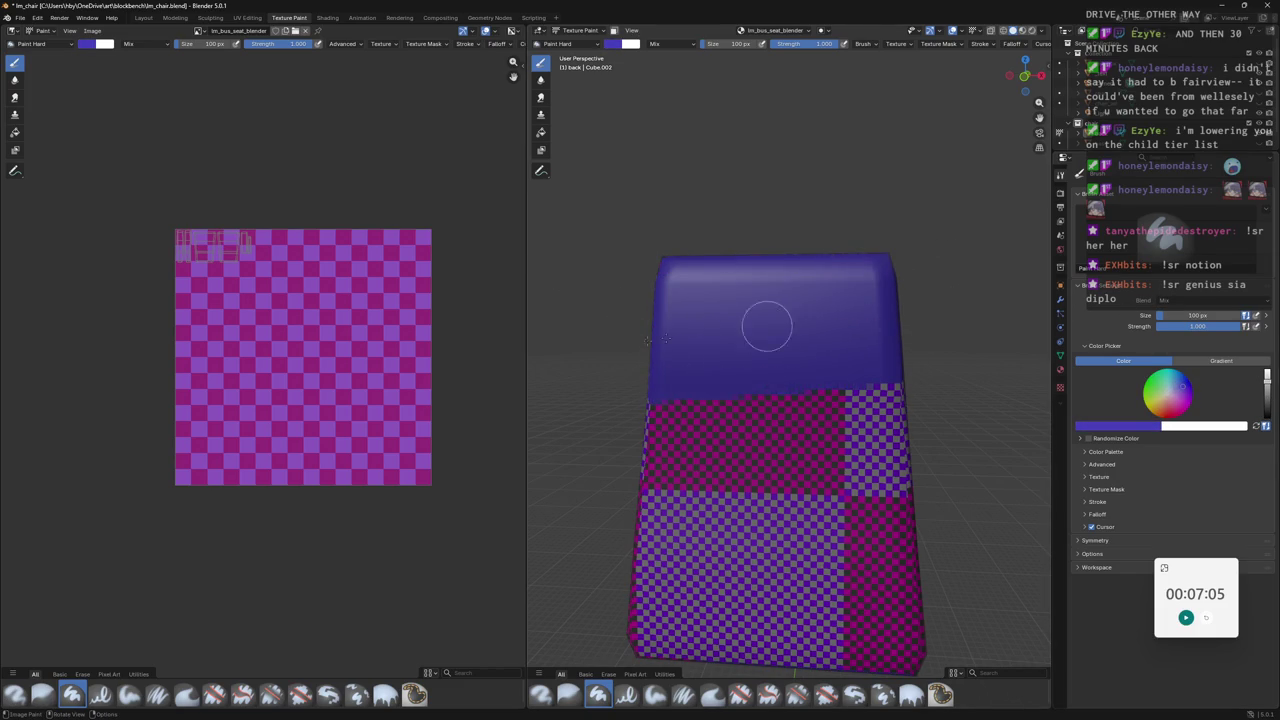
middle_click_drag(908, 314, 884, 342)
mouse_move(884, 342)
left_mouse_down()
mouse_move(666, 406)
mouse_move(849, 451)
mouse_move(923, 526)
mouse_move(697, 615)
mouse_move(803, 491)
mouse_move(871, 497)
mouse_move(656, 483)
left_mouse_up()
Paint the cushion's left edge strip blue, then switch the brush to grey.
middle_click_drag(621, 333, 714, 314)
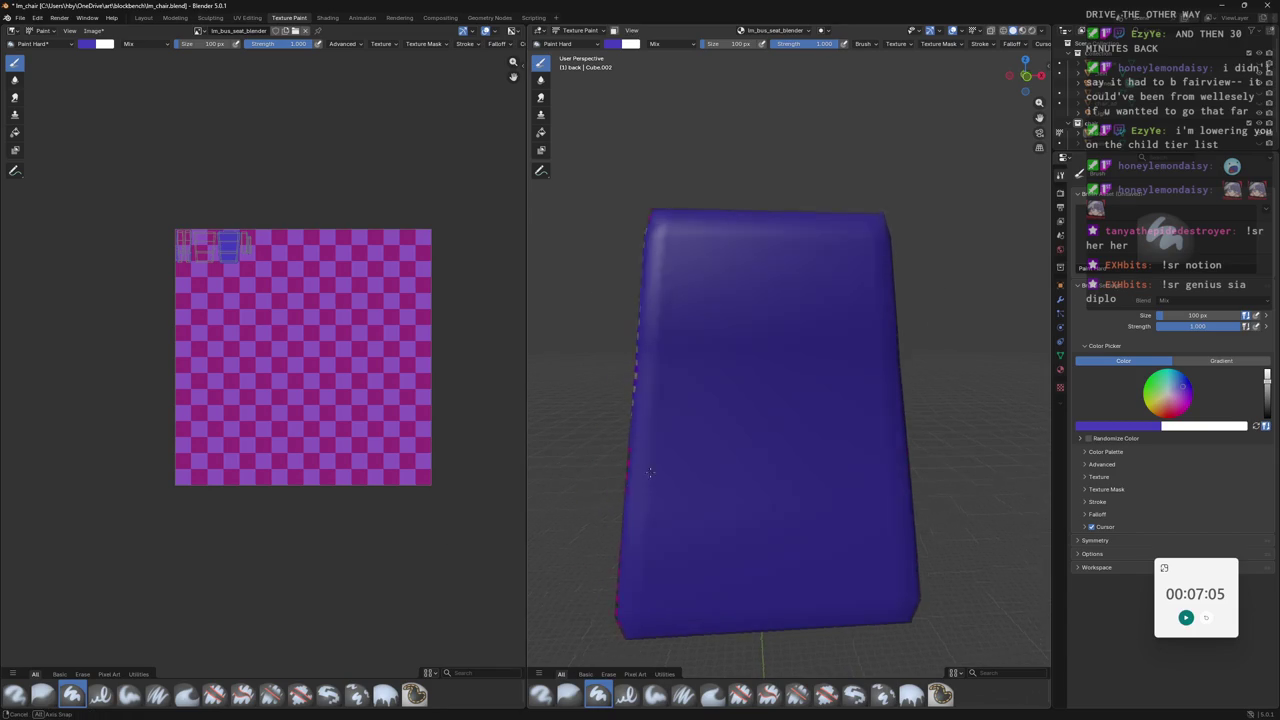
middle_click_drag(687, 587, 897, 610)
mouse_move(895, 190)
left_mouse_down()
mouse_move(883, 452)
mouse_move(894, 623)
mouse_move(885, 555)
left_mouse_up()
mouse_move(886, 617)
middle_mouse_down()
mouse_move(829, 357)
mouse_move(631, 210)
mouse_move(607, 390)
middle_mouse_up()
mouse_move(594, 292)
left_mouse_down()
mouse_move(580, 266)
mouse_move(621, 430)
left_mouse_up()
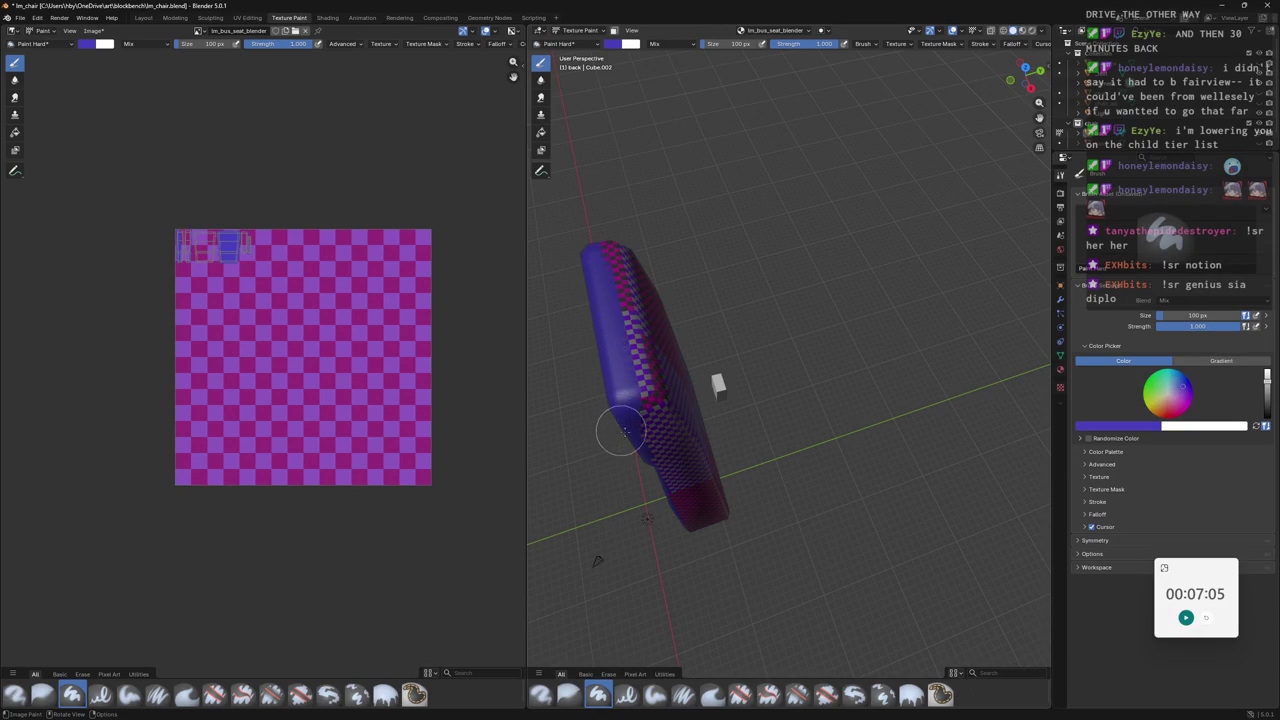
middle_click_drag(621, 430, 616, 248)
mouse_move(633, 300)
left_mouse_down()
mouse_move(649, 591)
mouse_move(630, 428)
left_mouse_up()
middle_click_drag(611, 249, 943, 214)
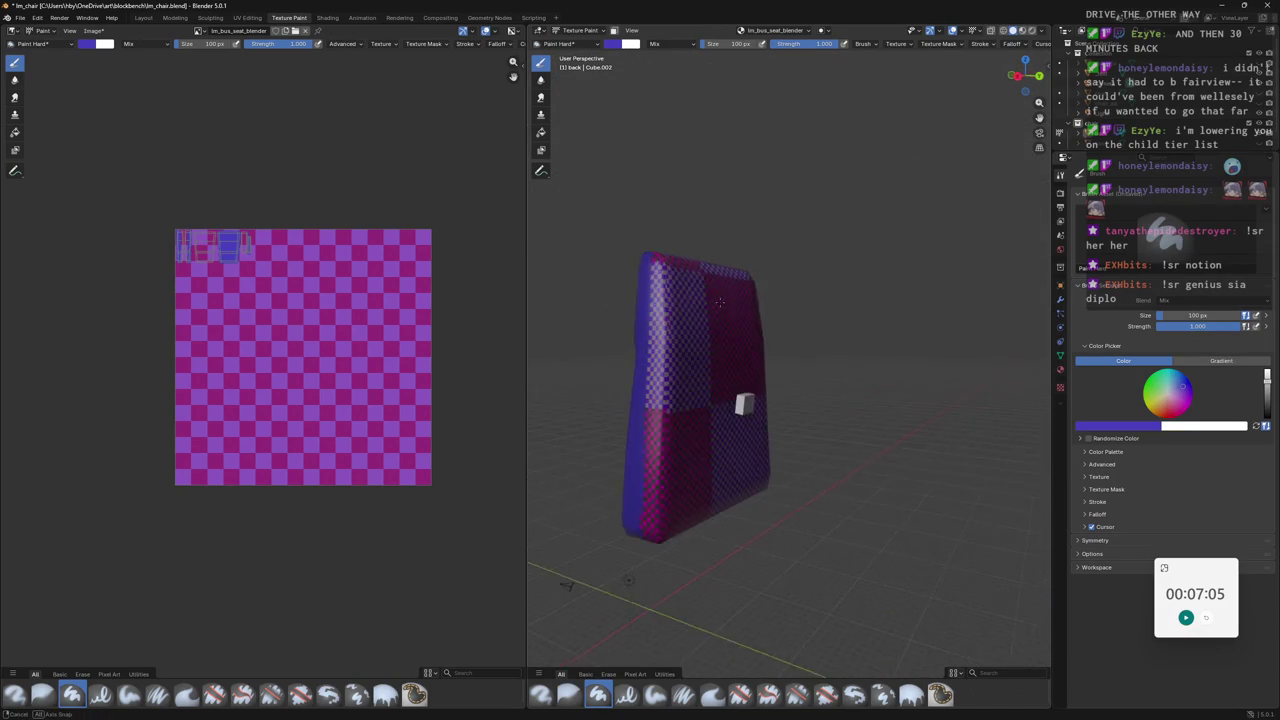
scroll(1230, 394, "down", 5)
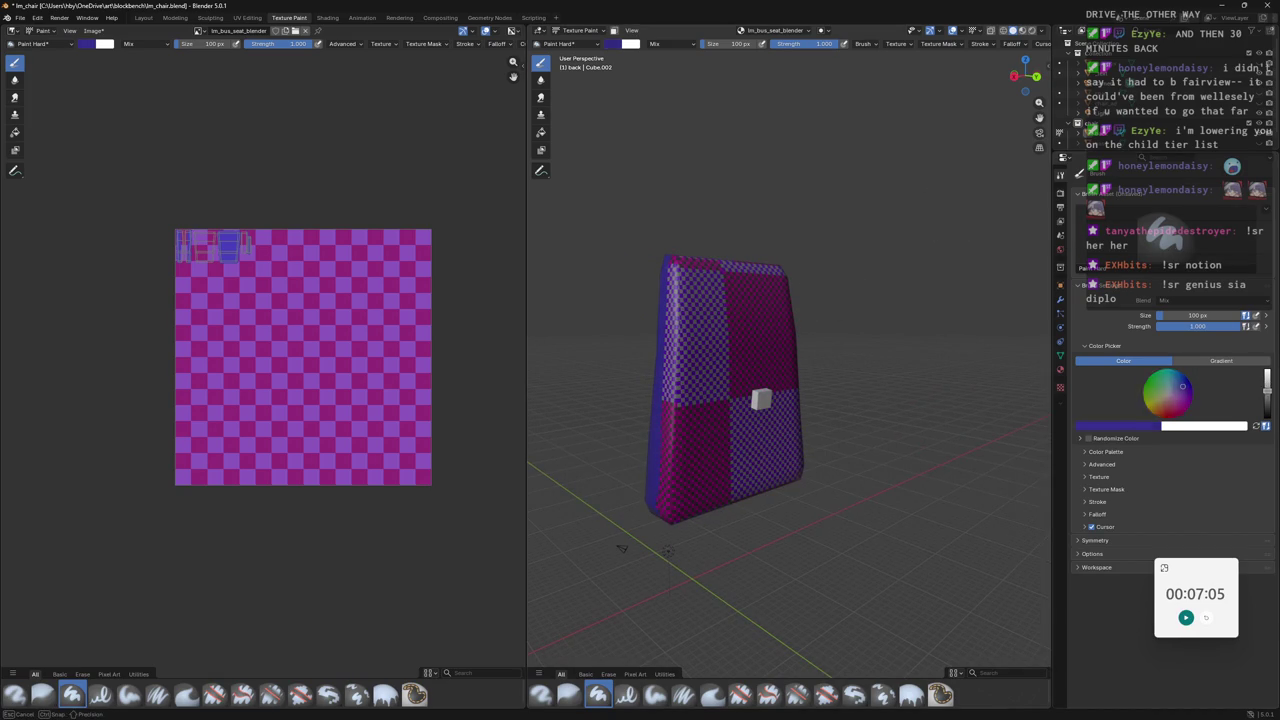
left_click(1167, 392)
Darken the grey brush and paint the top-right corner and most of the back.
left_click_drag(700, 278, 760, 288)
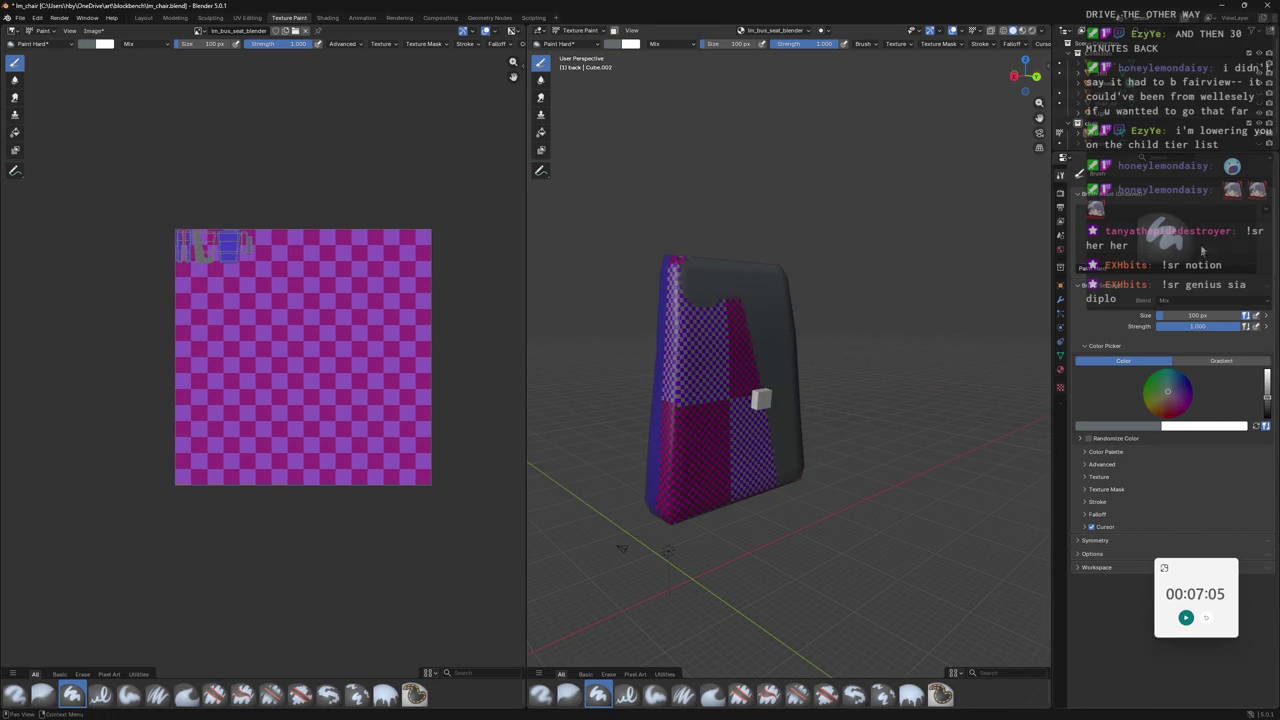
left_click_drag(1267, 392, 1267, 380)
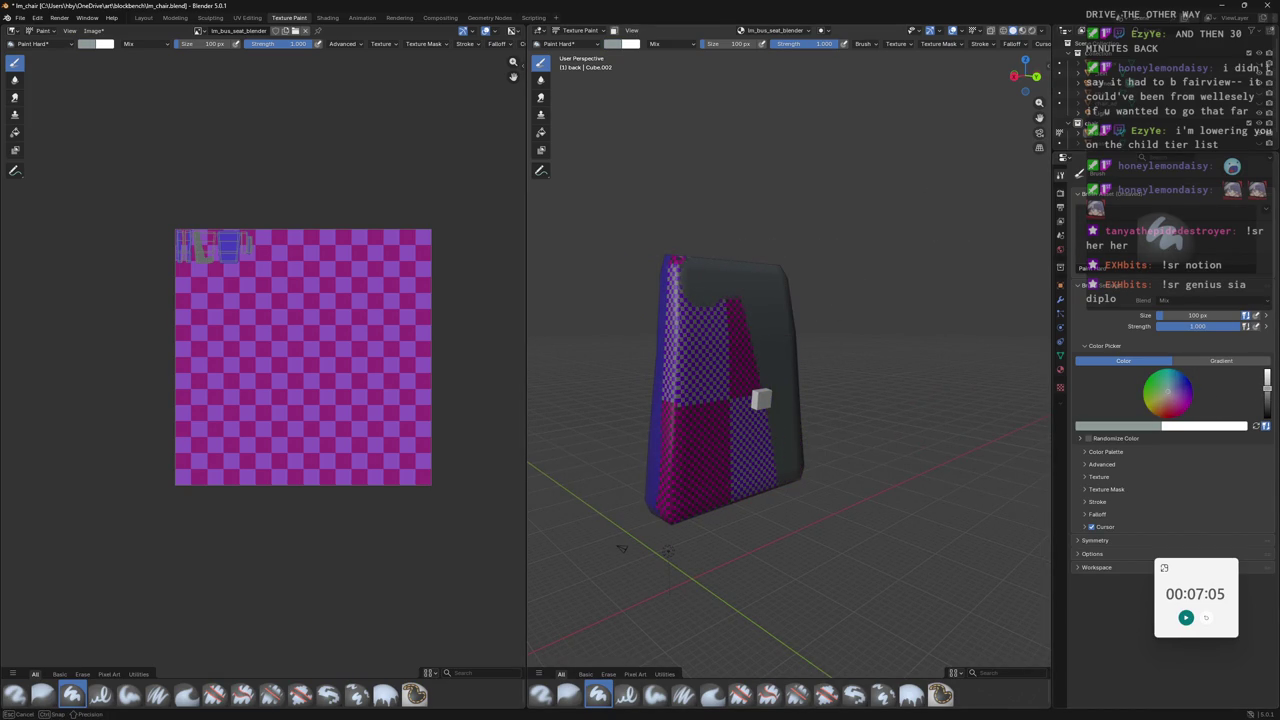
left_click(705, 280)
mouse_move(767, 362)
left_mouse_down()
mouse_move(700, 252)
mouse_move(718, 318)
mouse_move(789, 423)
mouse_move(748, 486)
mouse_move(690, 455)
mouse_move(708, 328)
mouse_move(695, 262)
mouse_move(698, 400)
left_mouse_up()
Paint the right edge strip dark grey, then switch the brush colour to black.
middle_click_drag(700, 440, 790, 457)
left_click_drag(669, 587, 688, 266)
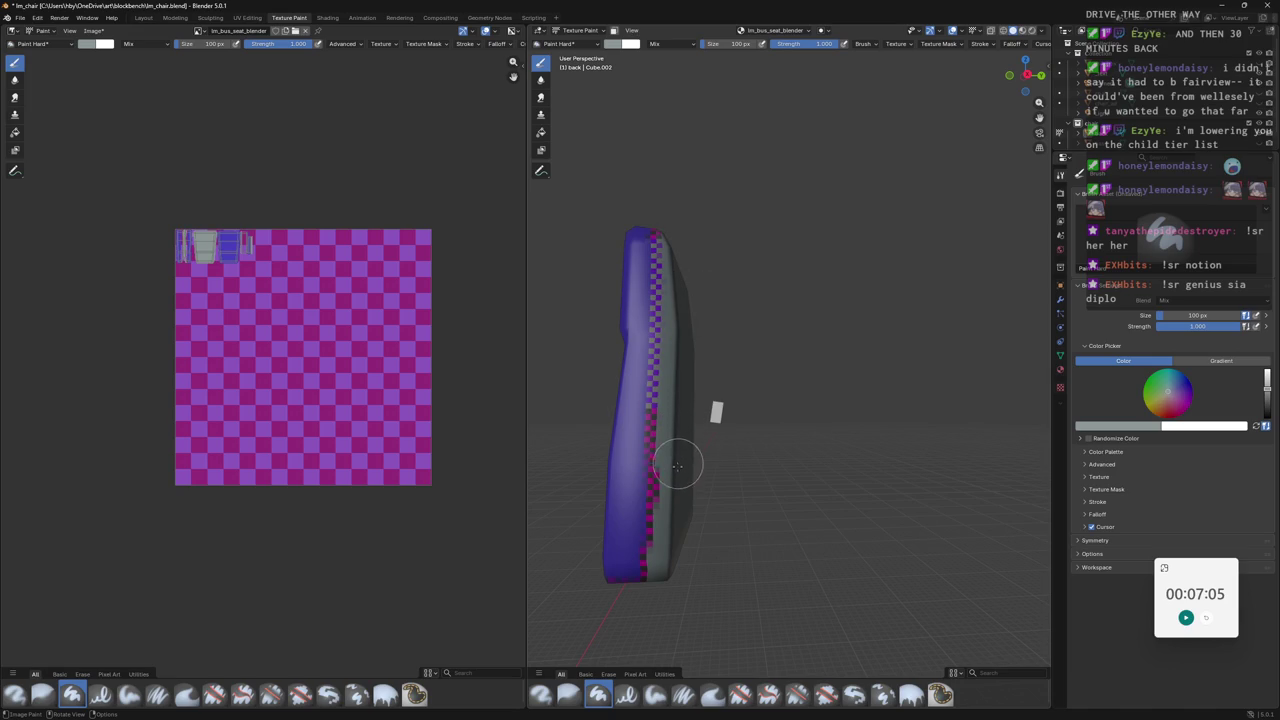
middle_click_drag(671, 567, 815, 427)
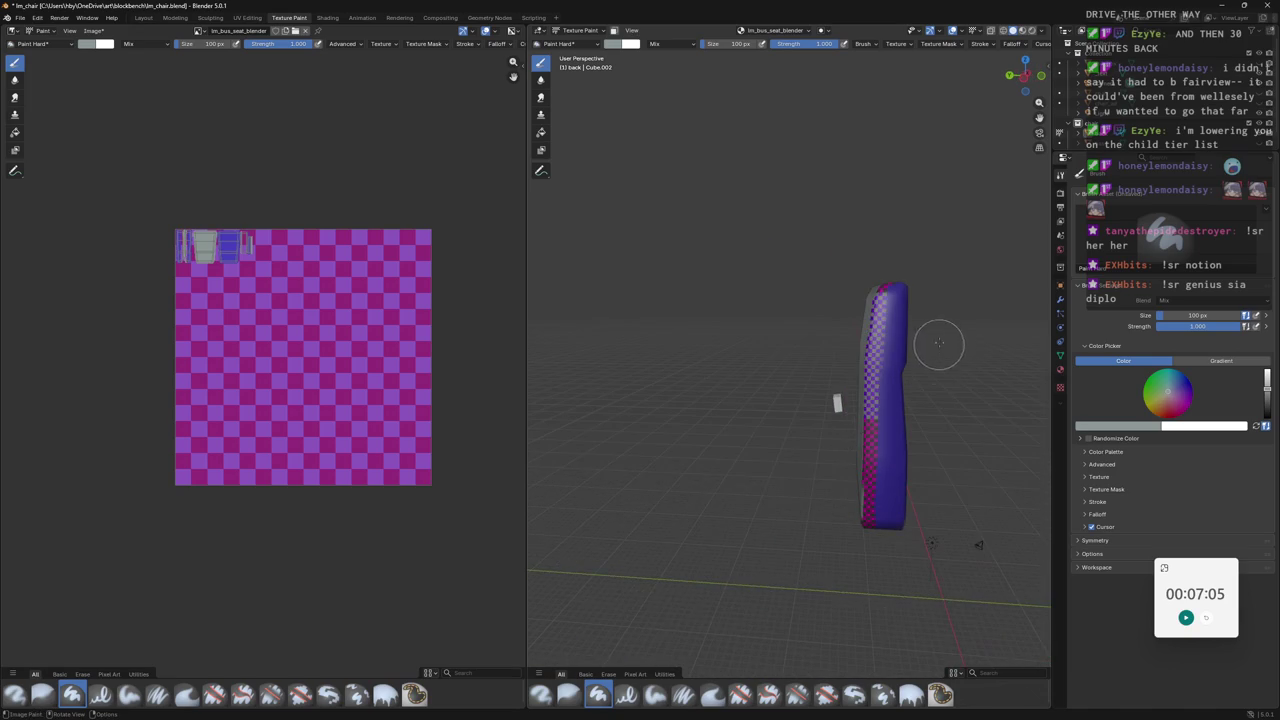
middle_click_drag(815, 427, 900, 430)
left_click(1267, 416)
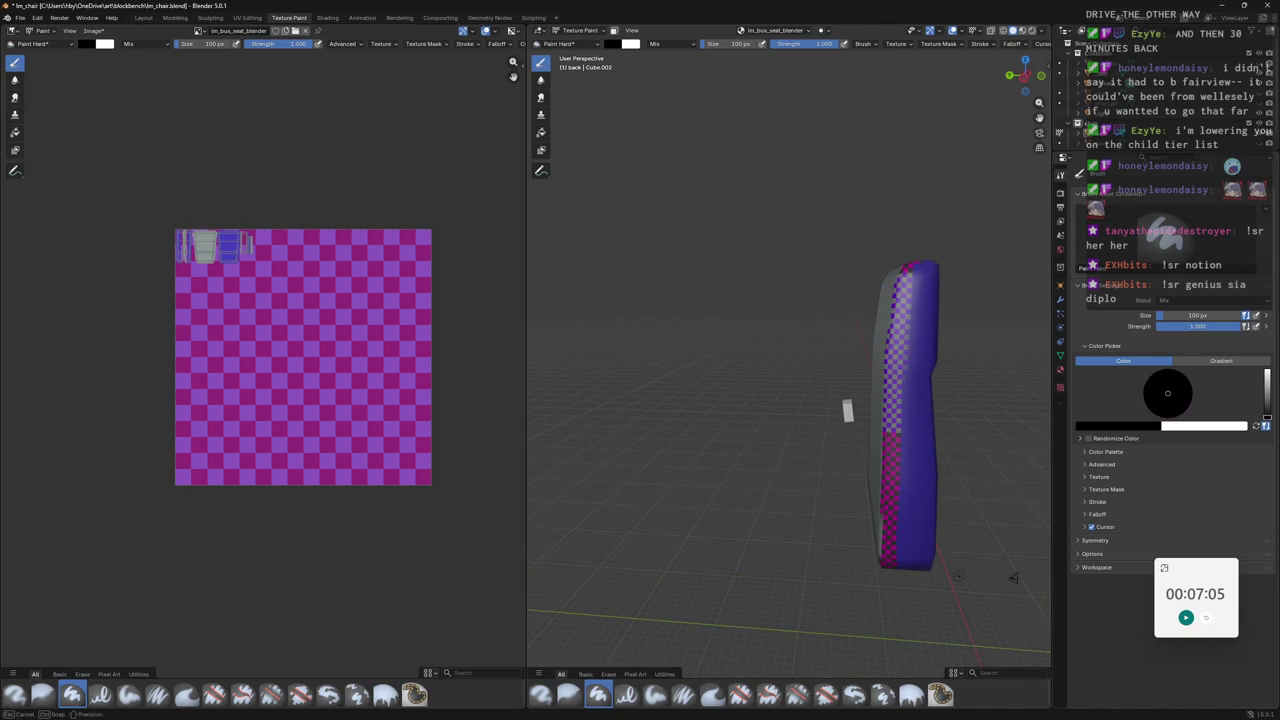
Set the brush size to 47 px, dab black at the cushion top, then shrink the brush to 35 px.
scroll(1013, 230, "up", 3)
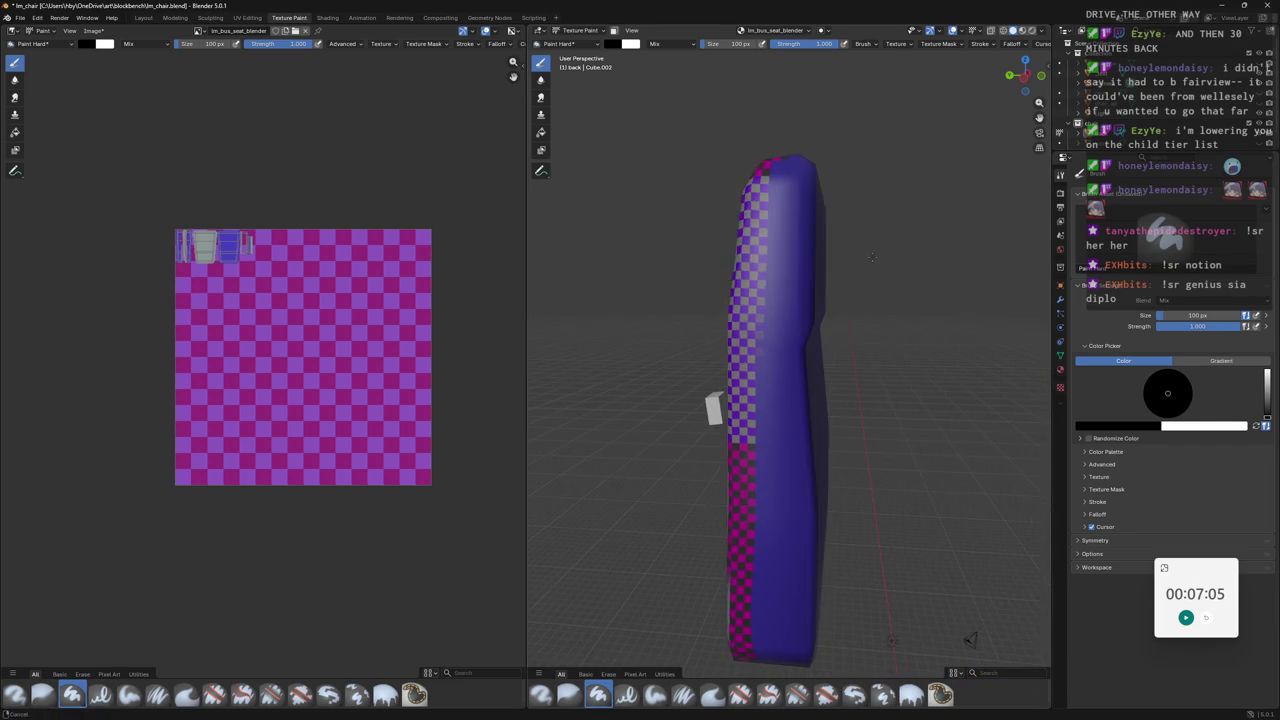
middle_click_drag(1024, 280, 877, 240)
left_click(1200, 315)
type("47")
key("Return")
left_click(763, 95)
key("f")
left_click(727, 78)
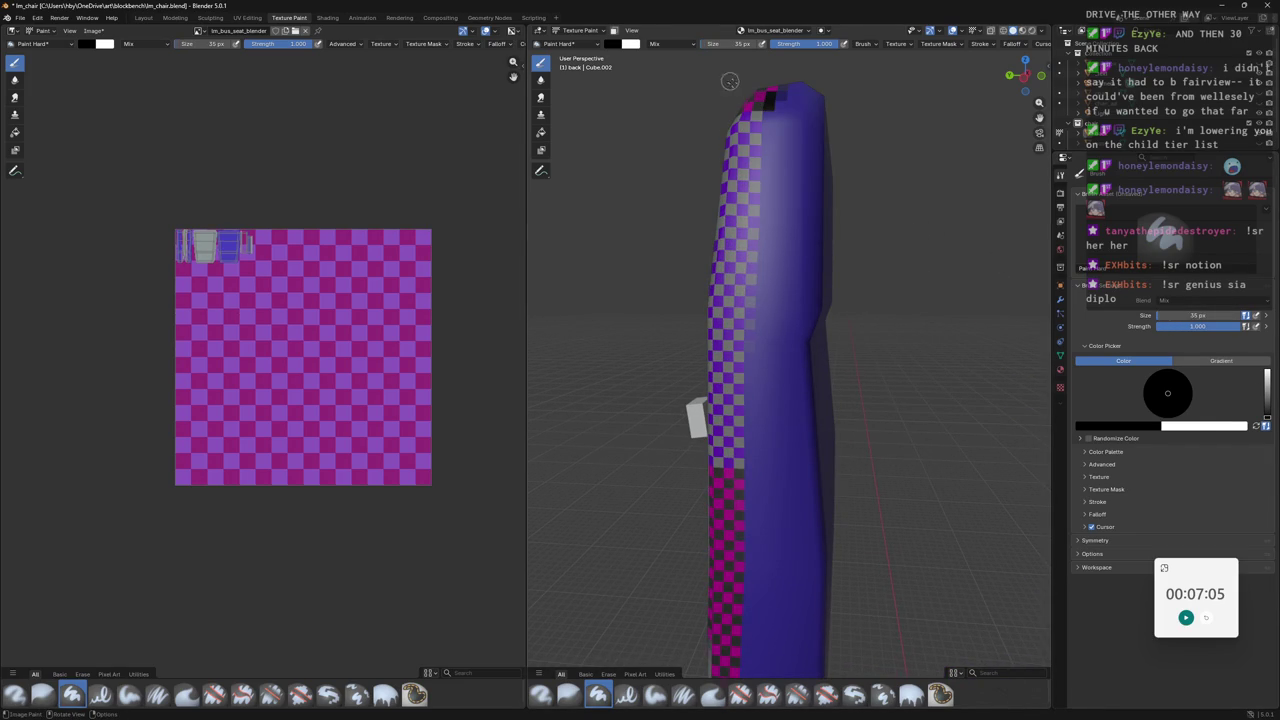
Undo two failed black strokes on the edge, then paint a black line down from the top.
left_click_drag(755, 638, 780, 290)
key("ctrl+z")
left_click_drag(742, 580, 750, 536)
key("ctrl+z")
left_click_drag(766, 100, 768, 195)
Extend the black line down the cushion edge and along the front face edge.
middle_click_drag(813, 291, 832, 237)
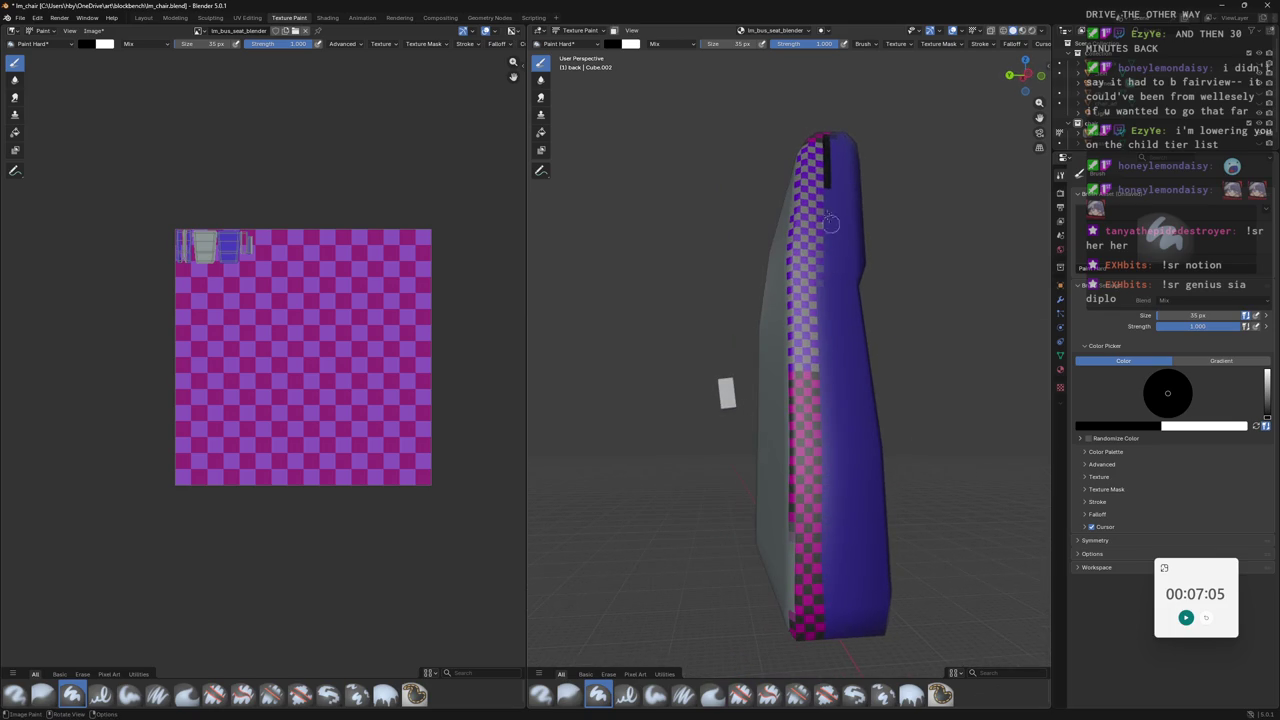
left_click_drag(821, 138, 817, 620)
middle_click_drag(817, 620, 884, 470)
mouse_move(857, 222)
left_mouse_down()
mouse_move(762, 550)
mouse_move(776, 535)
left_mouse_up()
Paint a black stripe up the whole side edge, covering its checker stripes.
middle_click_drag(776, 535, 911, 580)
mouse_move(790, 572)
left_mouse_down()
mouse_move(793, 340)
mouse_move(778, 206)
left_mouse_up()
mouse_move(774, 177)
middle_mouse_down()
mouse_move(768, 290)
mouse_move(785, 300)
middle_mouse_up()
mouse_move(785, 300)
left_mouse_down()
mouse_move(766, 150)
mouse_move(786, 296)
left_mouse_up()
mouse_move(786, 297)
middle_mouse_down()
mouse_move(790, 233)
mouse_move(750, 236)
mouse_move(771, 289)
mouse_move(872, 278)
mouse_move(864, 268)
middle_mouse_up()
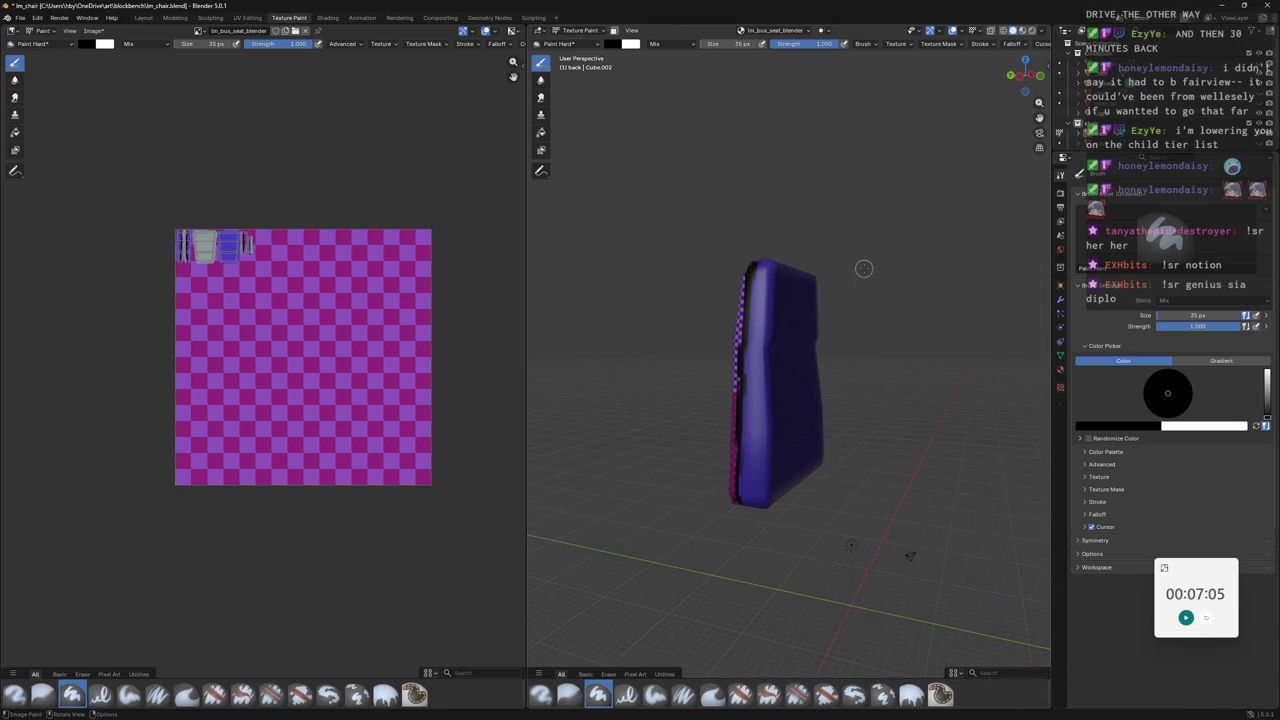
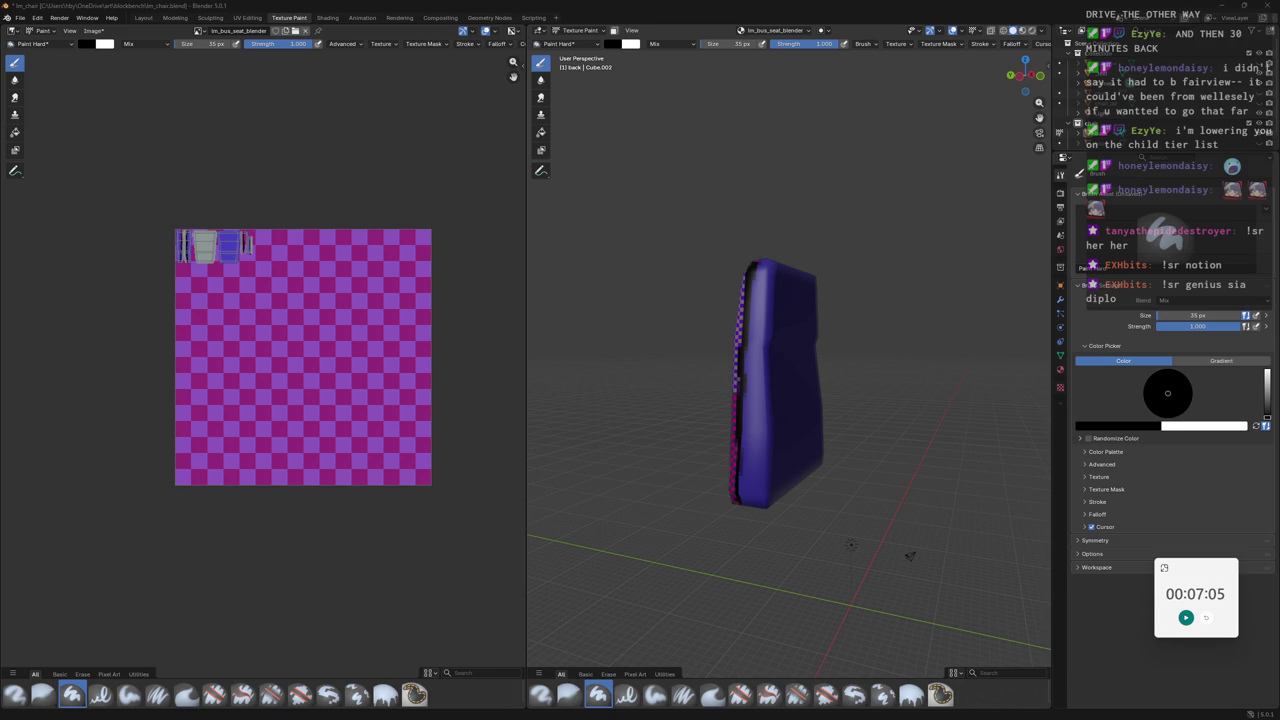
Zoom the UV editor onto the grey and black edge strips and orbit the seat to a tilted view.
middle_click_drag(640, 300, 560, 290)
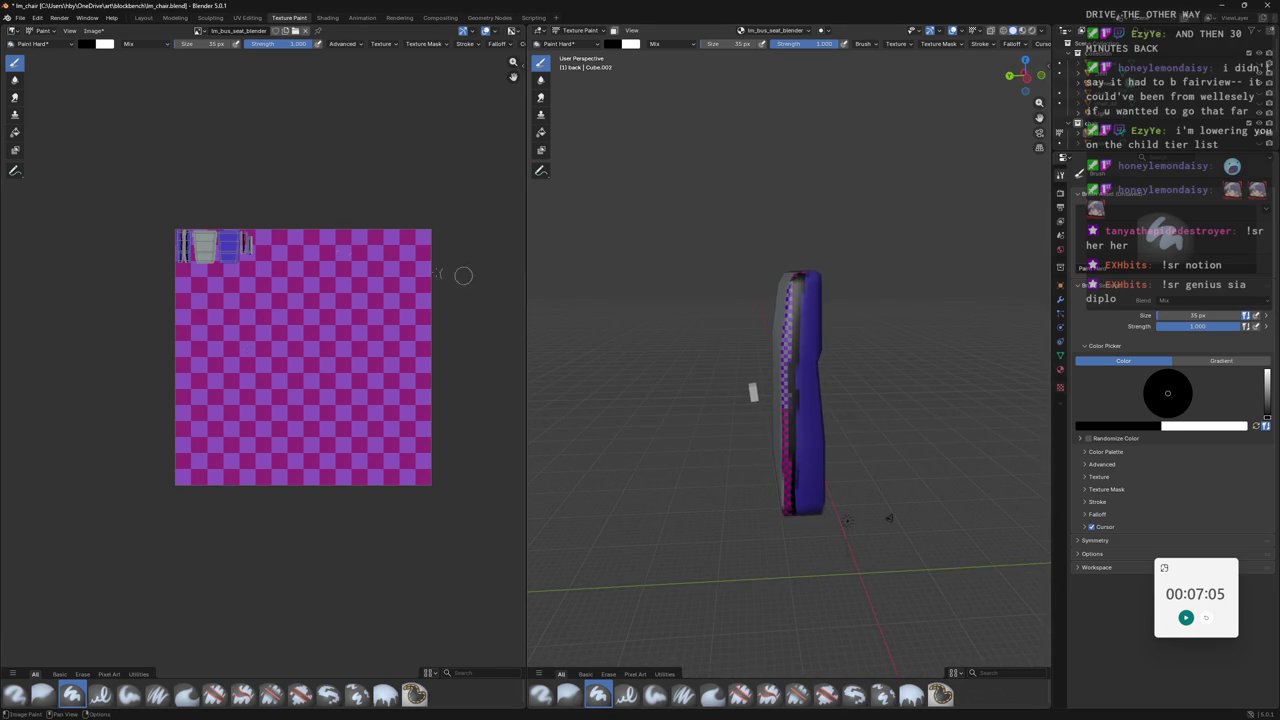
scroll(500, 280, "up", 5)
scroll(360, 280, "up", 2)
scroll(360, 280, "up", 2)
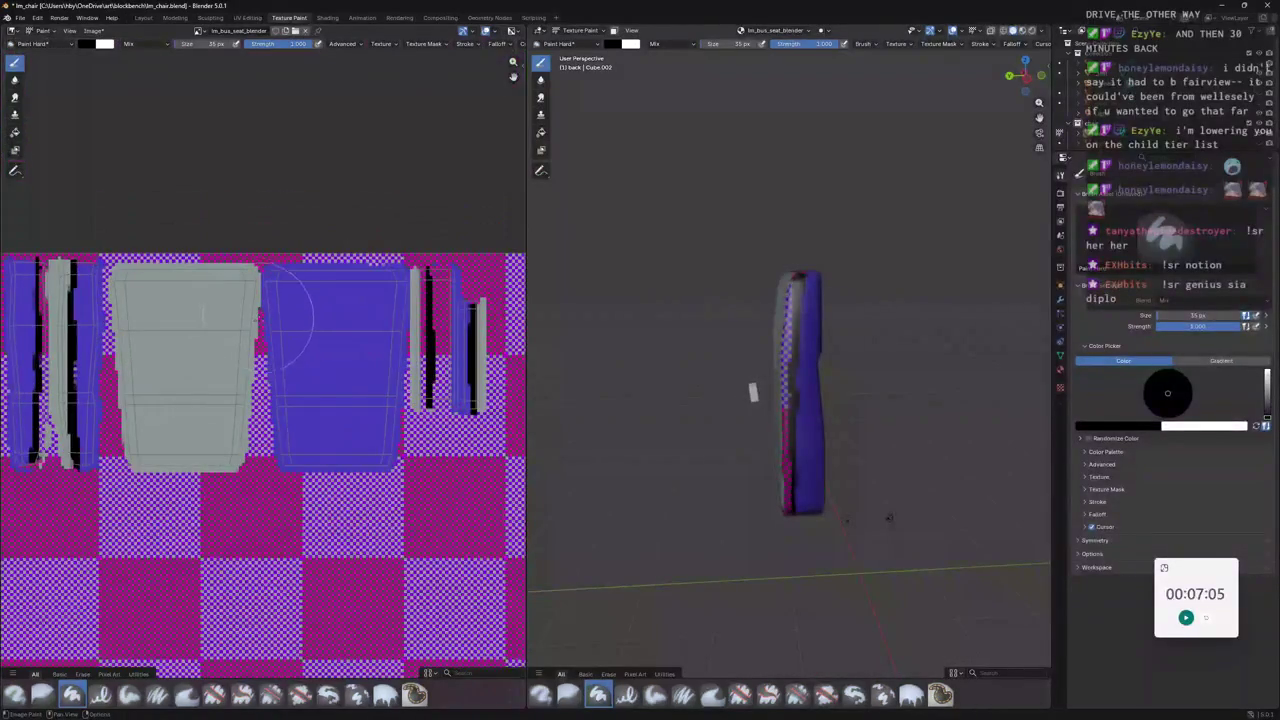
scroll(360, 280, "up", 2)
scroll(357, 279, "up", 1)
middle_click_drag(357, 279, 290, 210)
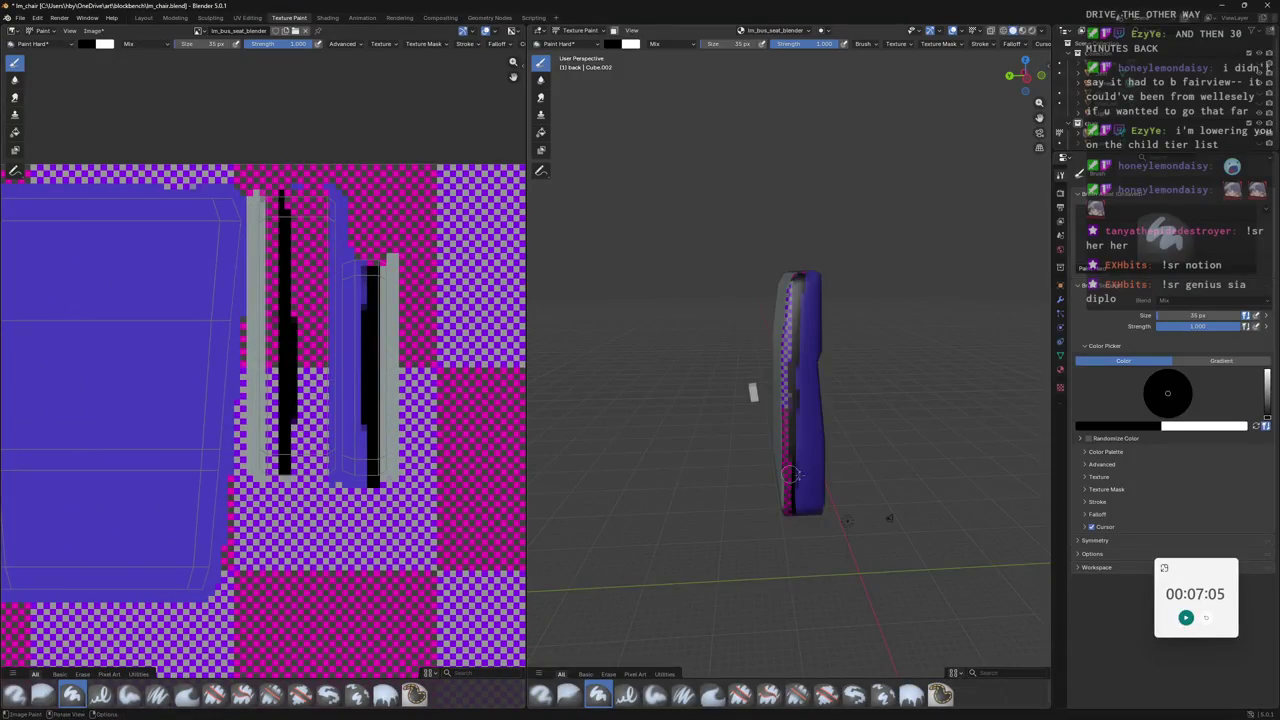
middle_click_drag(674, 443, 796, 357)
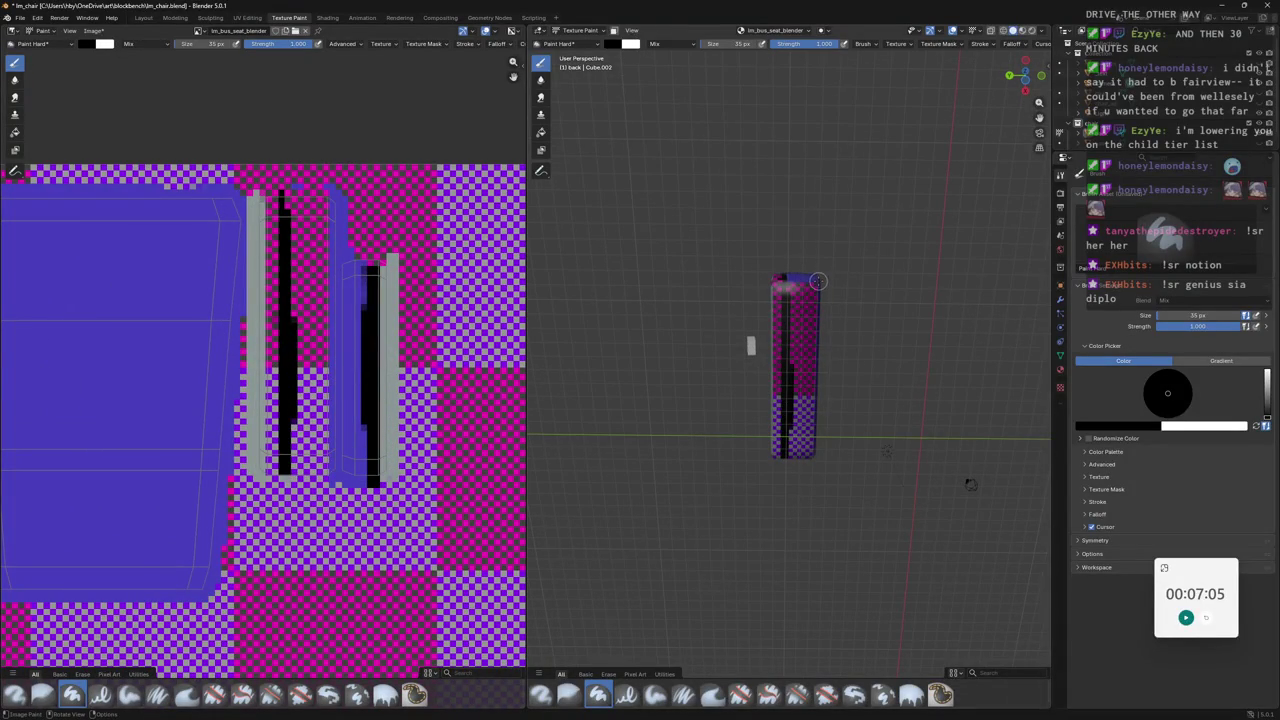
middle_click_drag(845, 272, 830, 320)
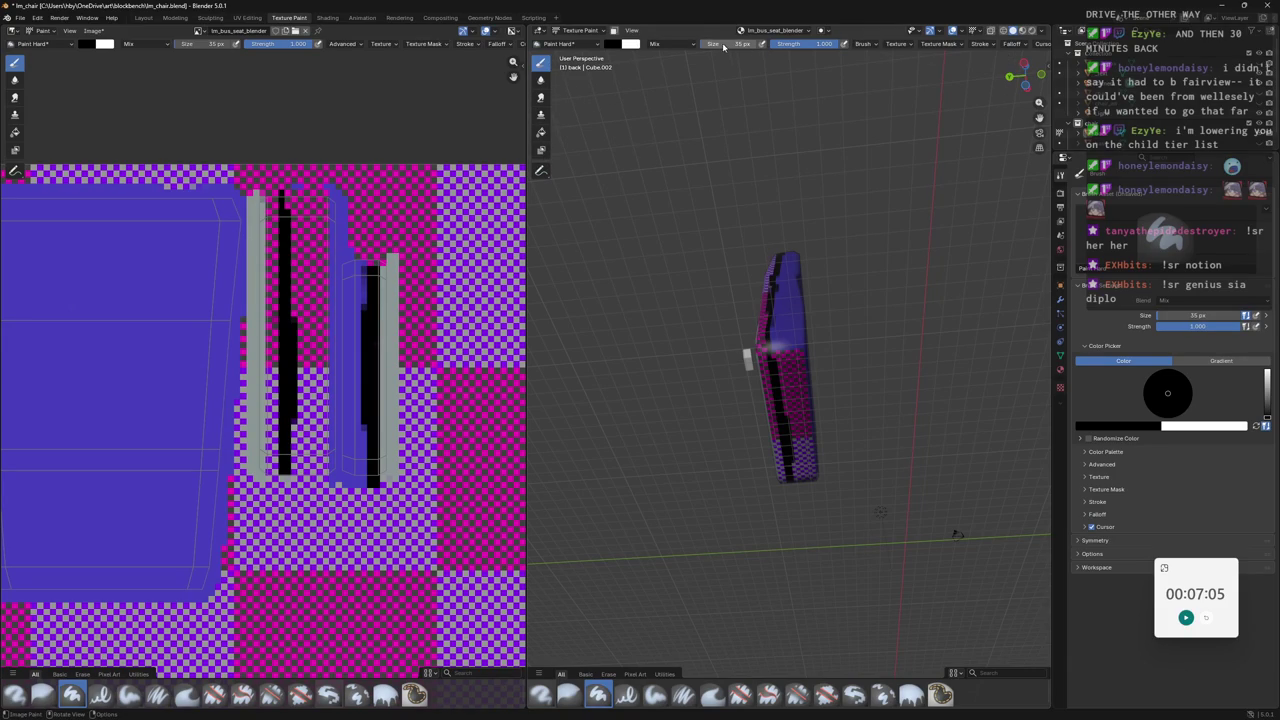
Inspect the Brush, Texture and Stroke settings popovers.
left_click(873, 44)
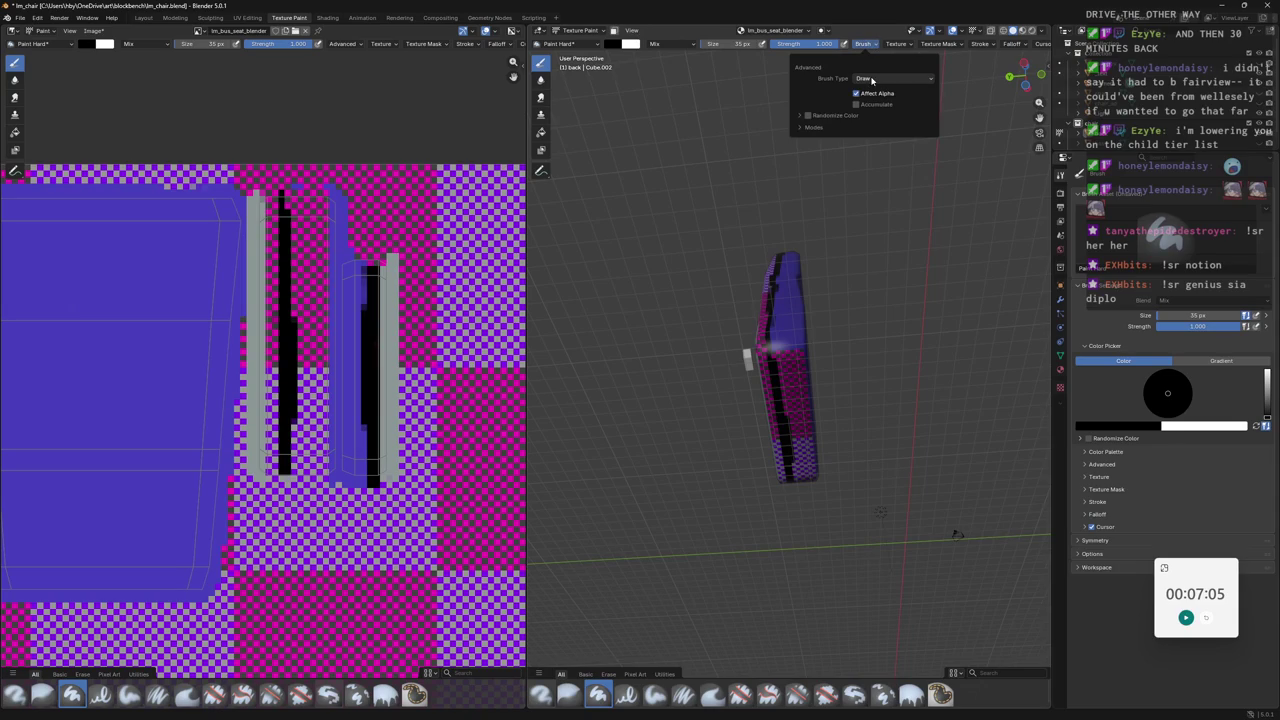
left_click(872, 79)
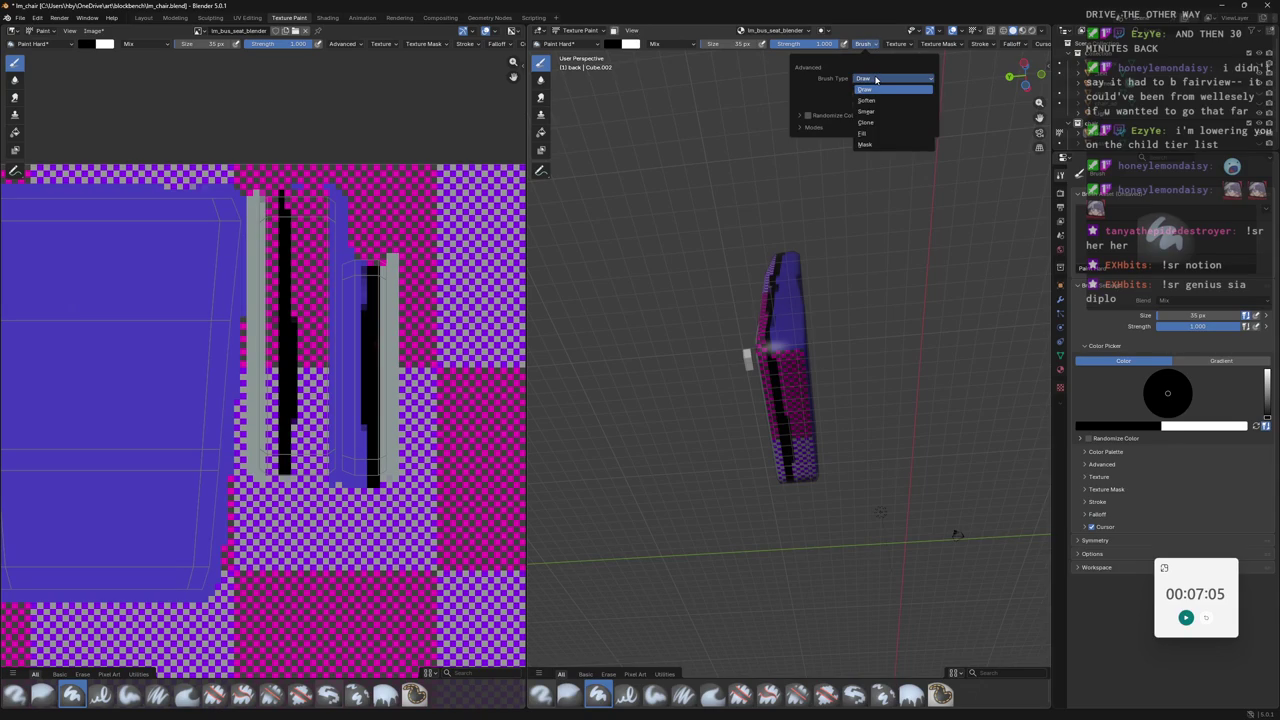
left_click(897, 44)
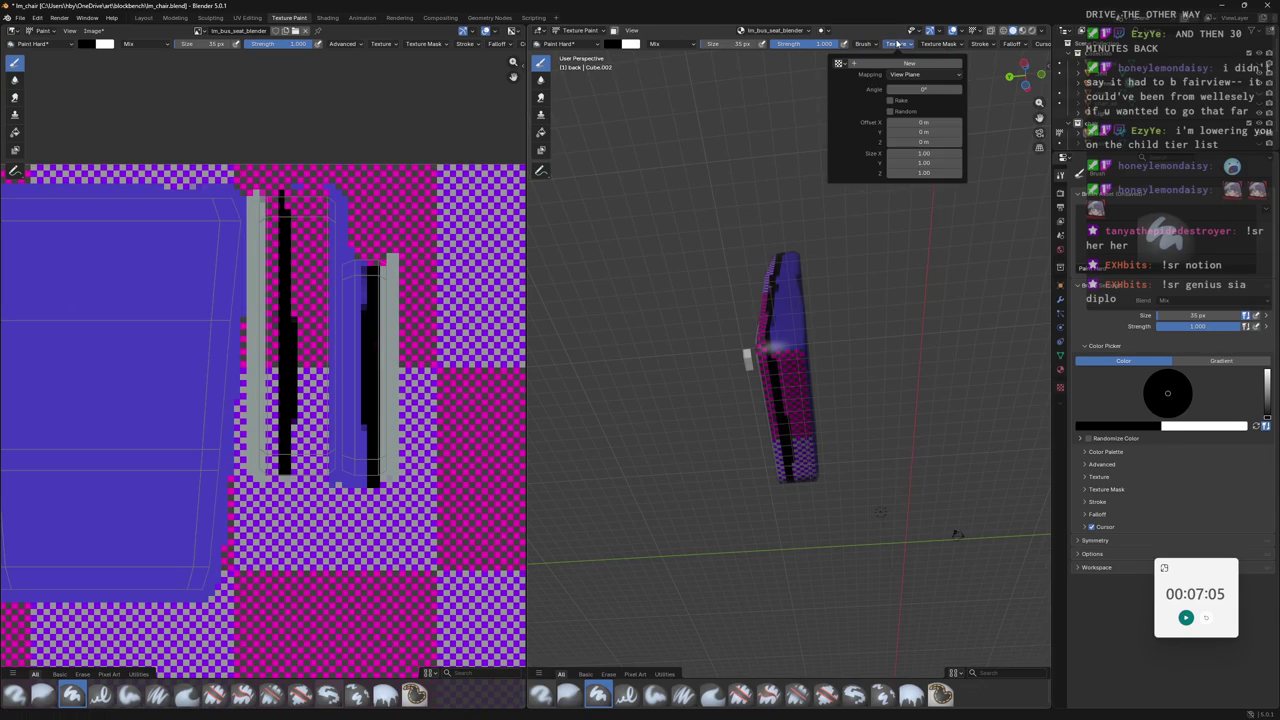
left_click(985, 44)
left_click(989, 45)
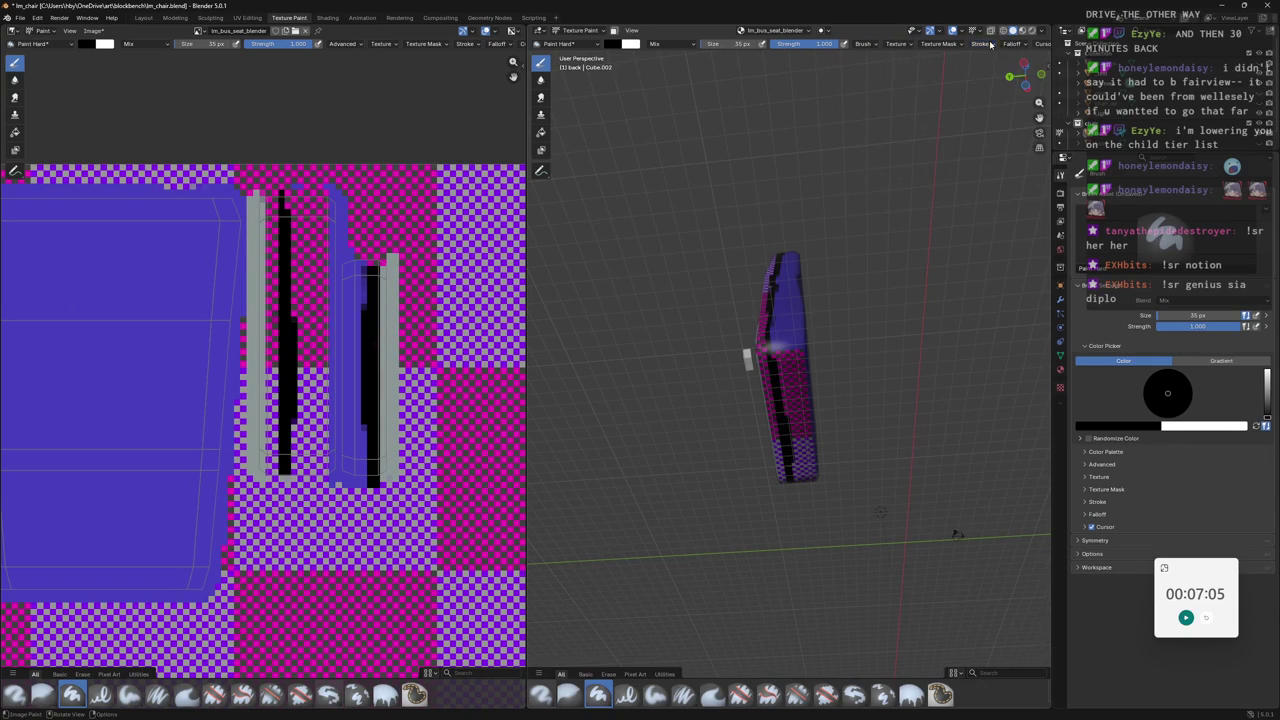
Switch to the Paint Pixel Art brush and save the blend file.
left_click(566, 44)
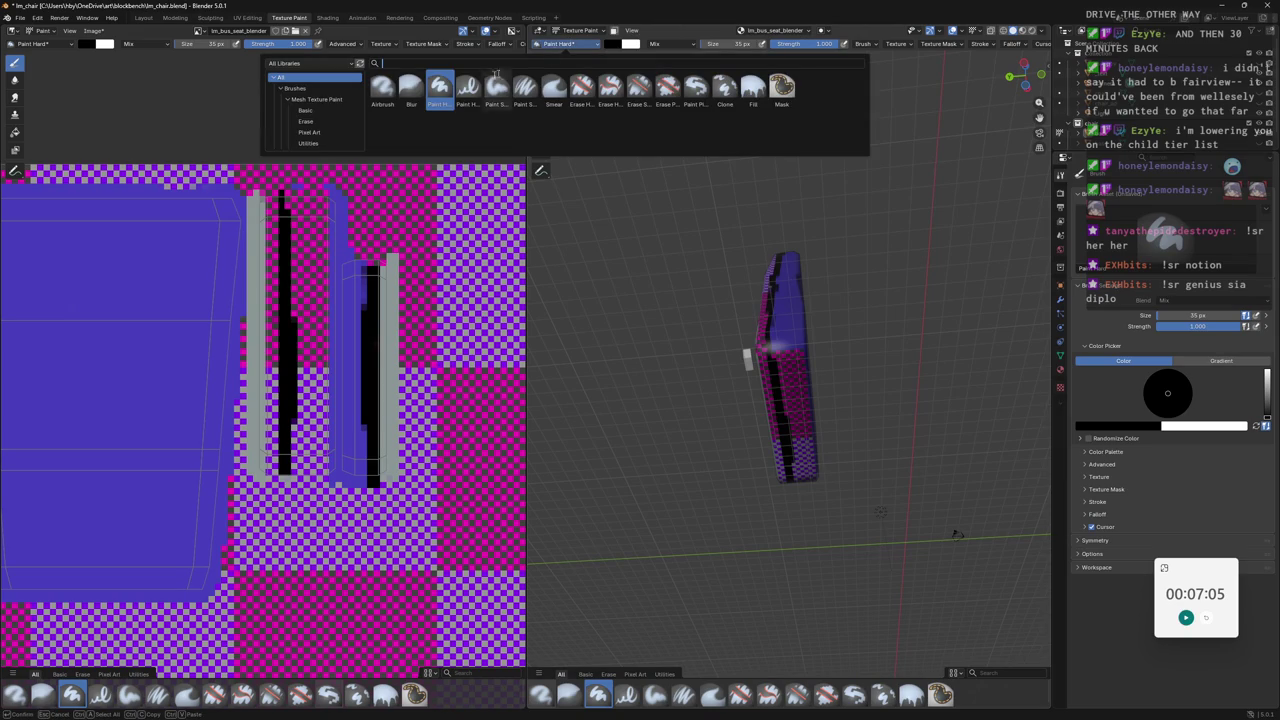
left_click(696, 90)
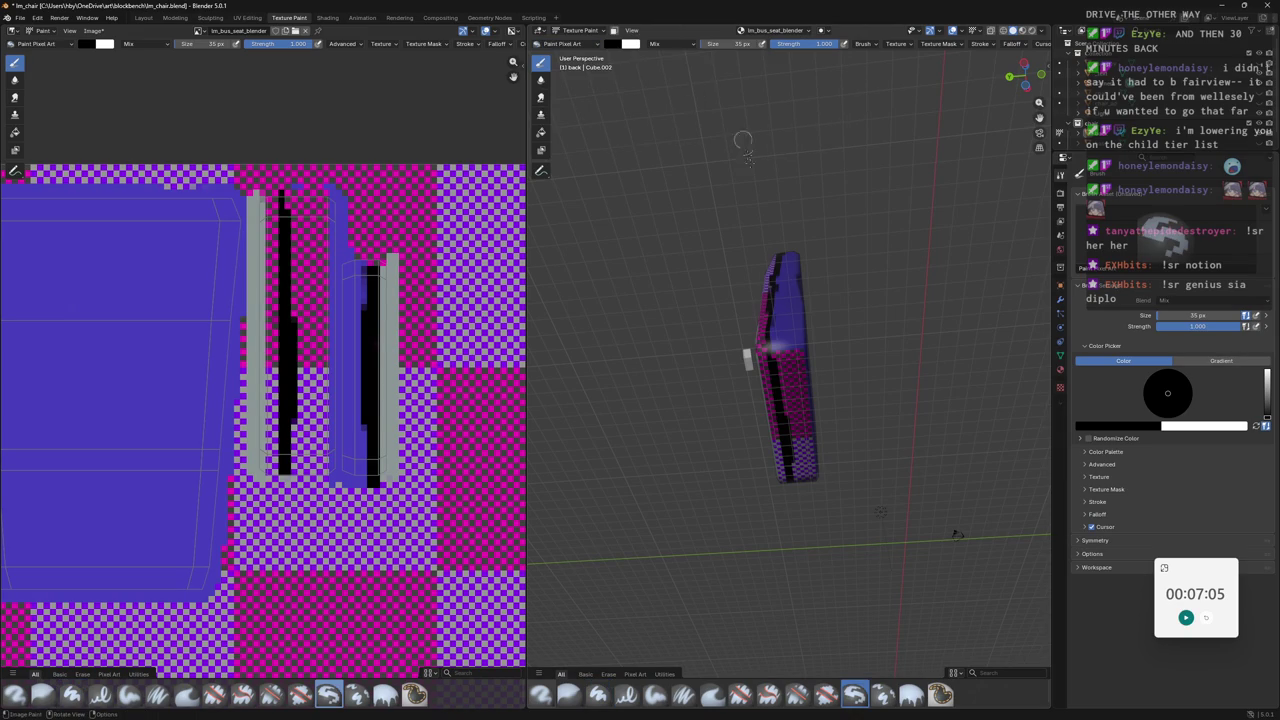
middle_click_drag(824, 260, 815, 310)
scroll(806, 296, "up", 5)
scroll(800, 295, "up", 2)
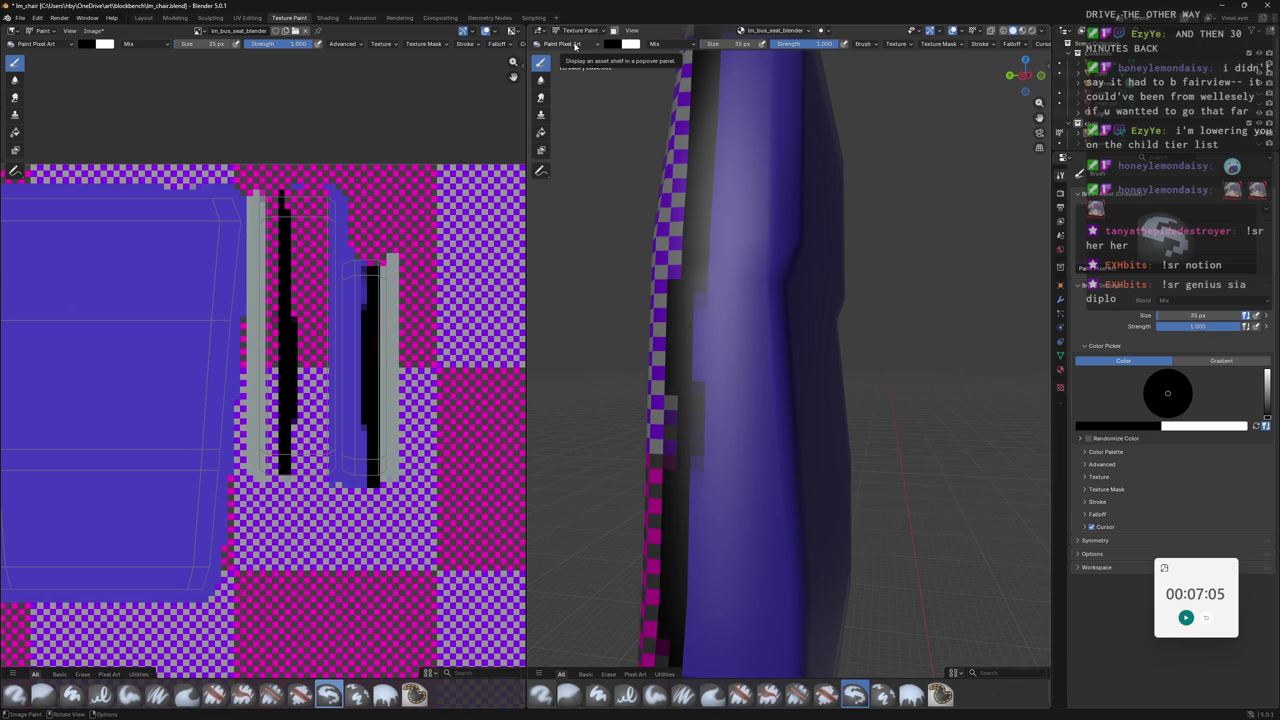
key("ctrl+s")
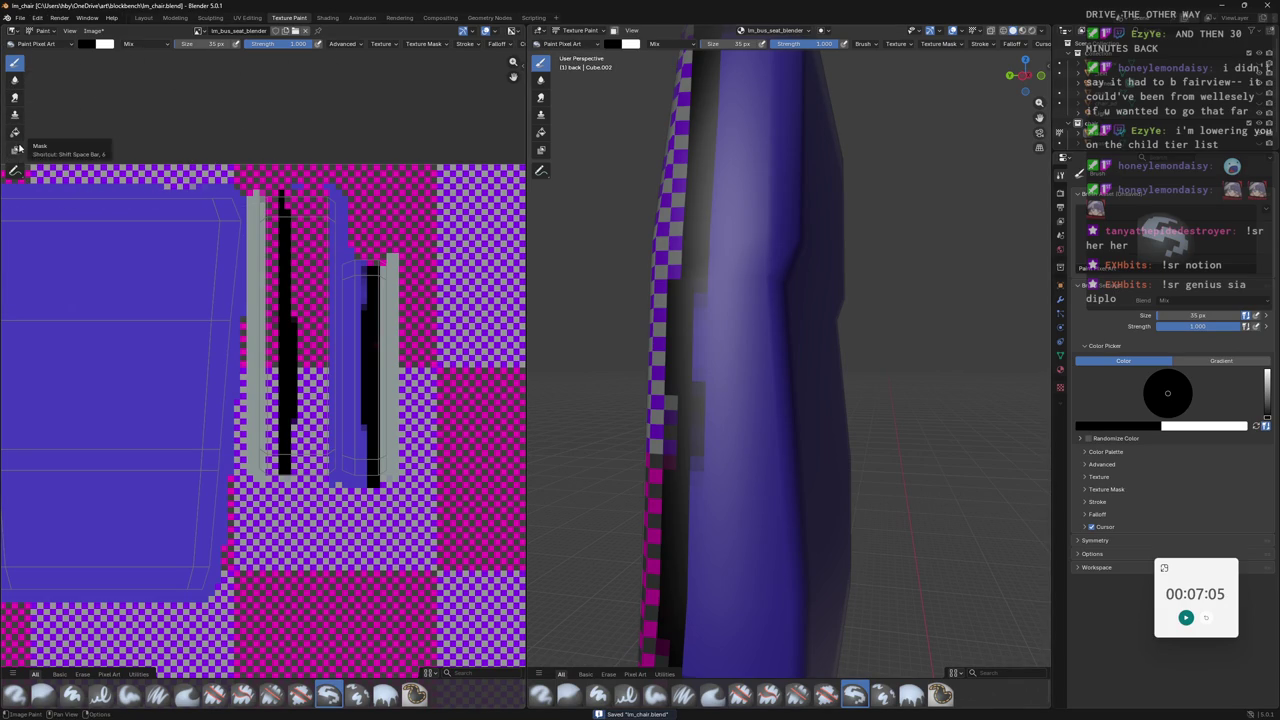
Sample the seat's blue as the paint colour.
left_click(88, 44)
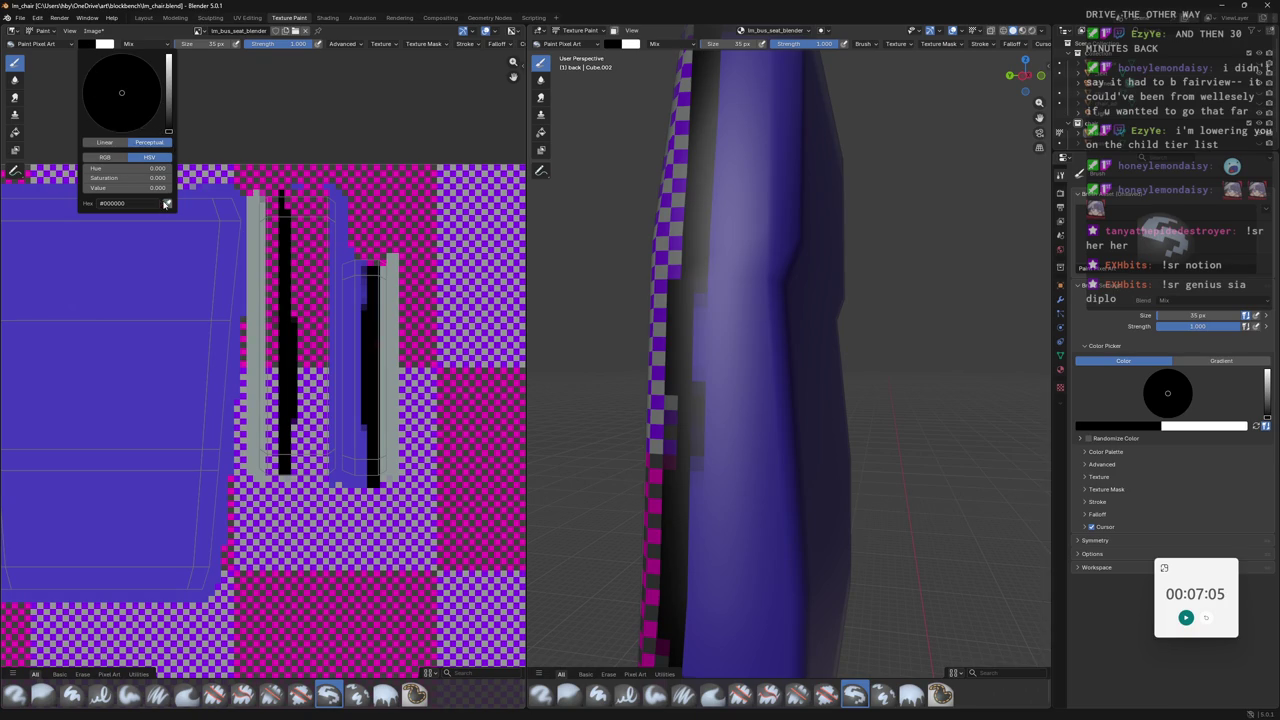
key("s")
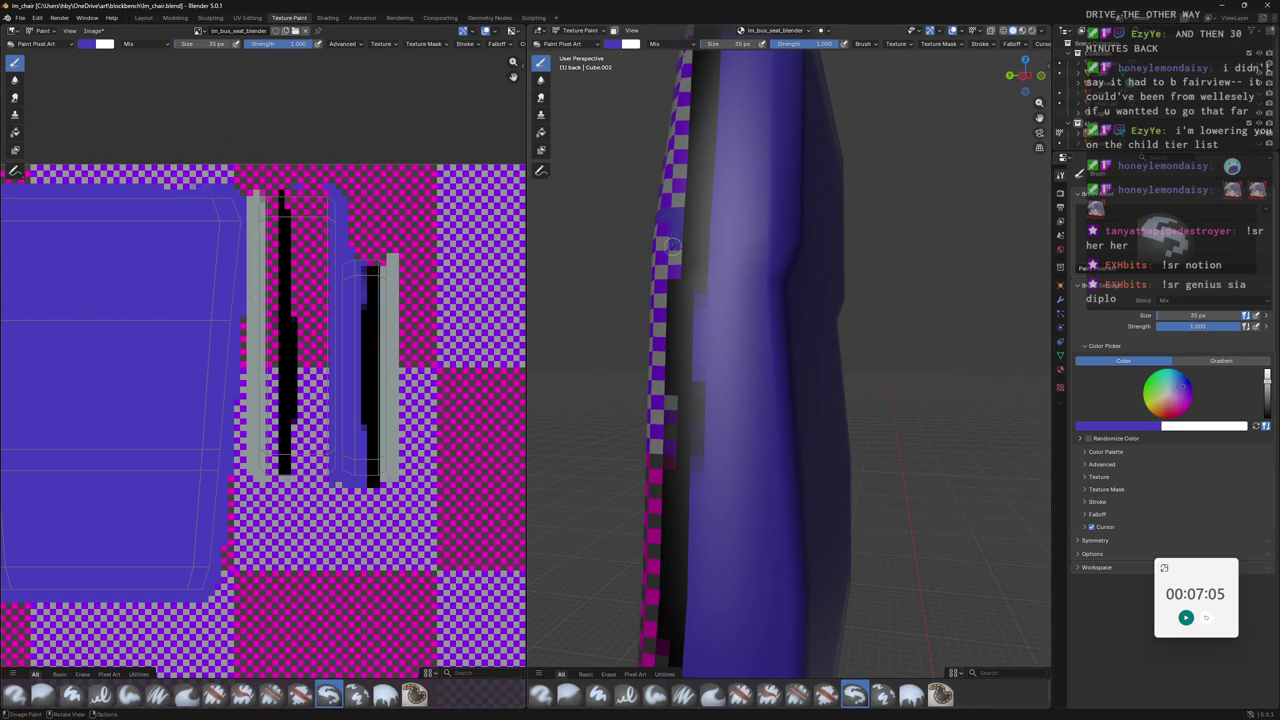
scroll(670, 250, "down", 6)
Paint blue along the seat back's top edge until the black strip is covered, checking from several angles.
mouse_move(700, 400)
middle_mouse_down()
mouse_move(887, 262)
mouse_move(884, 218)
mouse_move(846, 302)
middle_mouse_up()
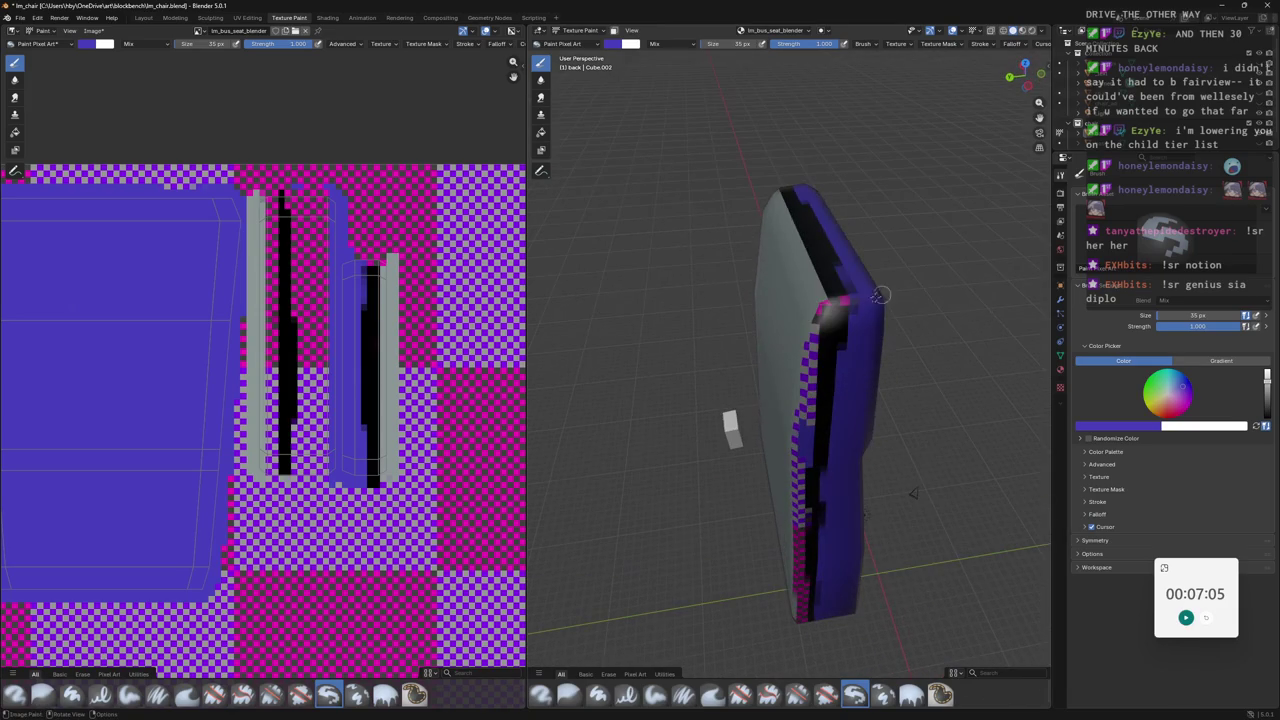
left_click_drag(846, 302, 828, 272)
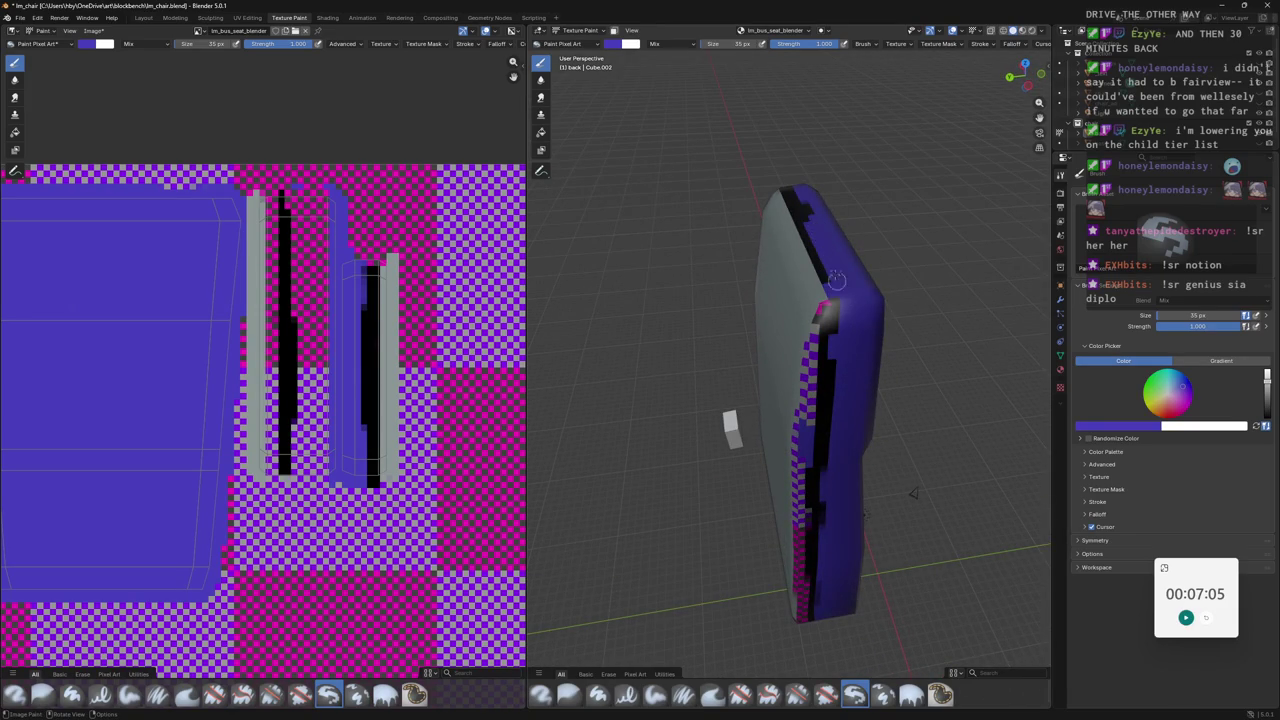
middle_click_drag(828, 272, 828, 224)
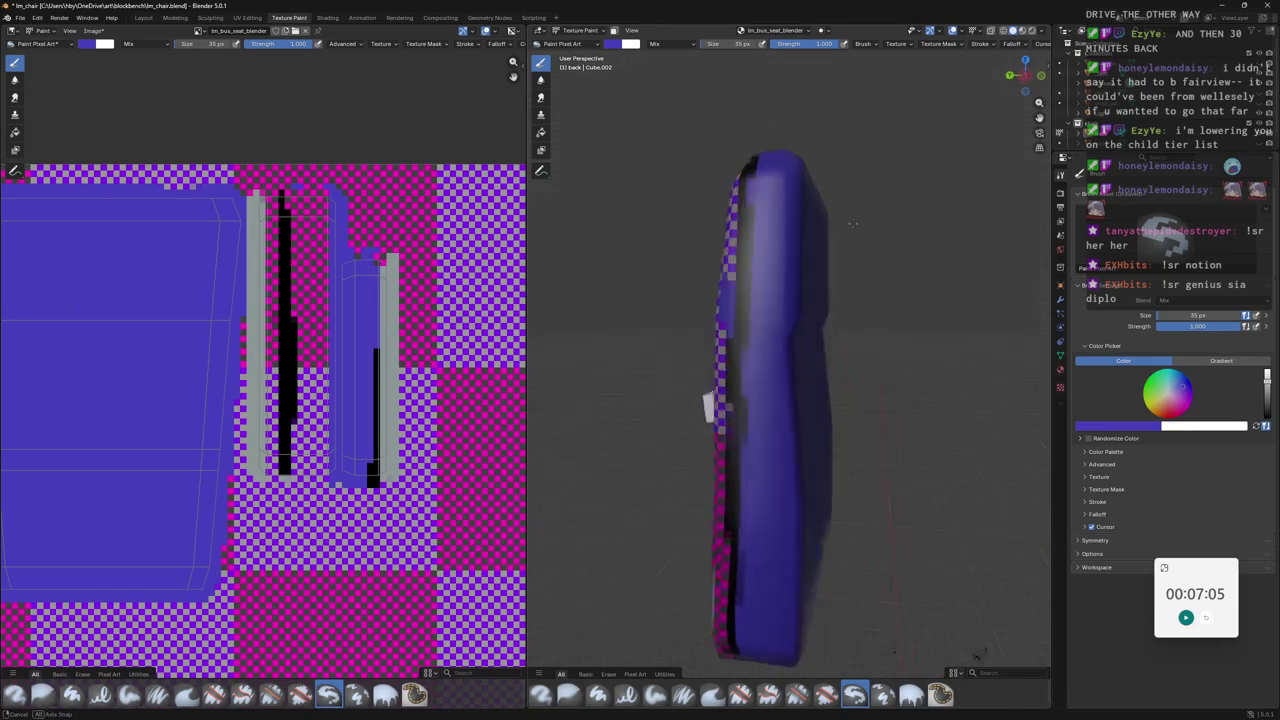
mouse_move(828, 224)
left_mouse_down()
mouse_move(820, 250)
mouse_move(845, 255)
mouse_move(878, 194)
mouse_move(840, 387)
mouse_move(812, 306)
mouse_move(806, 410)
mouse_move(841, 371)
mouse_move(848, 472)
mouse_move(818, 455)
left_mouse_up()
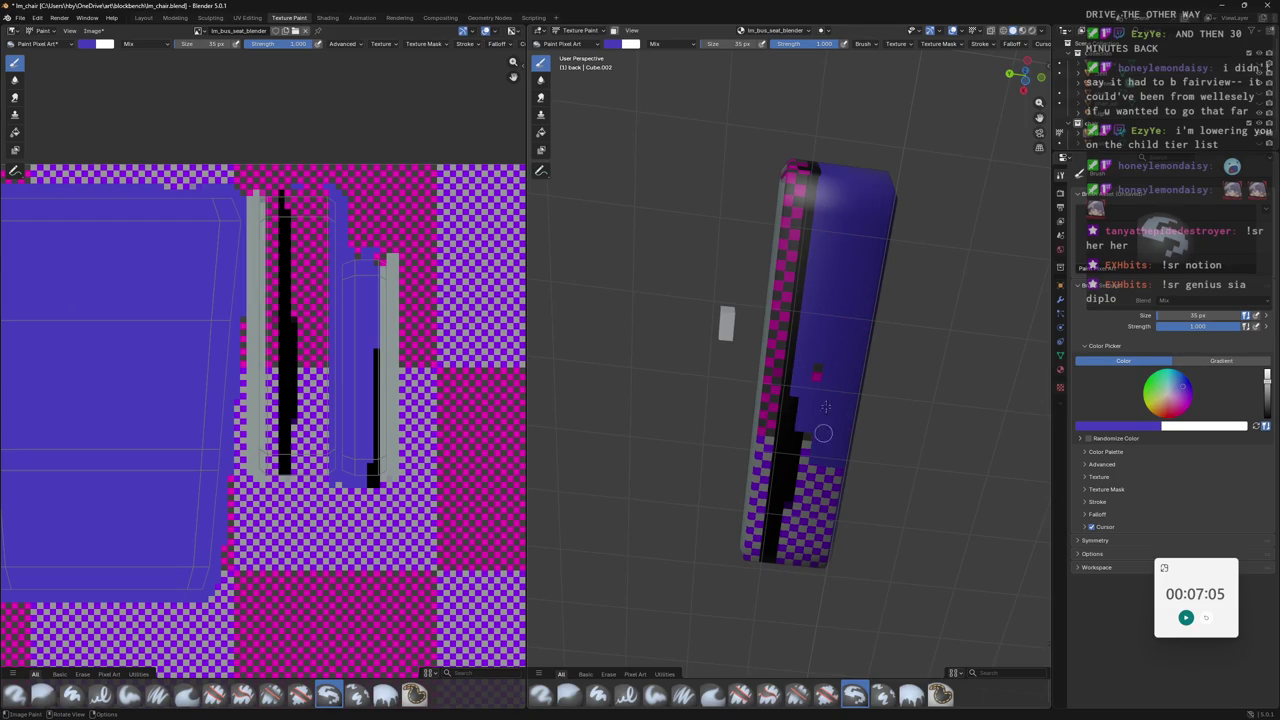
mouse_move(807, 378)
left_mouse_down()
mouse_move(800, 509)
mouse_move(800, 423)
mouse_move(822, 525)
mouse_move(788, 520)
mouse_move(786, 571)
mouse_move(800, 568)
left_mouse_up()
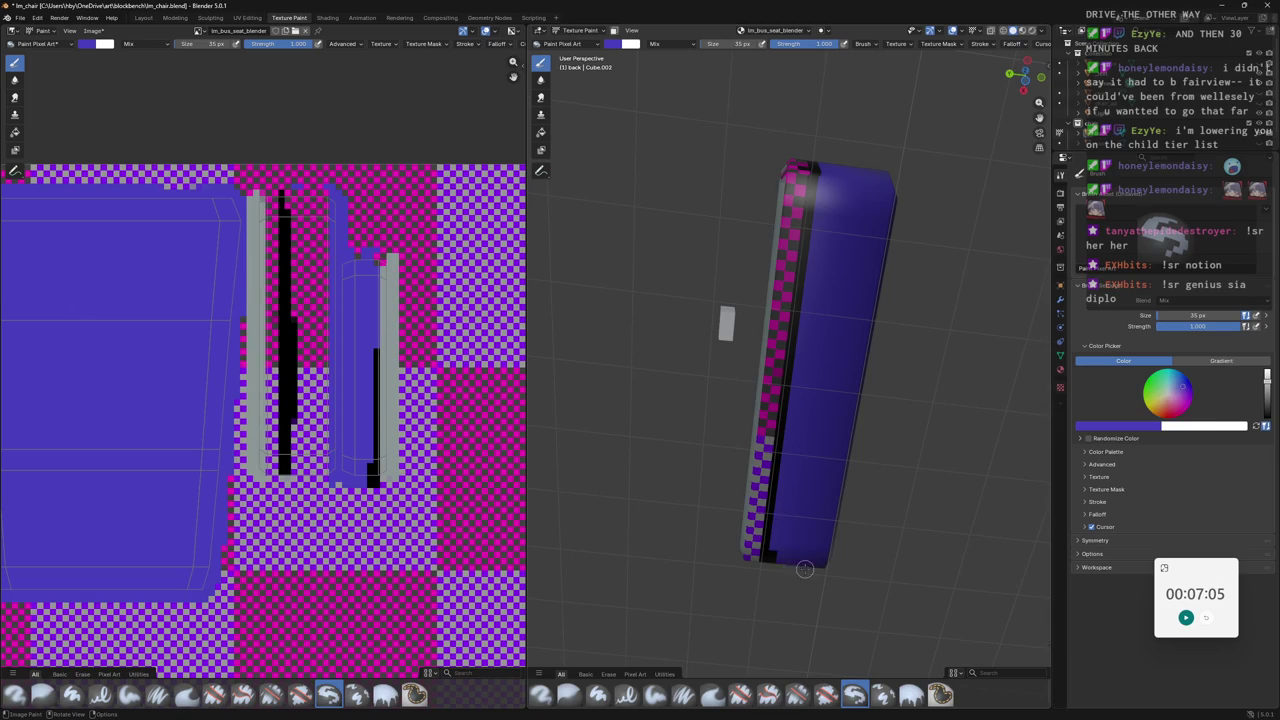
middle_click_drag(788, 529, 747, 505)
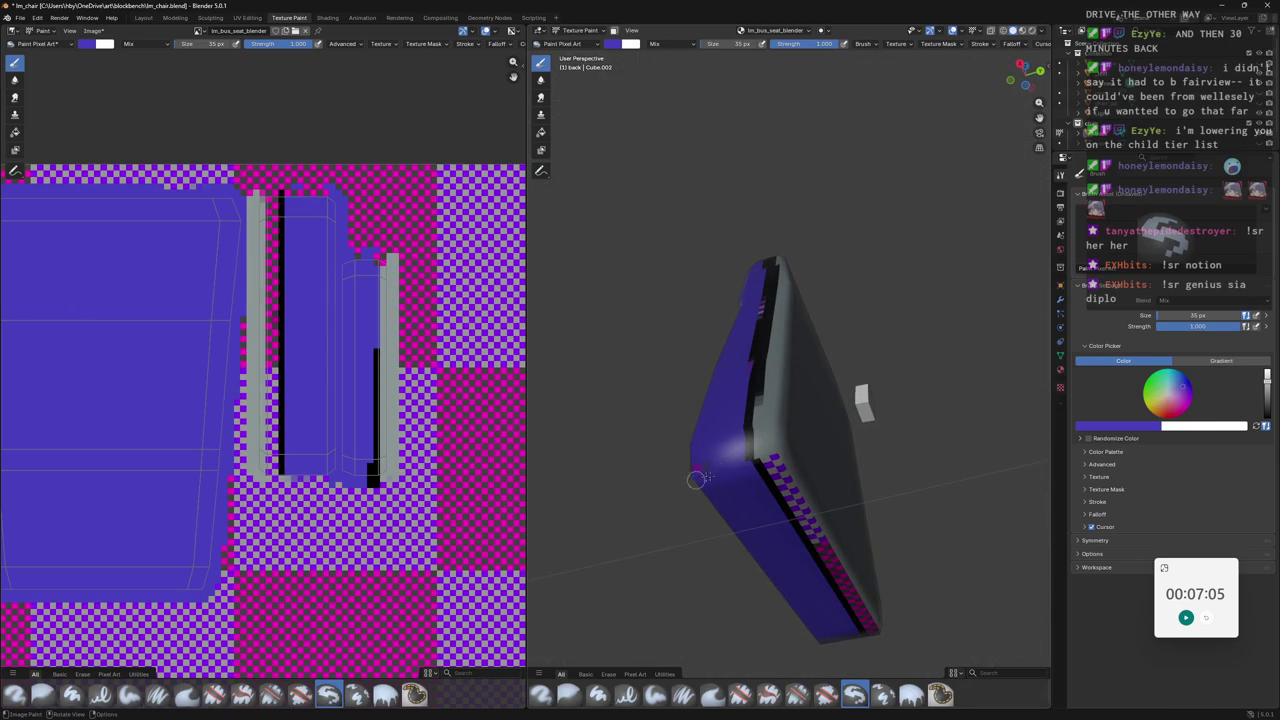
mouse_move(679, 474)
middle_mouse_down()
mouse_move(814, 402)
mouse_move(801, 431)
middle_mouse_up()
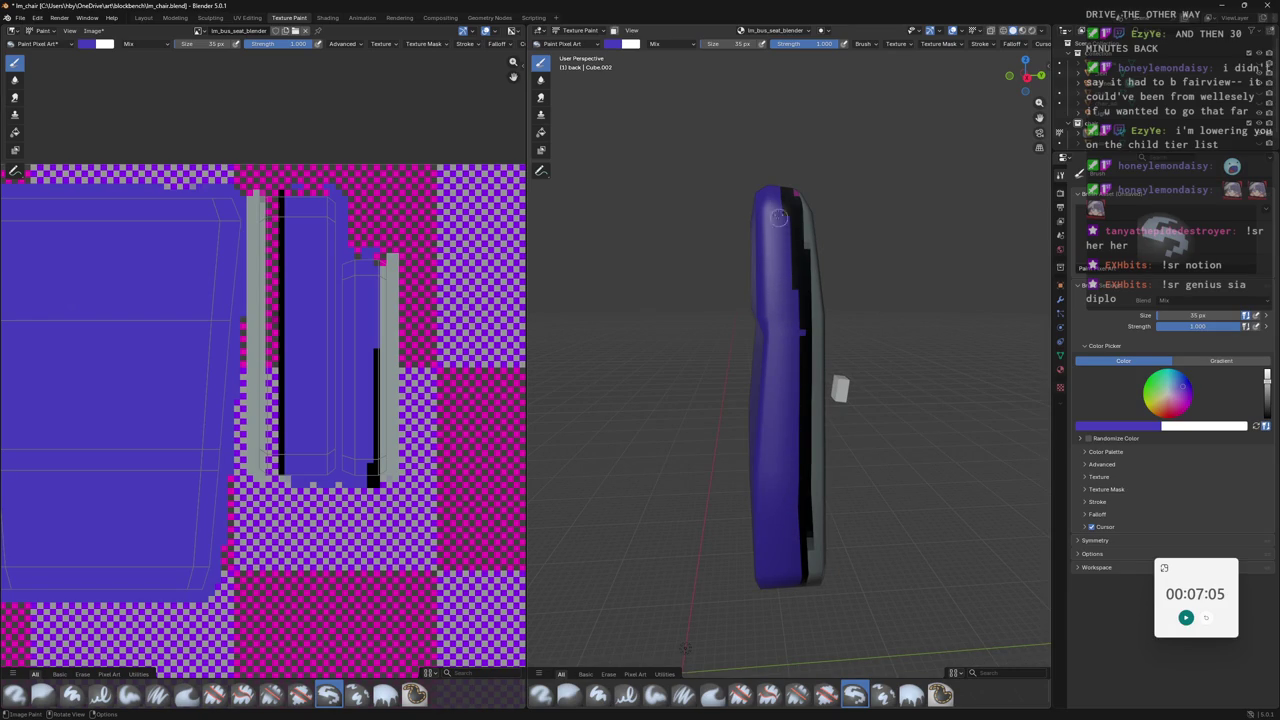
middle_click_drag(781, 159, 815, 333)
mouse_move(781, 388)
middle_mouse_down()
mouse_move(764, 351)
mouse_move(878, 339)
middle_mouse_up()
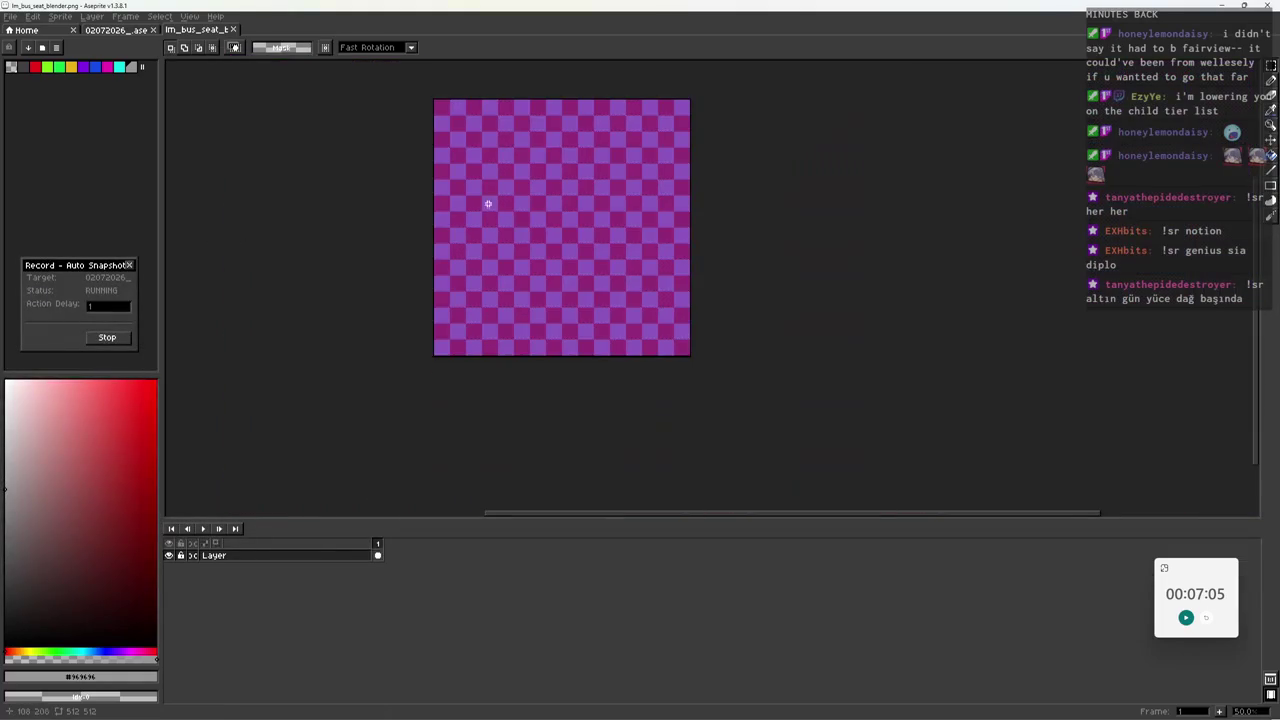
left_click(15, 18)
mouse_move(38, 52)
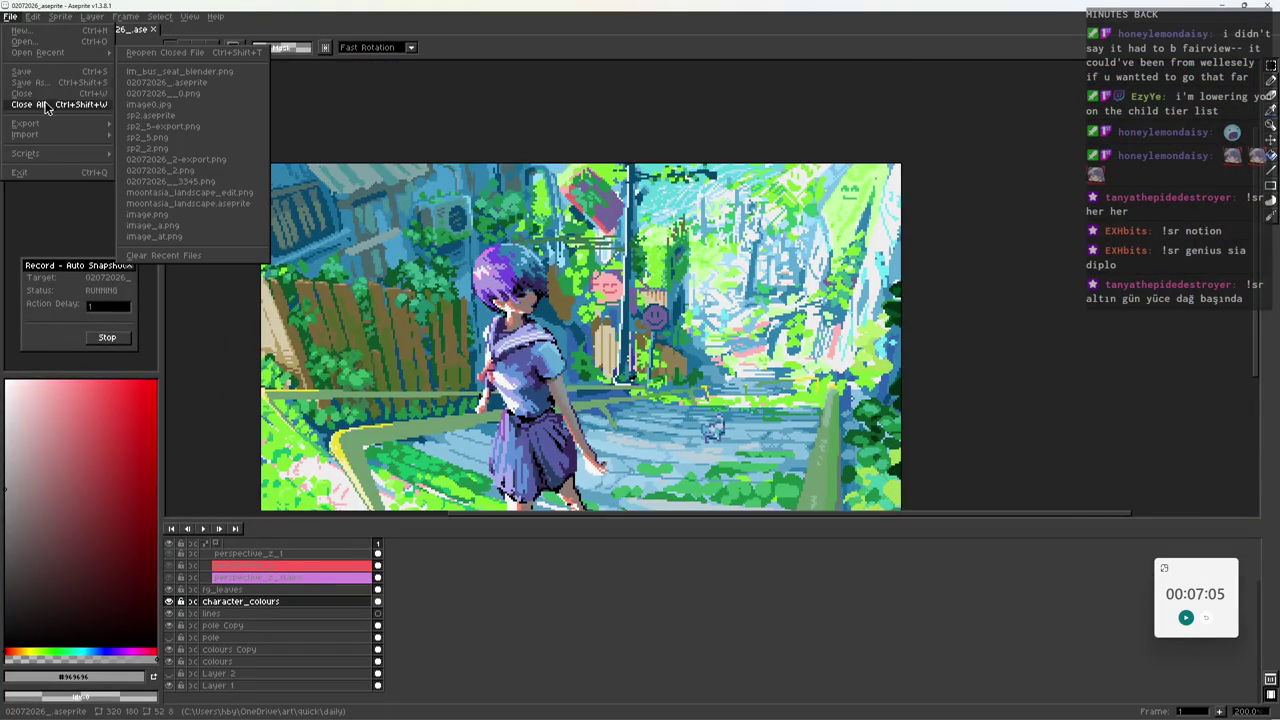
left_click(170, 71)
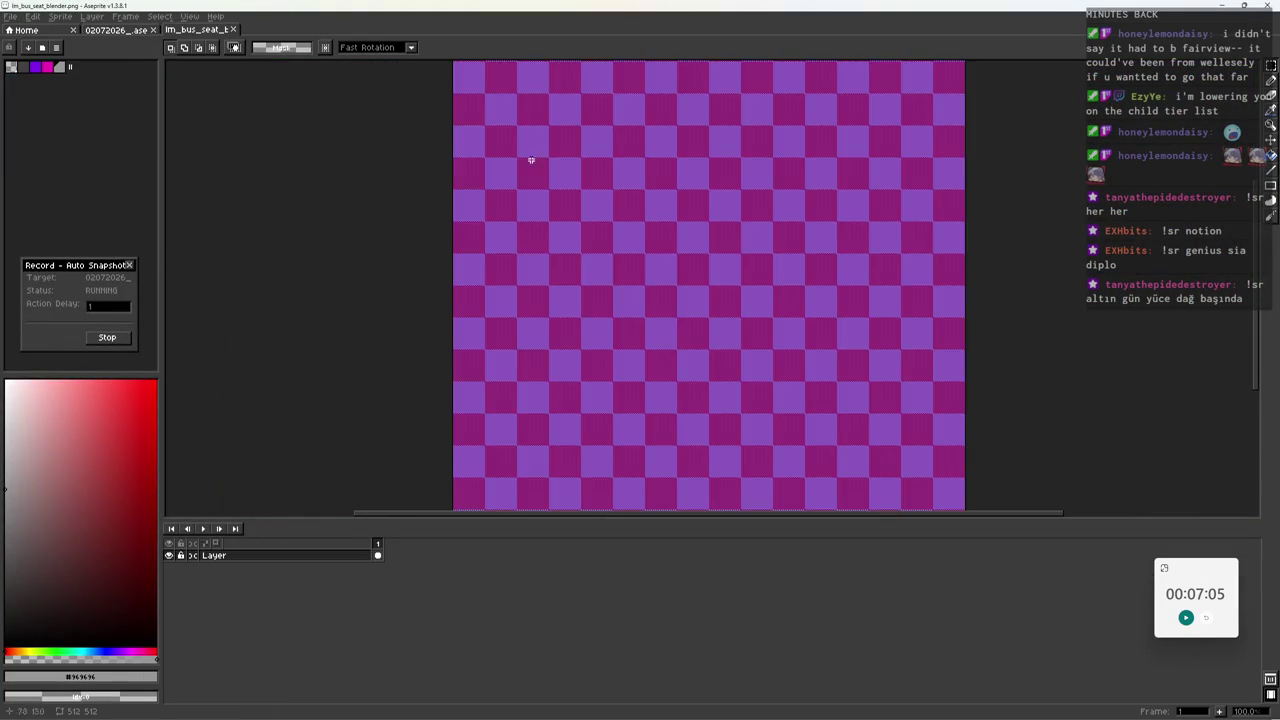
scroll(537, 242, "down", 5)
key("ctrl+w")
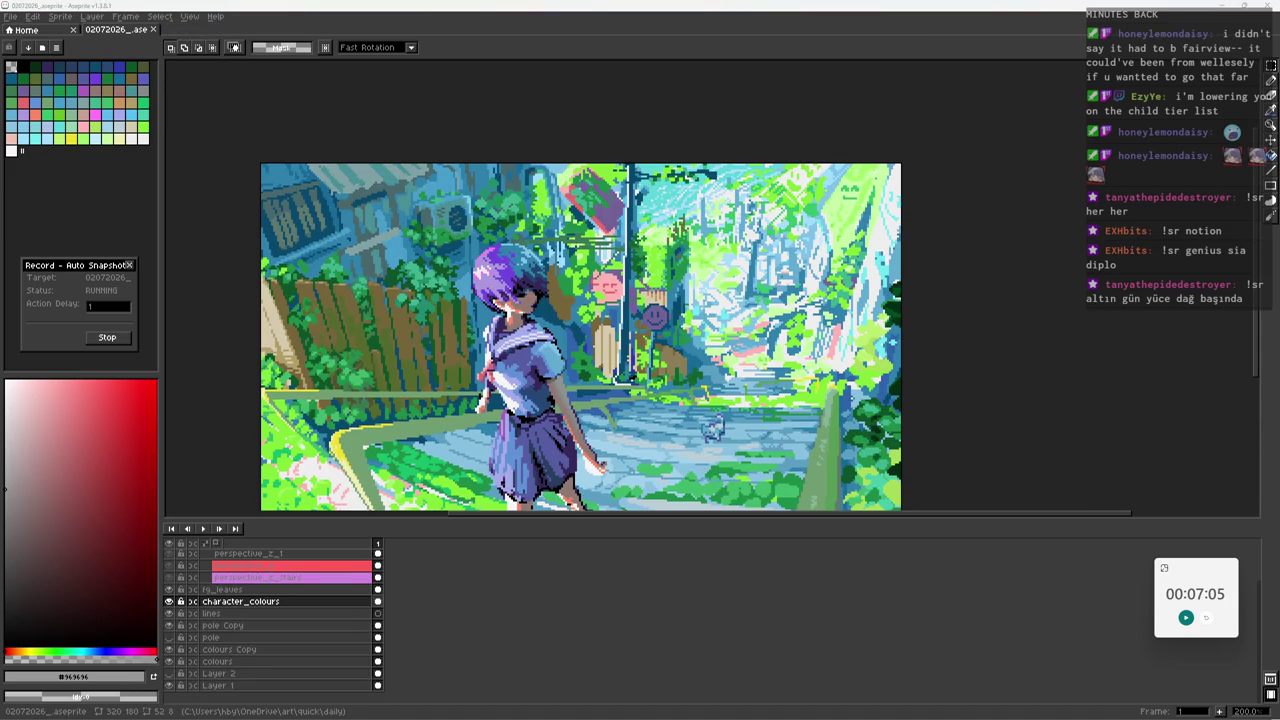
key("alt+Tab")
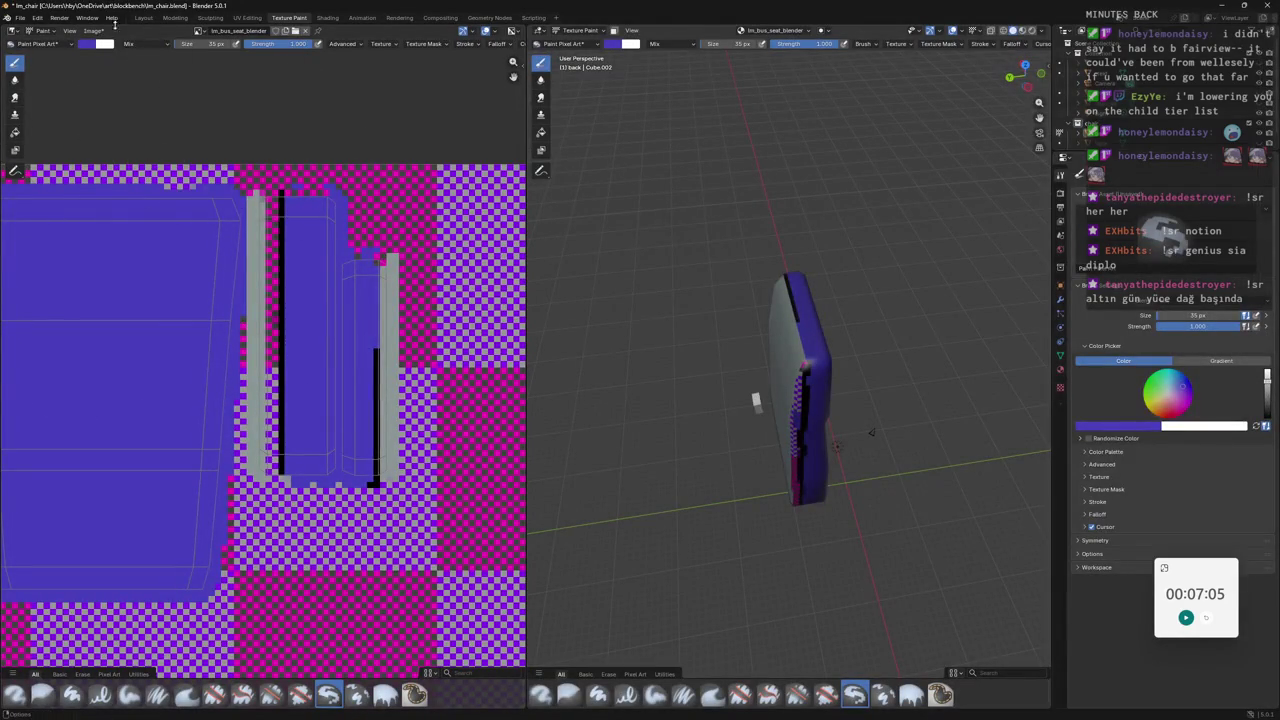
Save the painted texture as im_bus_seat_blender.png and switch over to Aseprite.
left_click(100, 32)
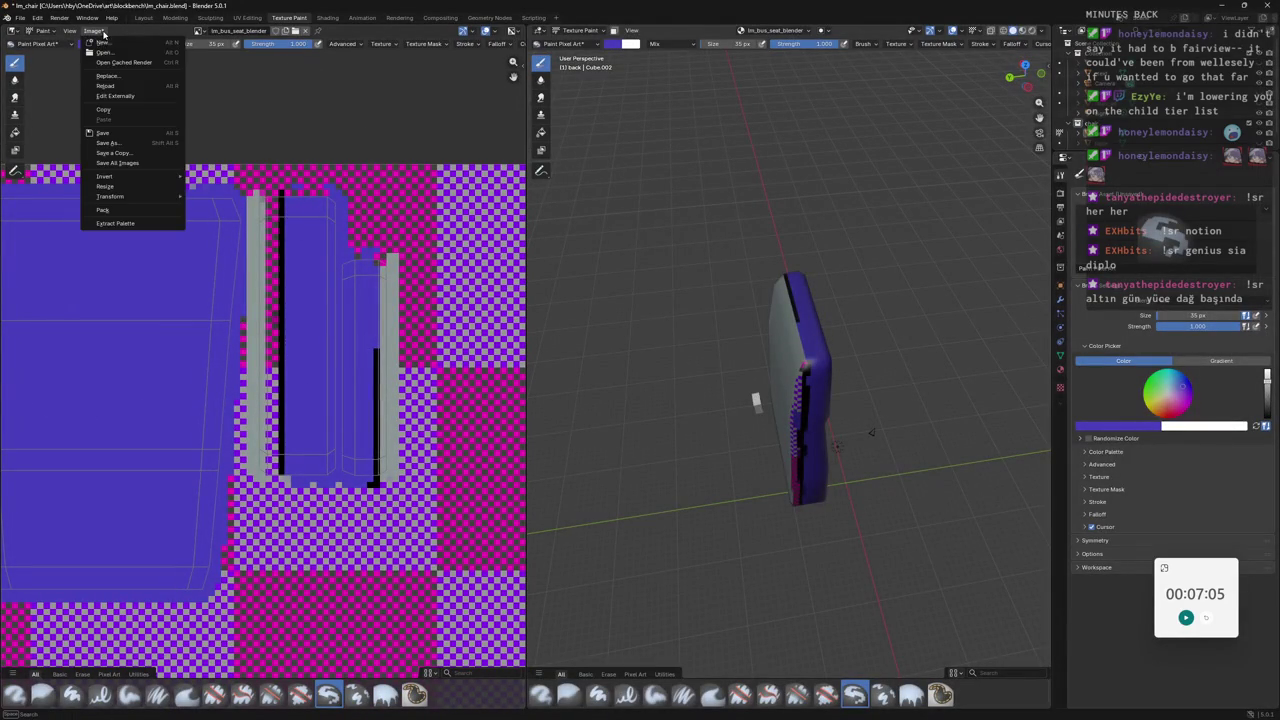
left_click(130, 135)
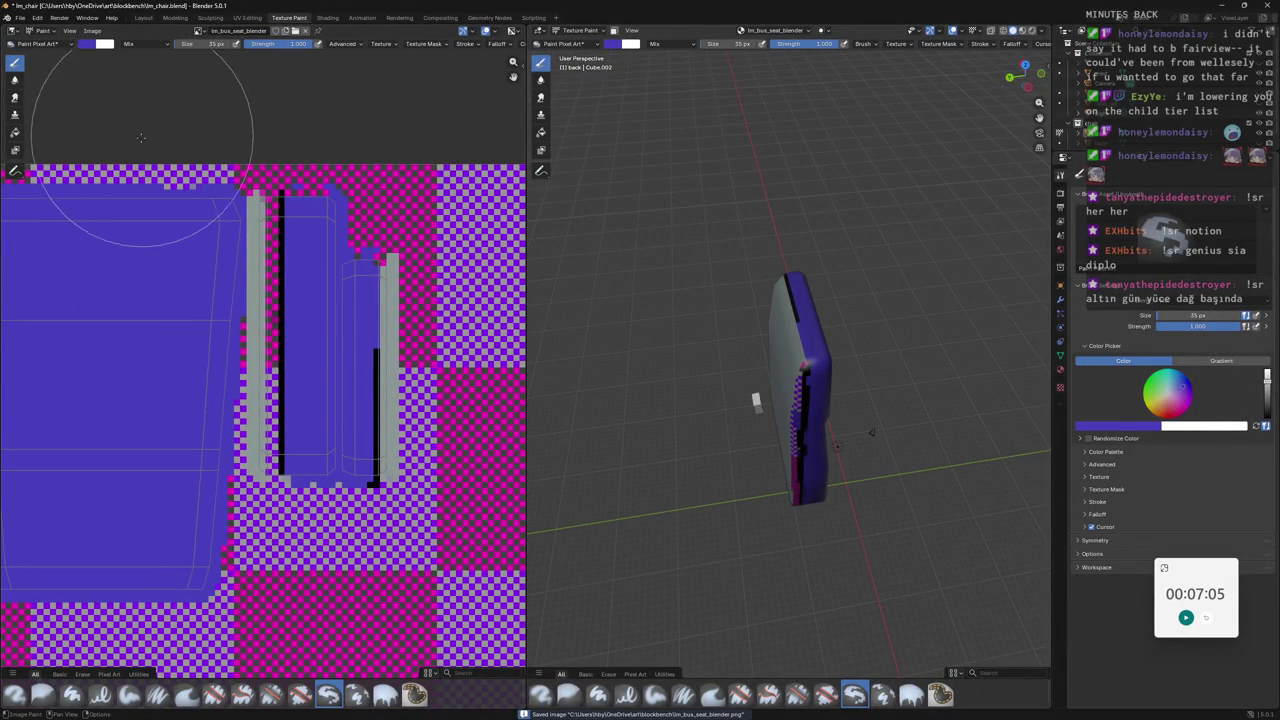
key("alt+Tab")
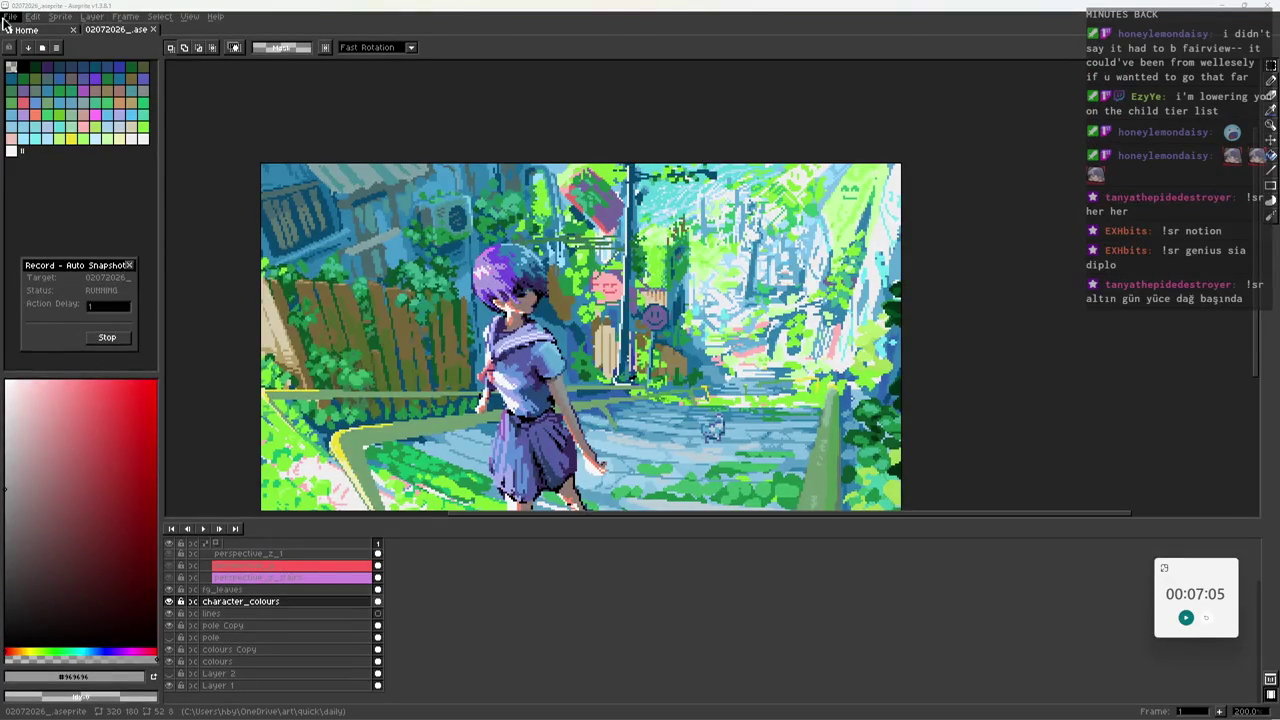
left_click(14, 17)
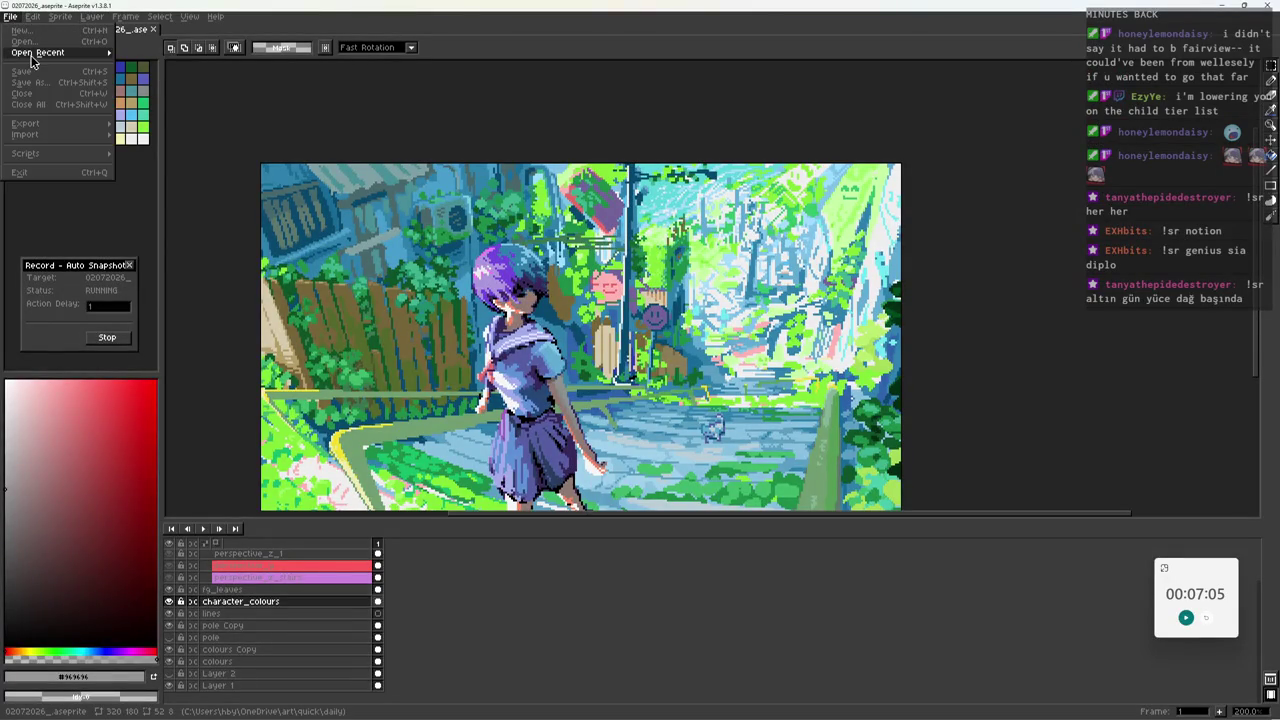
mouse_move(38, 52)
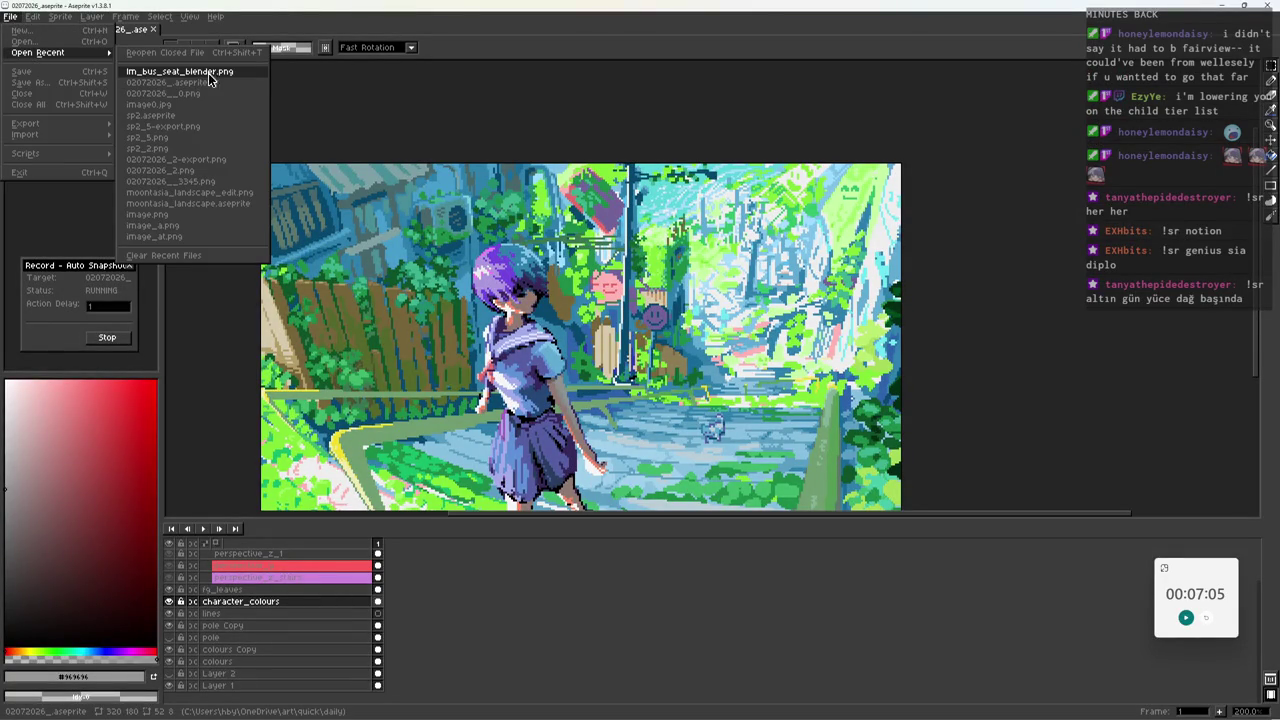
Open im_bus_seat_blender.png from recent files, zoom in, and pick the seat blue with the Pencil.
left_click(212, 80)
scroll(575, 130, "up", 1)
scroll(568, 212, "up", 2)
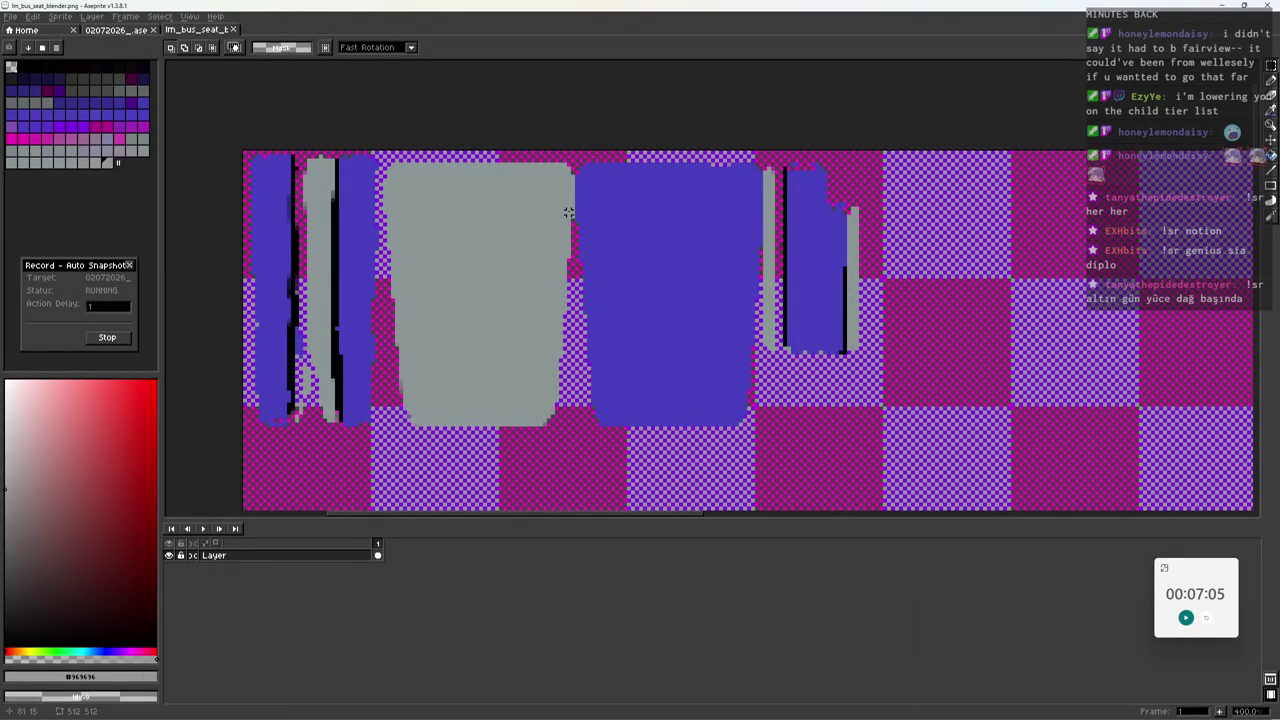
scroll(548, 196, "up", 1)
scroll(586, 194, "up", 1)
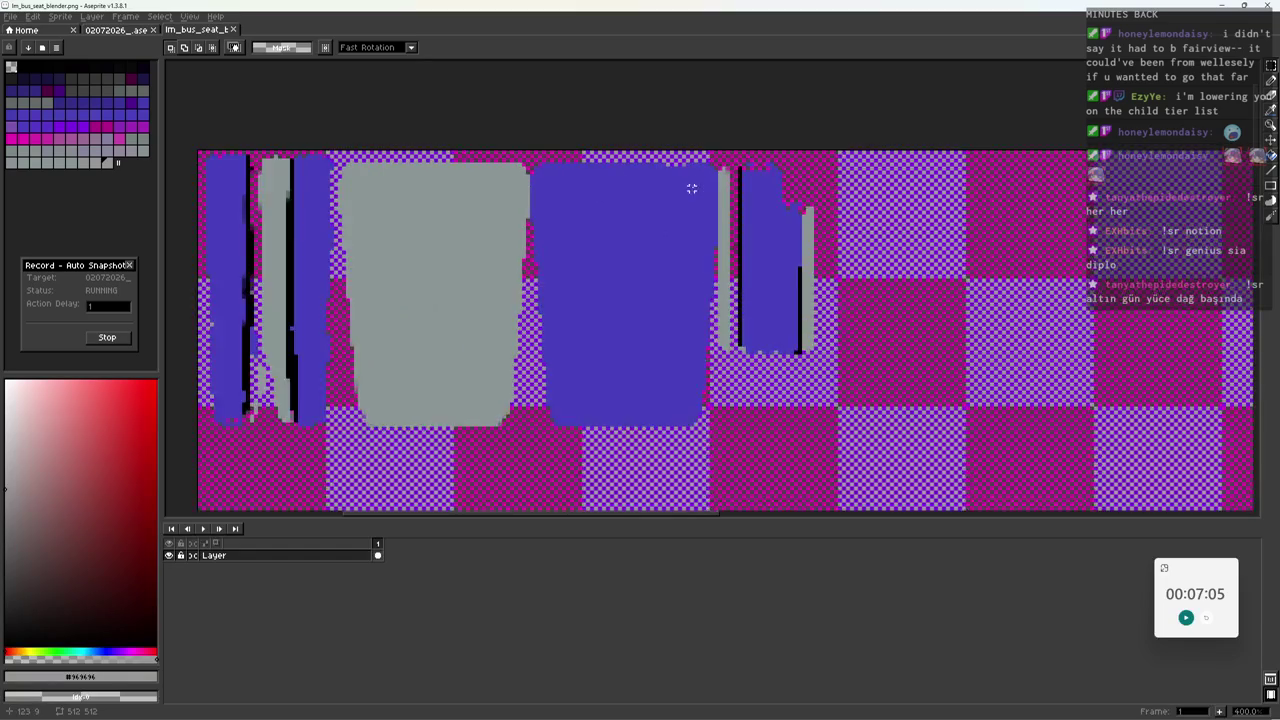
scroll(689, 189, "up", 2)
key("b")
left_click(597, 192, "alt")
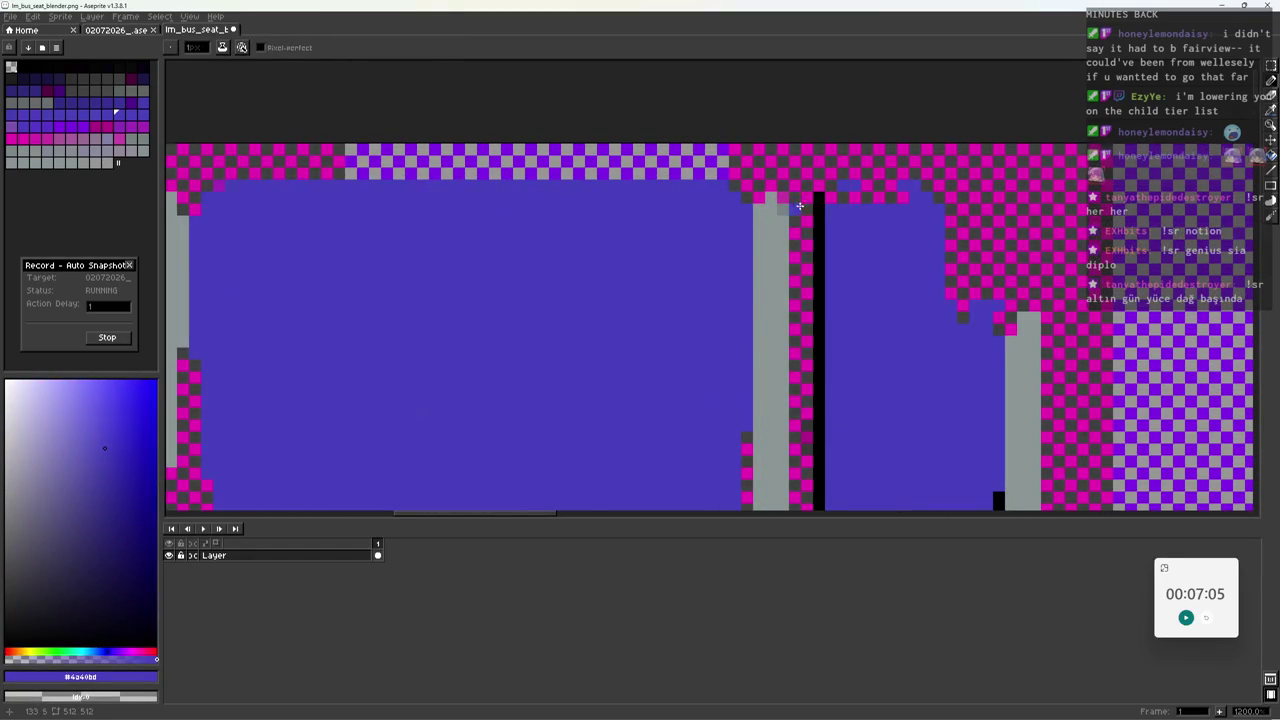
scroll(720, 200, "down", 2)
scroll(705, 198, "down", 2)
scroll(372, 218, "up", 1)
scroll(694, 280, "up", 1)
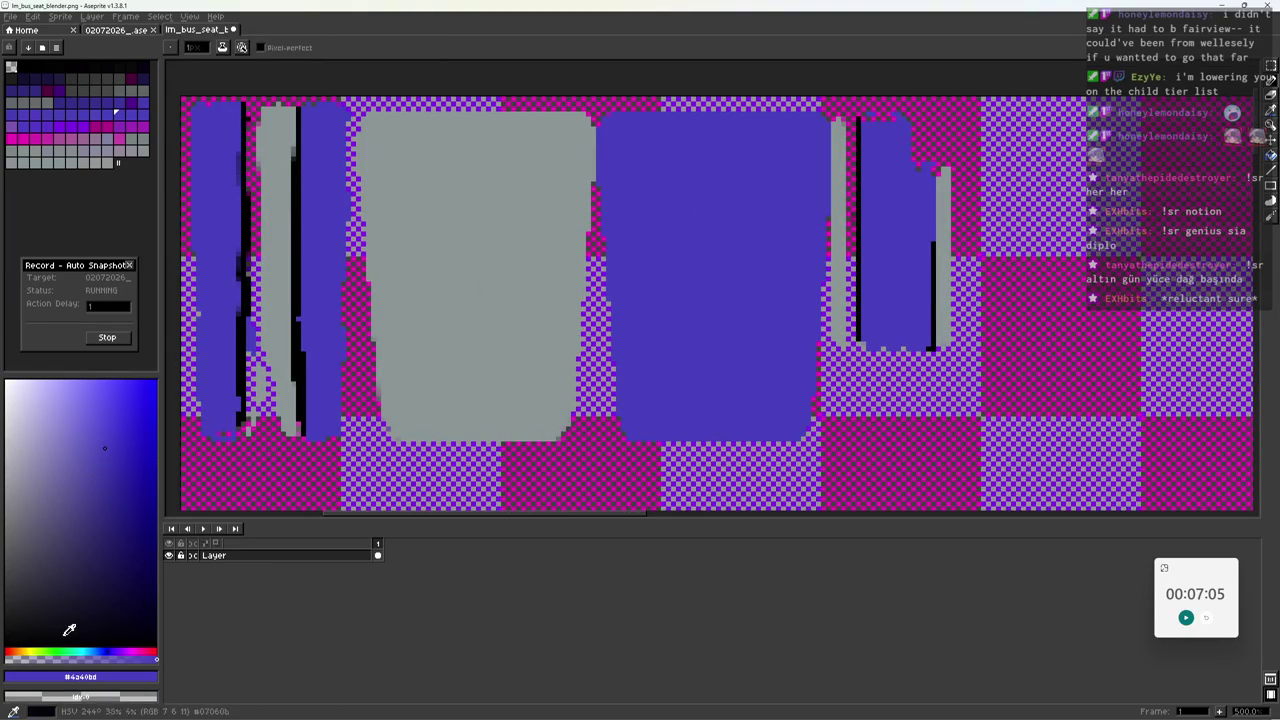
Draw yellow arcs on the blue panel, covering stray pixels with blue.
left_click(28, 652)
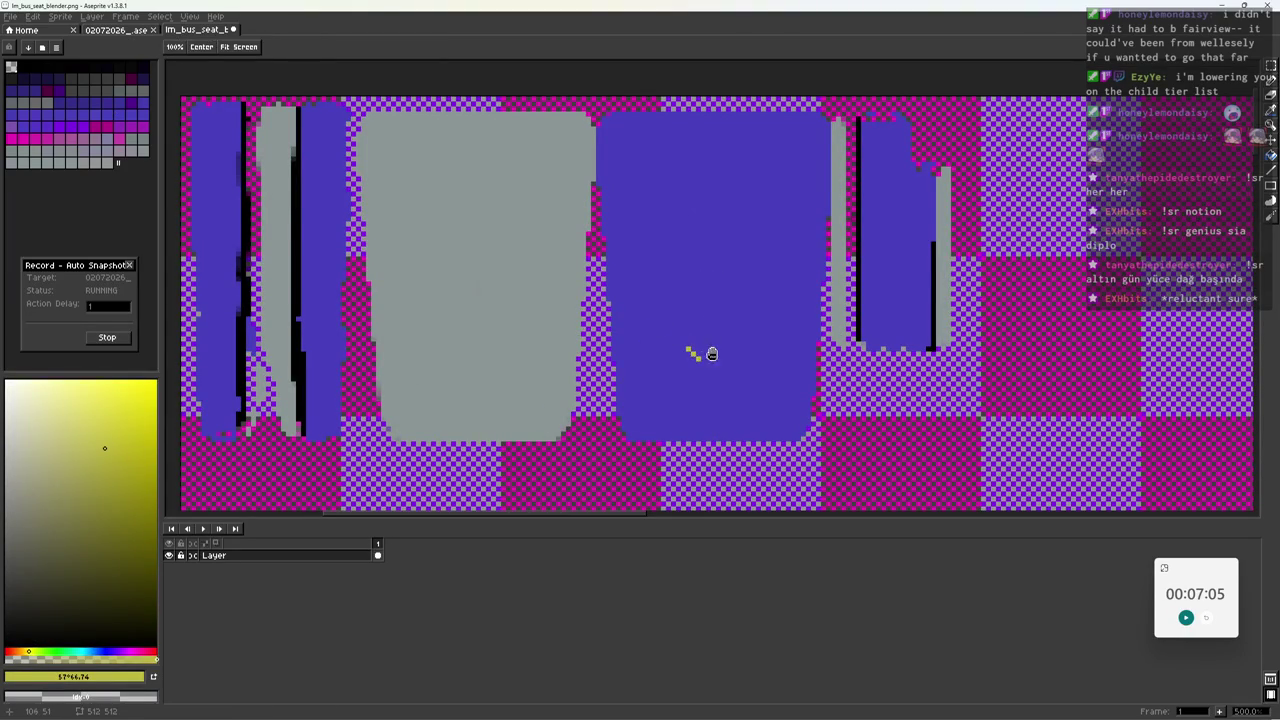
scroll(697, 353, "up", 1)
scroll(690, 355, "up", 1)
mouse_move(702, 405)
left_mouse_down()
mouse_move(605, 356)
mouse_move(584, 375)
left_mouse_up()
left_click(687, 381, "alt")
left_click(706, 380, "alt")
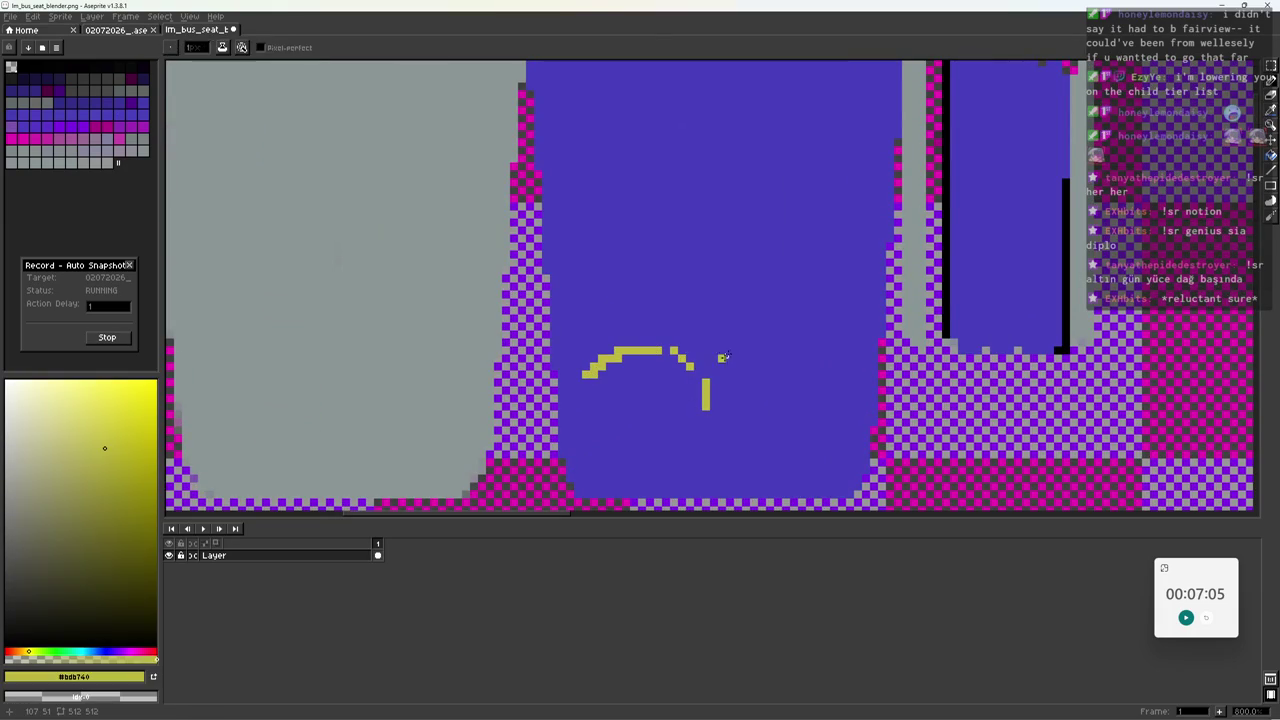
middle_click_drag(771, 304, 737, 380)
left_click_drag(711, 385, 796, 329)
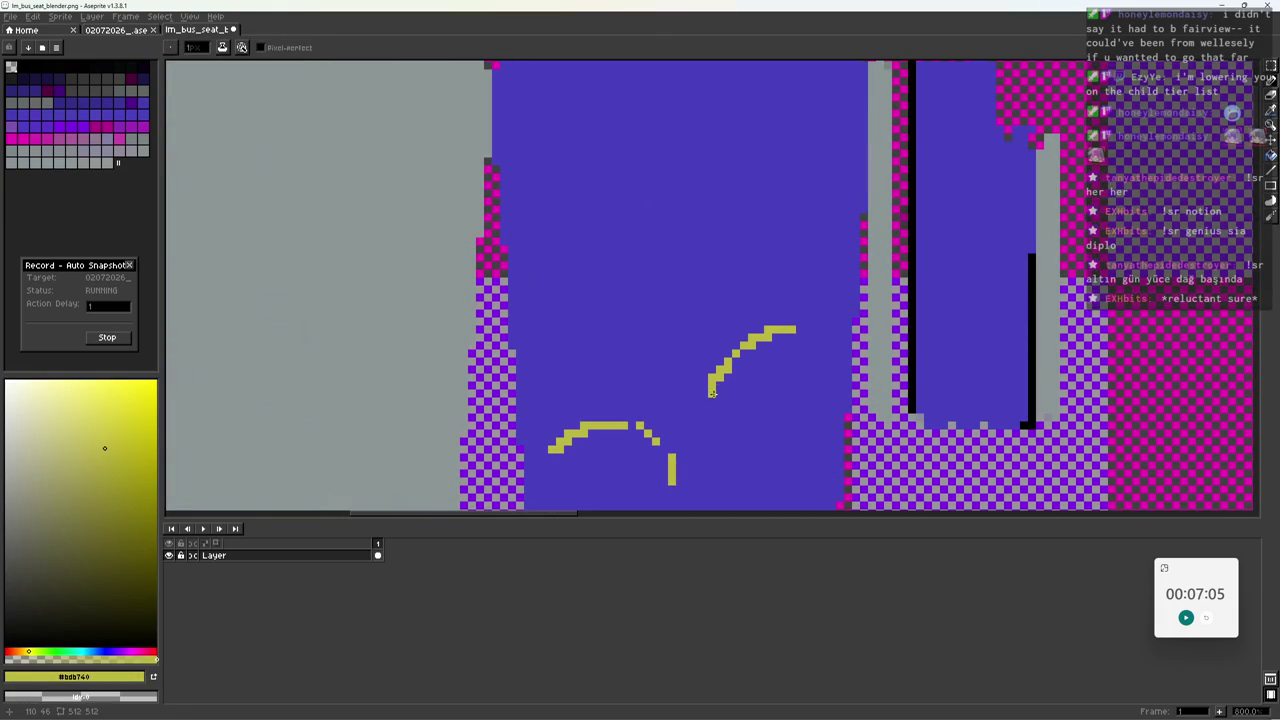
left_click_drag(711, 392, 750, 452)
left_click(730, 385, "alt")
mouse_move(710, 382)
left_mouse_down()
mouse_move(716, 422)
mouse_move(720, 358)
left_mouse_up()
left_click(719, 412, "alt")
left_click(735, 390, "alt")
Add a short magenta stroke under the right yellow arc.
key("z")
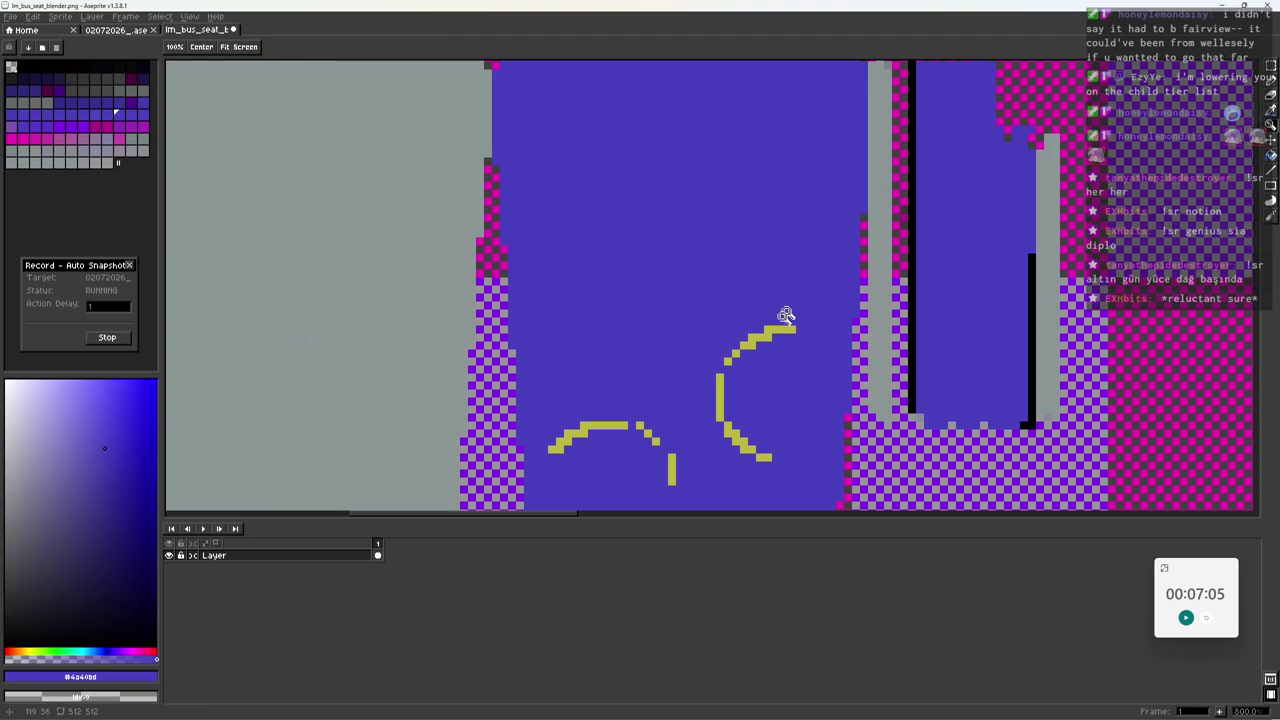
scroll(789, 303, "down", 5)
scroll(700, 393, "up", 2)
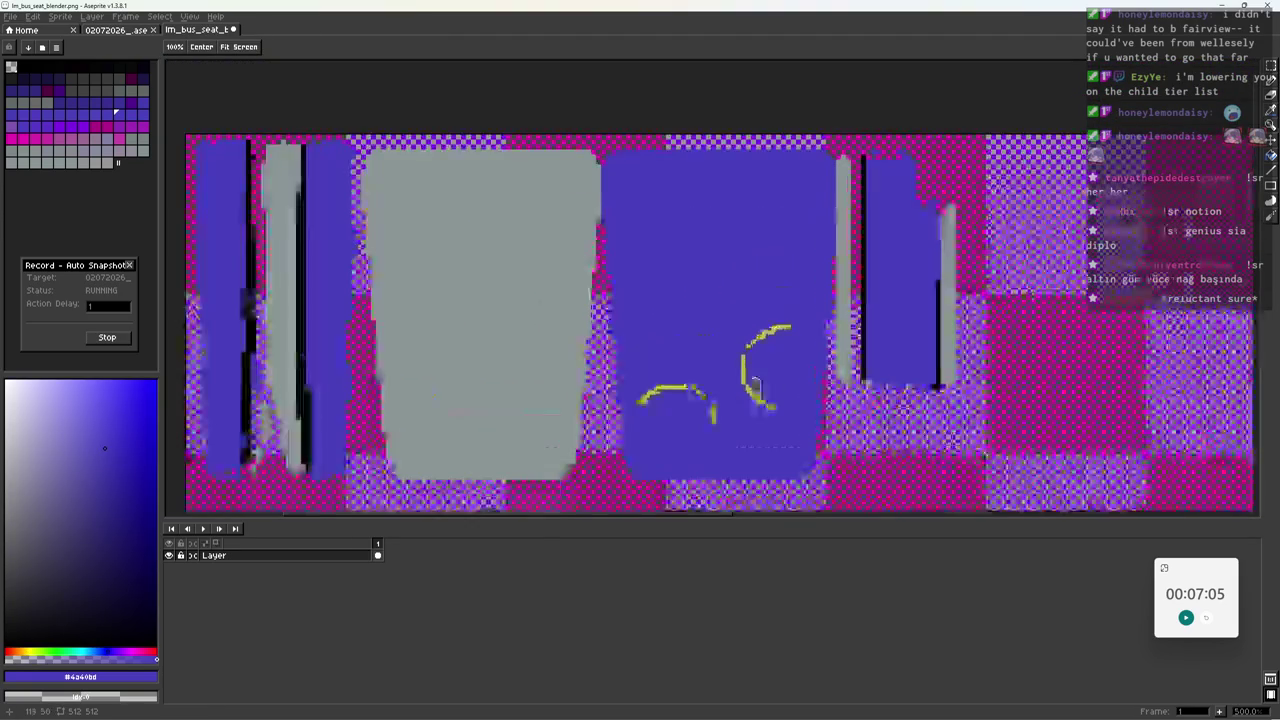
scroll(745, 398, "up", 1)
key("b")
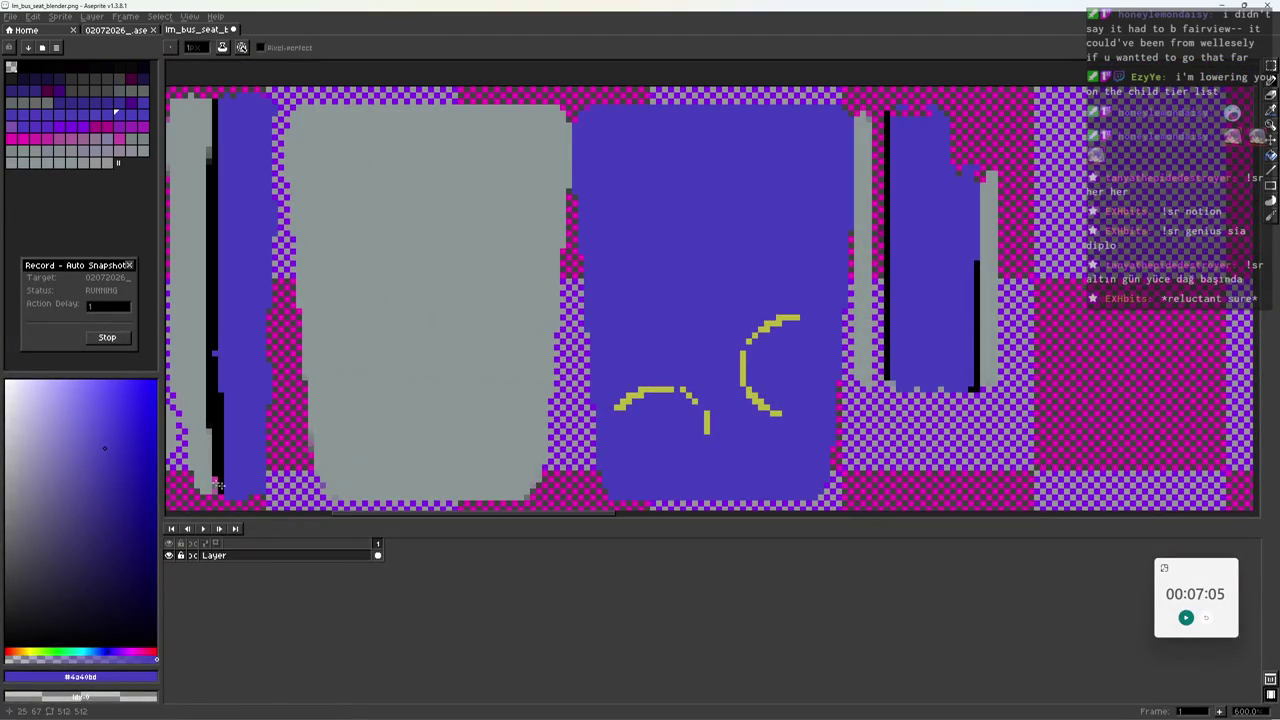
left_click(575, 485, "alt")
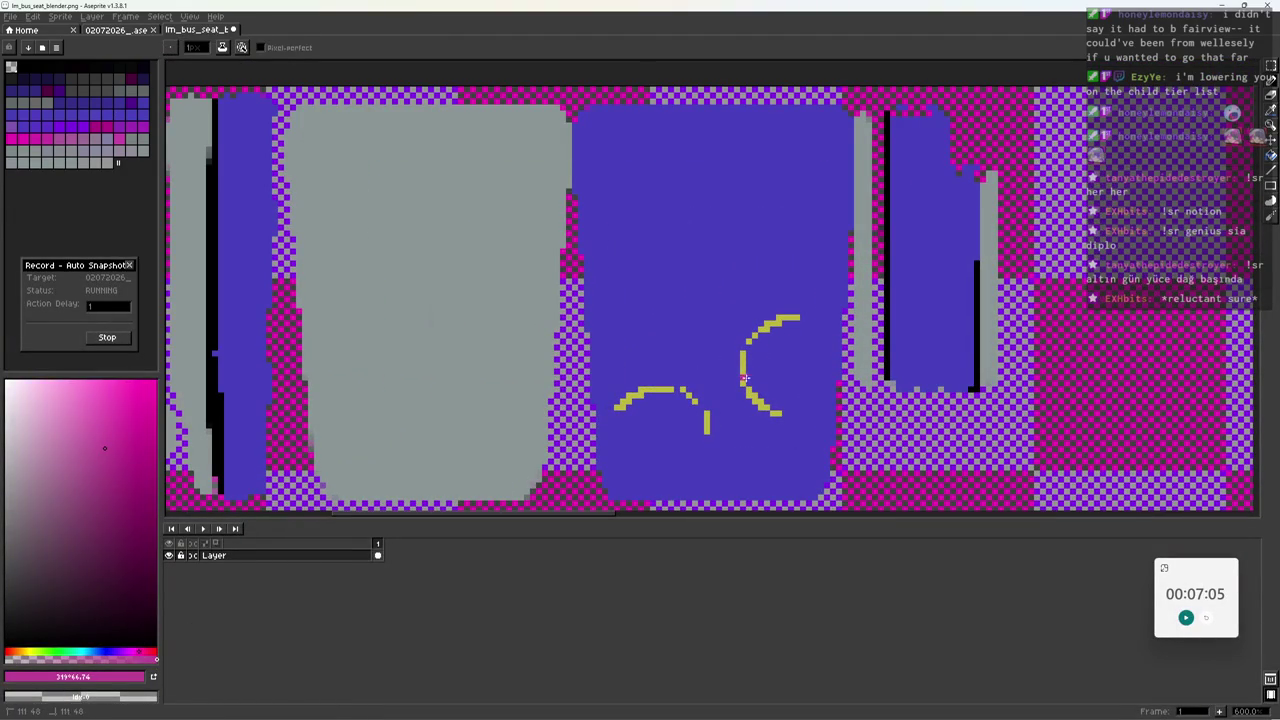
key("ctrl+z")
left_click_drag(762, 406, 791, 417)
Draw green arcs near the panel's top and left side, undoing a misplaced stroke.
left_click(63, 652)
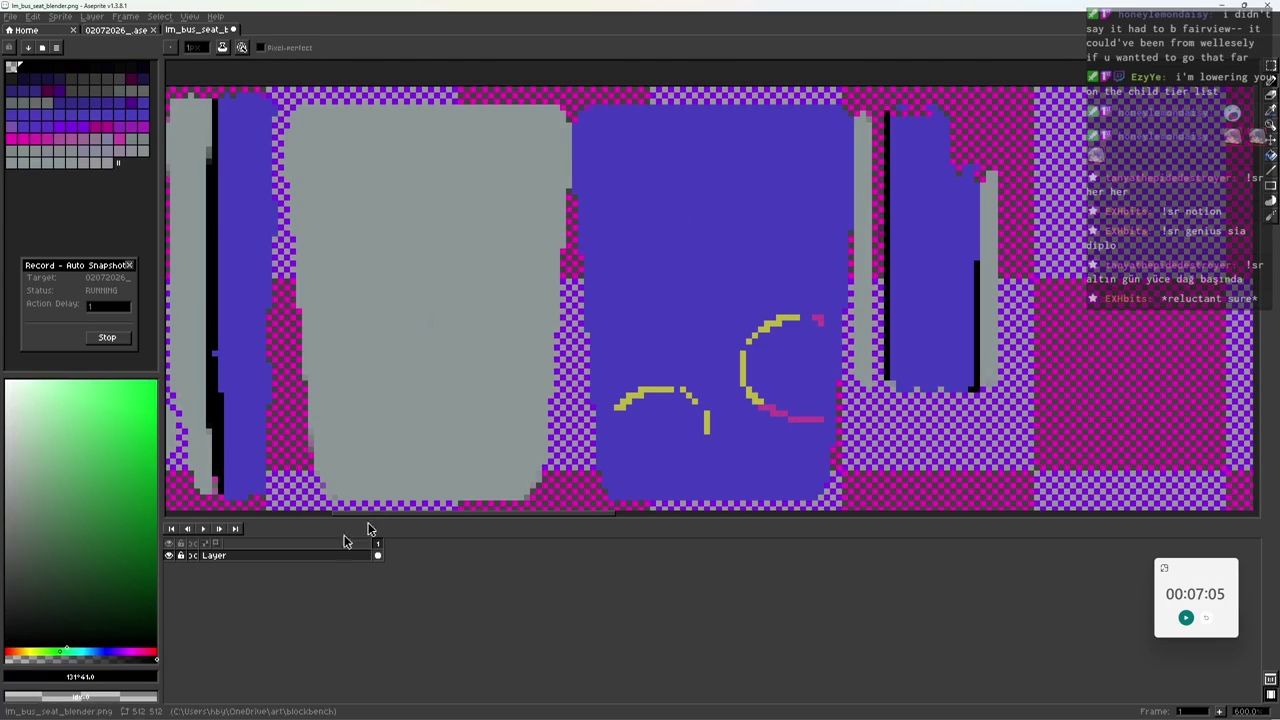
left_click(28, 652)
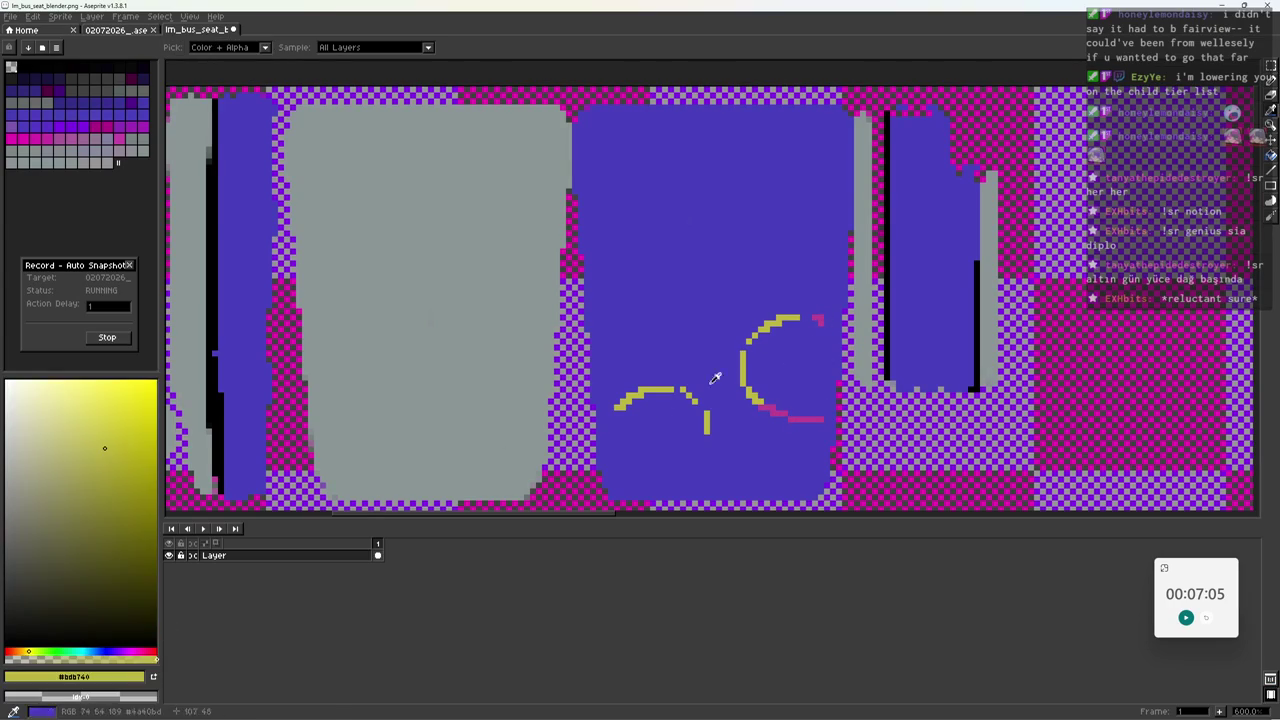
left_click(56, 652)
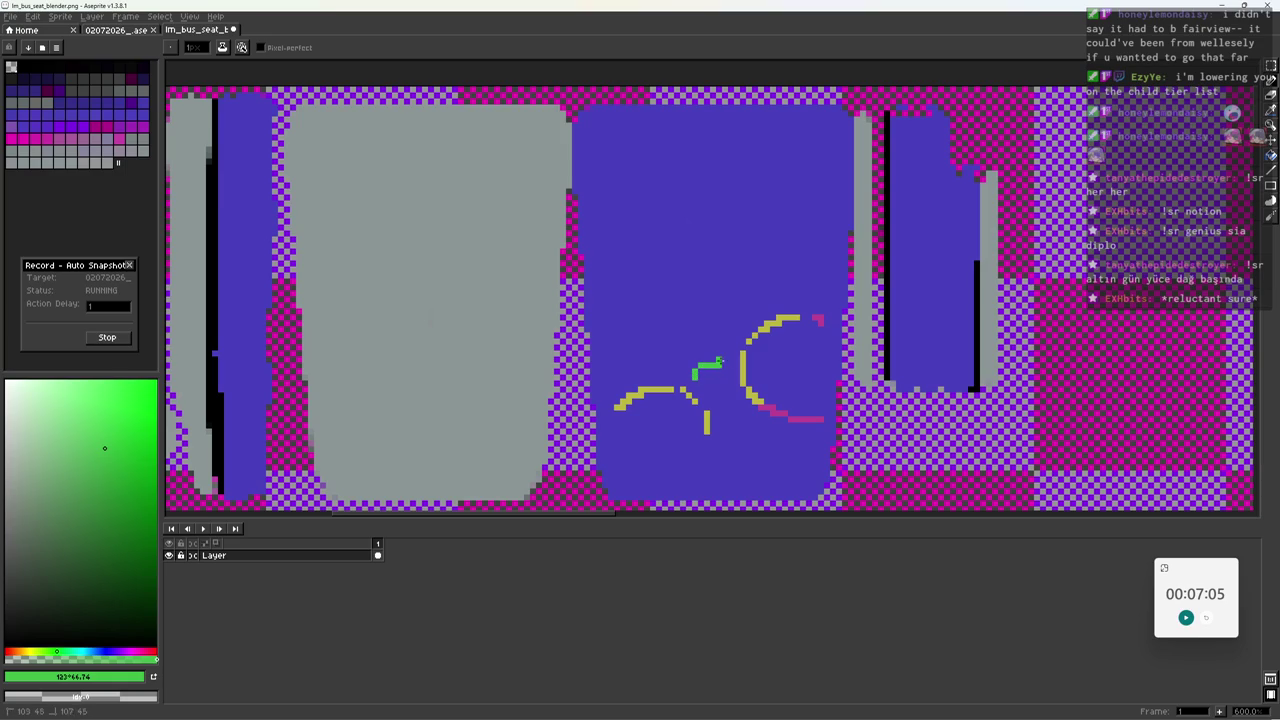
left_click_drag(611, 281, 670, 317)
left_click_drag(603, 359, 645, 370)
mouse_move(615, 184)
left_mouse_down()
mouse_move(650, 146)
mouse_move(718, 150)
left_mouse_up()
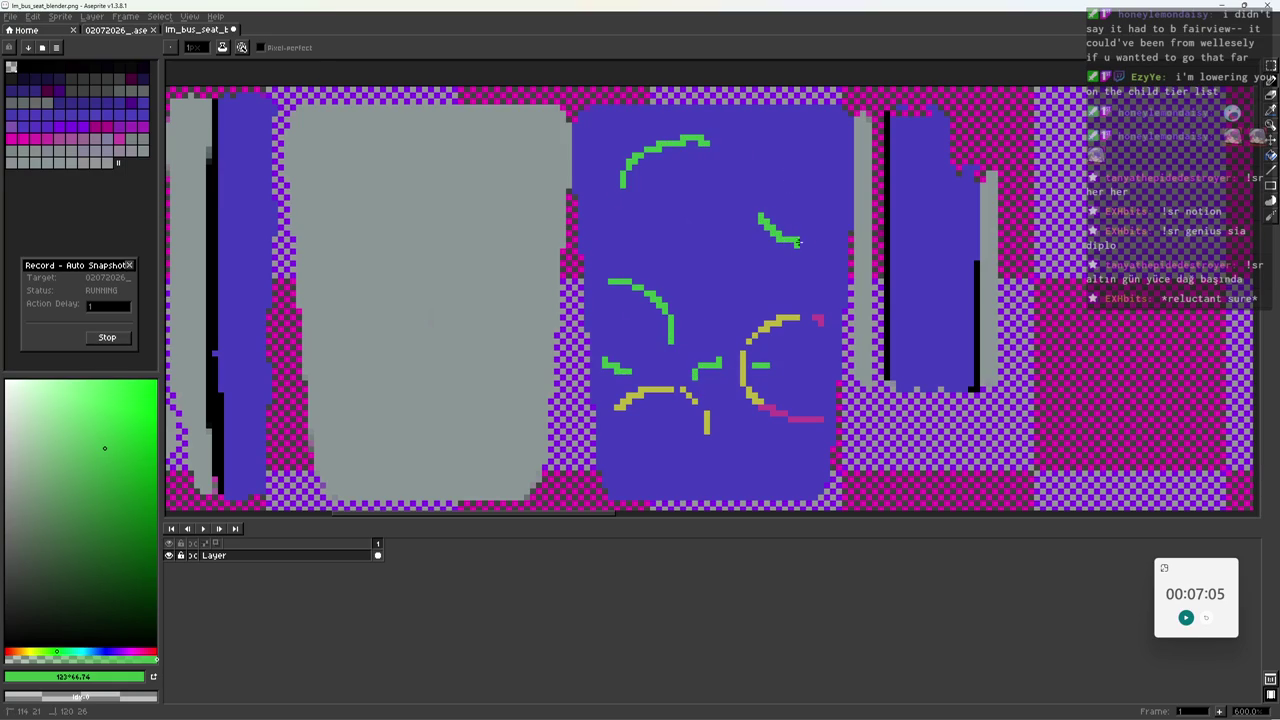
scroll(650, 255, "down", 3)
scroll(617, 259, "up", 2)
left_click_drag(617, 259, 629, 285)
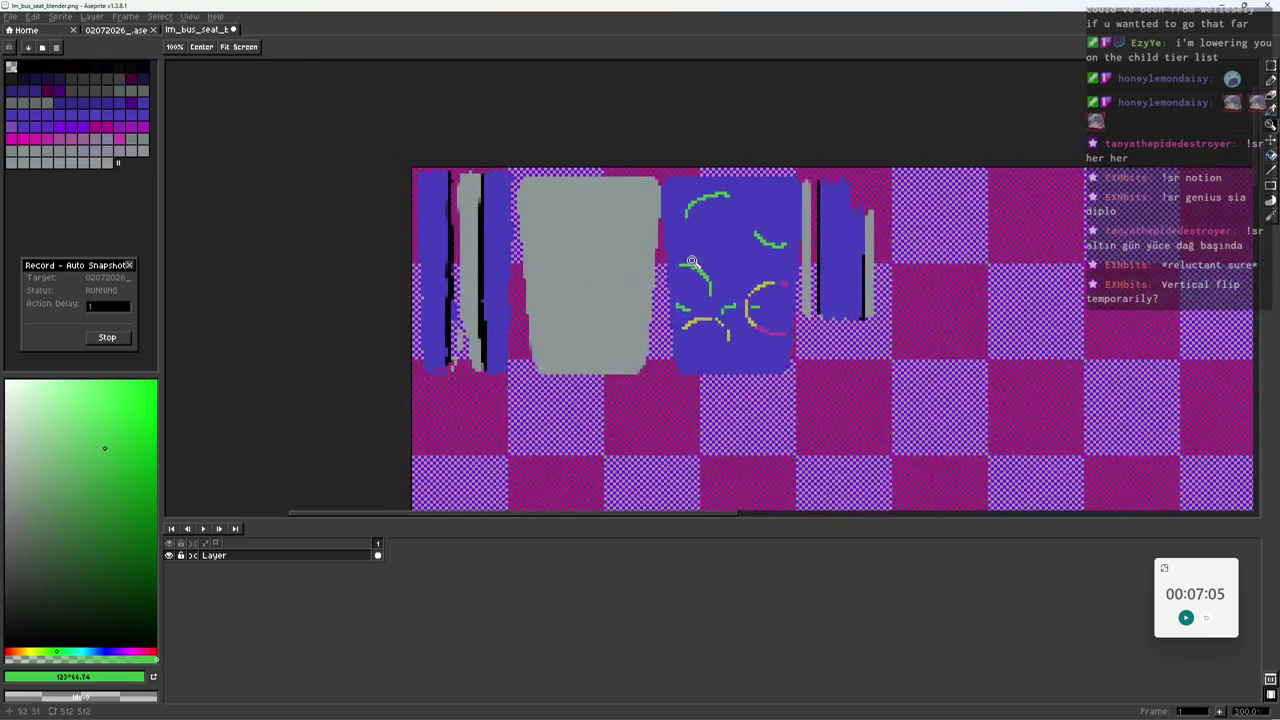
scroll(697, 255, "up", 2)
key("ctrl+z")
left_click_drag(592, 187, 642, 262)
Add a short yellow stroke off the green arc, then select the texture's blue areas.
key("alt")
left_click(666, 282, "alt")
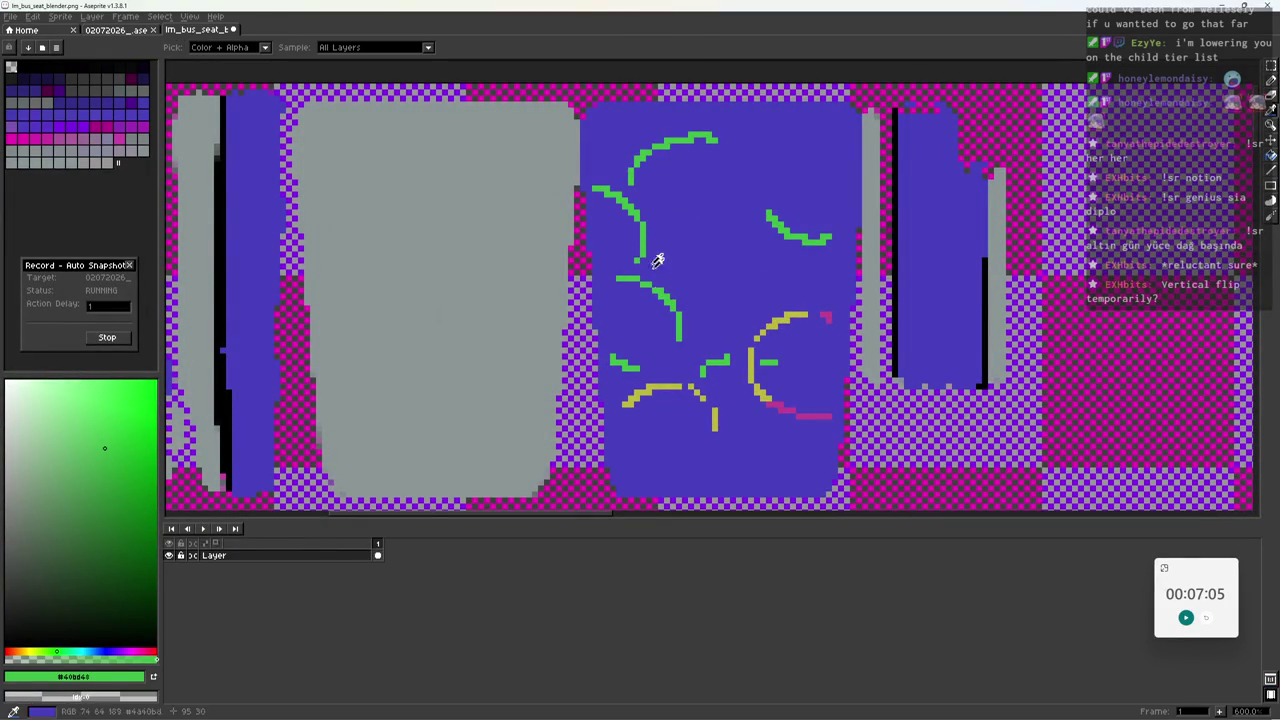
left_click(757, 344, "alt")
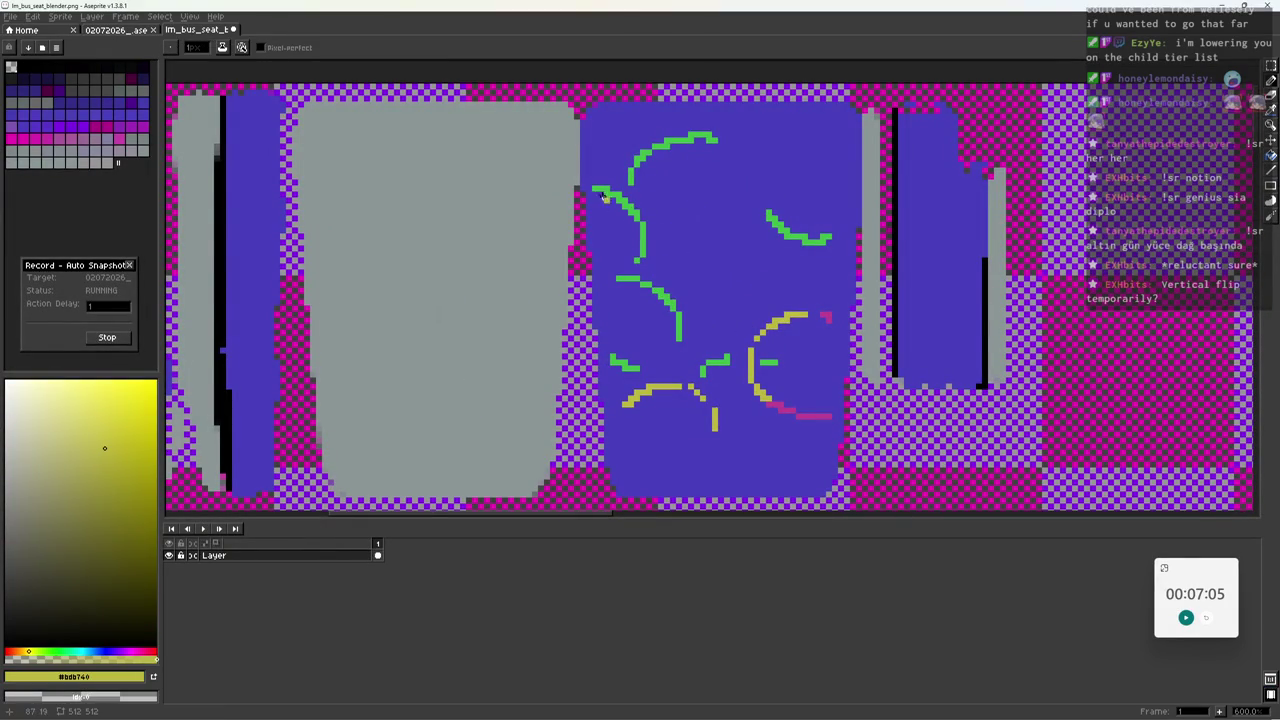
left_click_drag(633, 262, 616, 273)
scroll(604, 300, "down", 3)
scroll(680, 290, "up", 2)
scroll(756, 259, "up", 1)
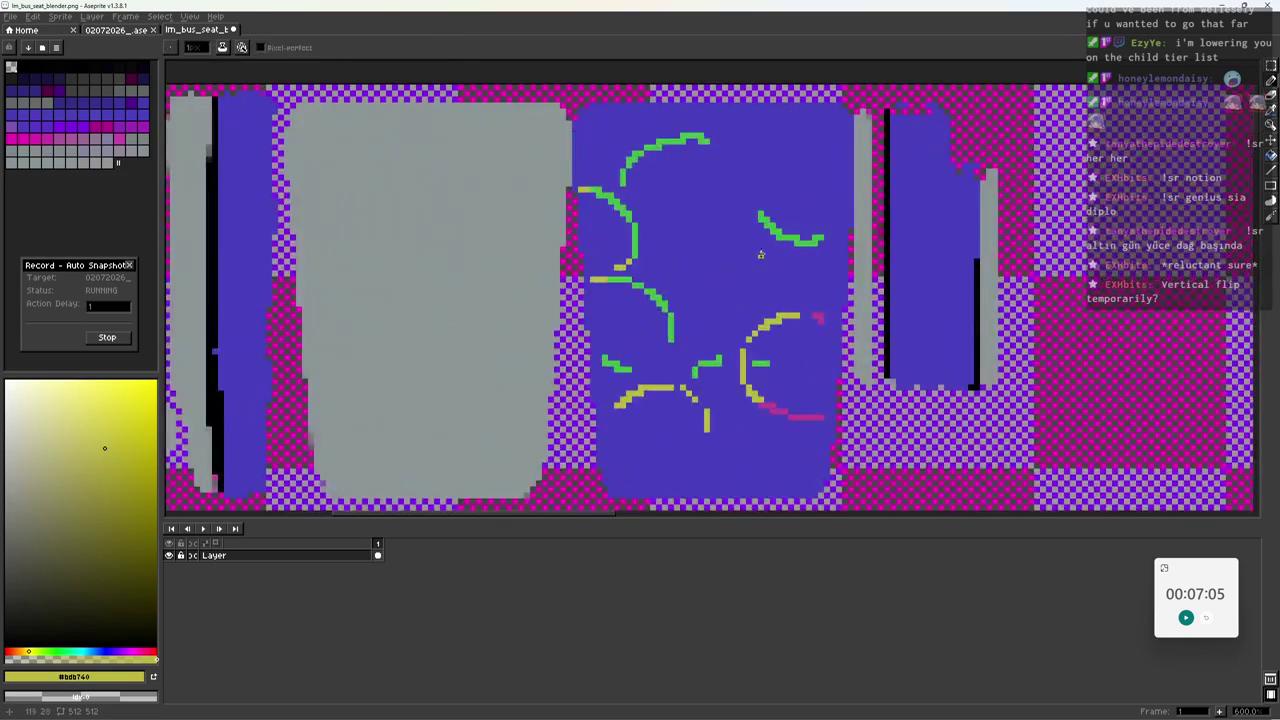
left_click(708, 286, "alt")
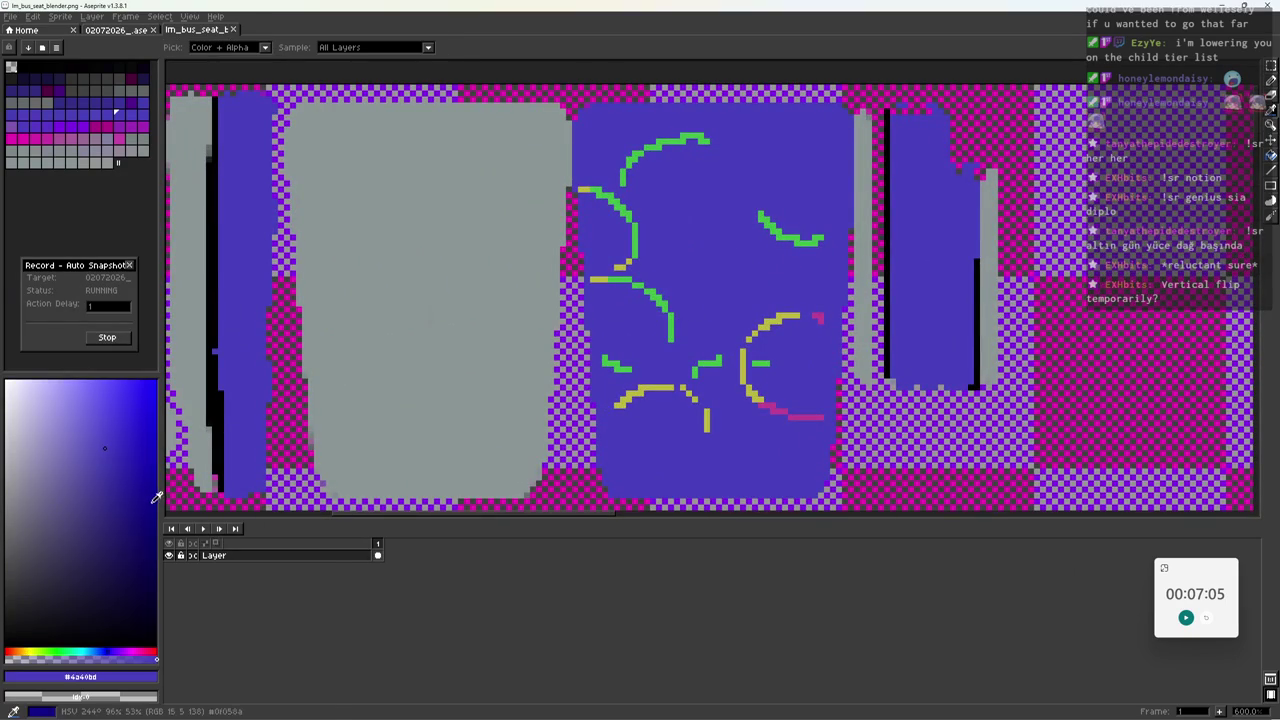
middle_click_drag(543, 127, 479, 121)
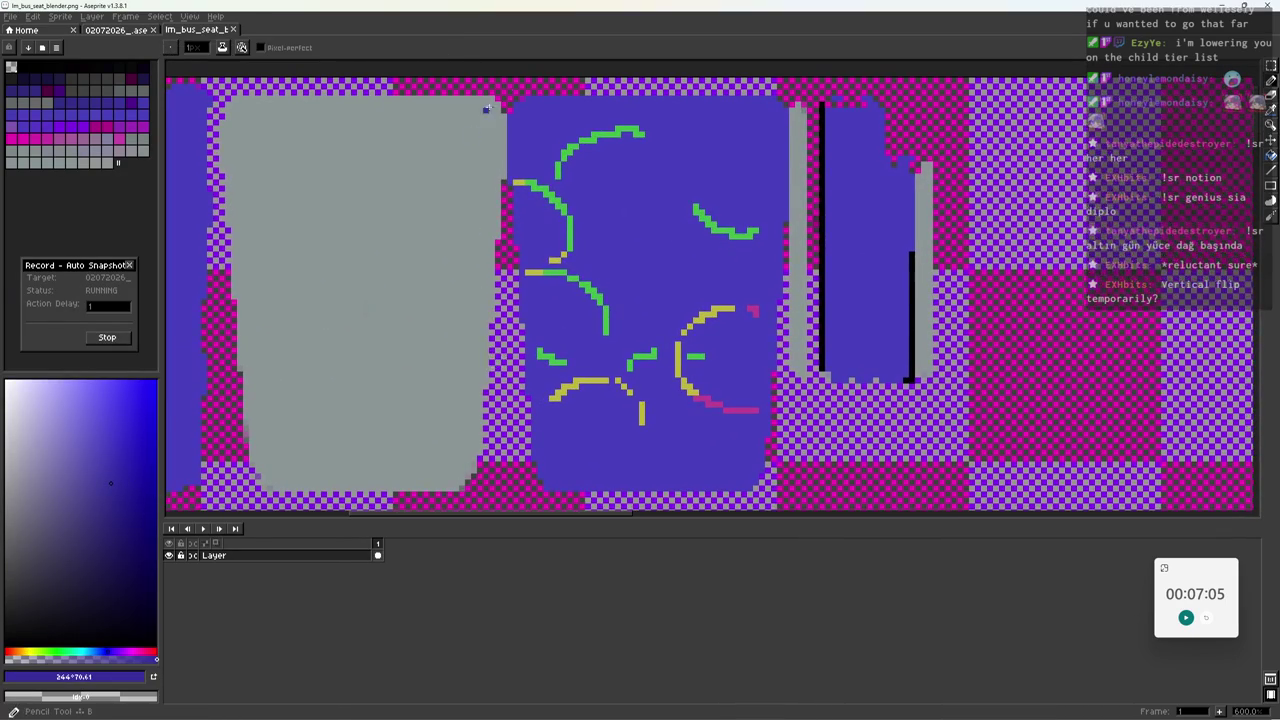
left_click(509, 127)
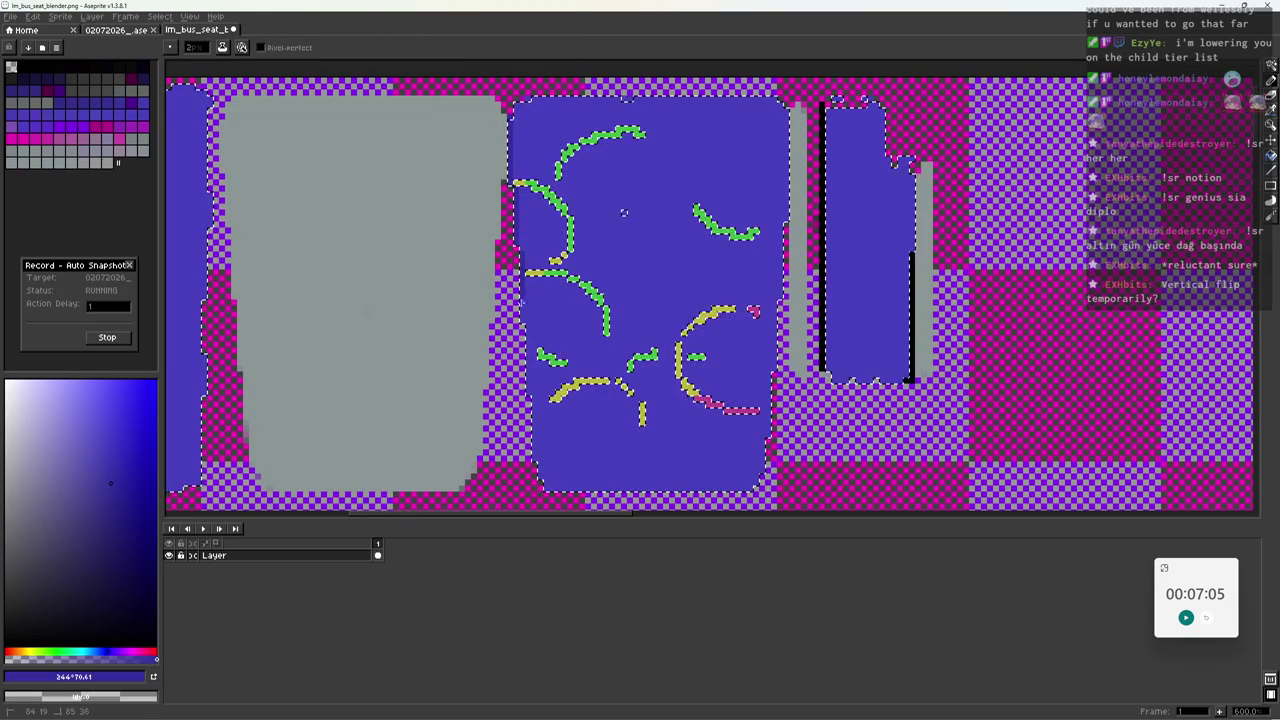
Sample the seat blues from the canvas and save the texture.
left_click(571, 443, "alt")
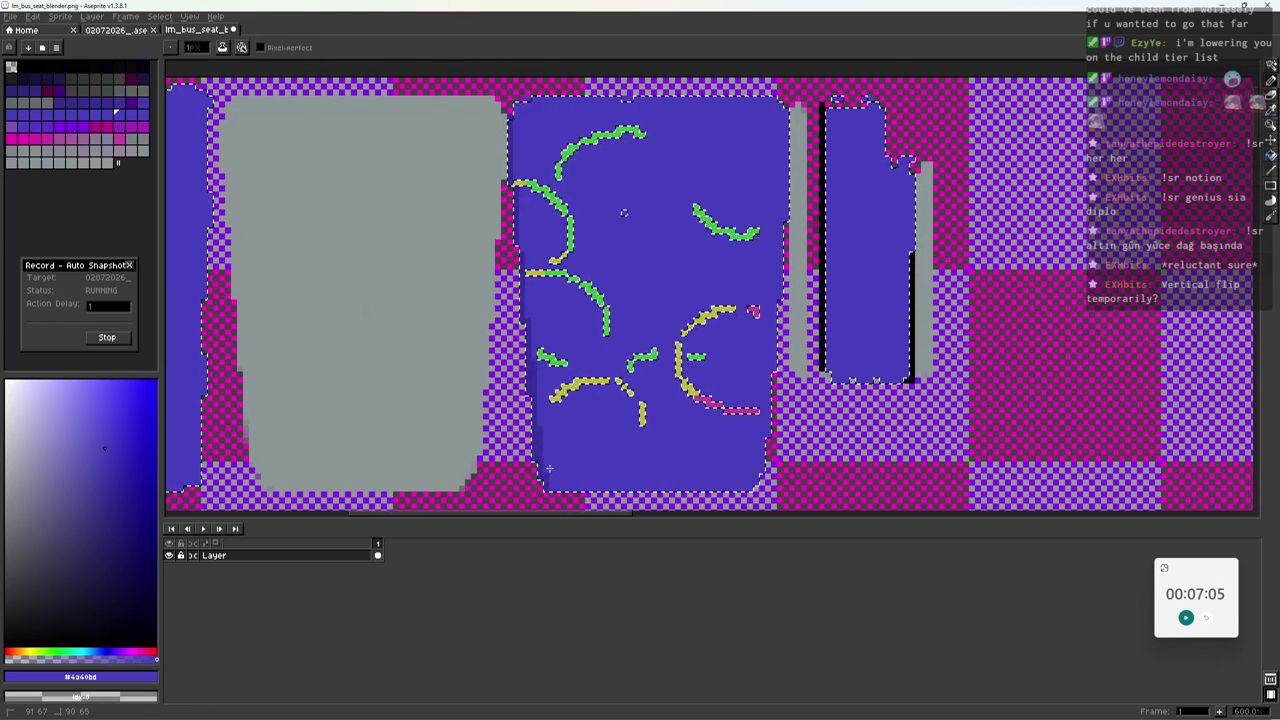
left_click(624, 212, "alt")
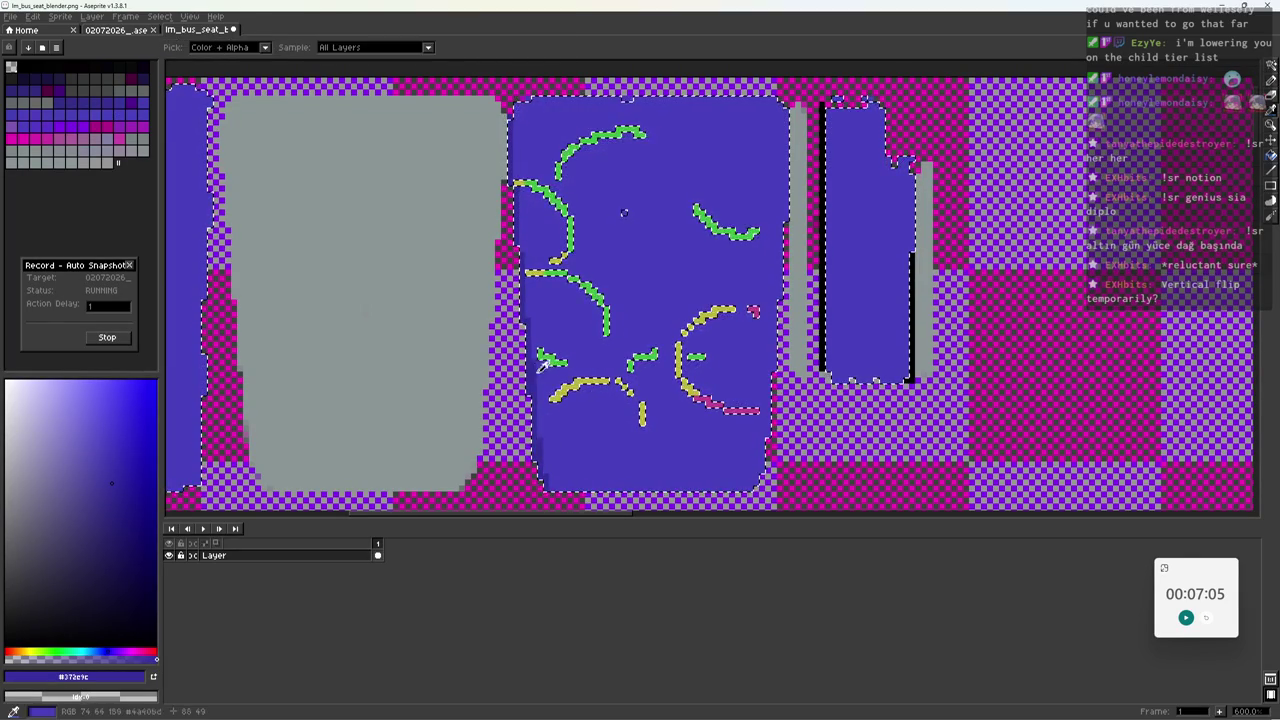
key("ctrl+s")
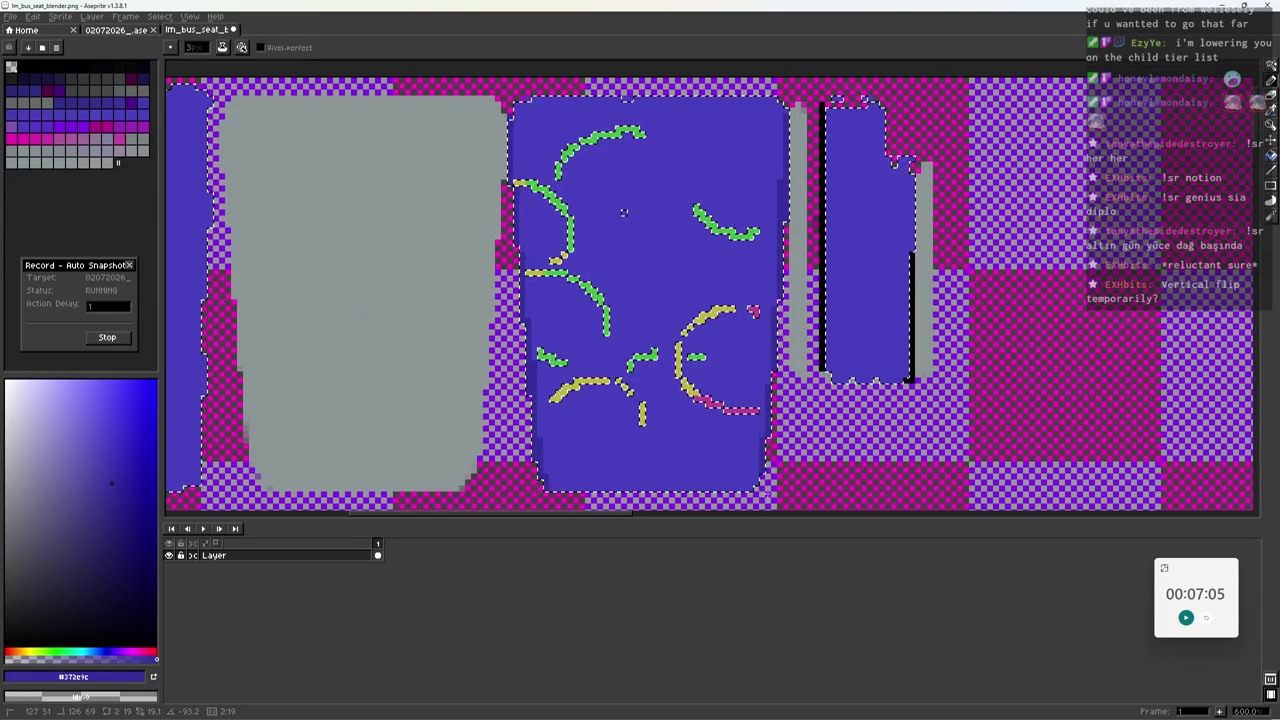
scroll(824, 396, "down", 3)
scroll(824, 396, "down", 1)
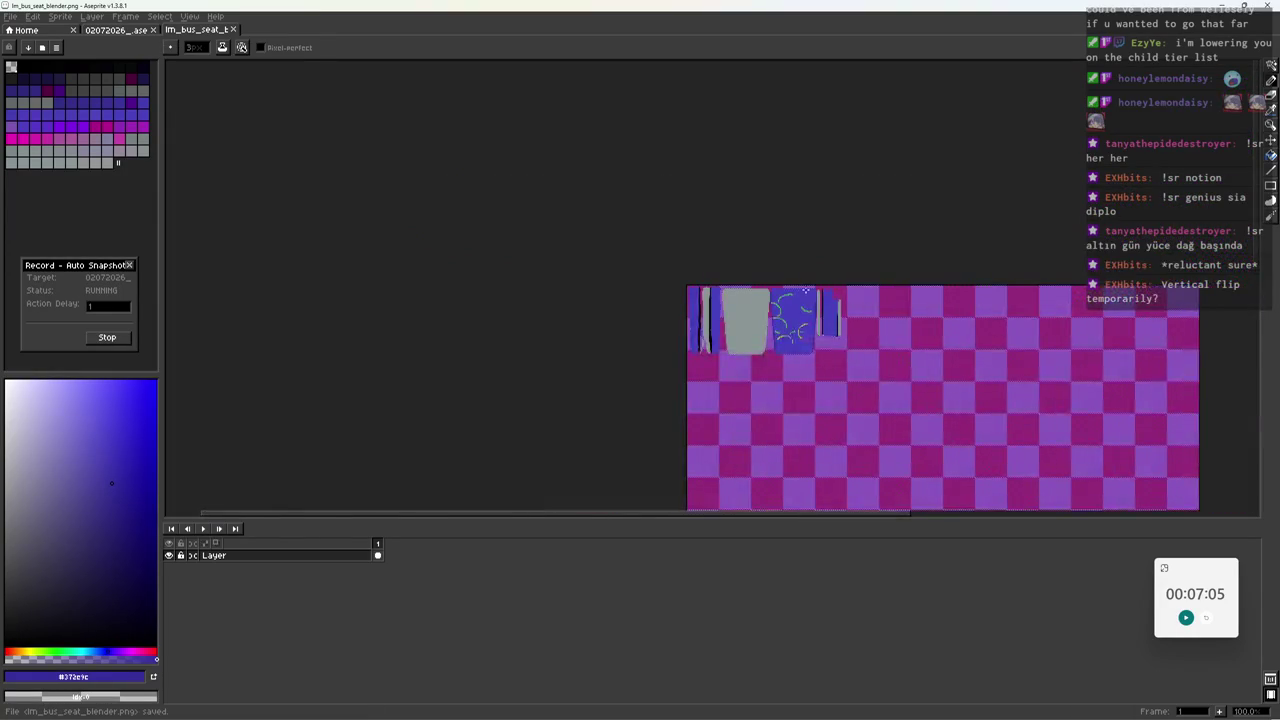
scroll(760, 294, "up", 4)
Extend the top green arc and add a short green stroke below it.
left_click(740, 292, "alt")
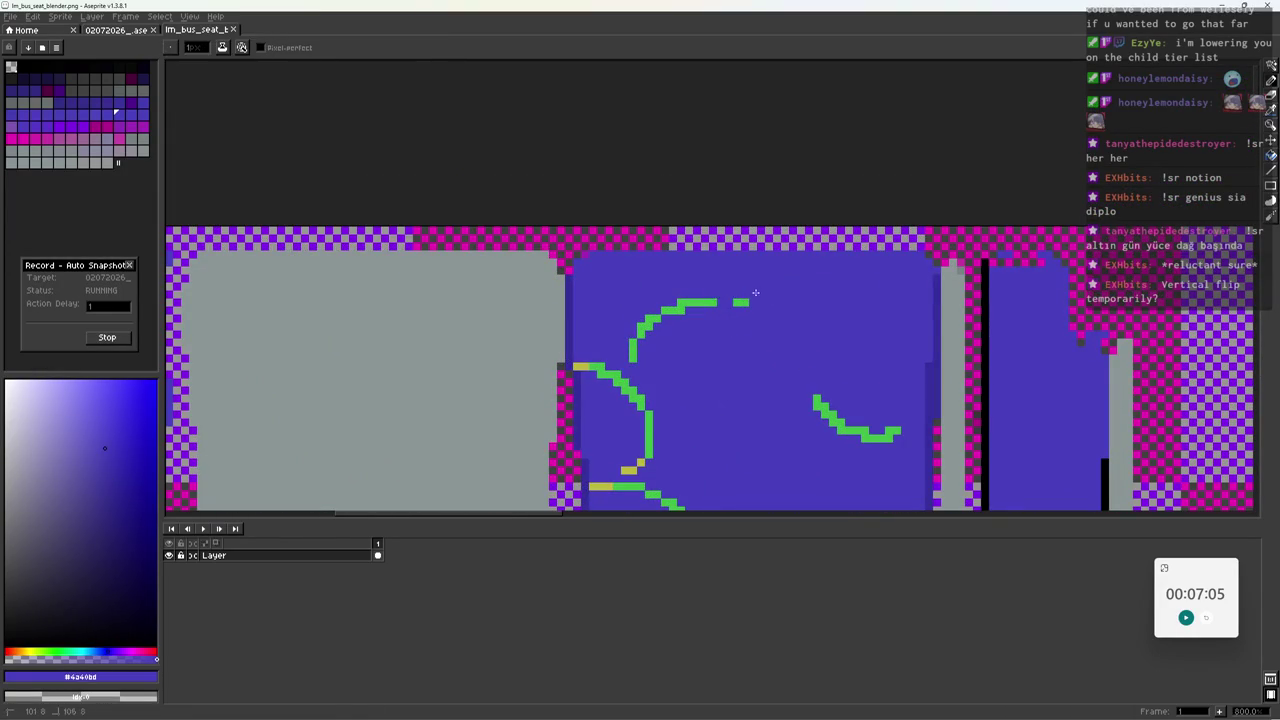
left_click(742, 300, "alt")
middle_click_drag(751, 293, 646, 206)
mouse_move(657, 233)
left_mouse_down()
mouse_move(677, 242)
mouse_move(688, 292)
left_mouse_up()
mouse_move(613, 335)
left_mouse_down()
mouse_move(685, 334)
mouse_move(680, 318)
mouse_move(622, 318)
left_mouse_up()
scroll(690, 335, "down", 4)
scroll(690, 335, "up", 3)
Draw a short vertical magenta stroke on the panel.
left_click(704, 425, "alt")
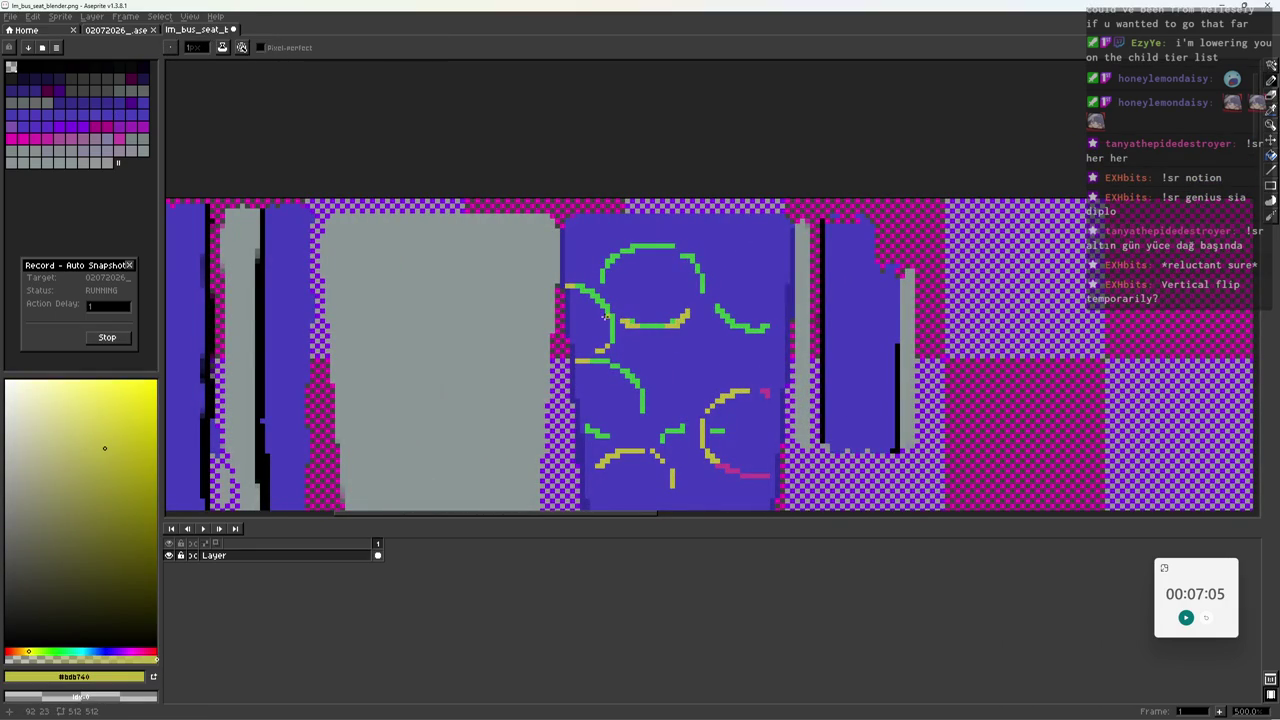
left_click(766, 391, "alt")
mouse_move(713, 292)
left_mouse_down()
mouse_move(713, 260)
mouse_move(752, 241)
left_mouse_up()
scroll(740, 260, "down", 3)
scroll(750, 290, "up", 1)
scroll(760, 313, "up", 1)
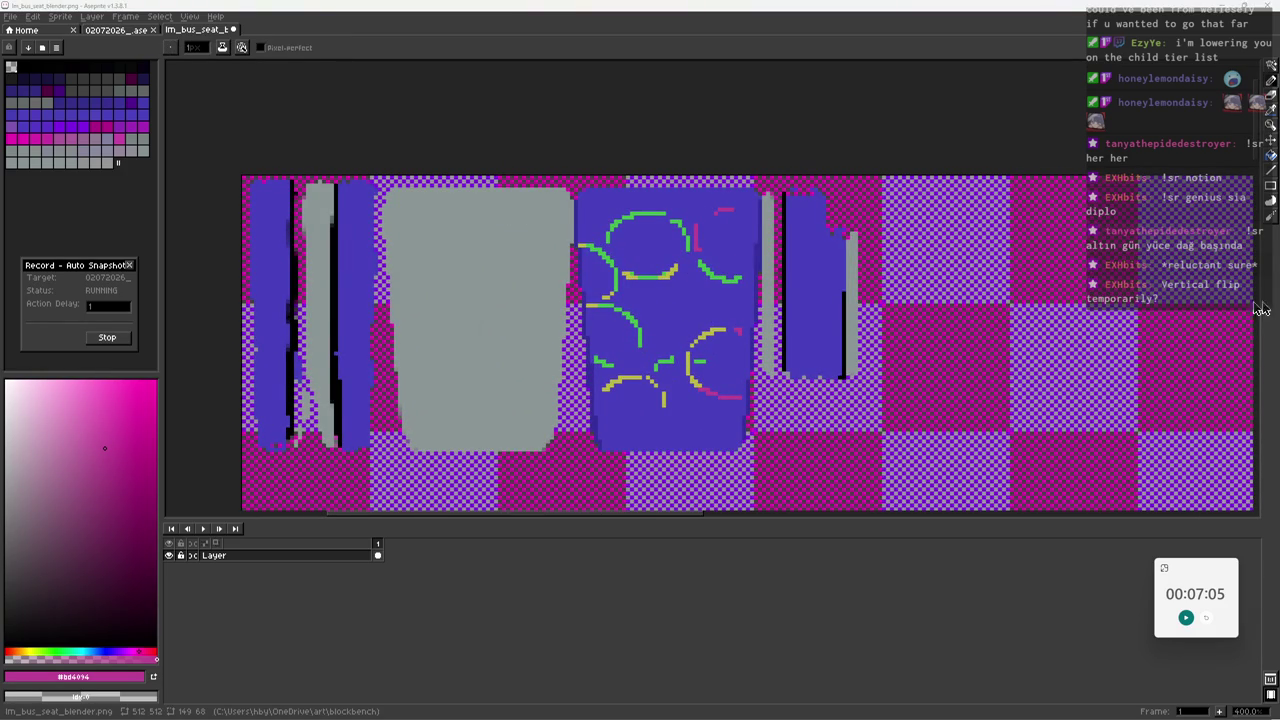
Draw a yellow arc near the panel's bottom and switch to Blender.
scroll(899, 294, "down", 1)
scroll(654, 343, "up", 2)
left_click(688, 300, "alt")
mouse_move(672, 436)
left_mouse_down()
mouse_move(676, 418)
mouse_move(716, 404)
mouse_move(760, 428)
left_mouse_up()
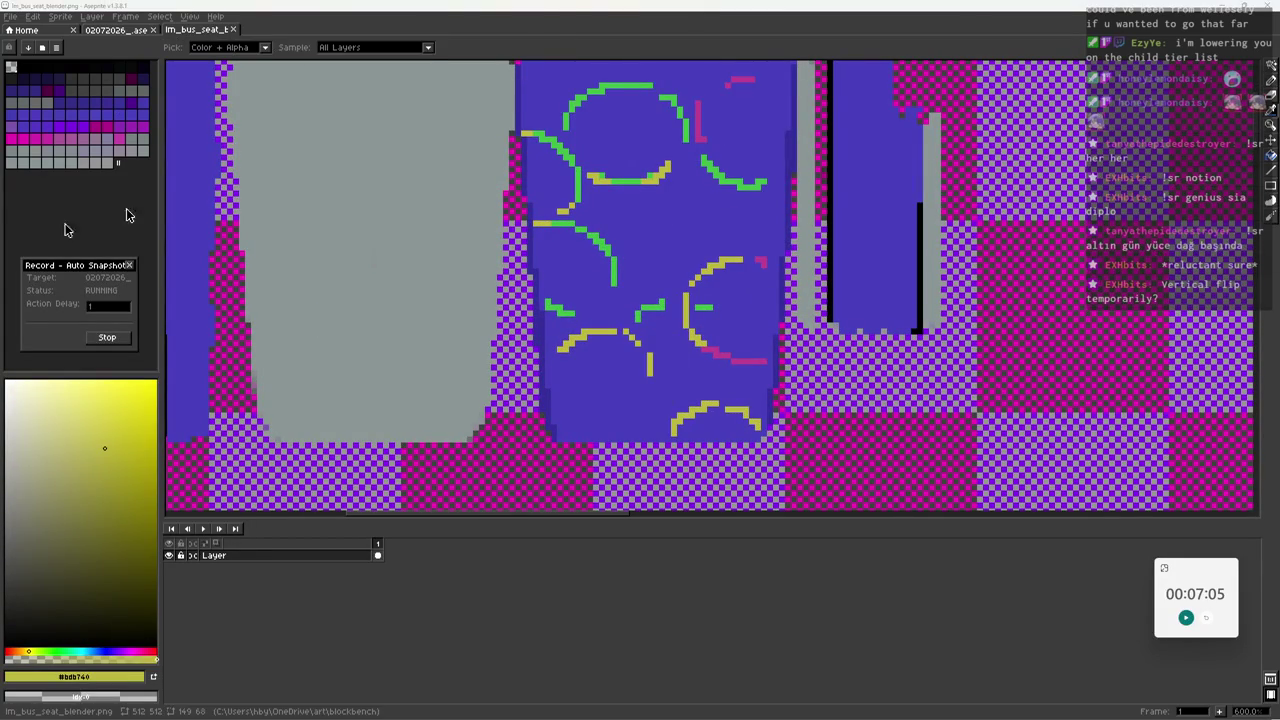
key("alt+Tab")
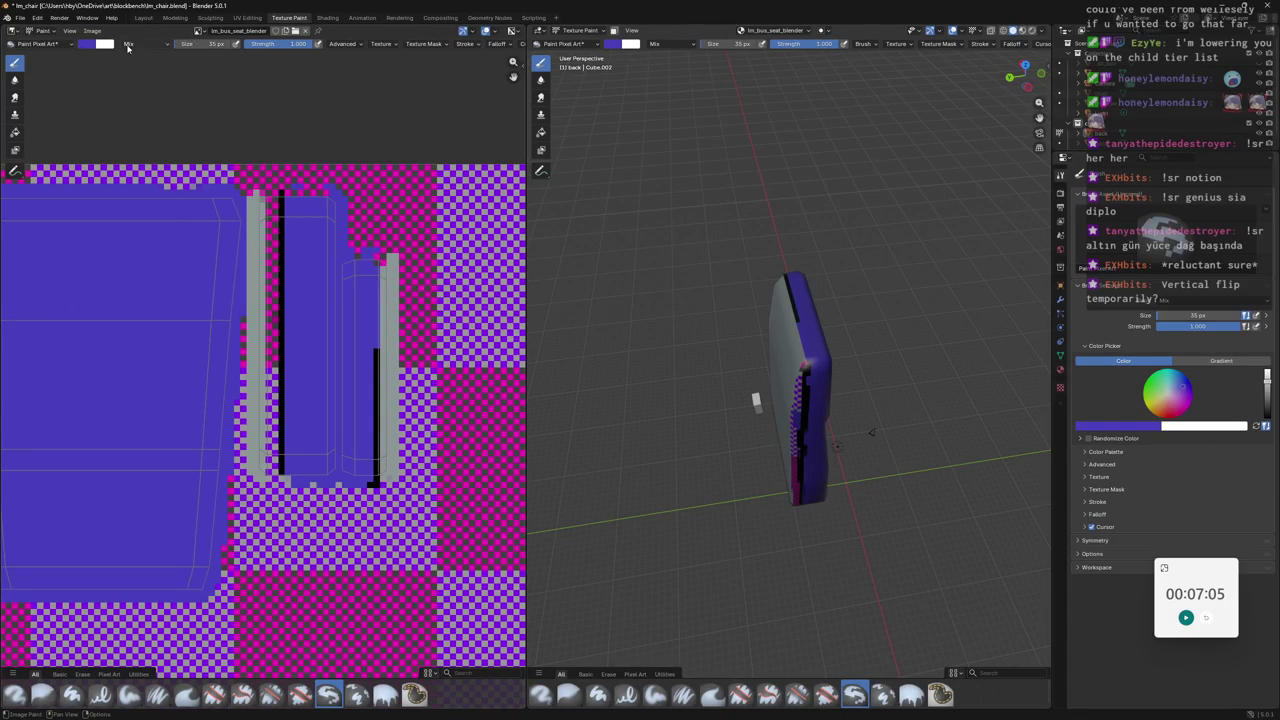
Reload the edited texture from disk and orbit to view the seat's painted front.
left_click(92, 31)
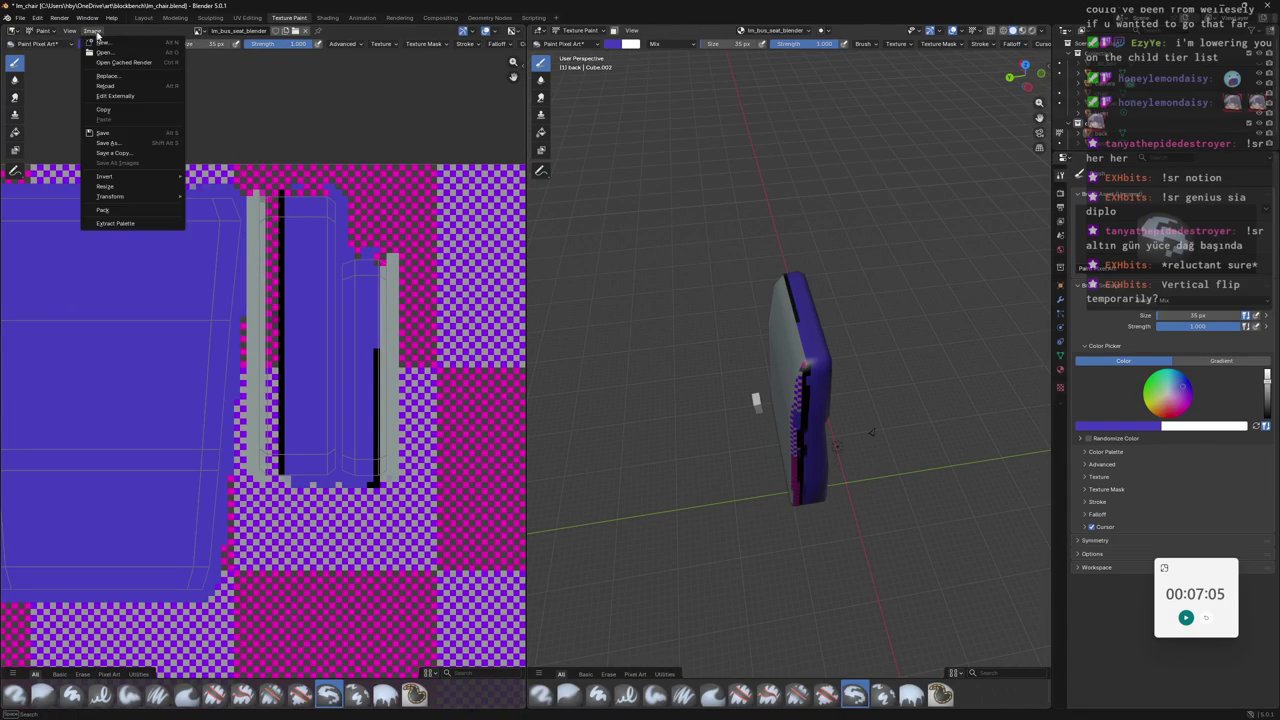
left_click(142, 90)
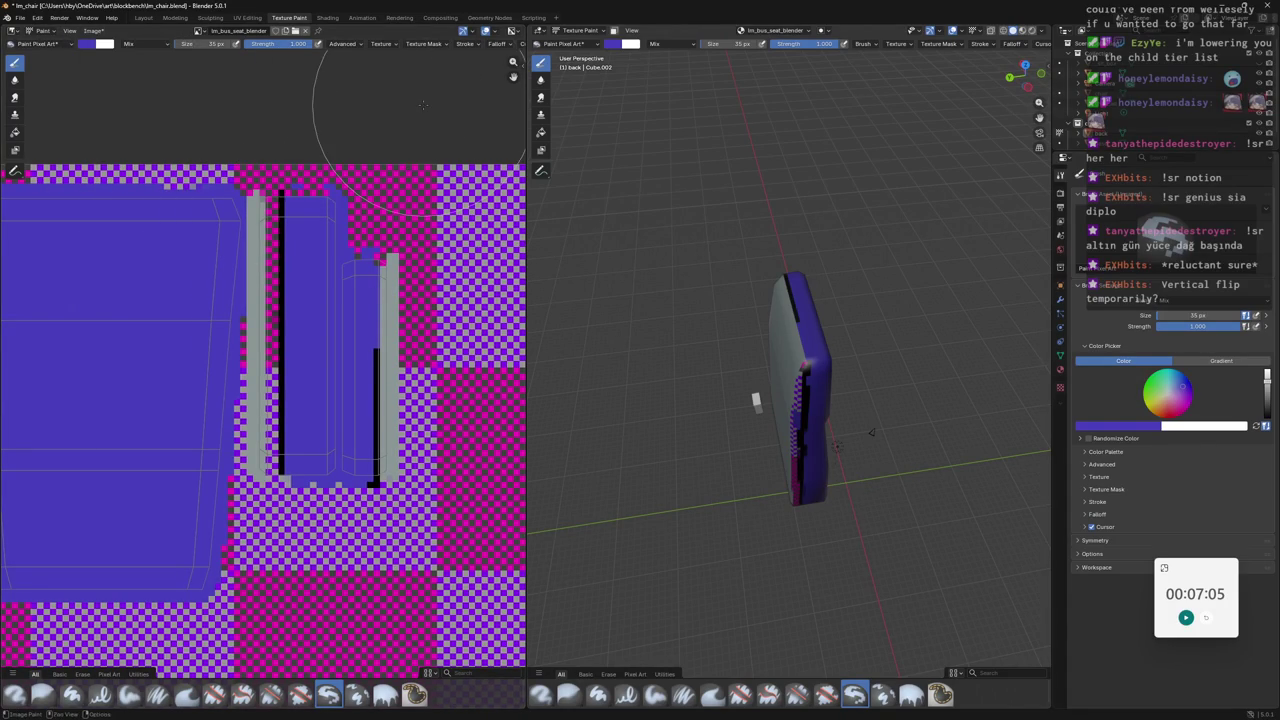
mouse_move(760, 600)
middle_mouse_down()
mouse_move(705, 225)
mouse_move(784, 269)
middle_mouse_up()
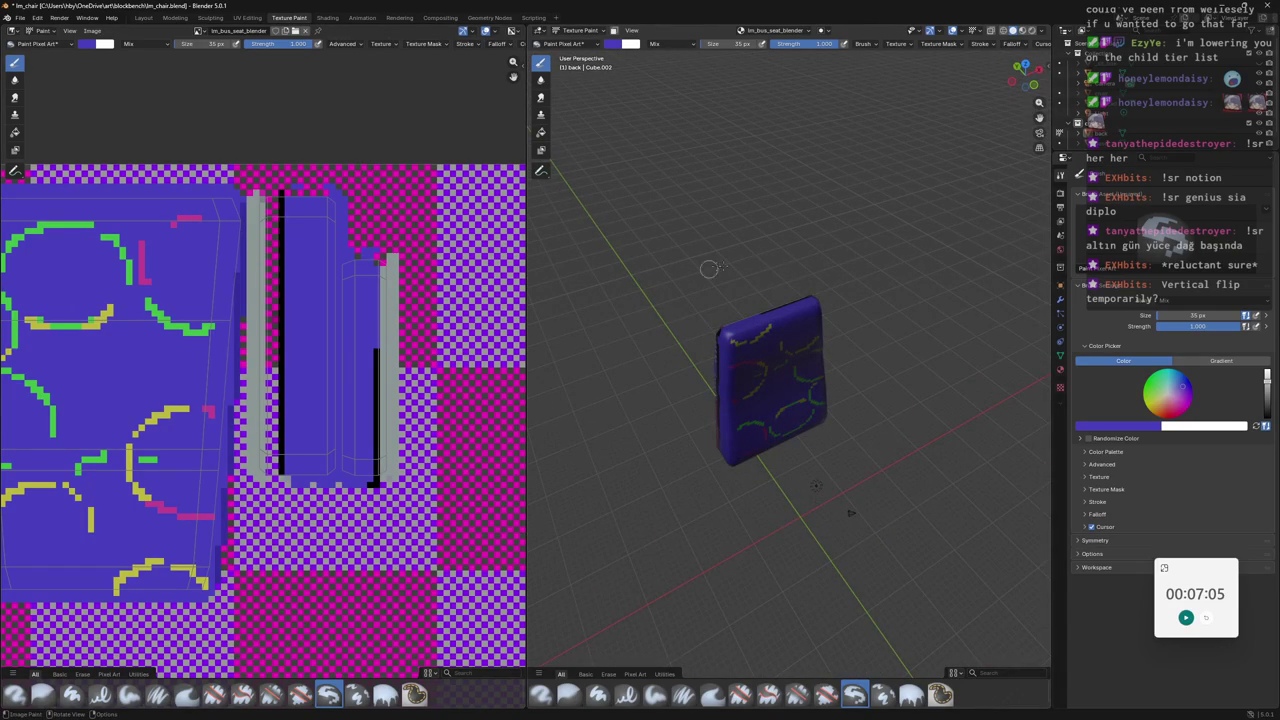
scroll(732, 268, "up", 6)
mouse_move(732, 268)
middle_mouse_down()
mouse_move(886, 226)
mouse_move(811, 254)
middle_mouse_up()
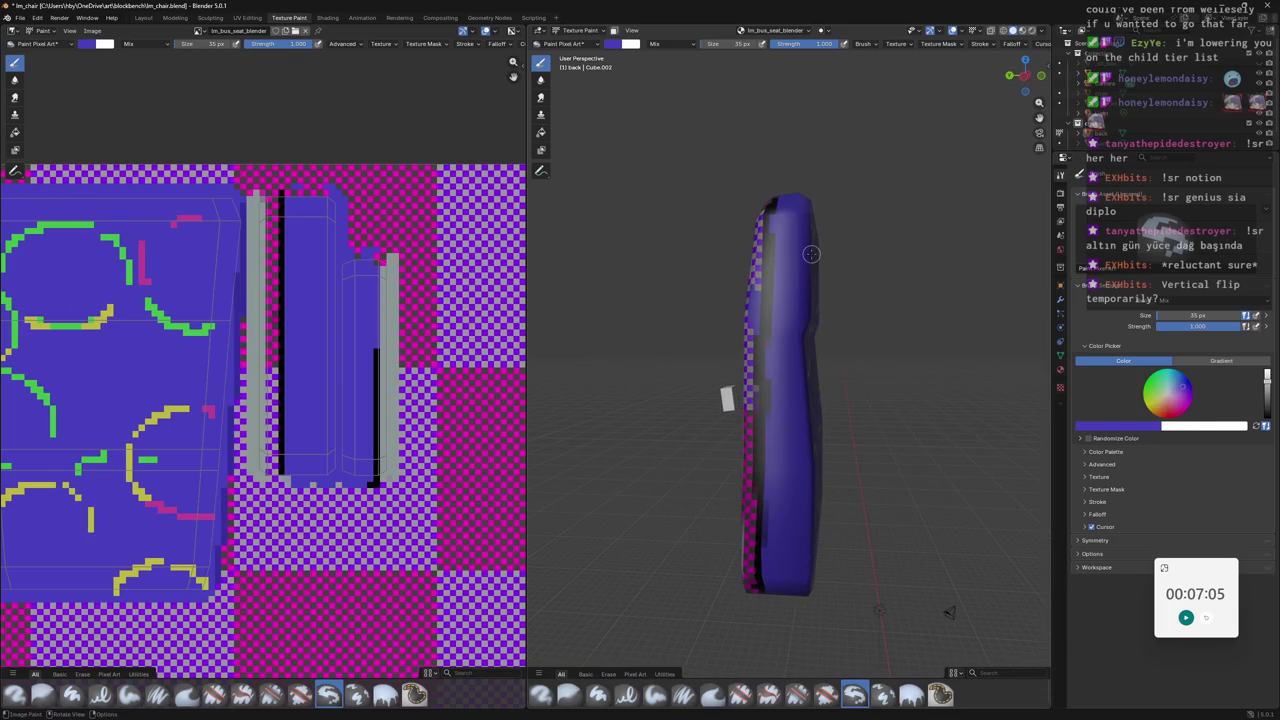
Pan across the UV texture islands, then return to Aseprite.
scroll(320, 205, "down", 1)
middle_click_drag(320, 205, 381, 220)
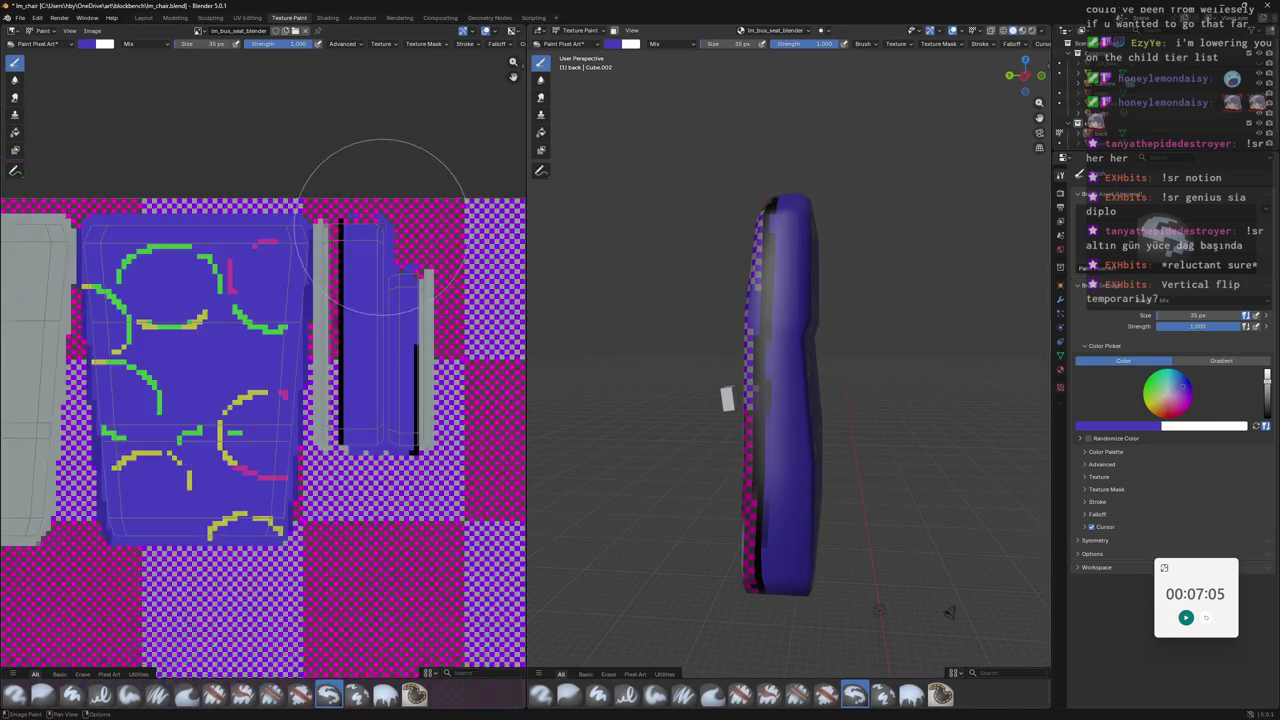
scroll(381, 226, "down", 2)
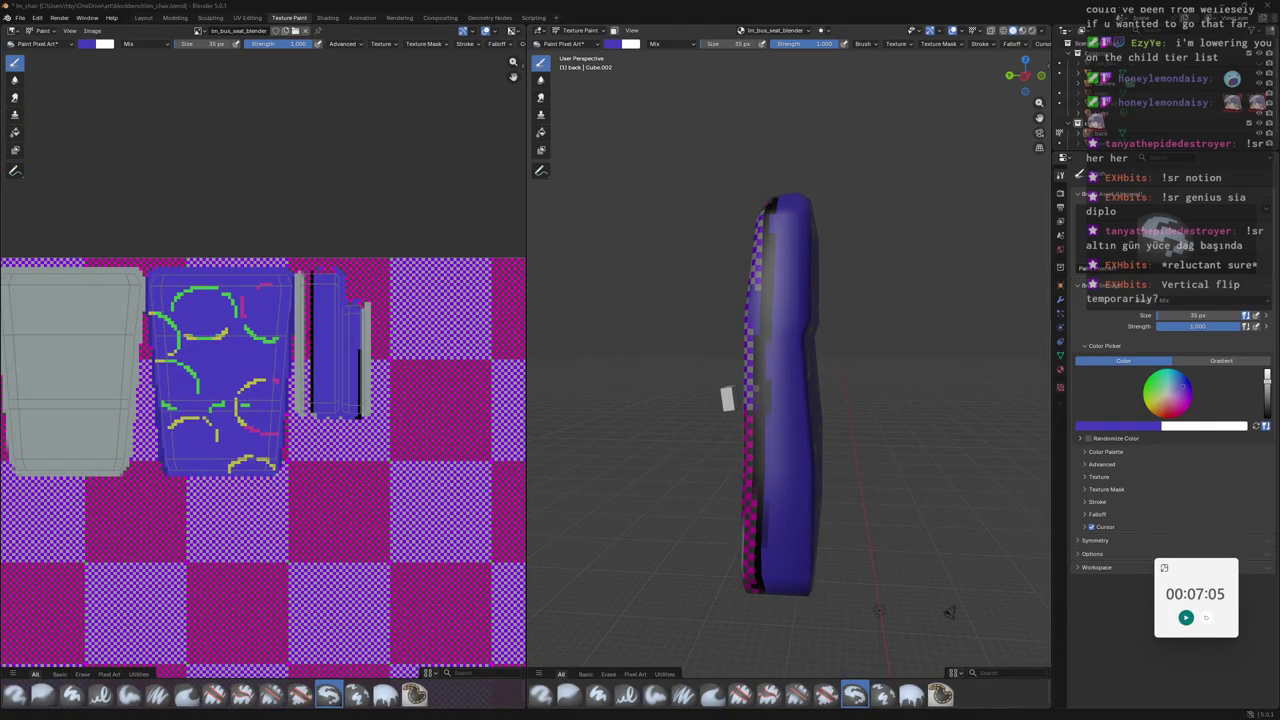
middle_click_drag(286, 143, 422, 97)
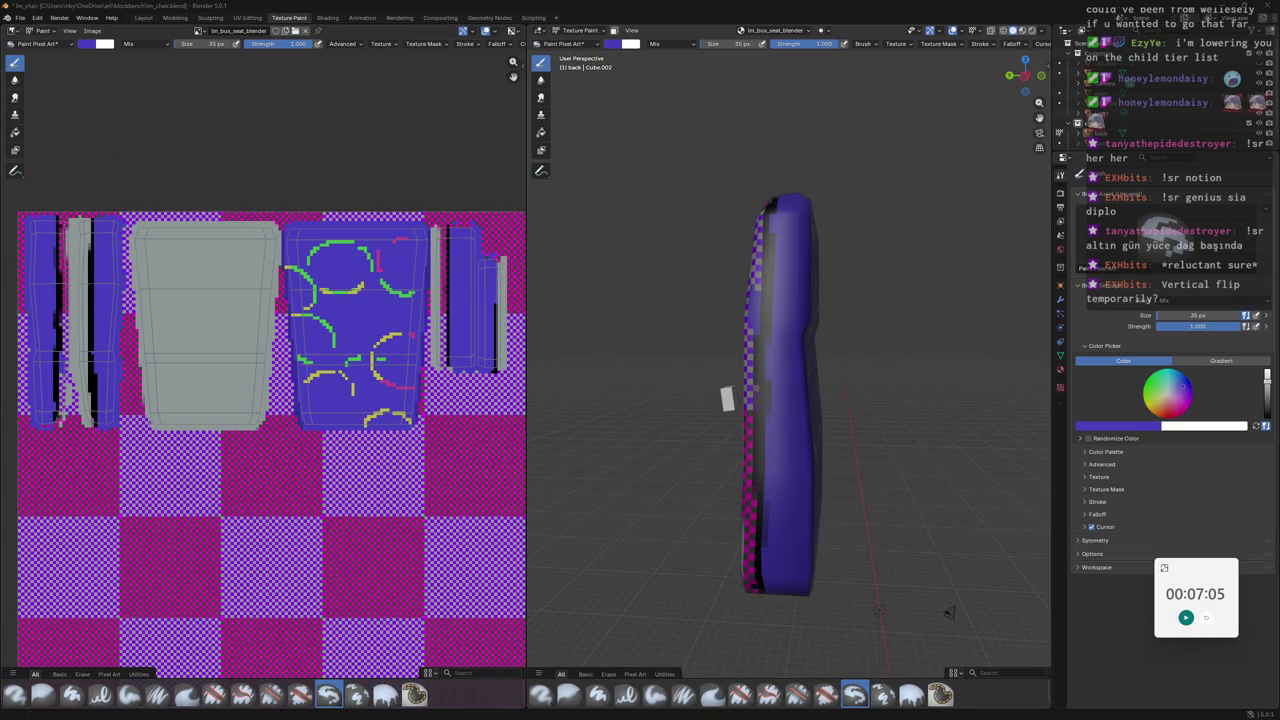
key("alt+Tab")
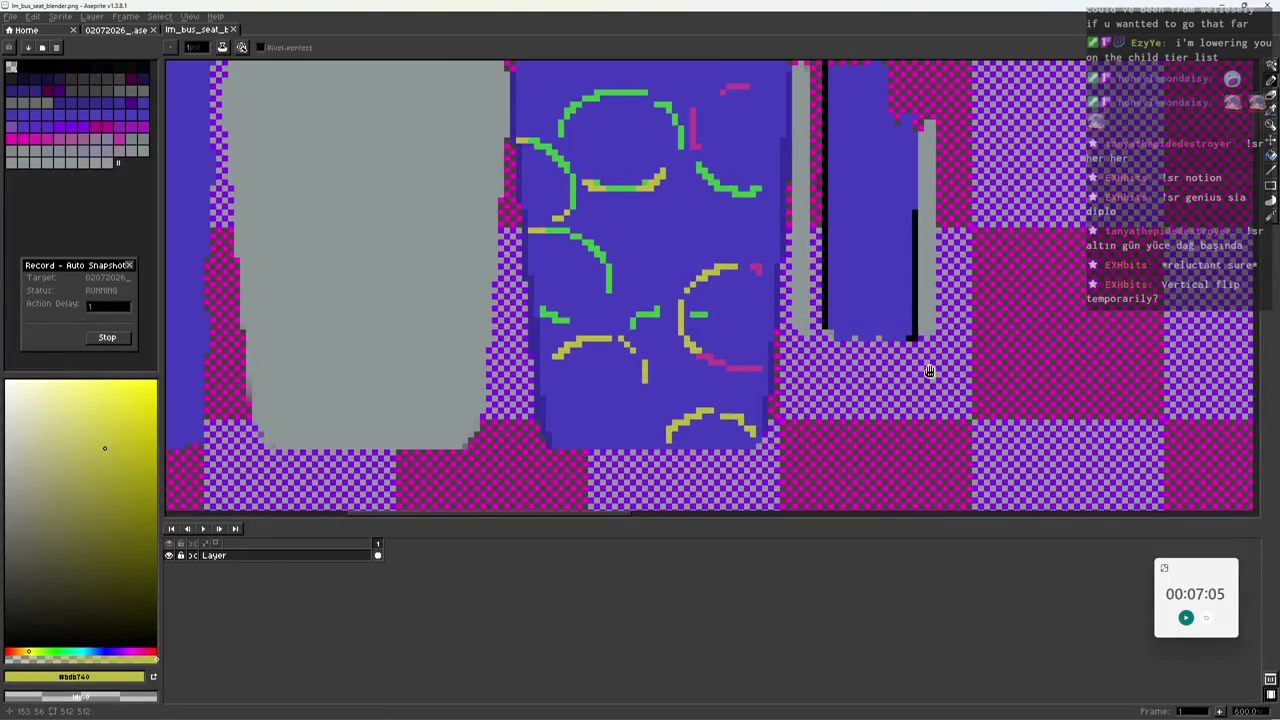
Reframe the canvas and sample the blue and grey colours from the texture.
middle_click_drag(728, 355, 706, 379)
left_click_drag(706, 379, 720, 279)
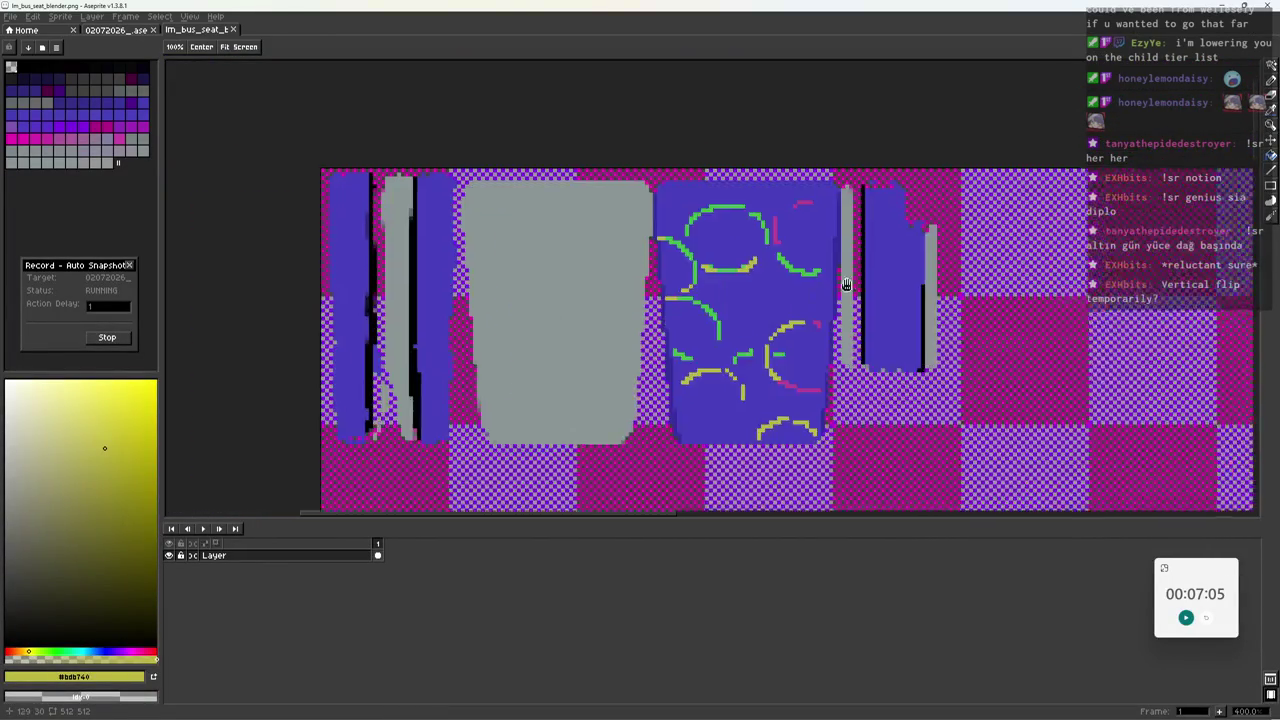
left_click(720, 279)
key("b")
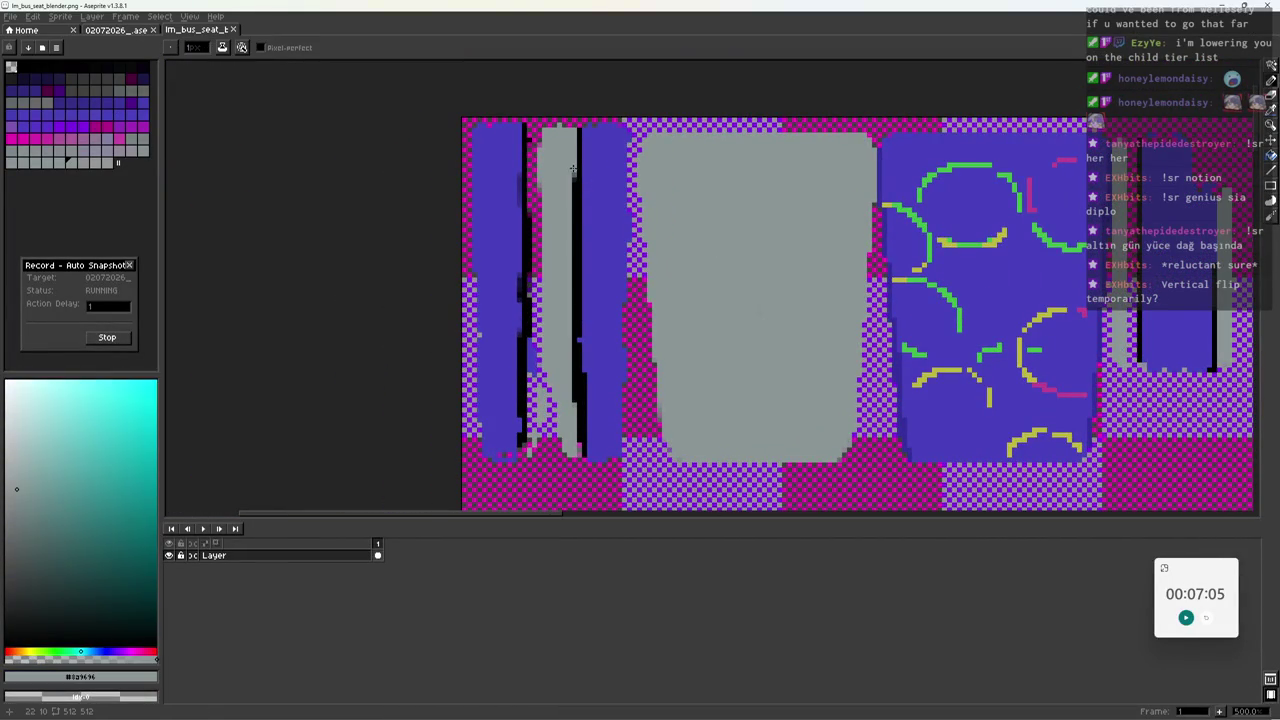
left_click(598, 368, "alt")
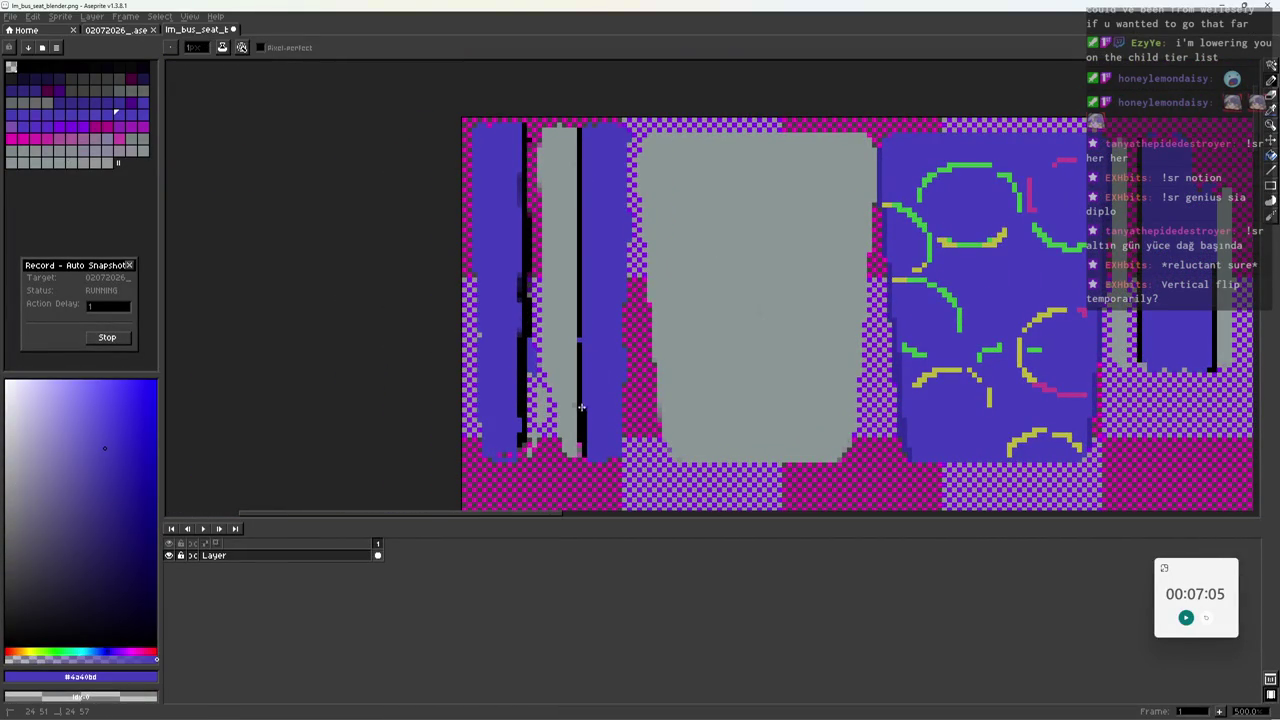
left_click(577, 452, "alt")
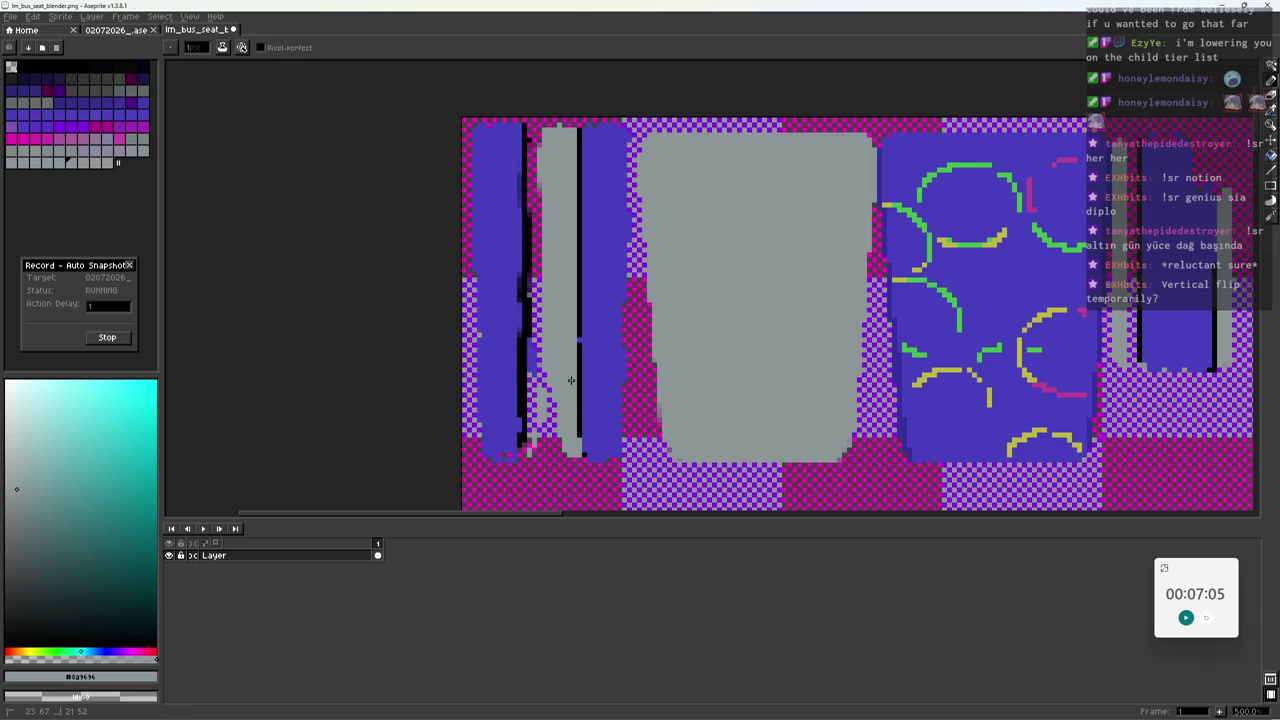
left_click(576, 343, "alt")
left_click(637, 337, "alt")
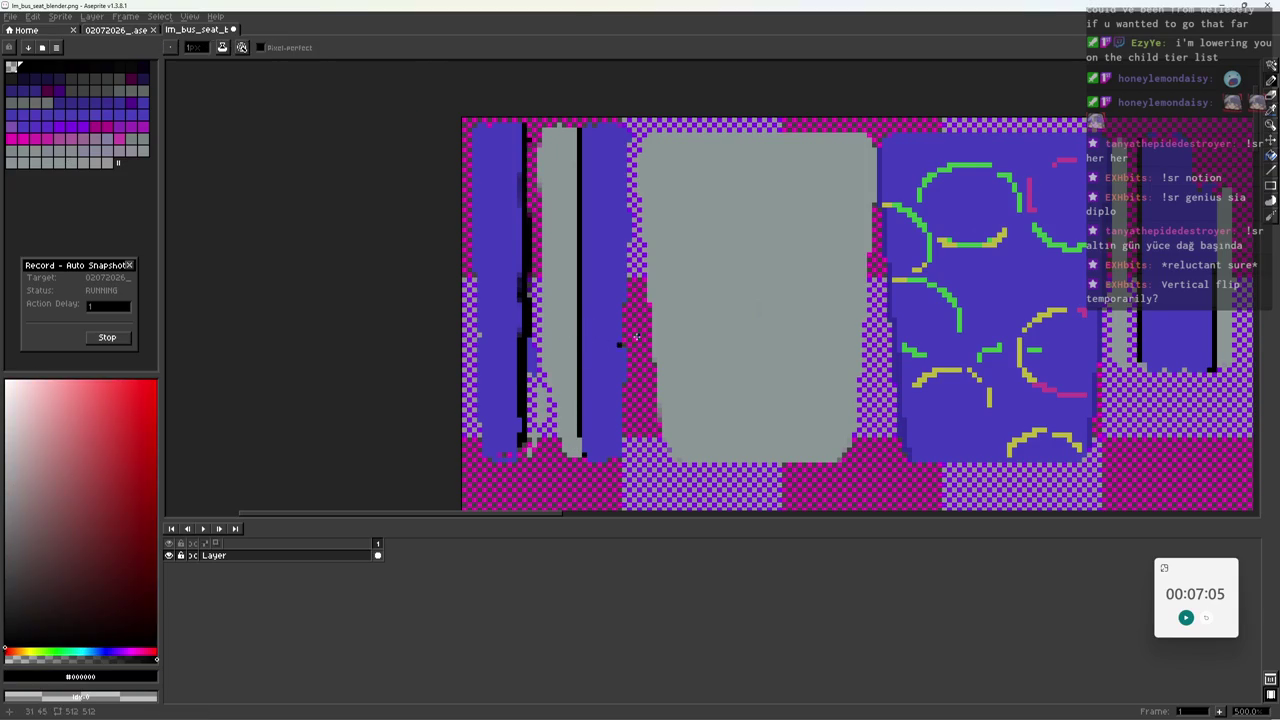
Take the arc green and draw short green dashes on the left blue strip.
left_click(932, 286, "alt")
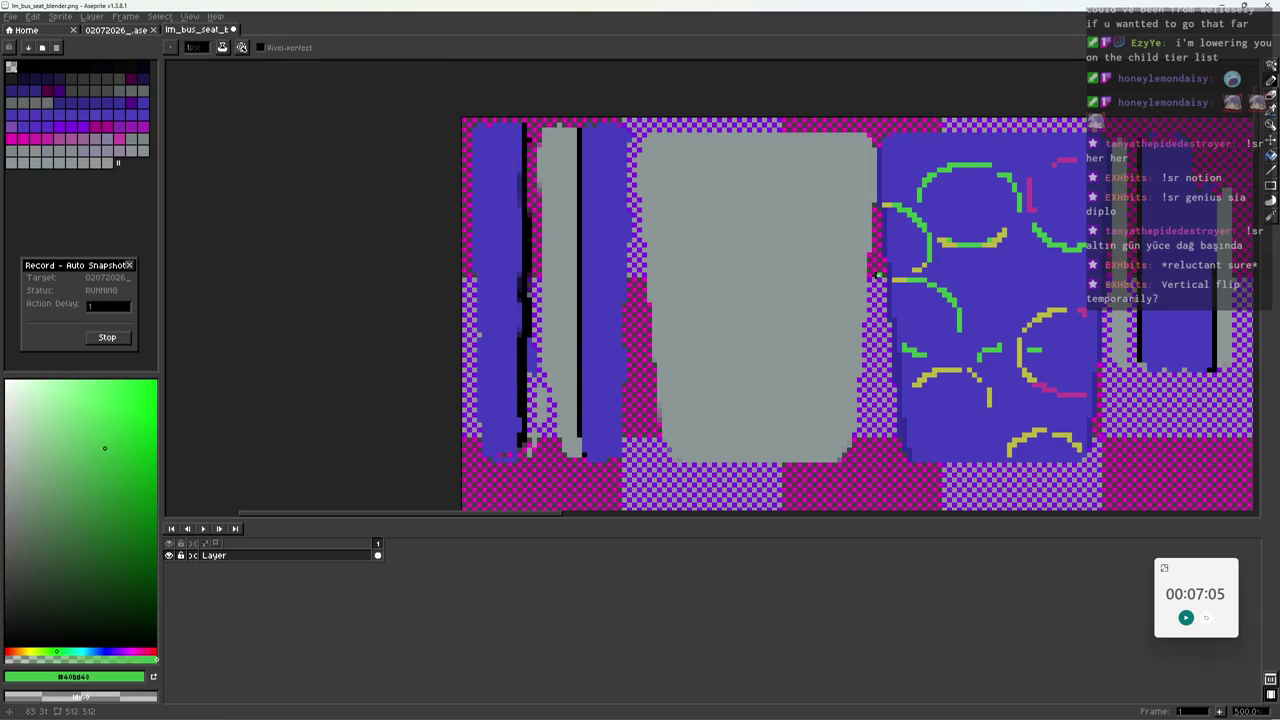
left_click(612, 275, "alt")
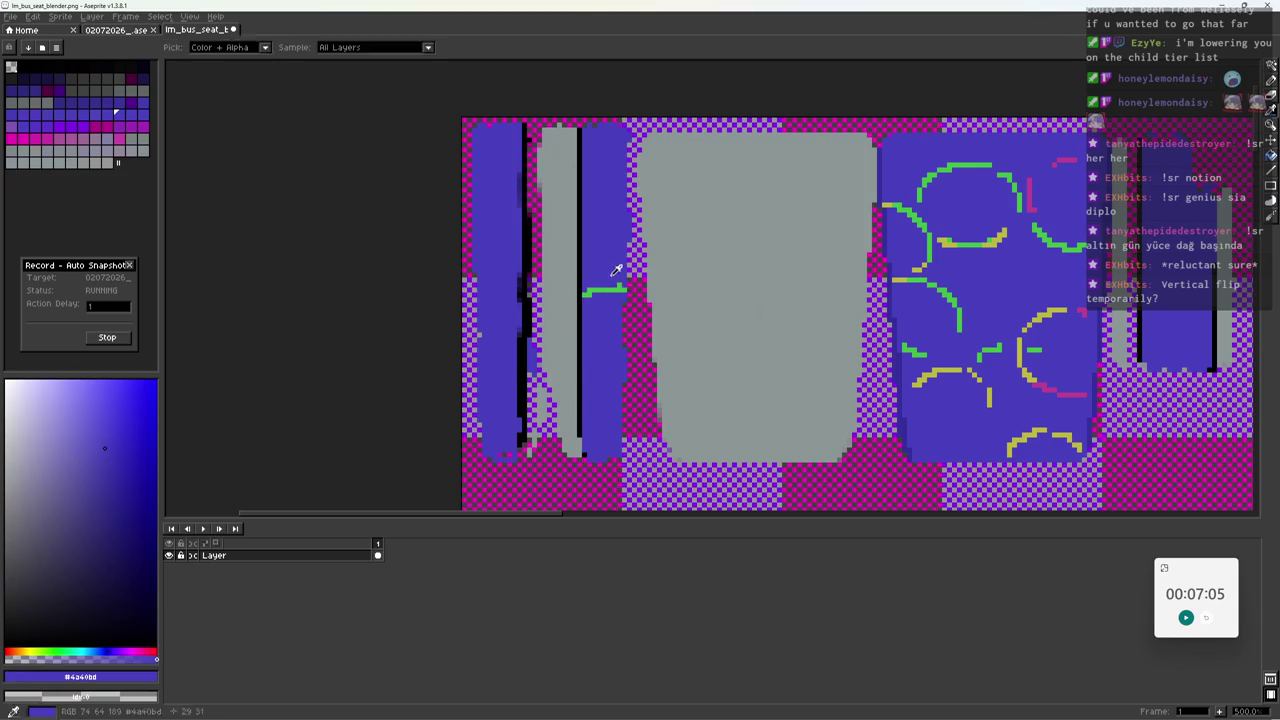
left_click(590, 290, "alt")
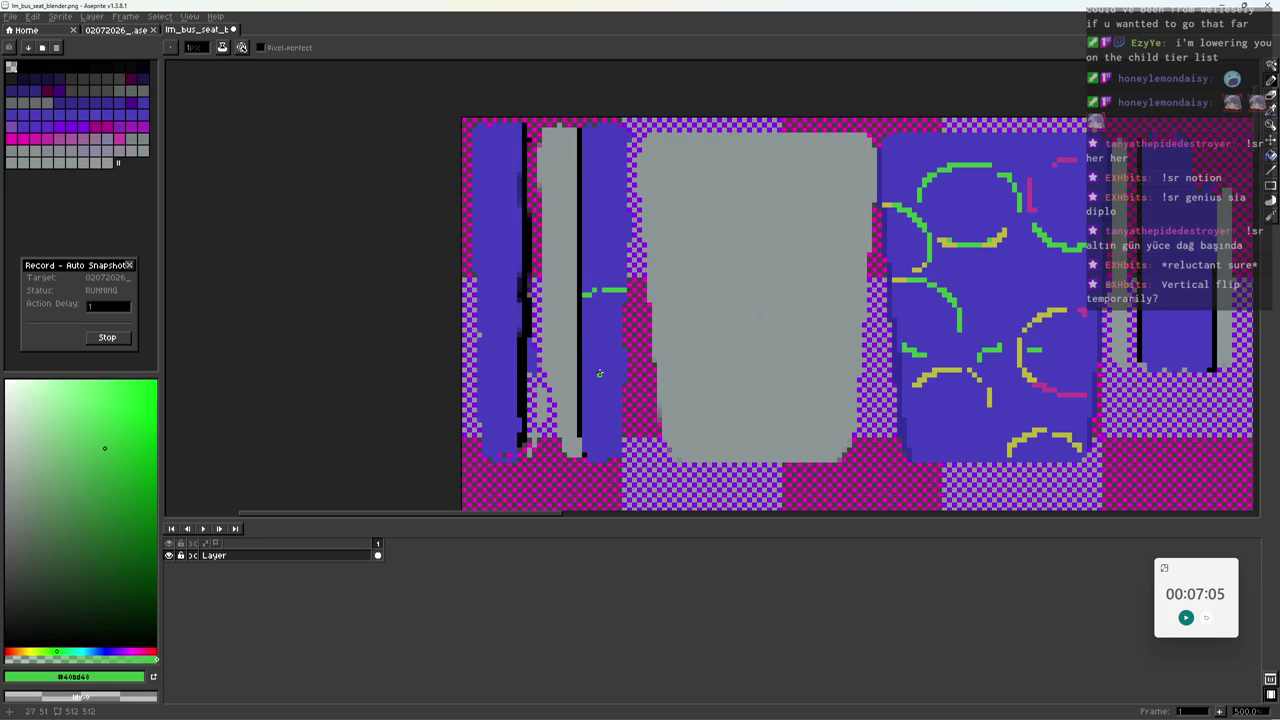
left_click_drag(484, 297, 500, 306)
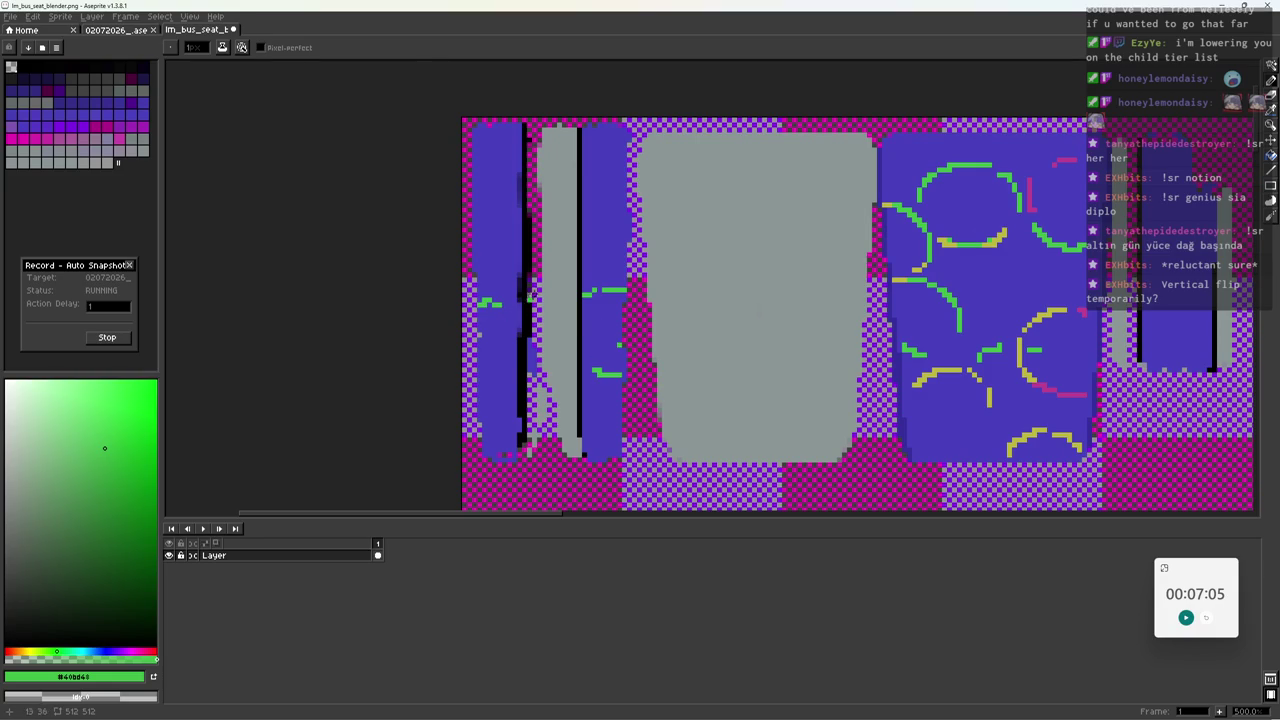
left_click(519, 234, "alt")
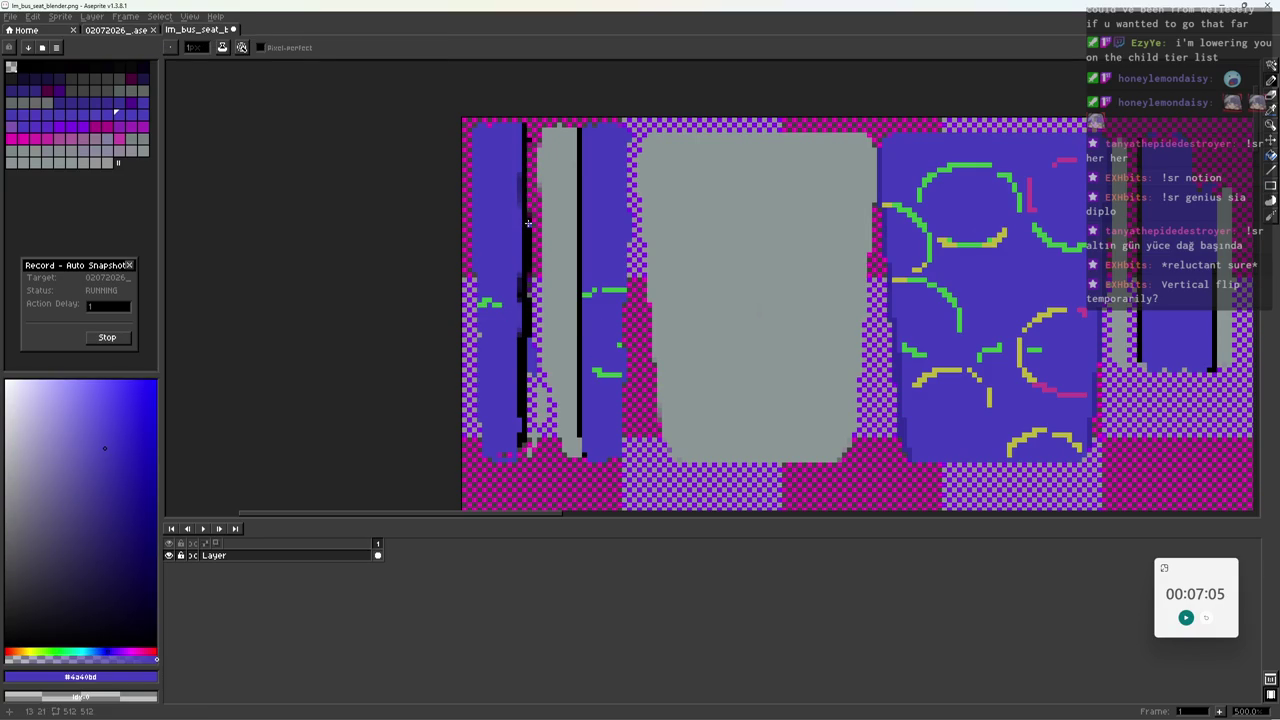
Zoom over the canvas to check the dashes, then return to Blender.
scroll(525, 240, "down", 4)
scroll(517, 257, "up", 1)
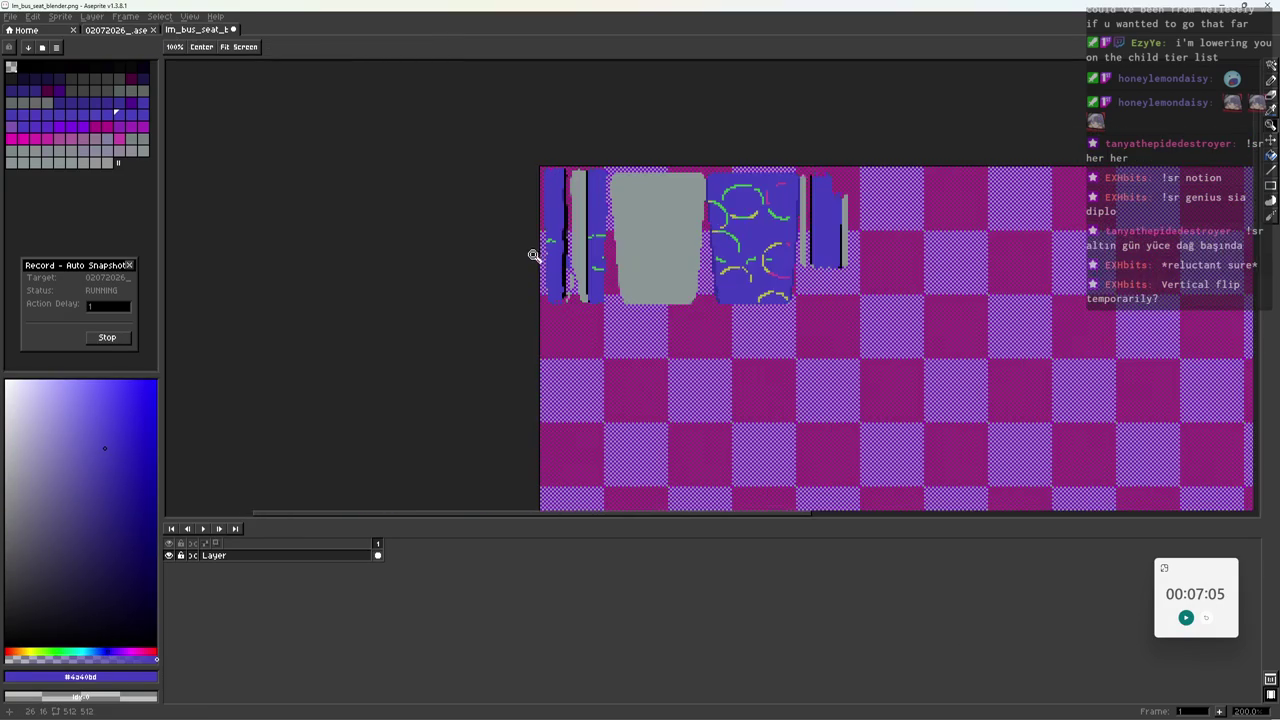
scroll(531, 251, "up", 1)
scroll(553, 257, "up", 1)
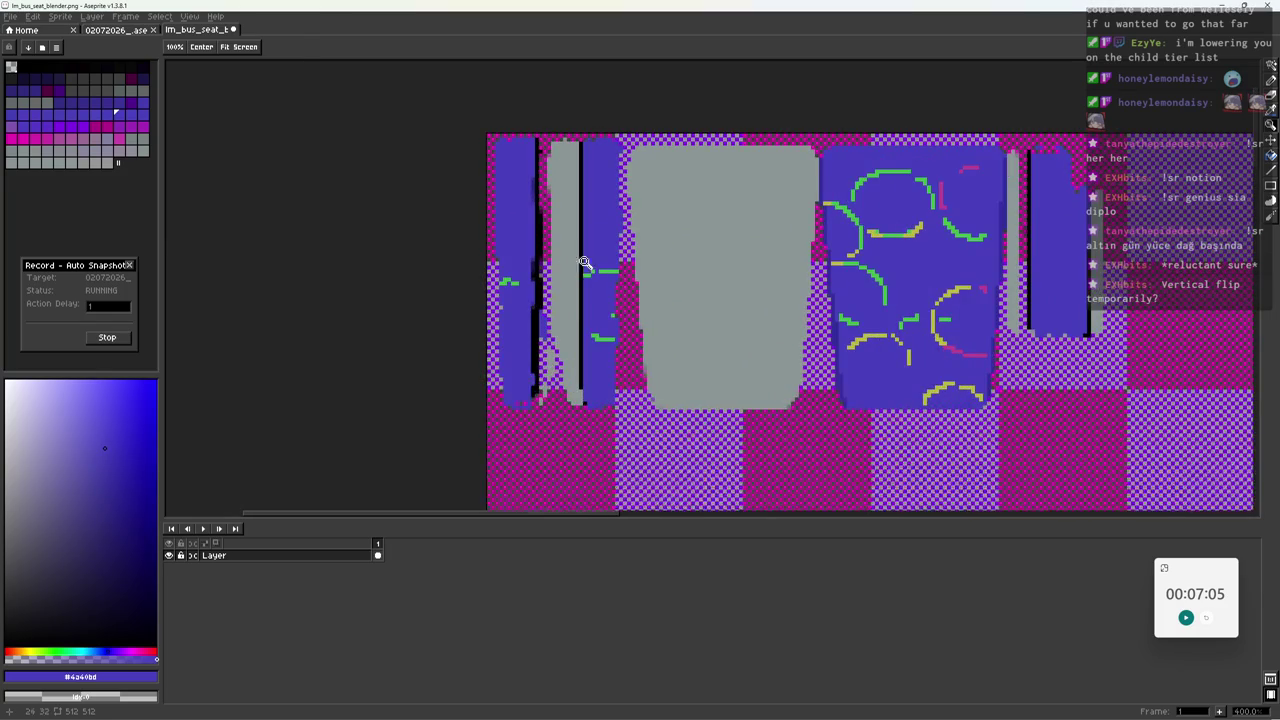
scroll(643, 263, "down", 1)
scroll(657, 287, "up", 1)
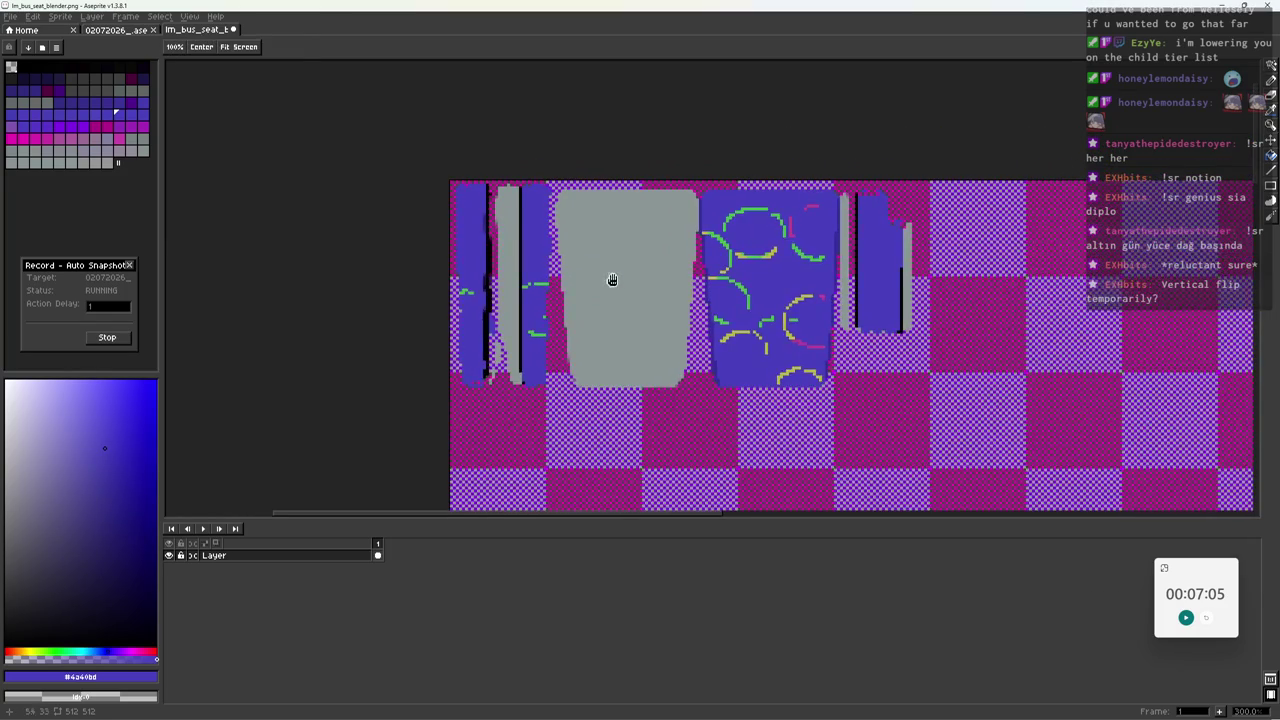
key("alt+Tab")
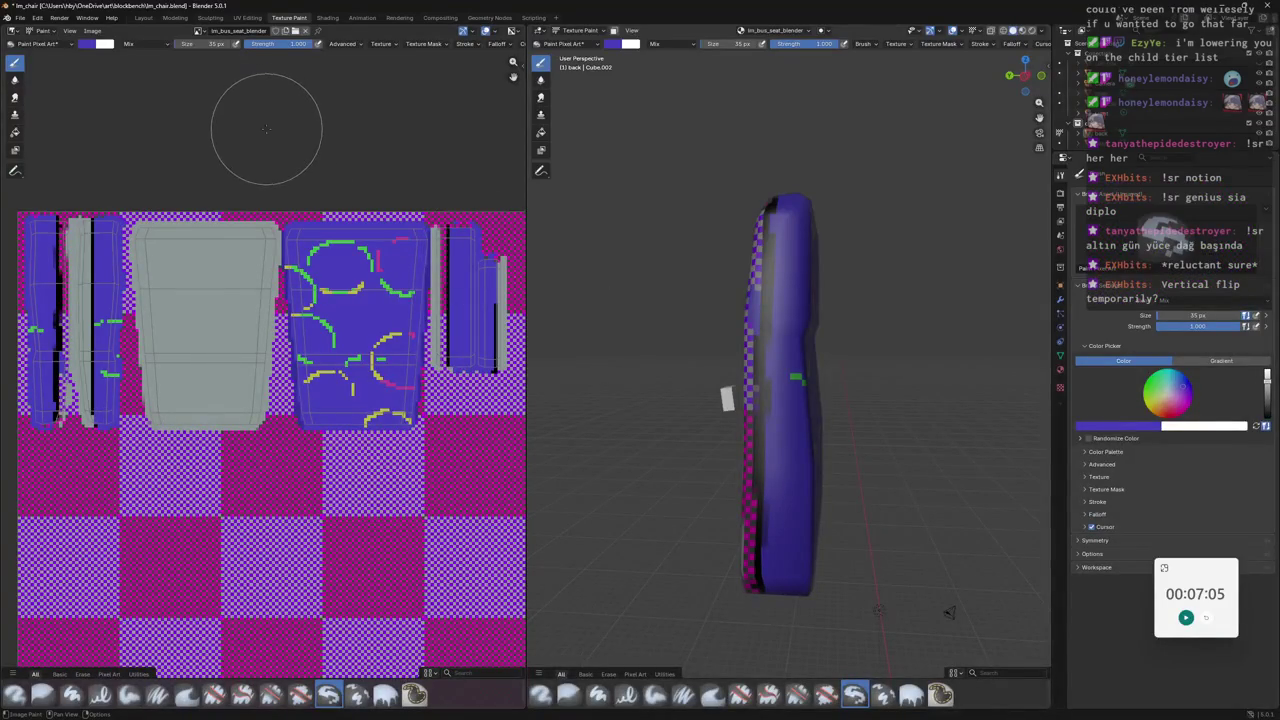
Eyedrop grey from the seat texture and paint it over the checkered edge strip.
mouse_move(790, 330)
middle_mouse_down()
mouse_move(818, 232)
mouse_move(846, 245)
middle_mouse_up()
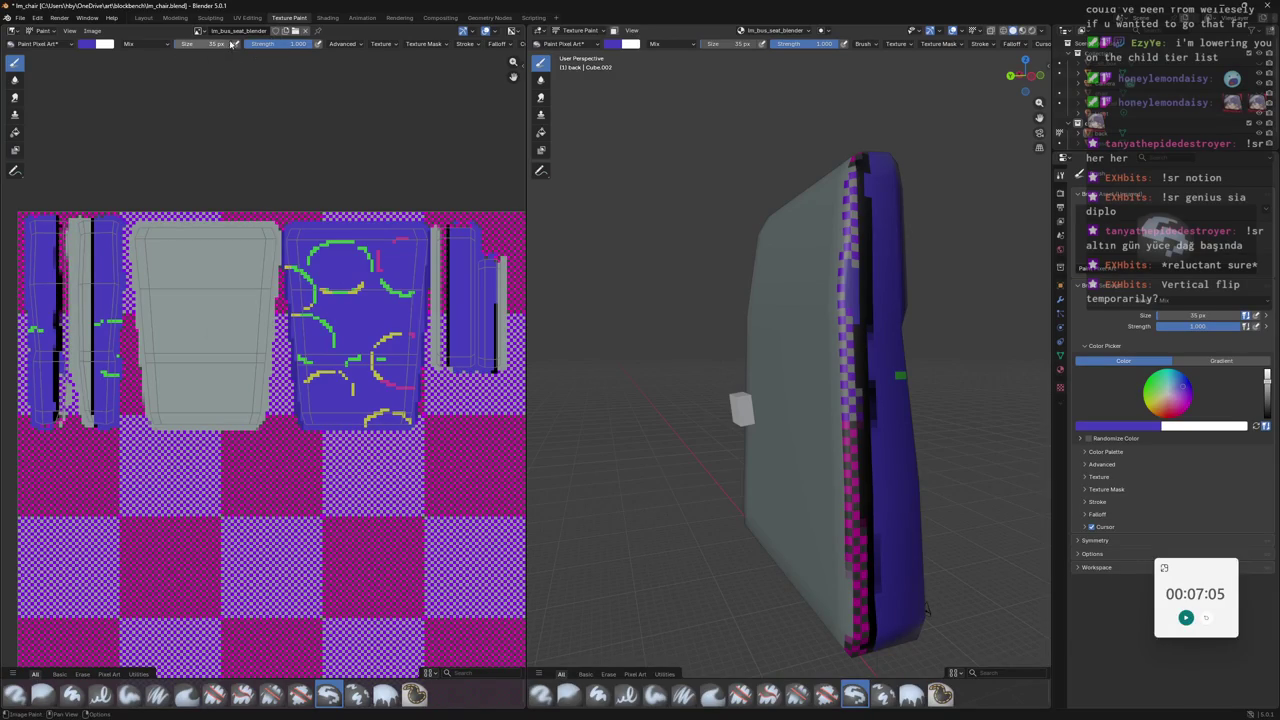
left_click(89, 45)
left_click(166, 203)
left_click(80, 290)
scroll(56, 283, "up", 1)
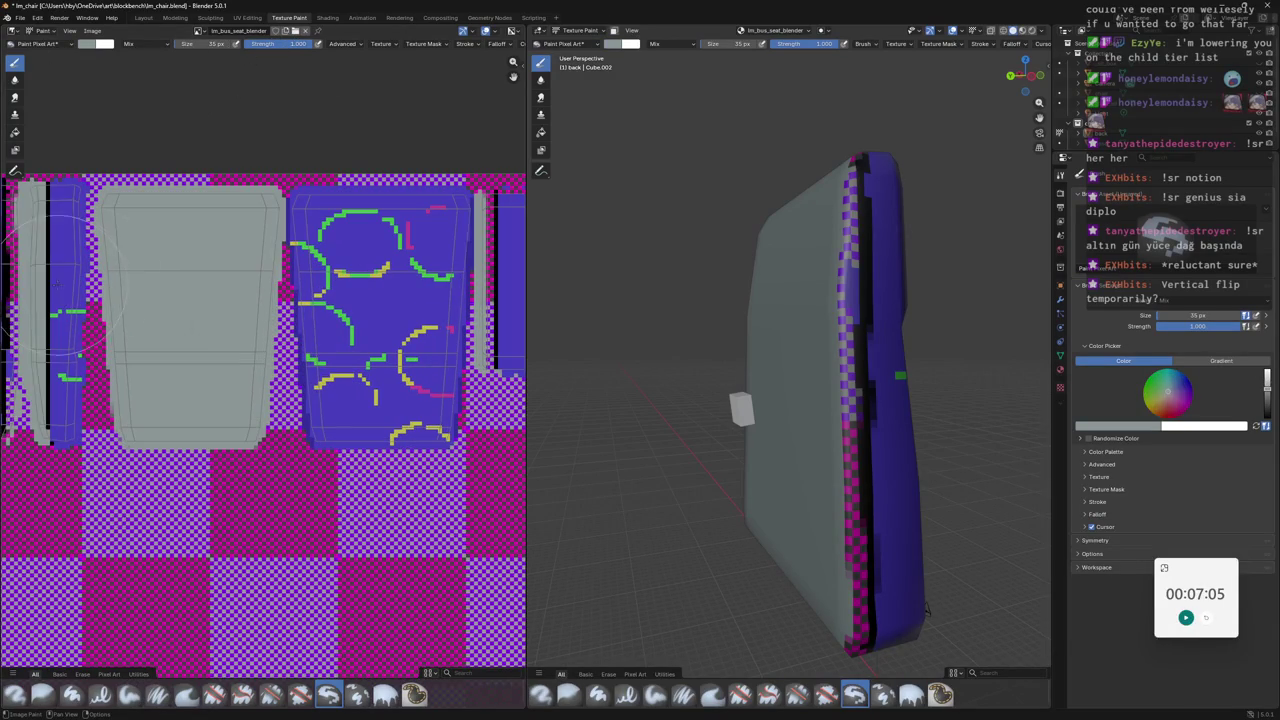
left_click_drag(850, 186, 858, 628)
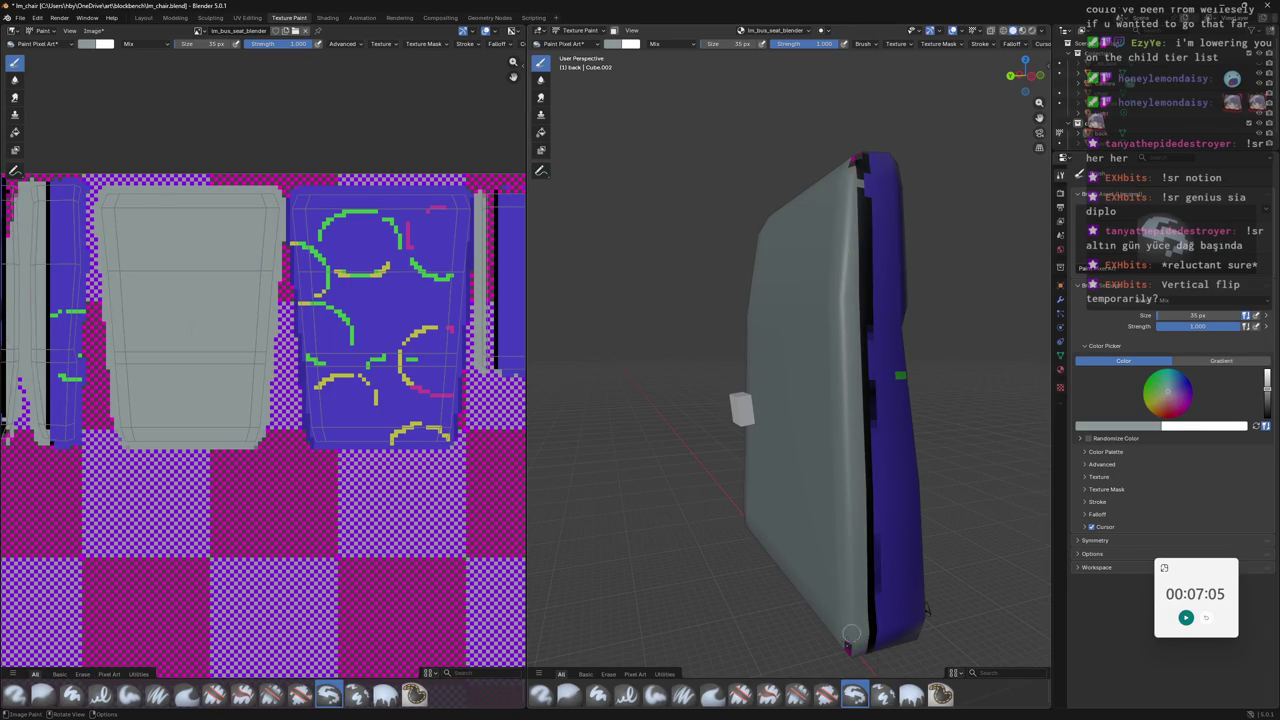
mouse_move(942, 424)
middle_mouse_down()
mouse_move(870, 418)
mouse_move(904, 414)
middle_mouse_up()
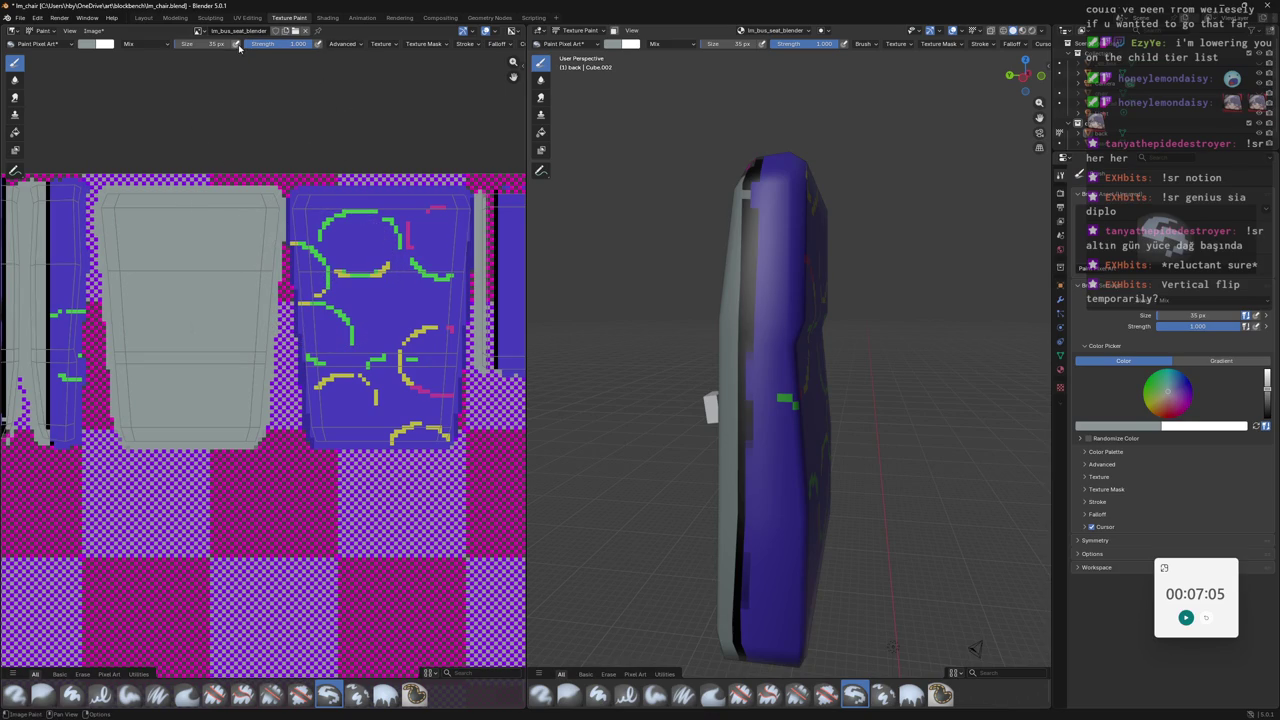
Sample magenta under the brush, then undo the stray magenta paint.
left_click(116, 46)
key("s")
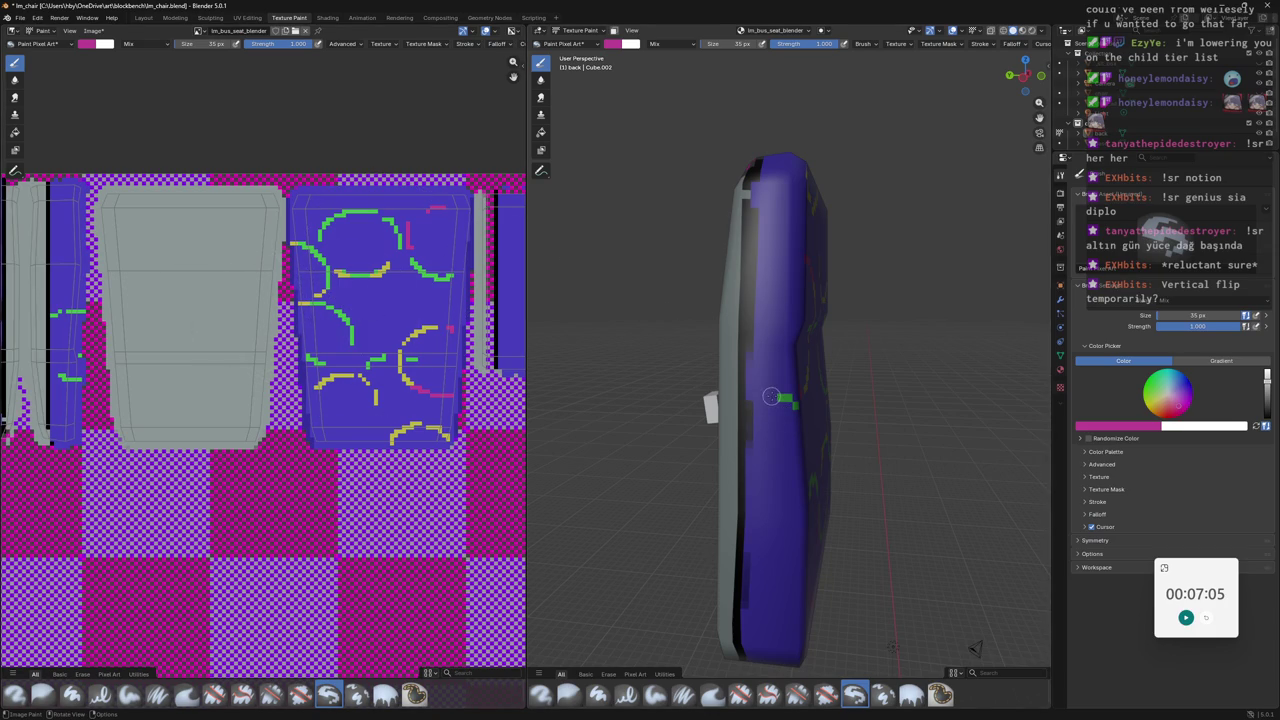
key("ctrl+z")
Set the brush size to 10 px and maximize the 3D viewport.
left_click(706, 48)
type("1")
key("Return")
left_click(749, 47)
type("18")
key("Return")
key("ctrl+space")
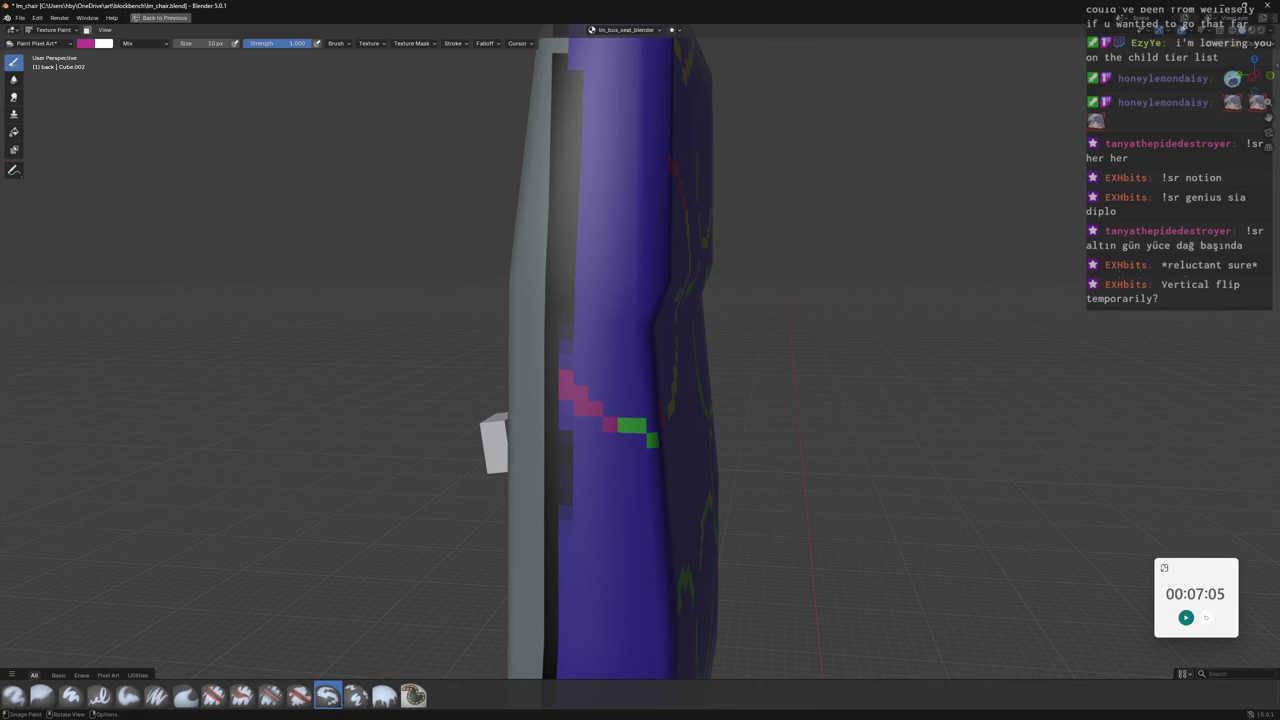
Inspect the painting, then restore the split UV image and 3D seat layout.
middle_click_drag(1034, 224, 798, 240)
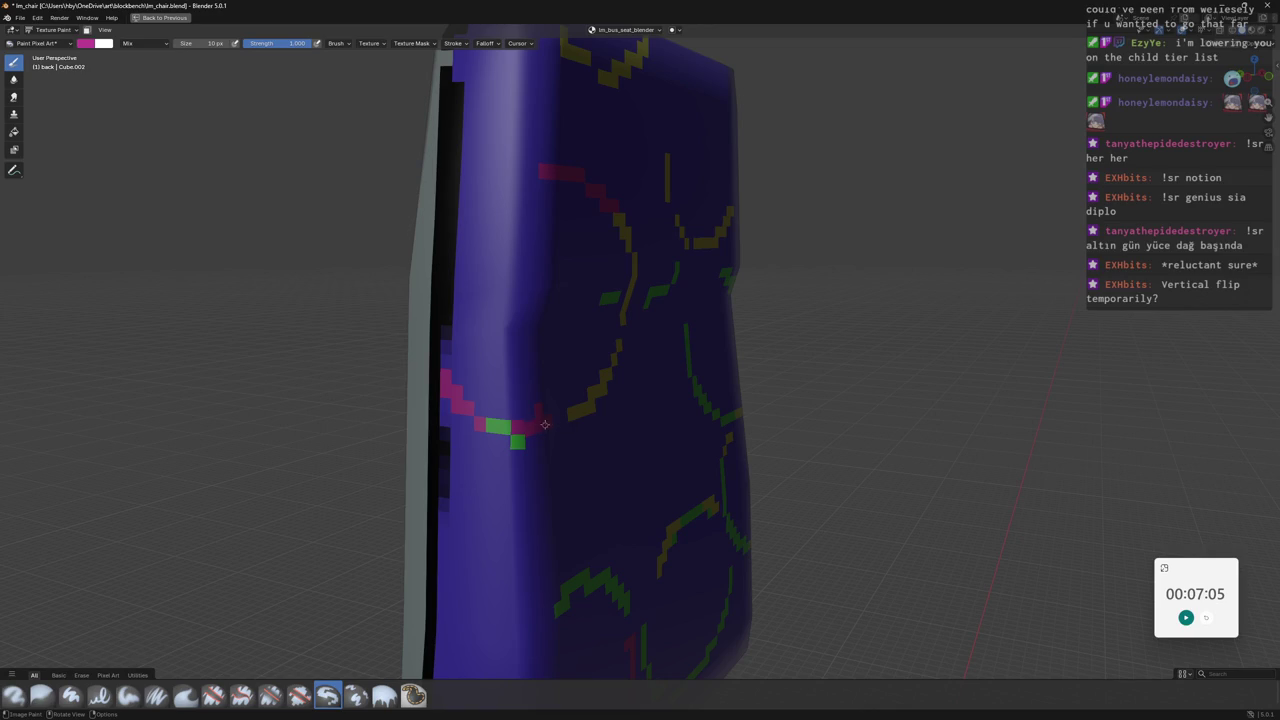
scroll(563, 416, "down", 8)
mouse_move(563, 416)
middle_mouse_down()
mouse_move(1034, 328)
mouse_move(436, 60)
middle_mouse_up()
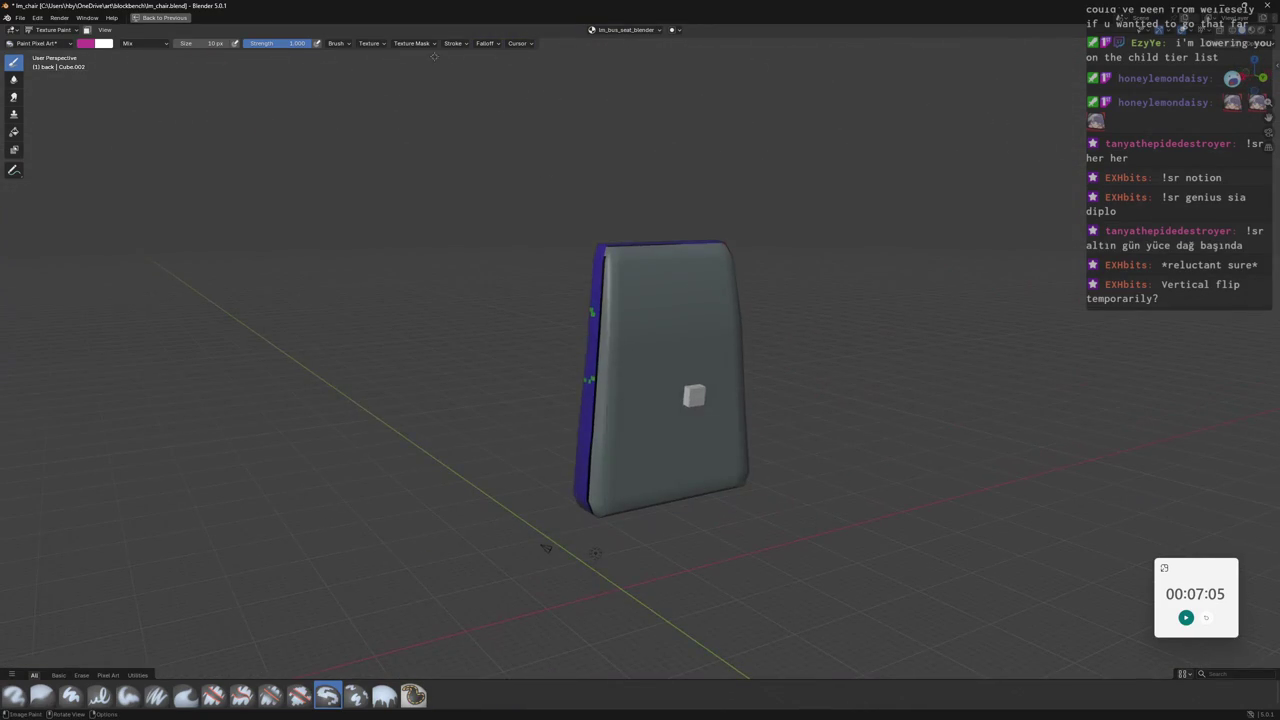
left_click(165, 18)
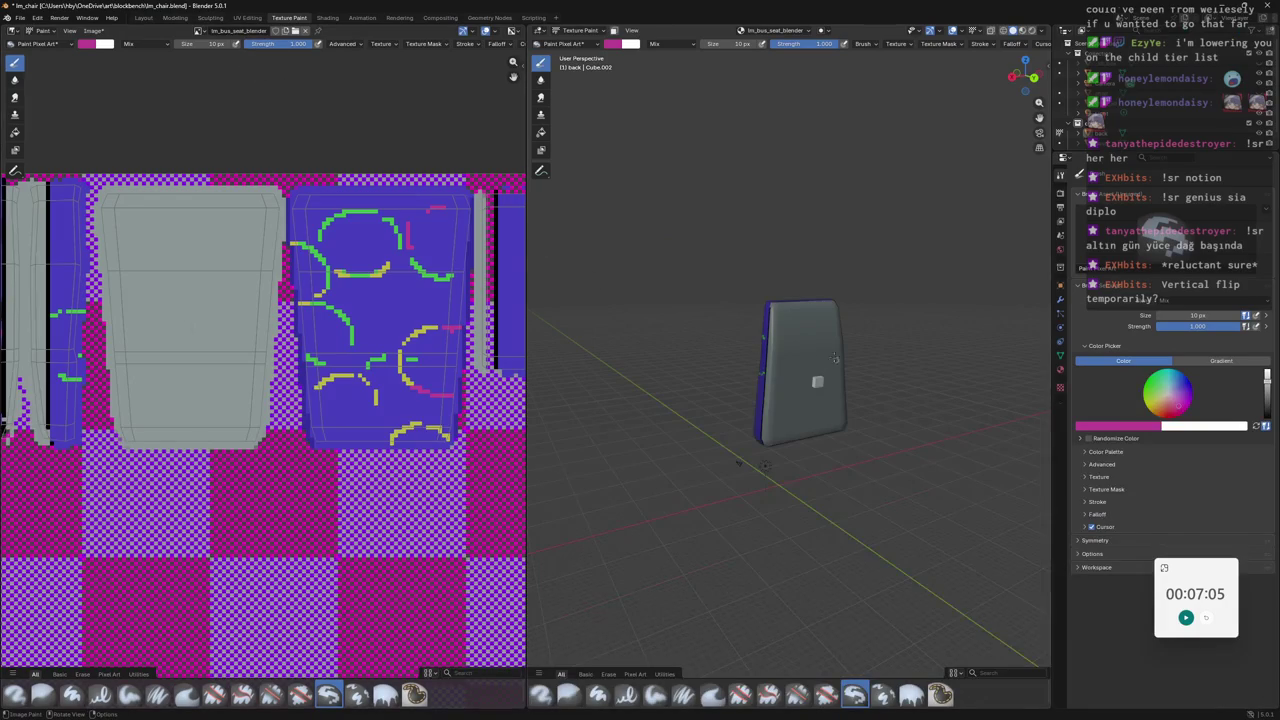
scroll(836, 363, "up", 5)
mouse_move(836, 363)
middle_mouse_down()
mouse_move(912, 272)
mouse_move(826, 296)
mouse_move(507, 298)
middle_mouse_up()
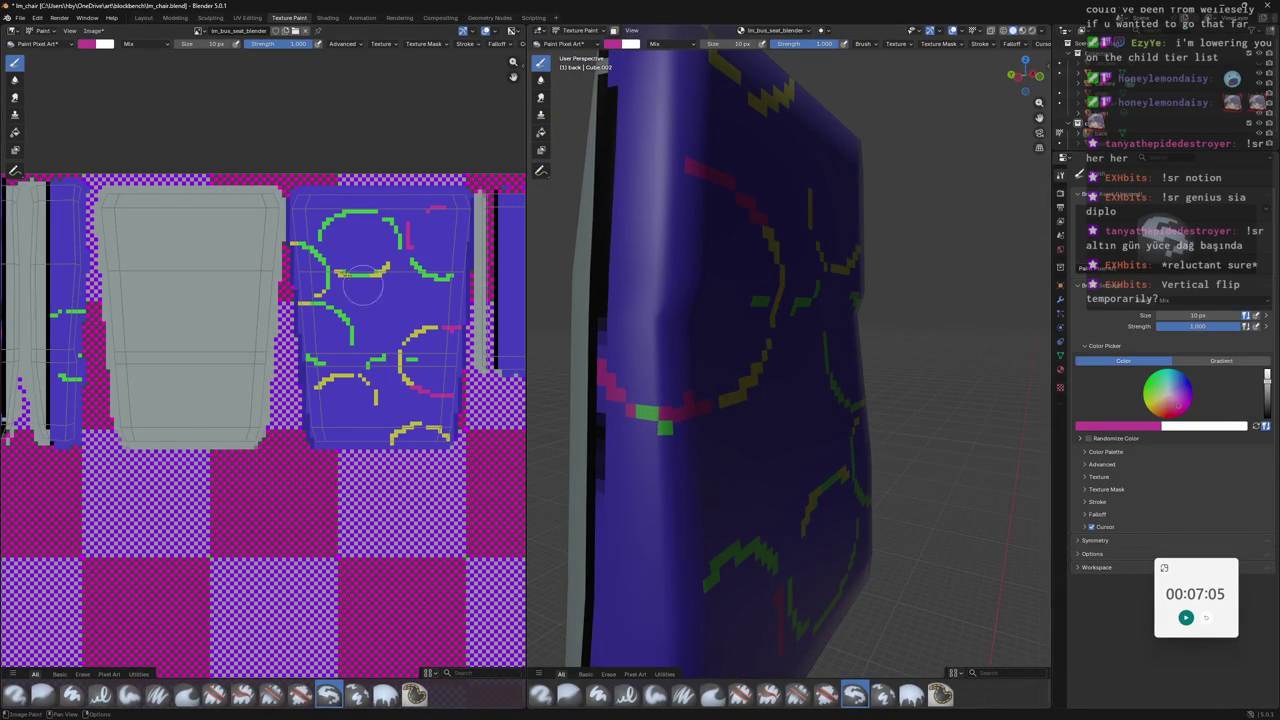
Eyedrop the seat's blue as the brush colour, check the painted face, then switch to Aseprite.
left_click(94, 46)
left_click(169, 204)
left_click(293, 221)
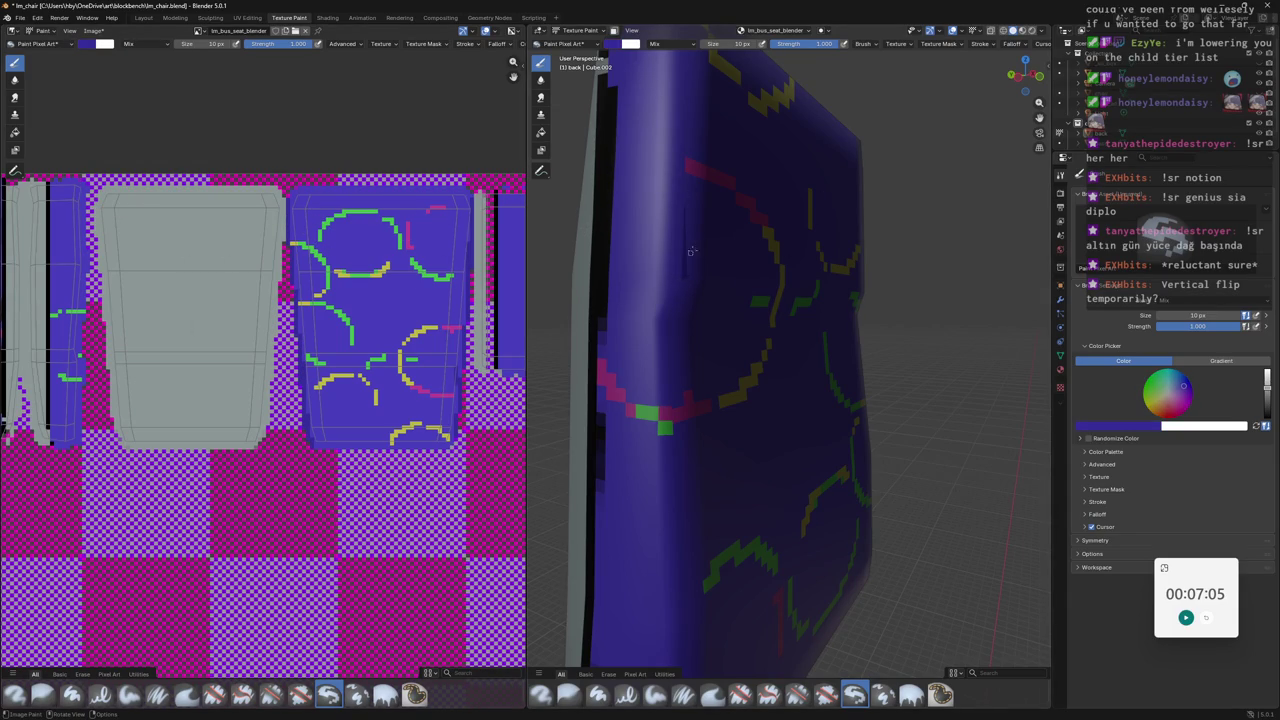
mouse_move(709, 183)
middle_mouse_down()
mouse_move(689, 194)
mouse_move(815, 263)
middle_mouse_up()
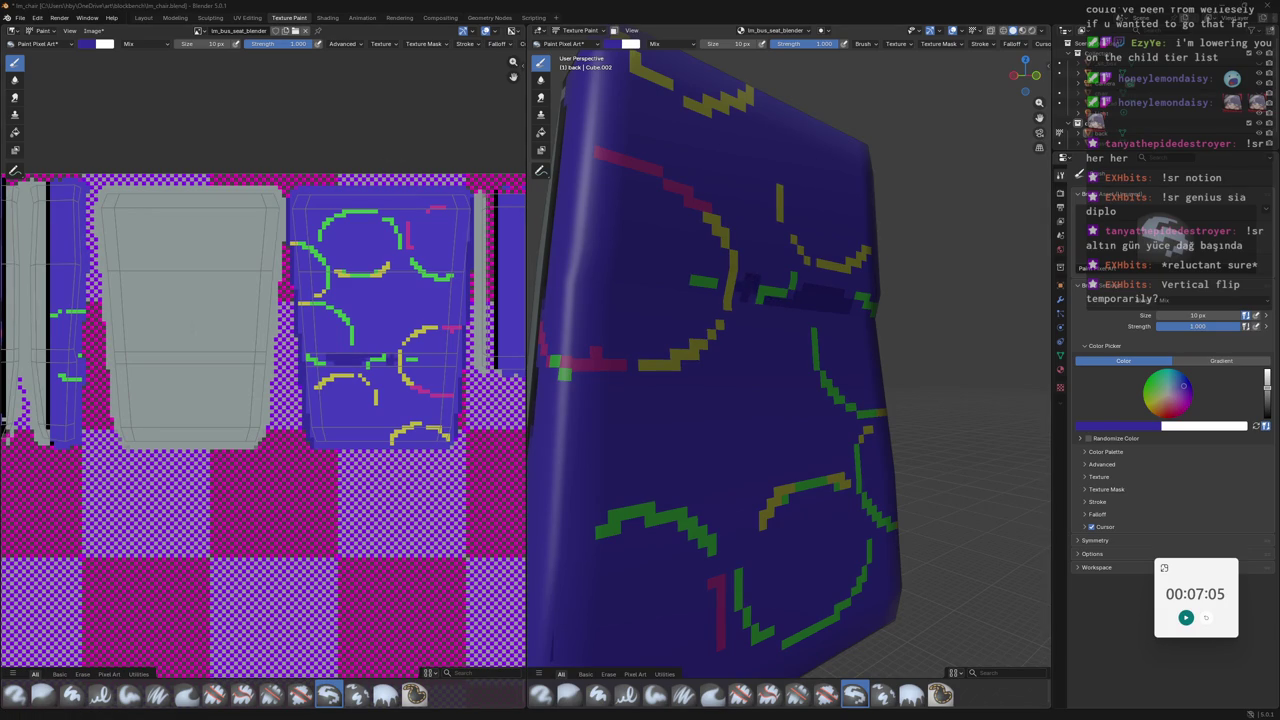
key("alt+Tab")
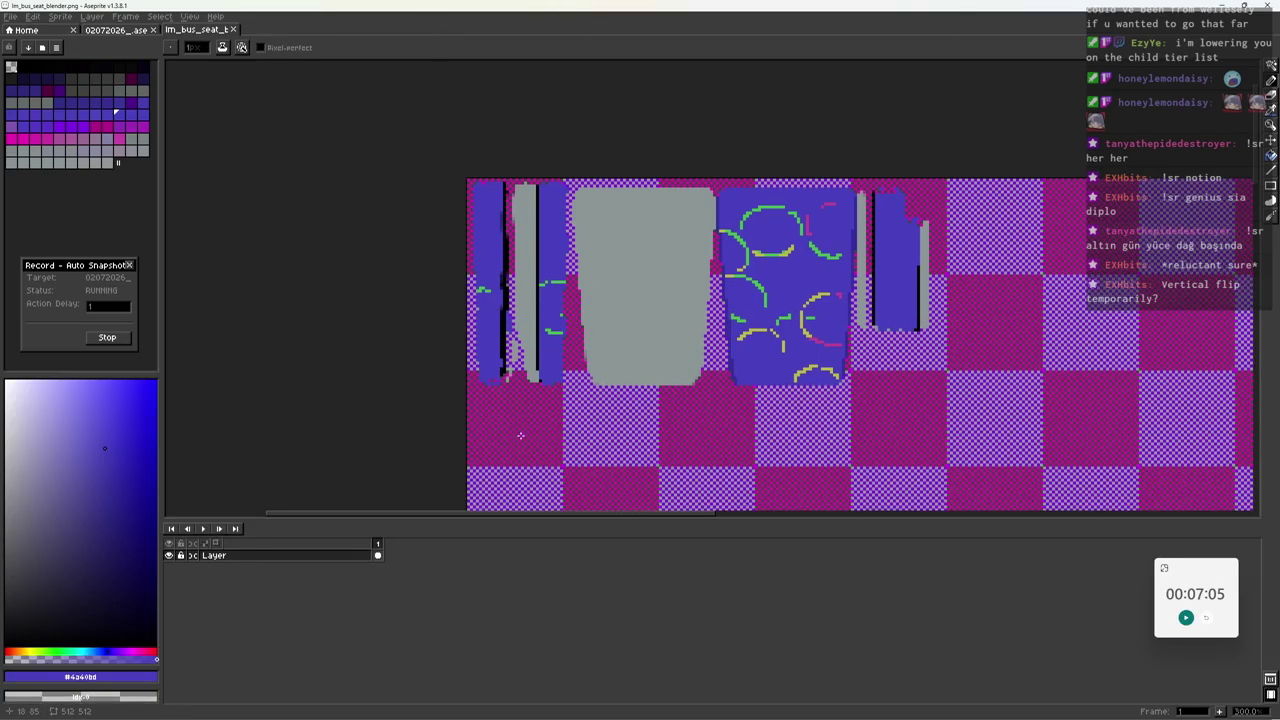
Reopen the updated seat texture from Aseprite's recent files.
key("alt+Tab")
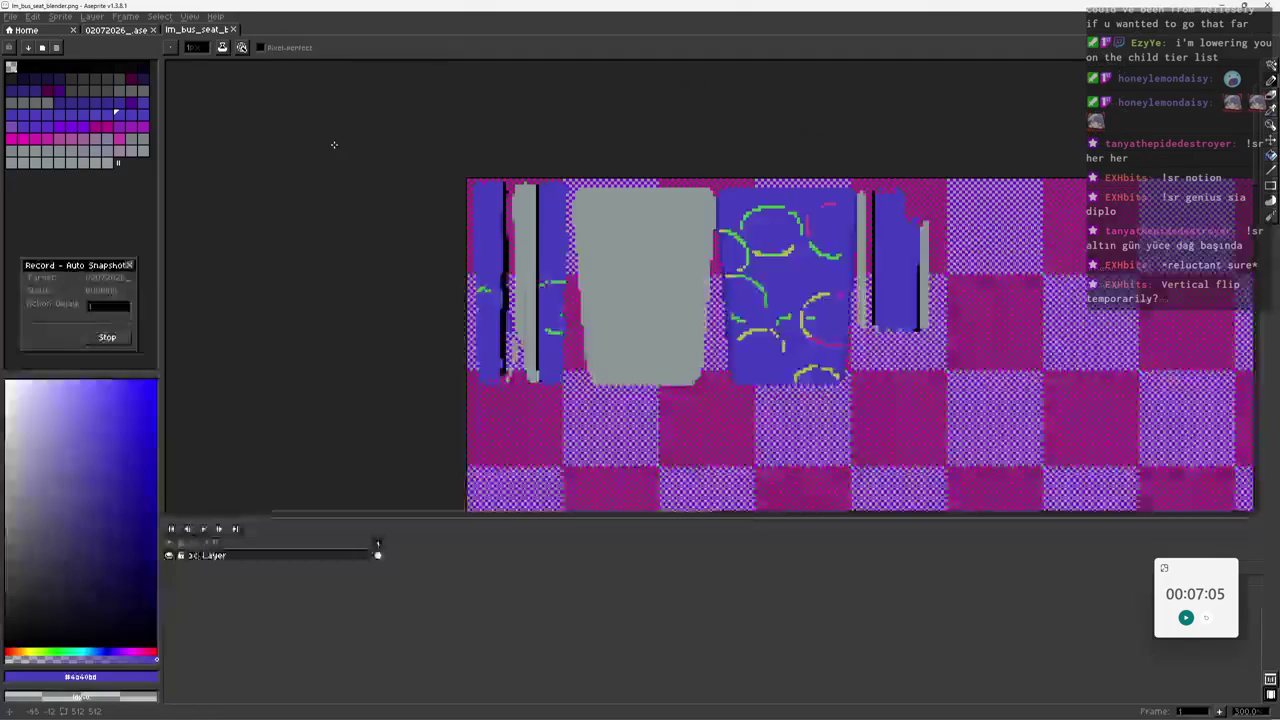
key("alt+Tab")
left_click(87, 33)
left_click(10, 17)
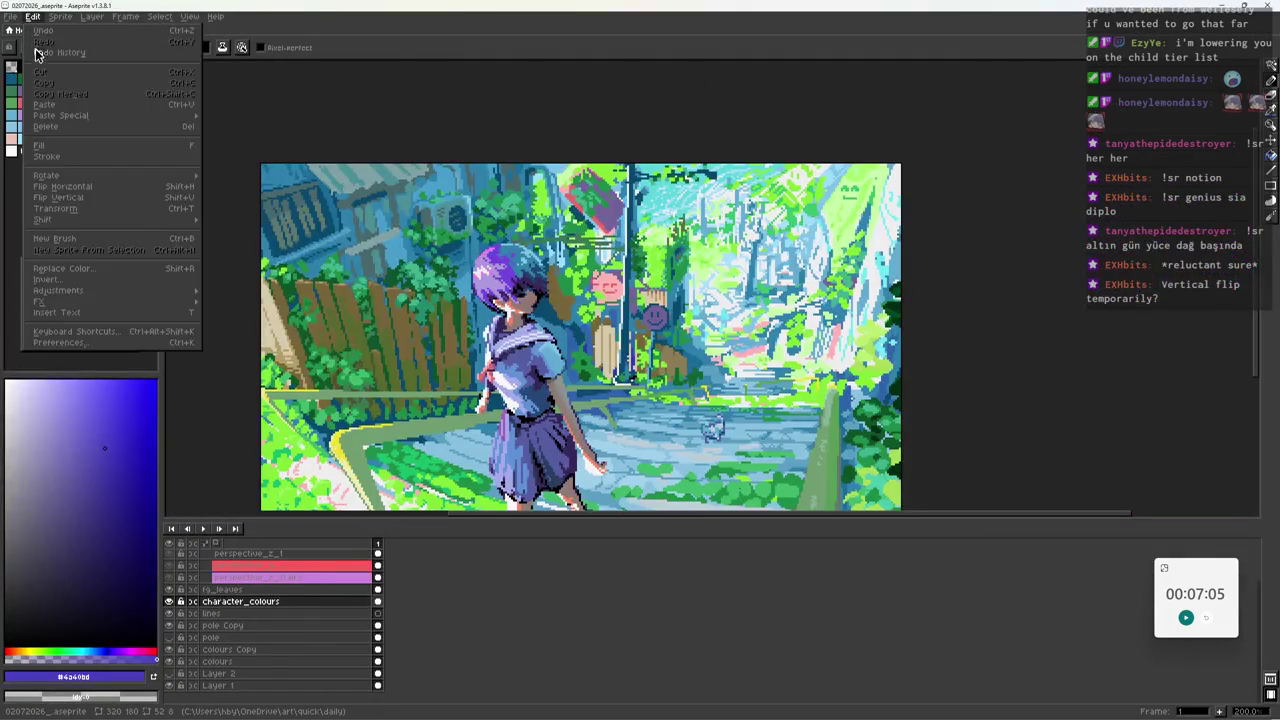
left_click(180, 72)
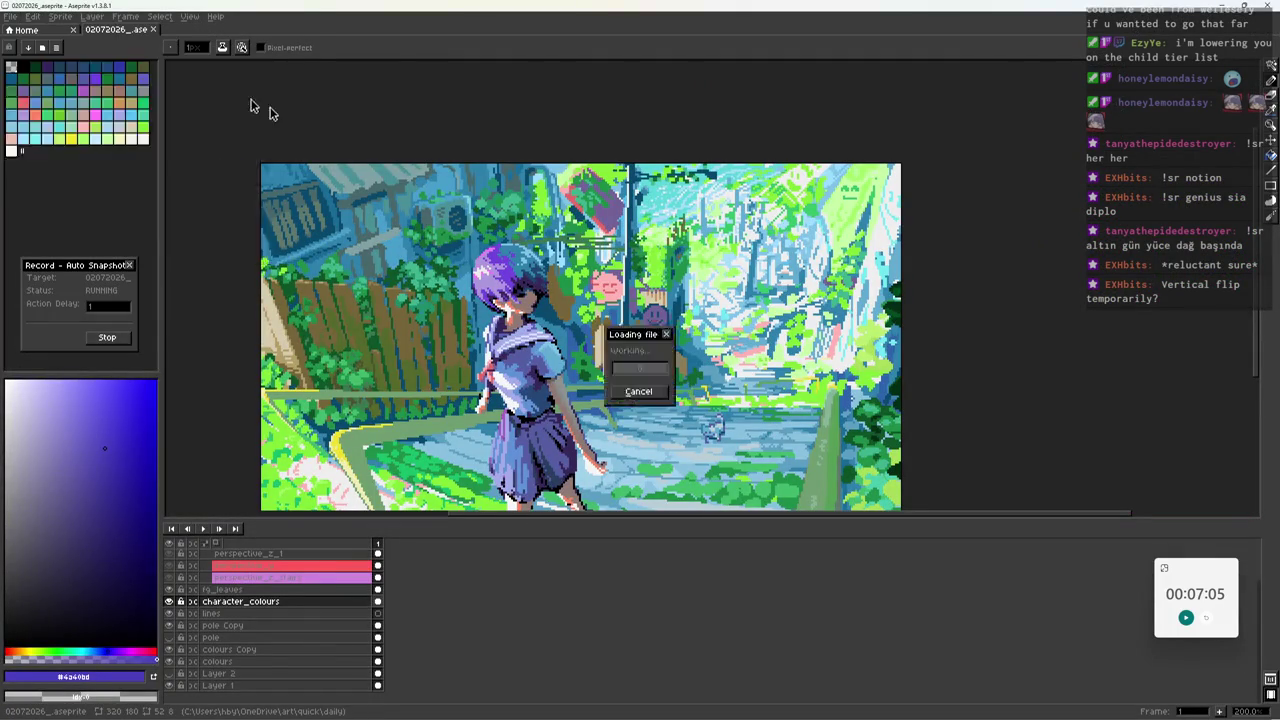
Select the wide band across the seat and fill it with deeper blue #372e9c.
scroll(614, 213, "up", 2)
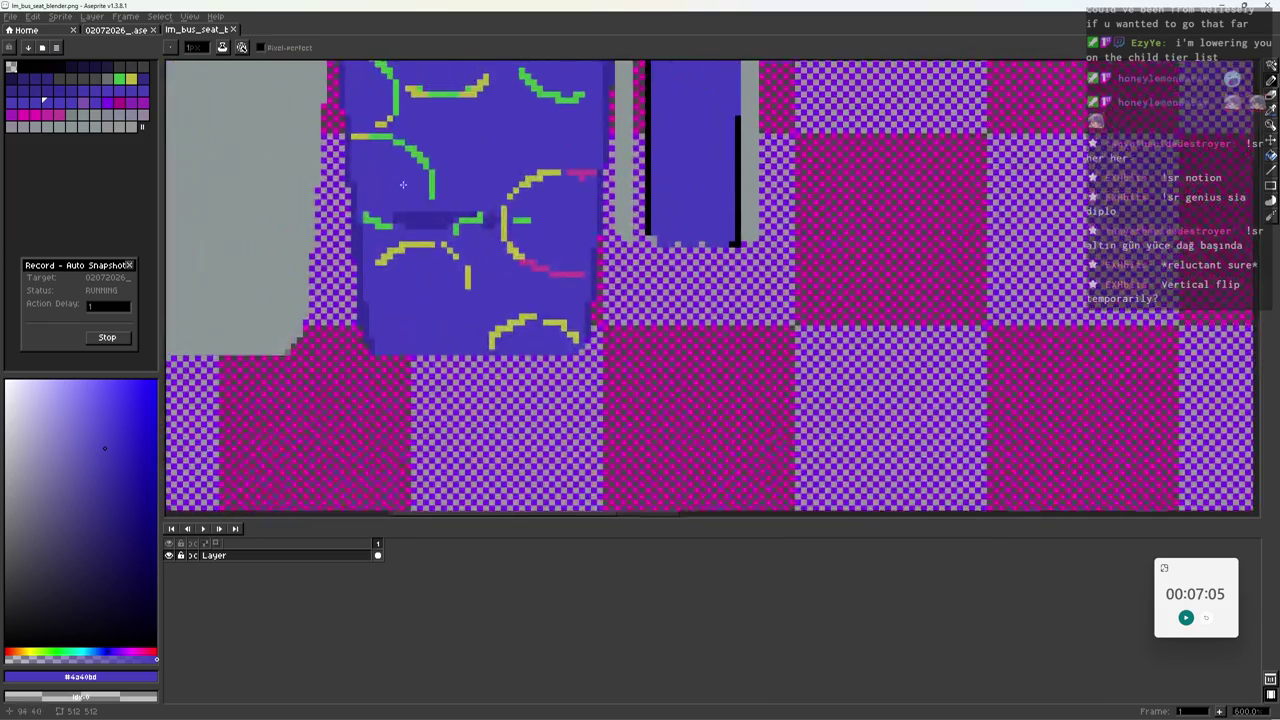
scroll(411, 243, "up", 3)
key("m")
left_click_drag(300, 238, 798, 290)
left_click(472, 254)
key("i")
left_click(472, 254)
key("m")
left_click_drag(300, 237, 792, 272)
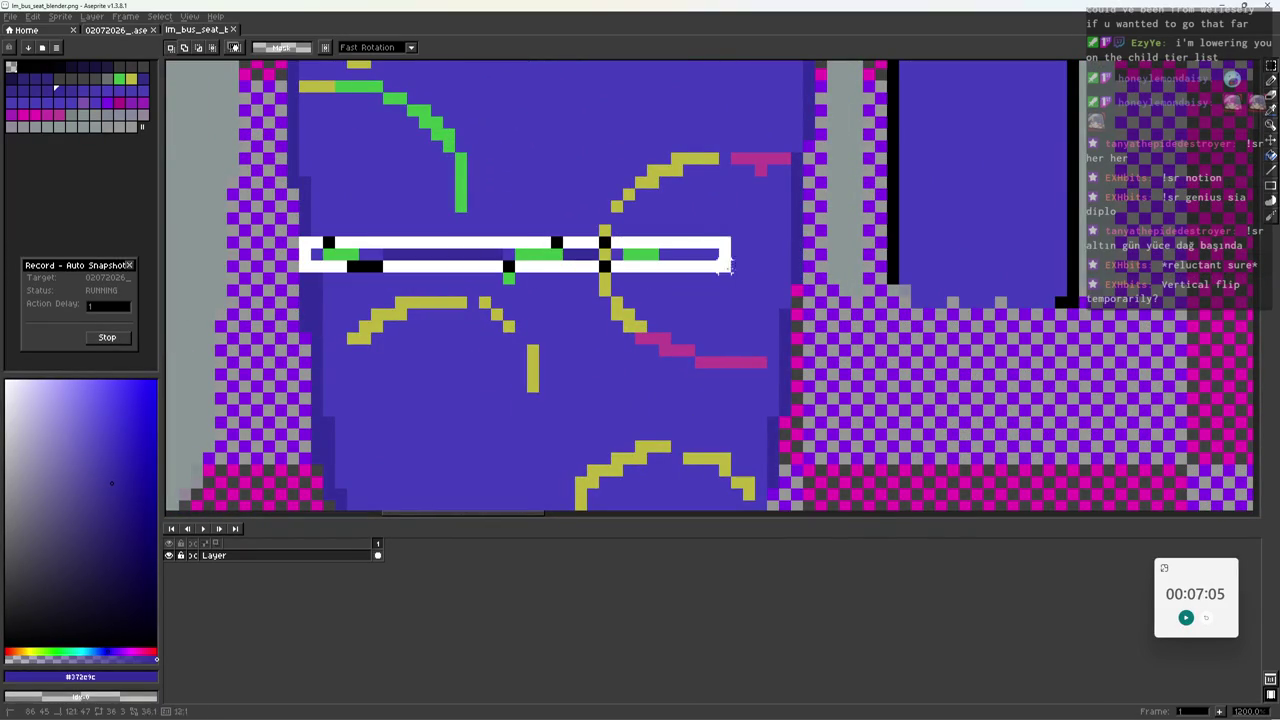
key("g")
left_click(754, 255)
key("ctrl+d")
Draw a dark blue pixel above the band with the Pencil.
key("b")
scroll(680, 317, "up", 1)
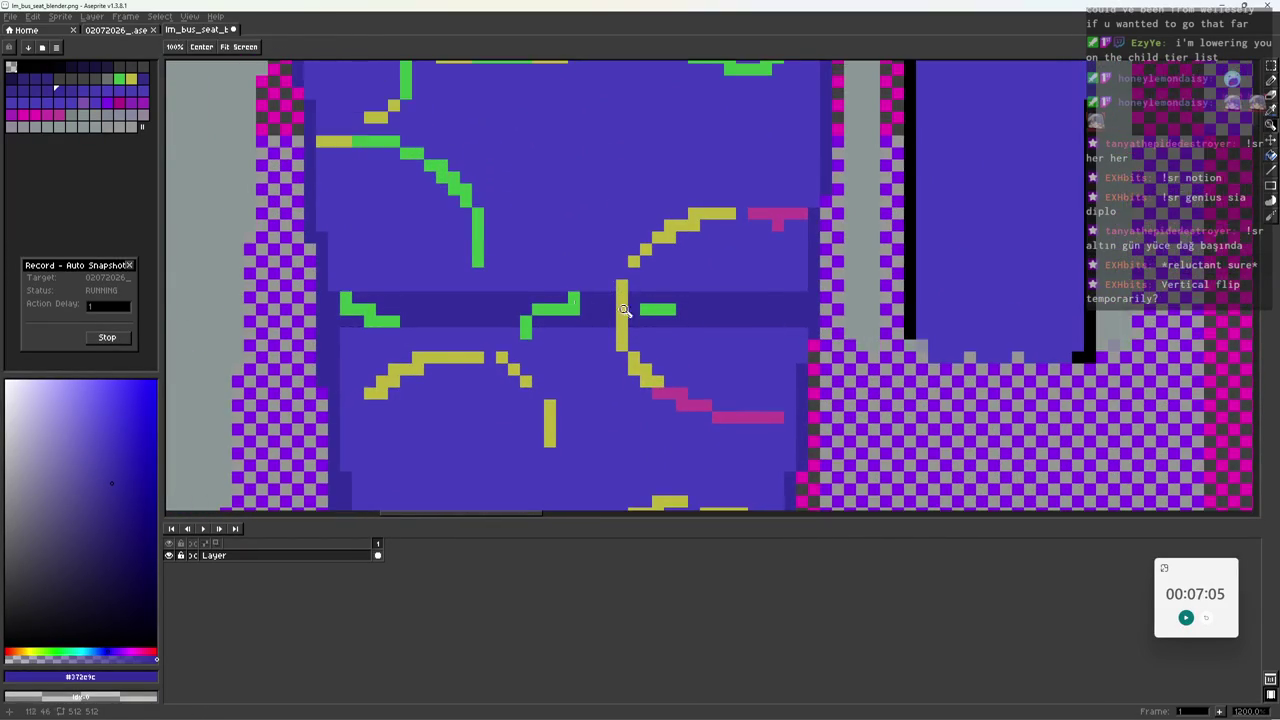
scroll(508, 294, "up", 2)
left_click_drag(481, 251, 463, 222)
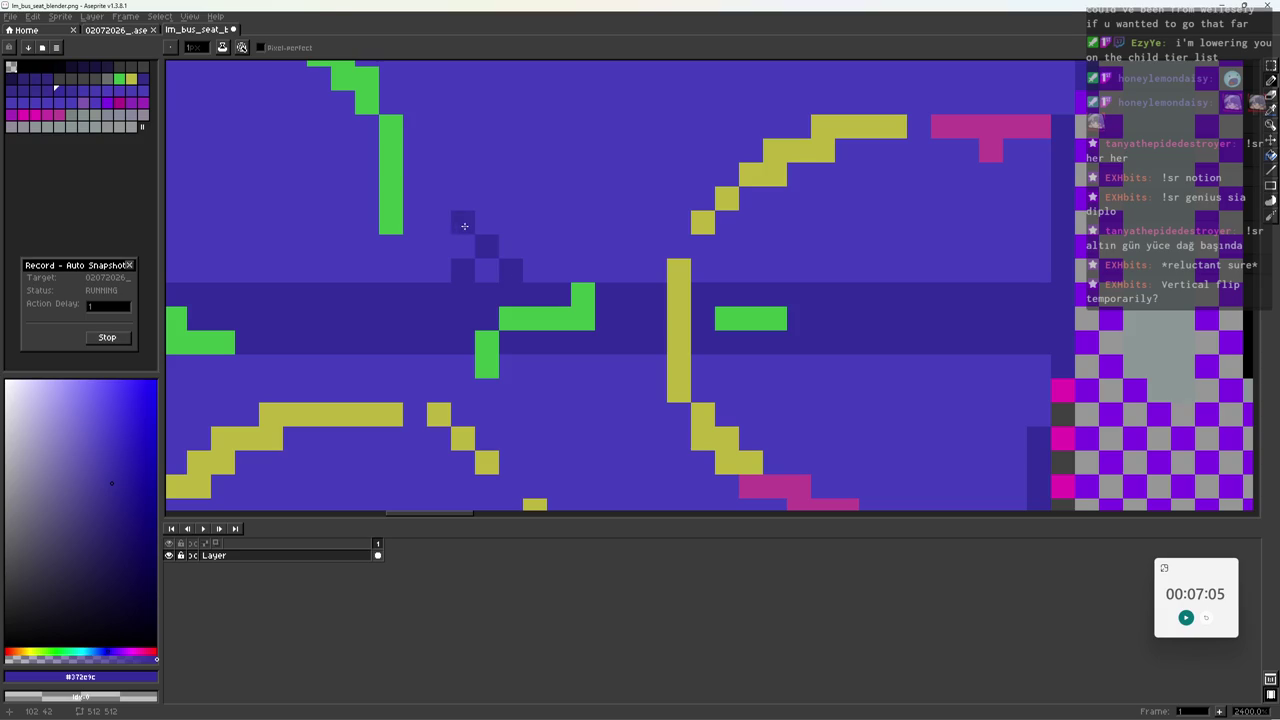
key("z")
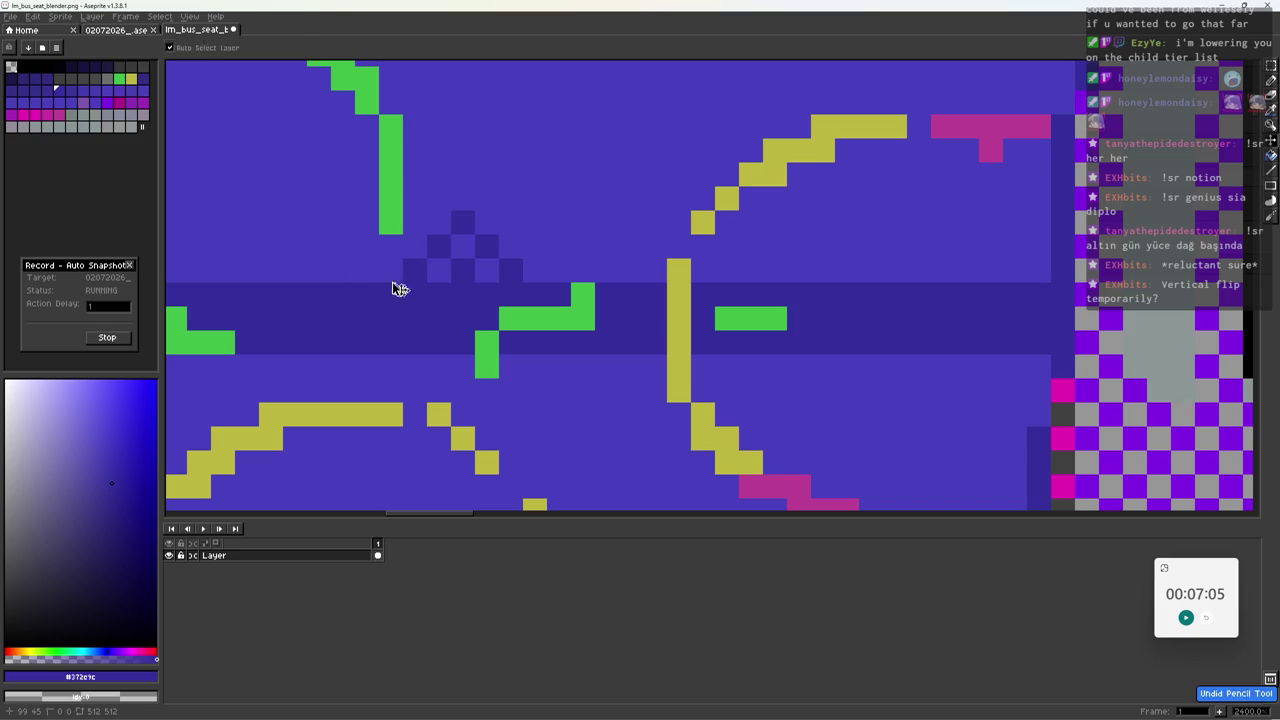
scroll(392, 270, "down", 3)
scroll(392, 270, "up", 1)
Sample the arc green, a darker green shade and the band's deep blue.
left_click(415, 337, "alt")
key("b")
left_click(107, 506)
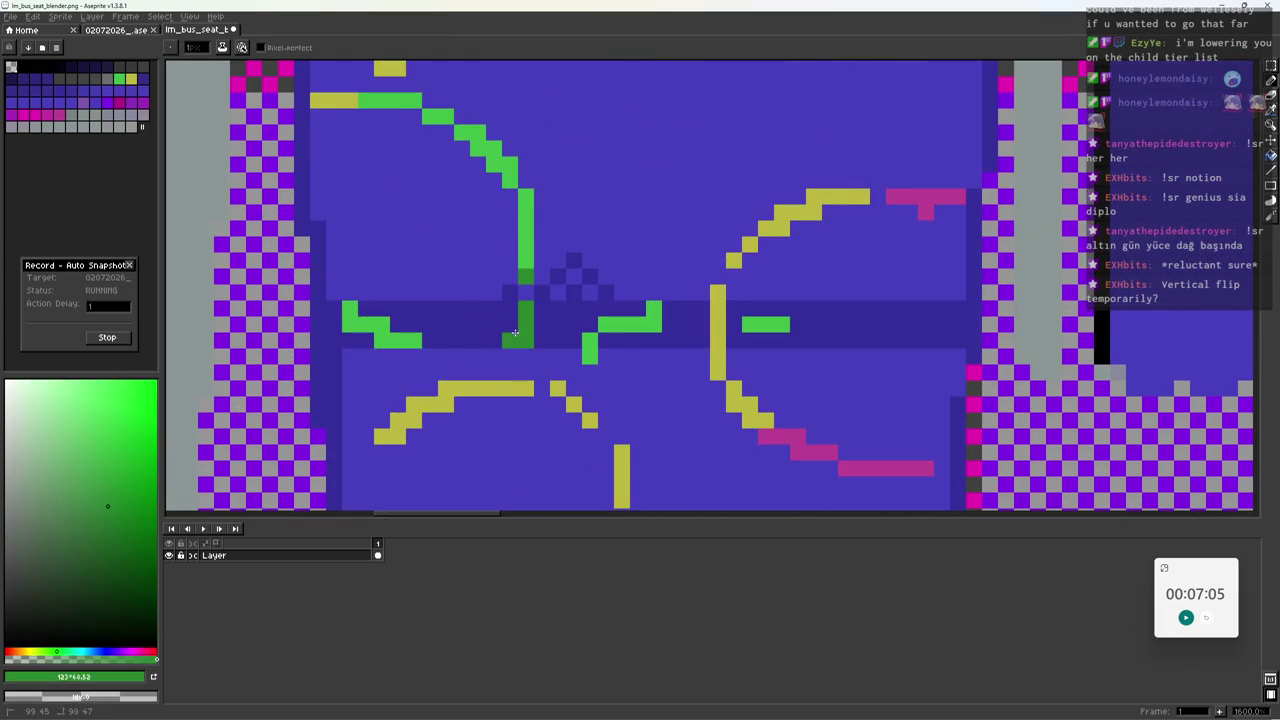
left_click(498, 330, "alt")
key("z")
scroll(418, 353, "down", 3)
scroll(418, 353, "up", 2)
scroll(457, 306, "up", 1)
key("b")
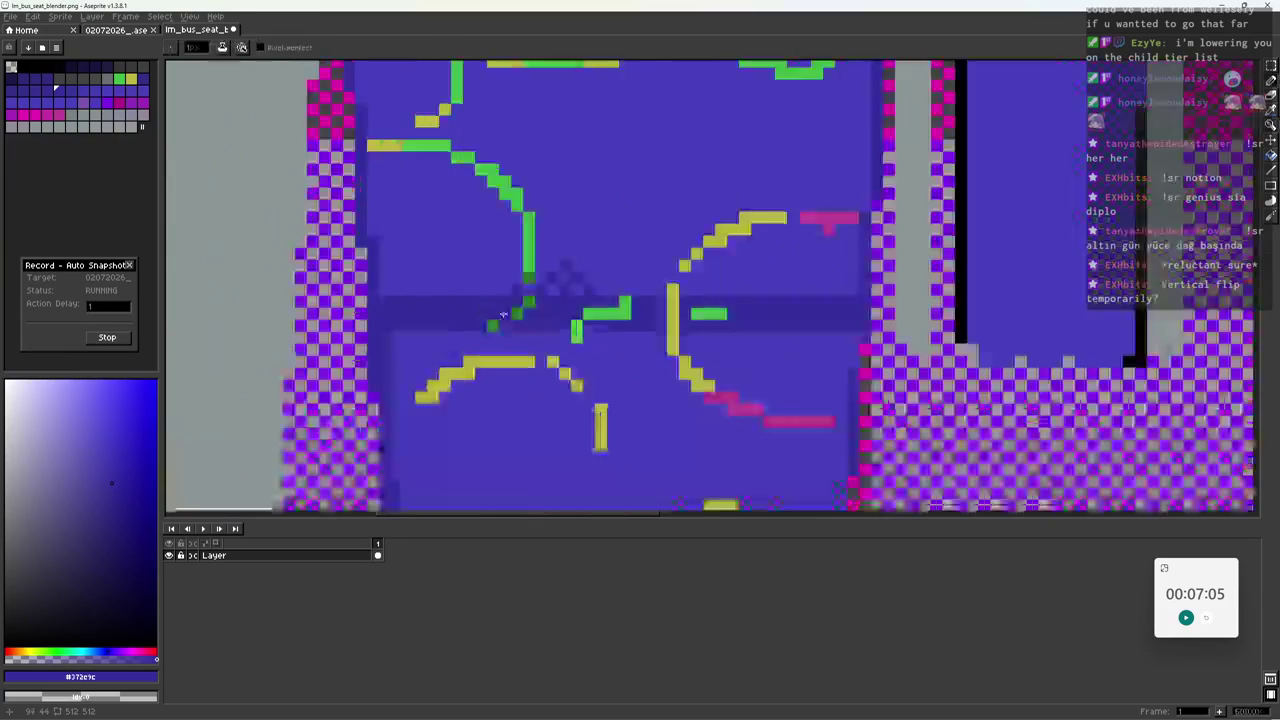
Pick arc green #40b848, seat blue #4a40bd, then a light purple-blue.
left_click(499, 309, "alt")
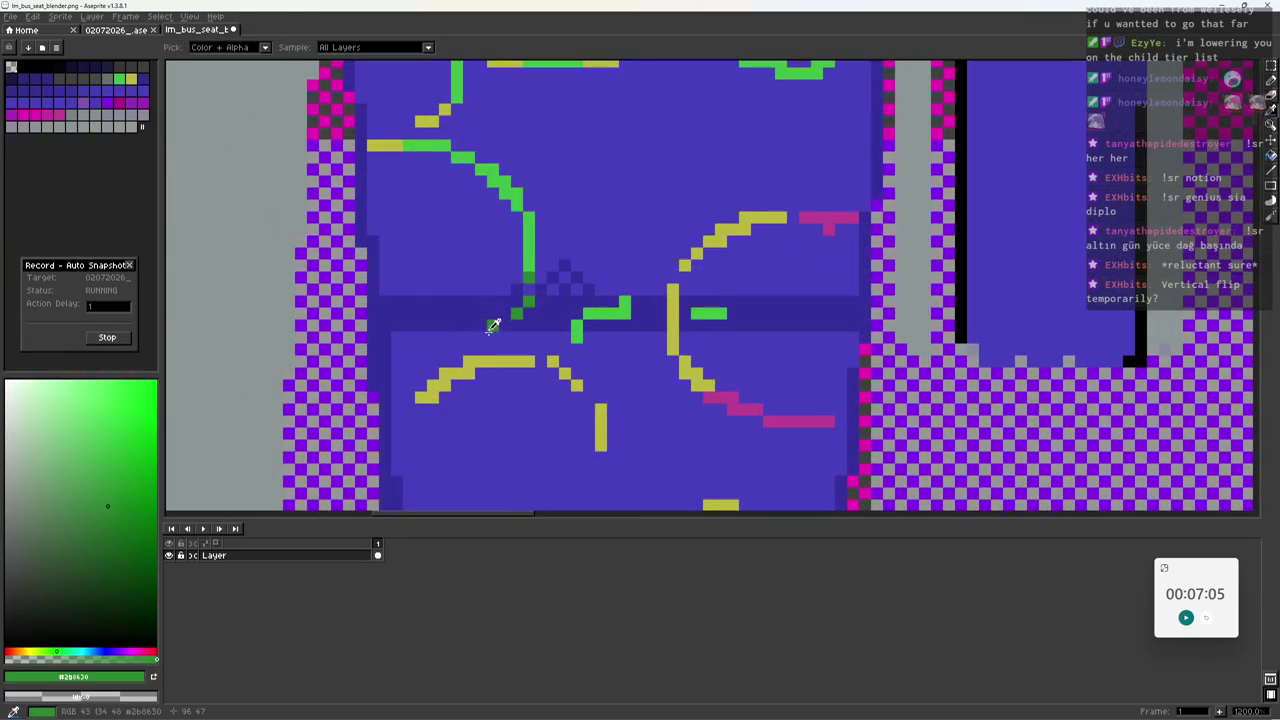
left_click(438, 347, "alt")
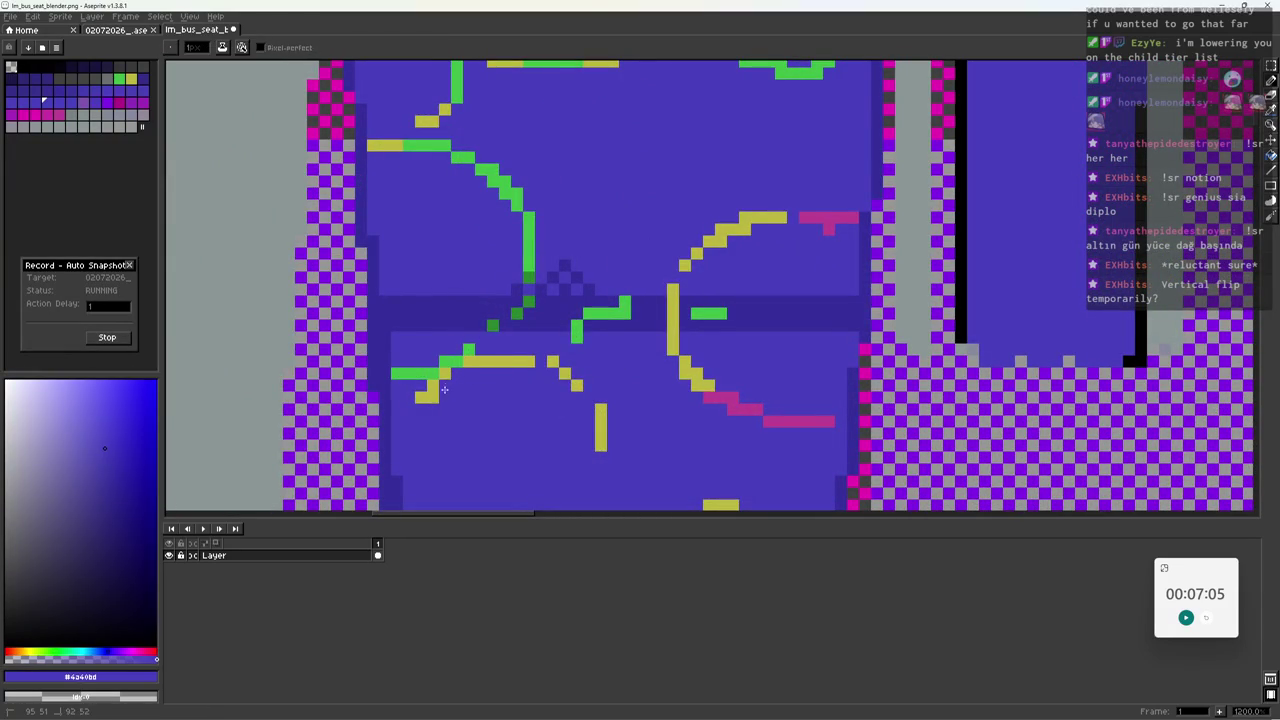
scroll(490, 380, "down", 4)
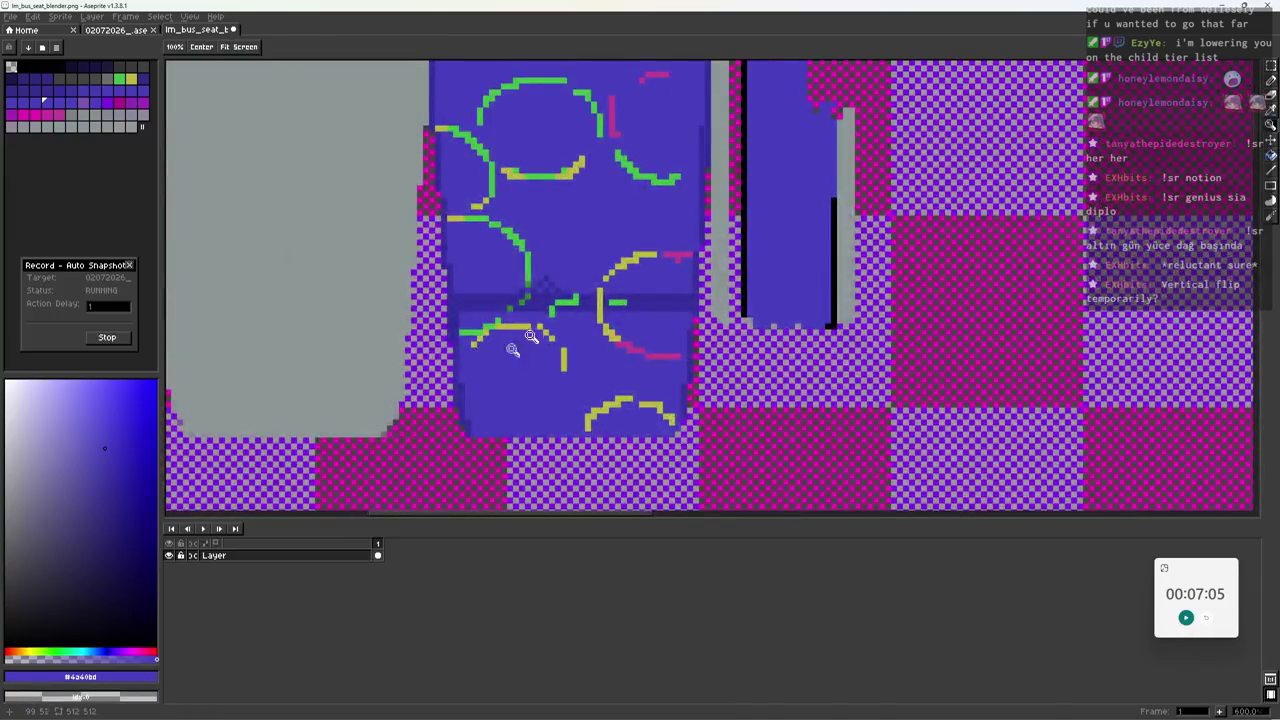
scroll(530, 335, "down", 1)
scroll(551, 313, "up", 6)
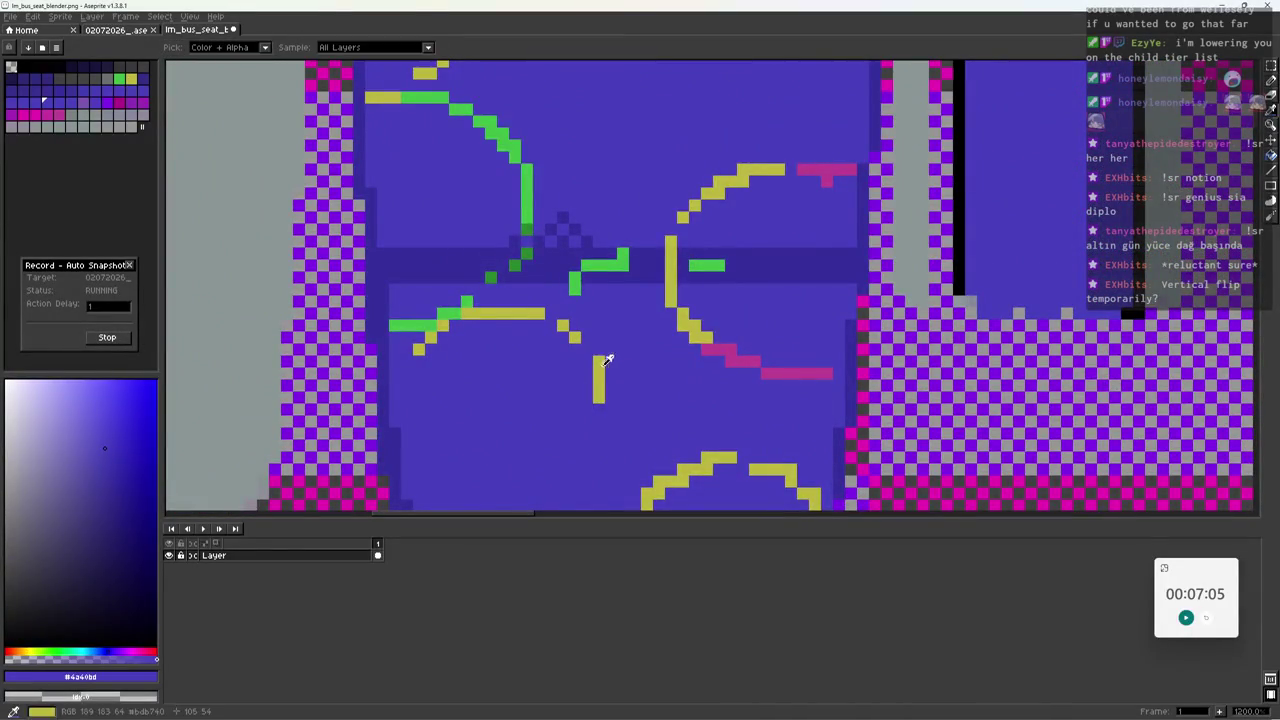
left_click(78, 398)
Paint a light-blue streak along the bottom of the seat panel.
left_click(483, 334)
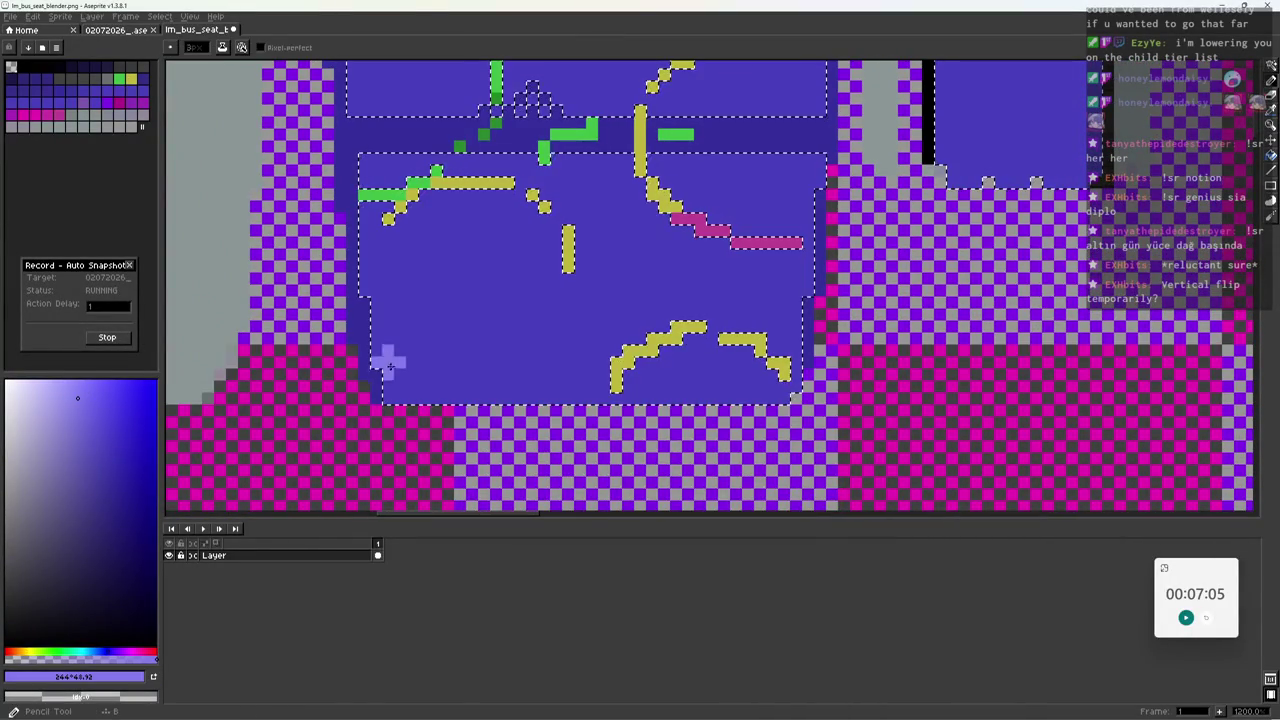
left_click(96, 431)
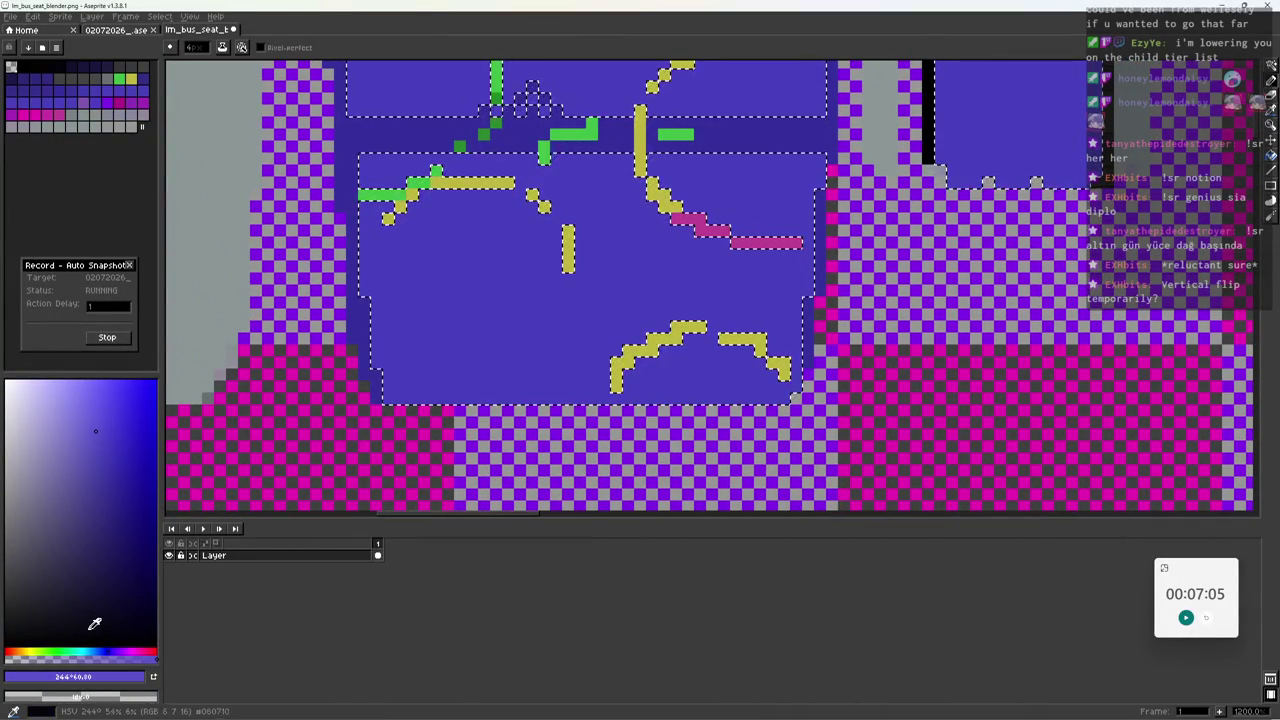
key("b")
left_click_drag(463, 384, 800, 390)
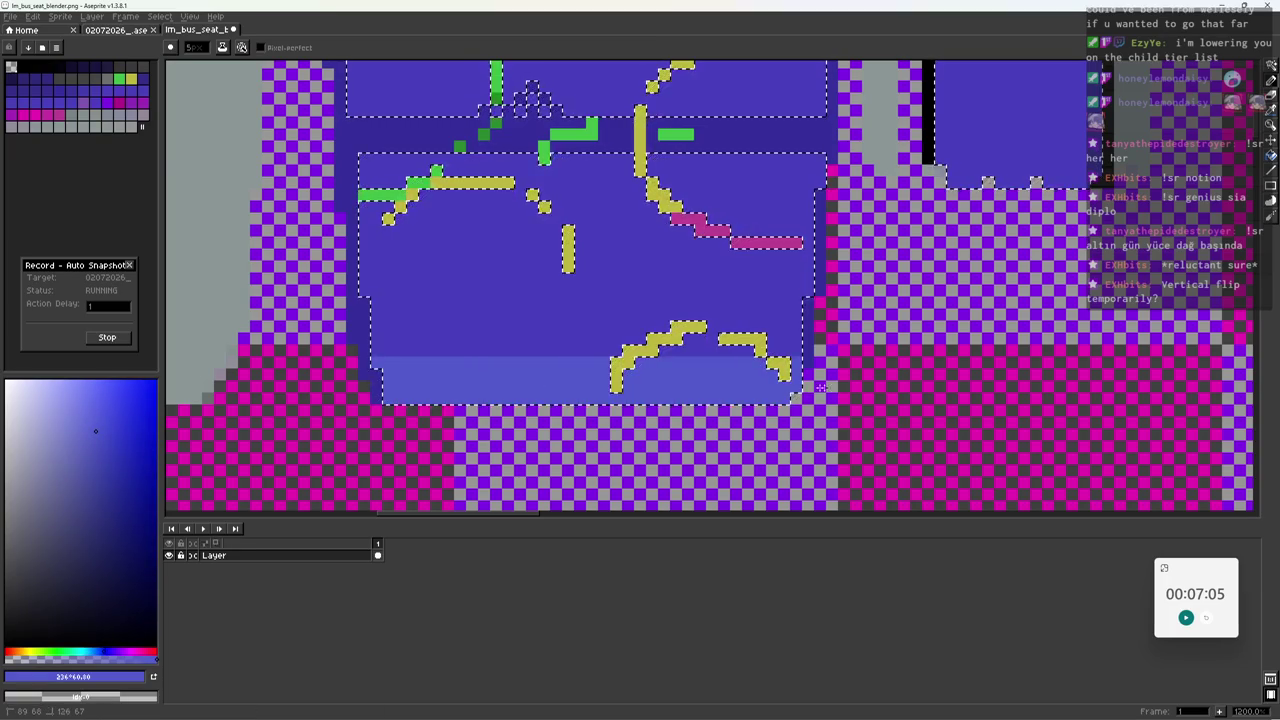
Sample the seat blue #4a40bd and zoom in on the canvas.
scroll(771, 371, "down", 4)
scroll(671, 390, "up", 5)
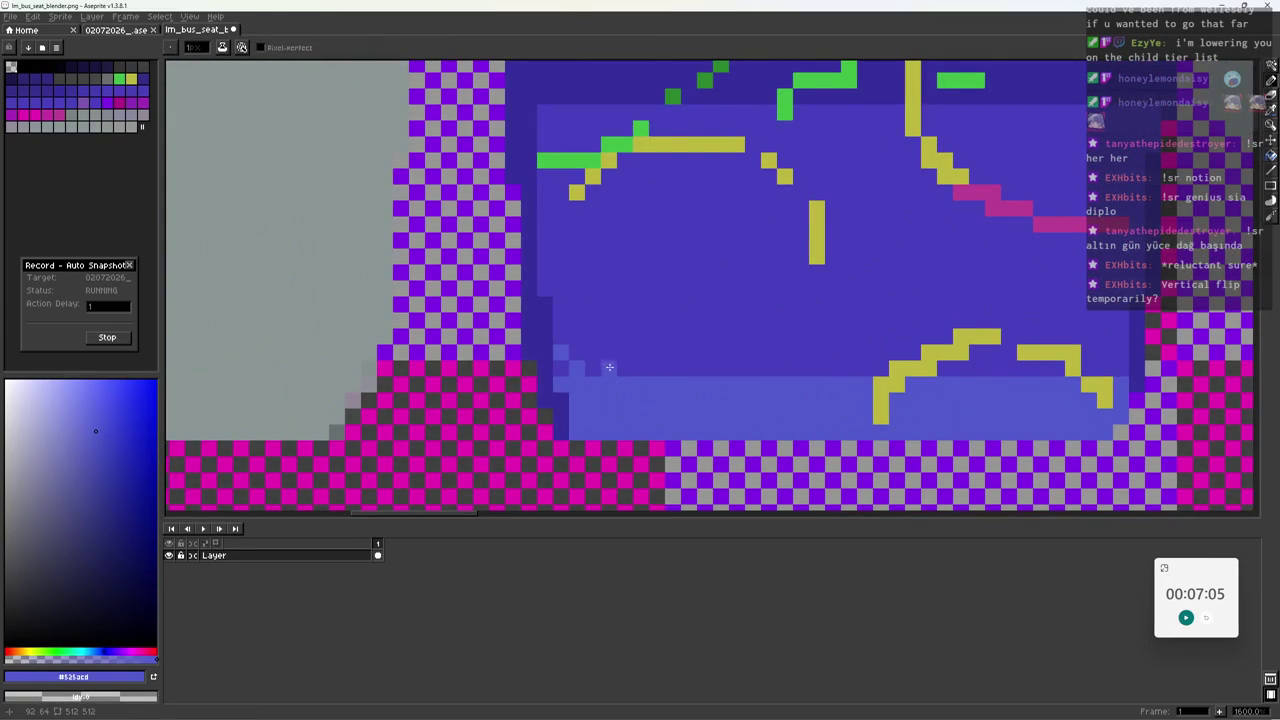
left_click(575, 328, "alt")
key("z")
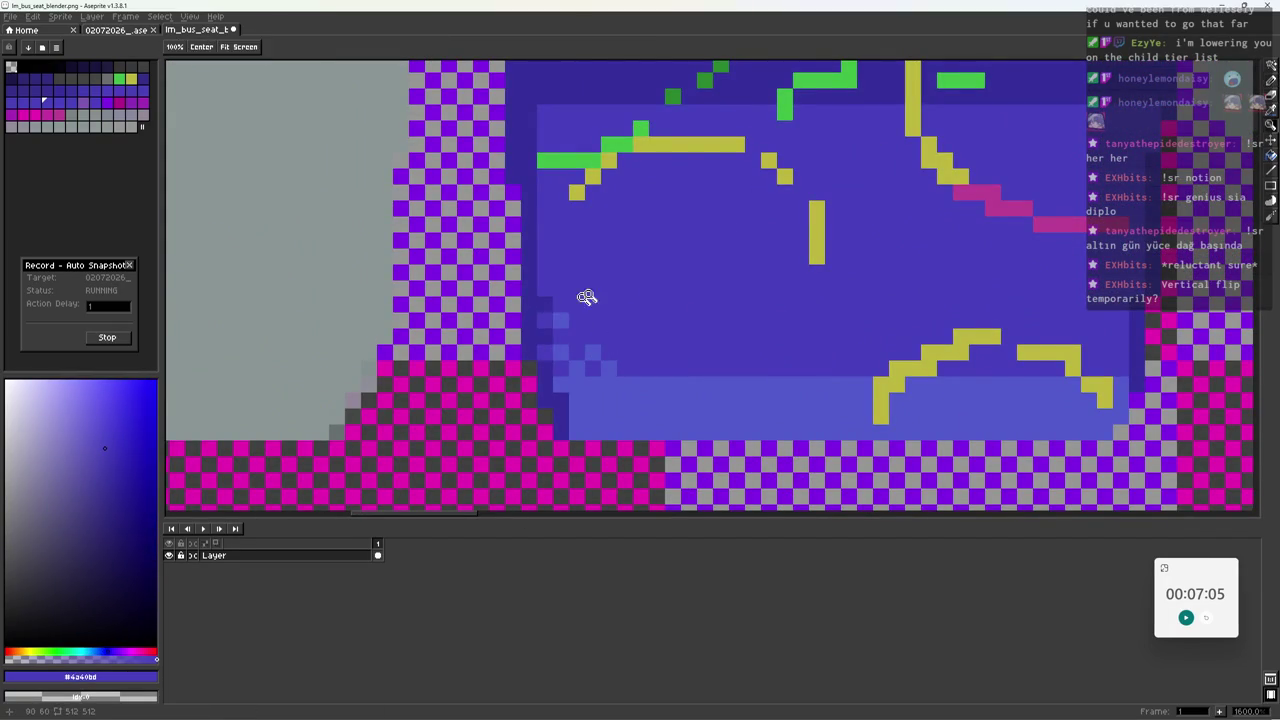
scroll(560, 330, "down", 5)
scroll(575, 363, "up", 5)
key("b")
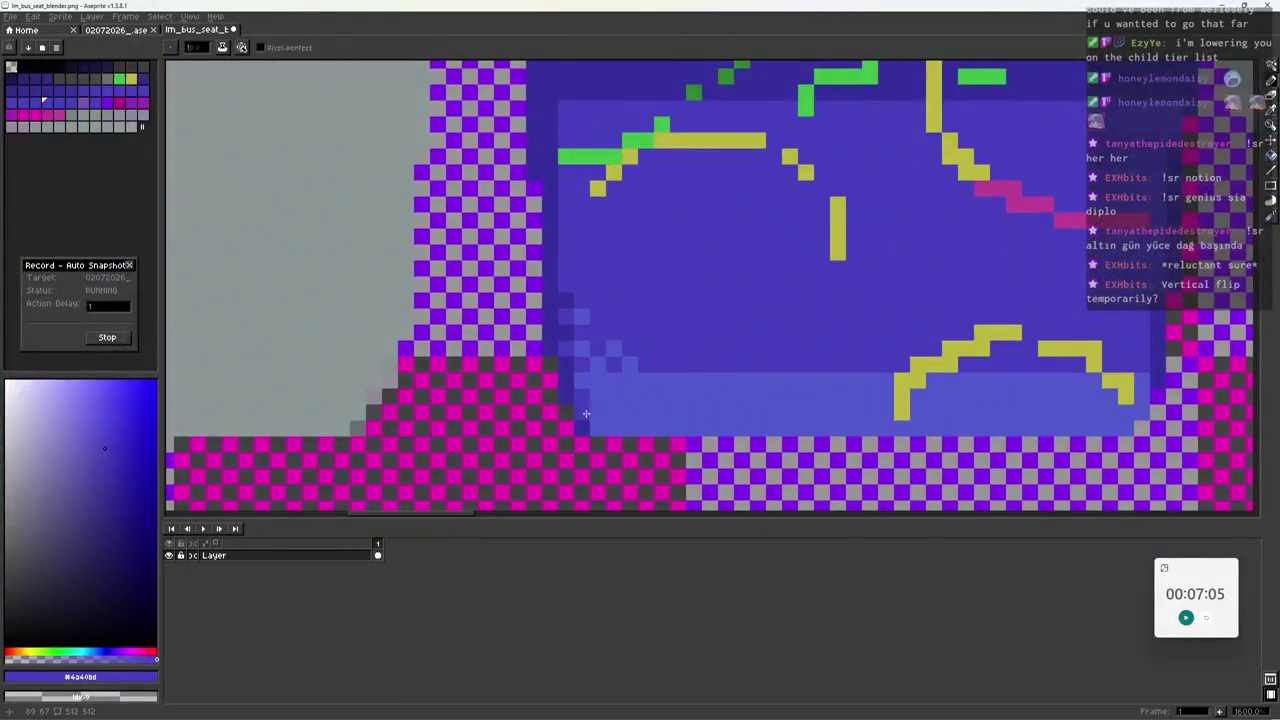
Zoom further in and take the darker seam blue #372e9c for the Pencil.
key("z")
scroll(616, 428, "down", 5)
scroll(671, 428, "down", 2)
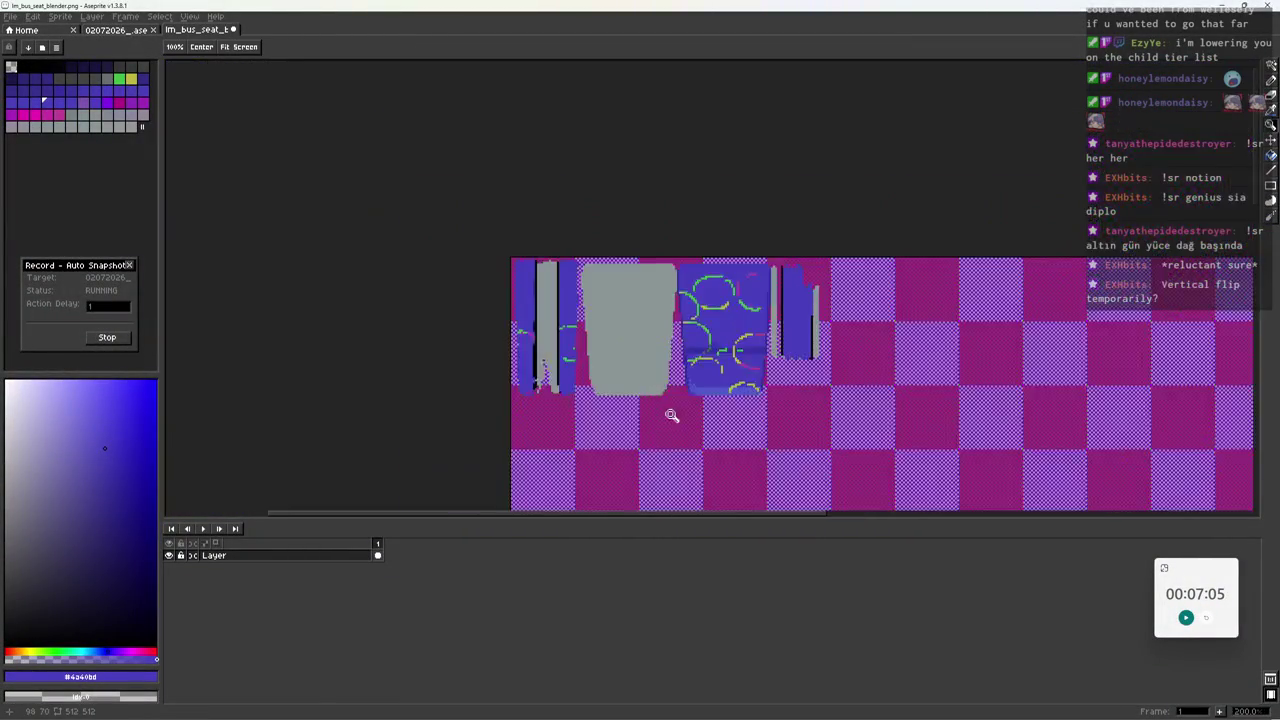
scroll(671, 428, "up", 2)
scroll(690, 430, "down", 1)
scroll(712, 362, "up", 1)
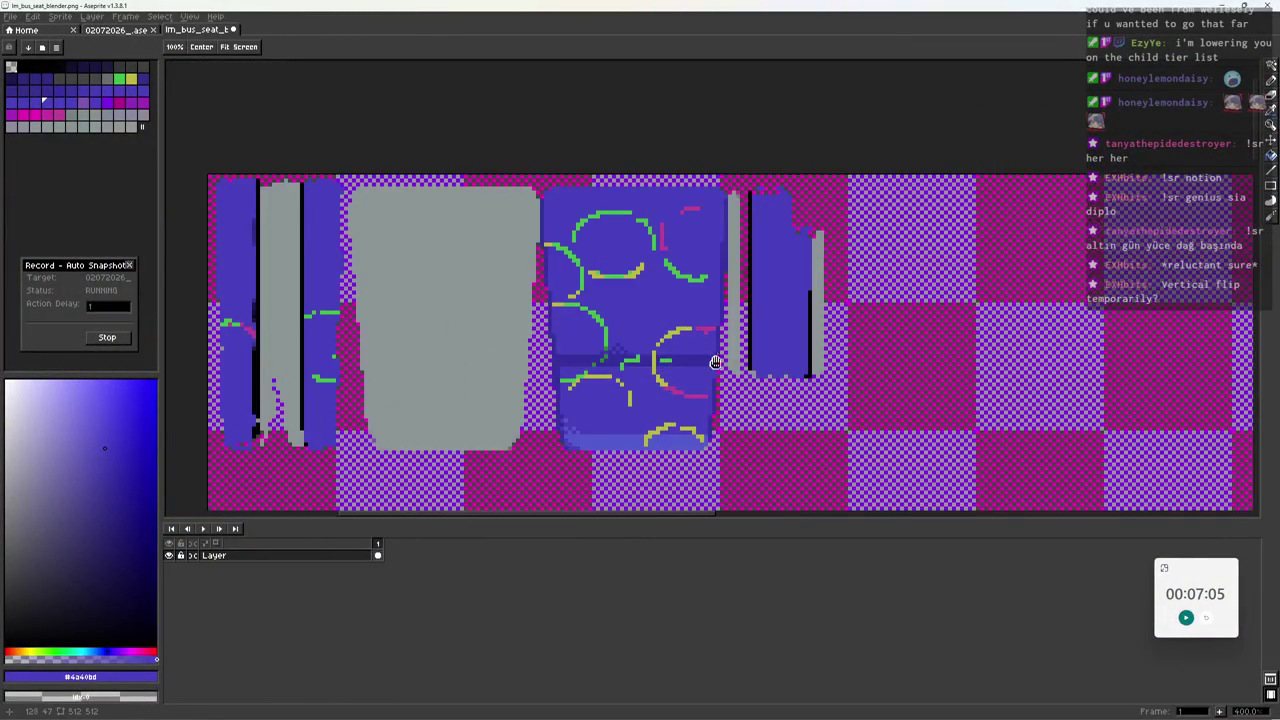
scroll(690, 359, "up", 5)
key("b")
left_click(519, 328, "alt")
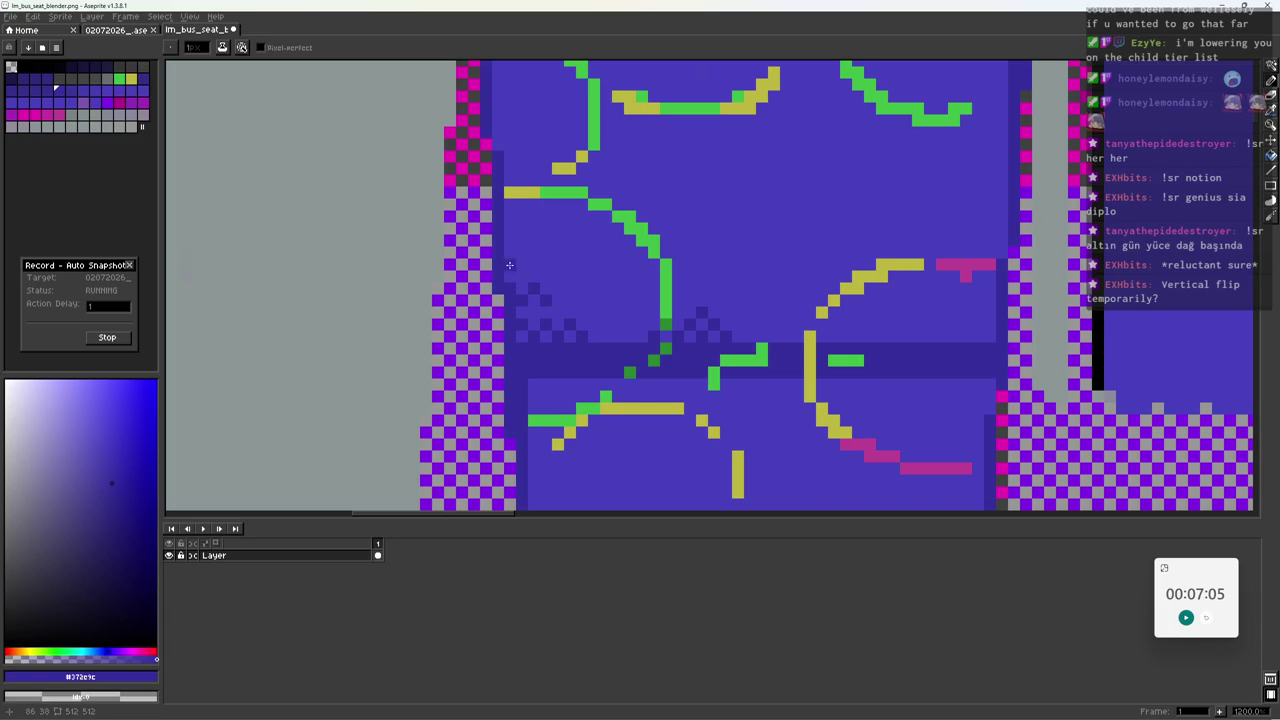
Save the texture, sample the seat blue and seam green, then shift the green bluer.
key("z")
scroll(552, 266, "down", 2)
scroll(600, 290, "down", 4)
scroll(686, 323, "up", 1)
key("ctrl+s")
scroll(723, 322, "up", 3)
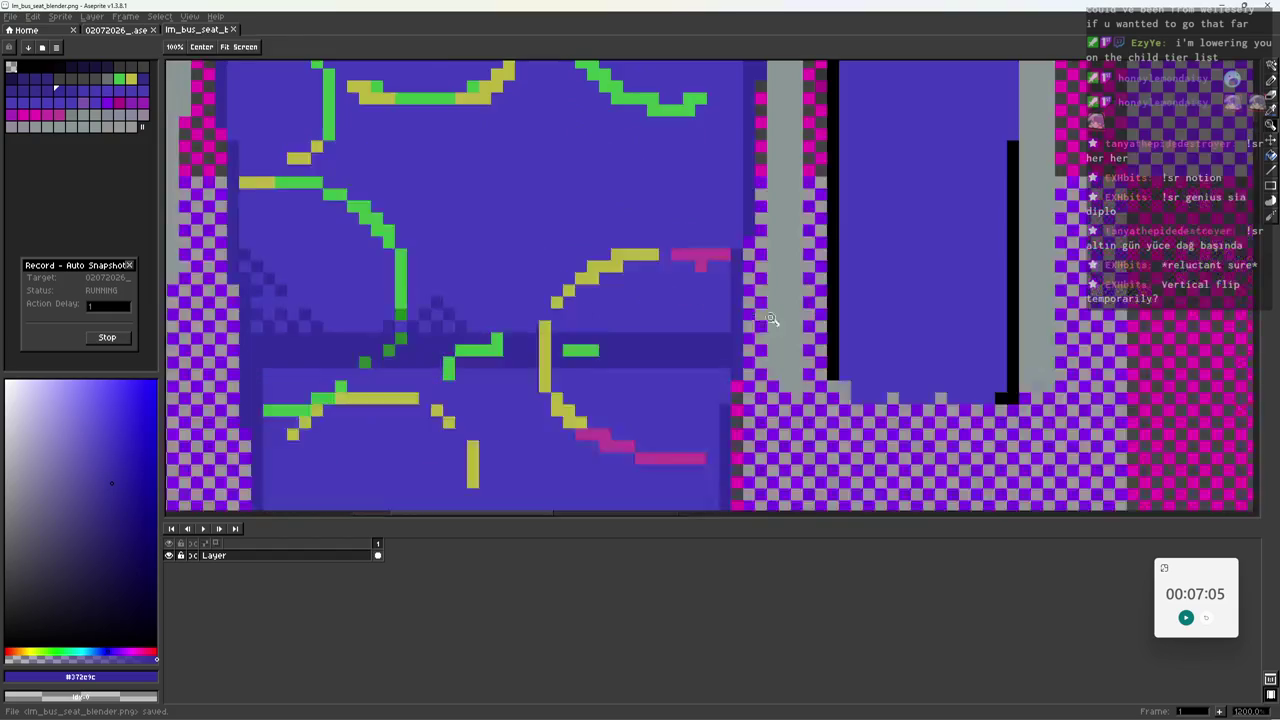
key("b")
left_click(668, 322, "alt")
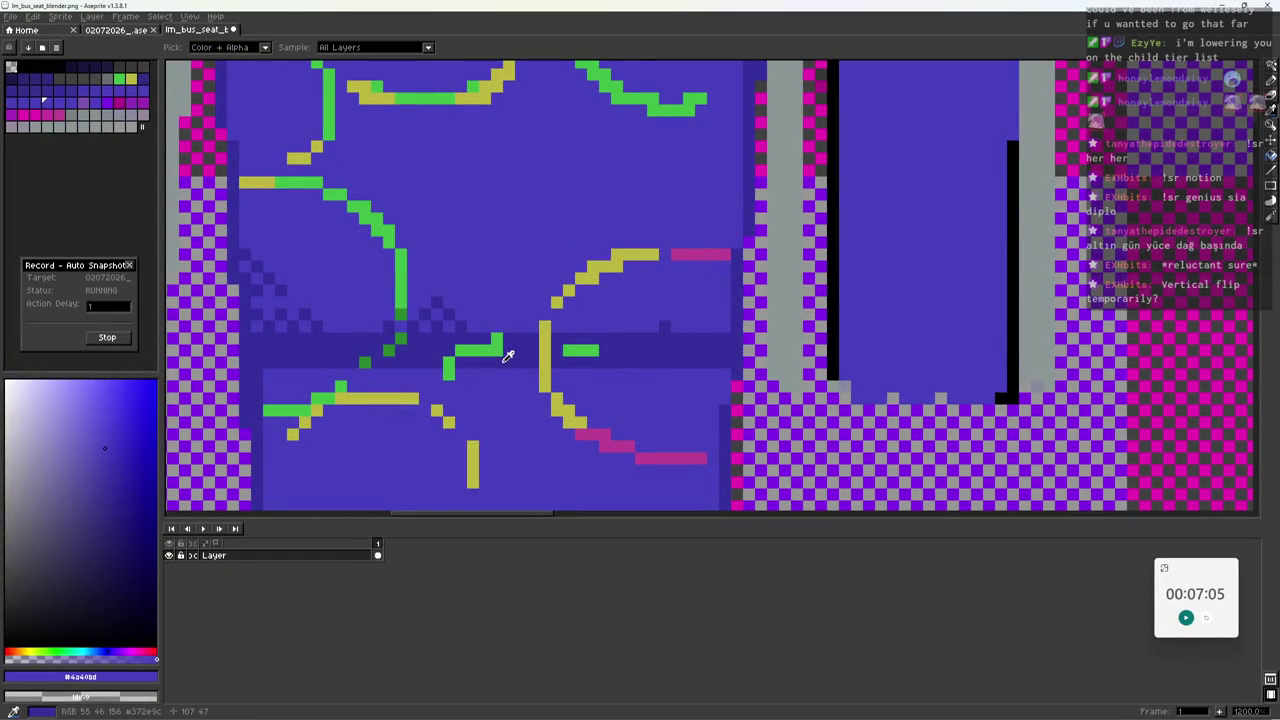
left_click(495, 345, "alt")
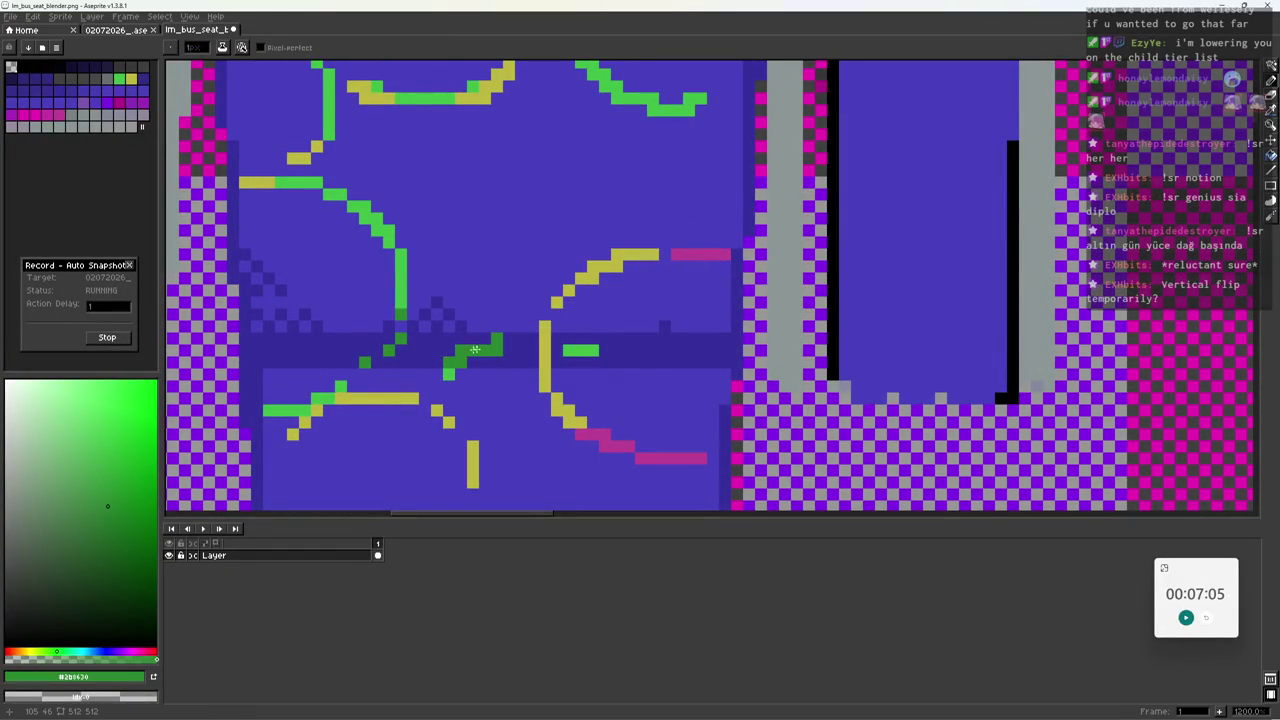
left_click(67, 652)
key("g")
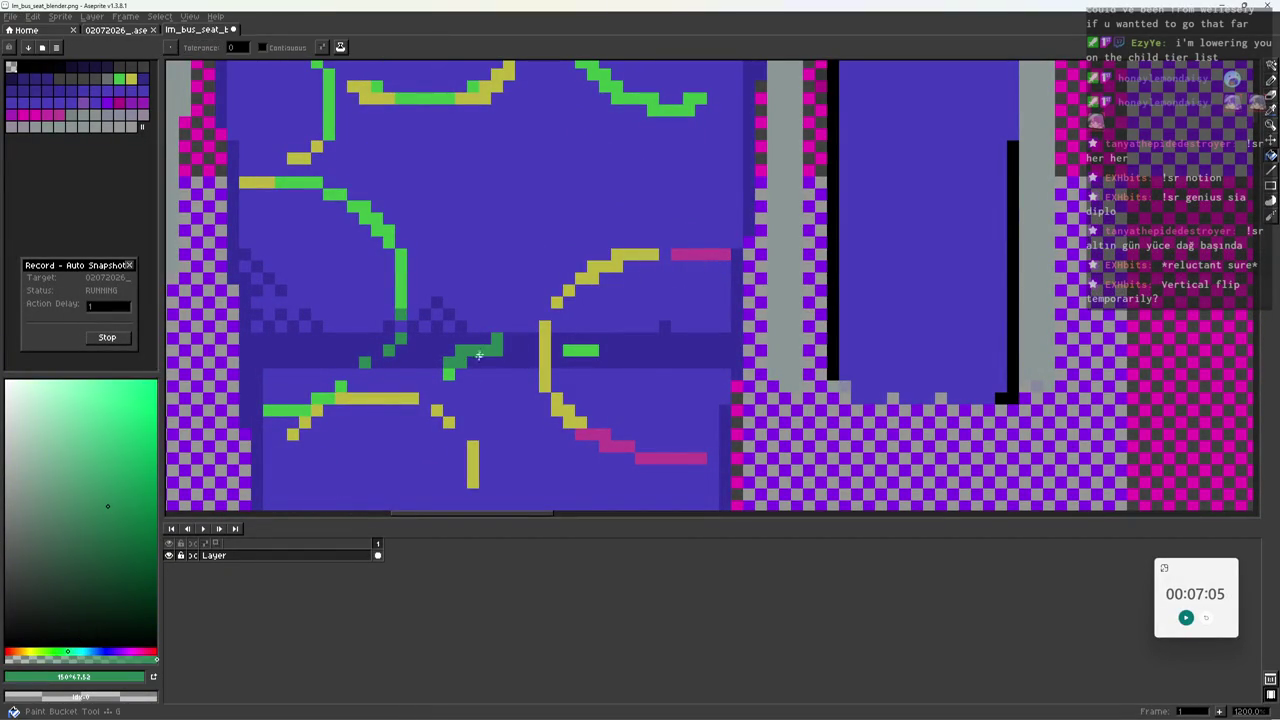
left_click(110, 530)
Draw bright green curves and a short diagonal stroke on the lower seat panel.
key("z")
scroll(505, 355, "down", 2)
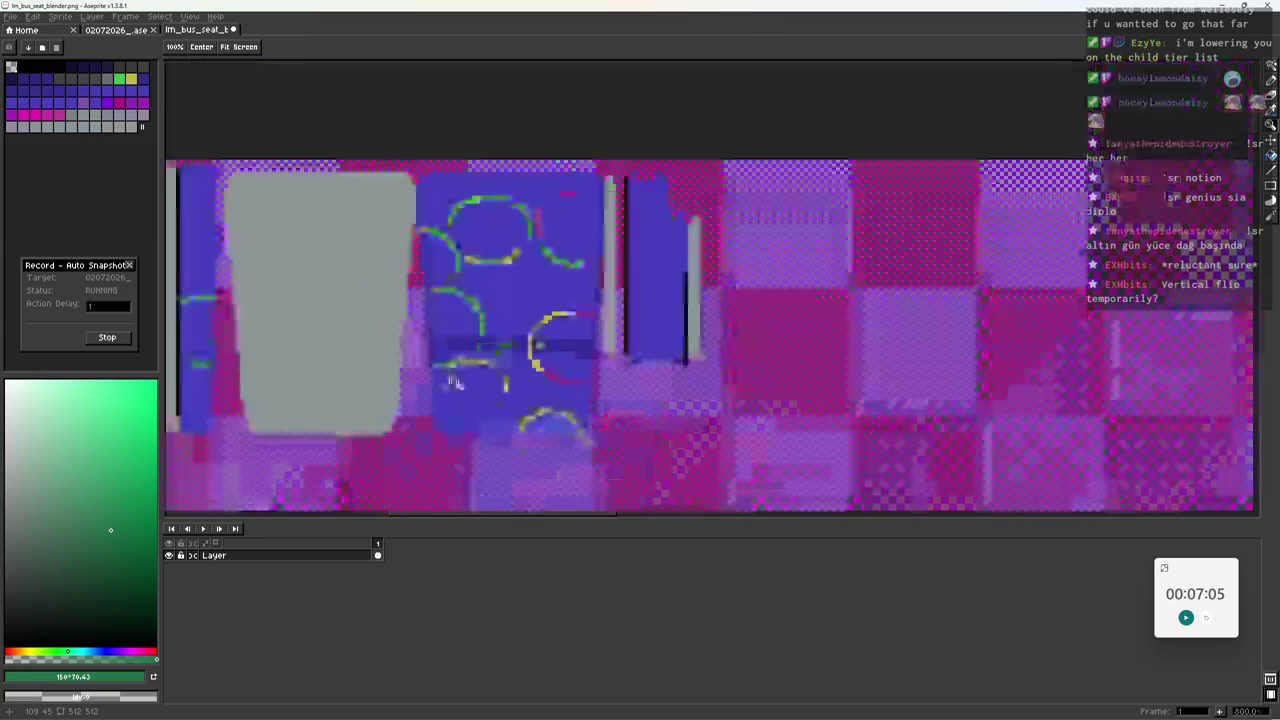
scroll(414, 400, "down", 2)
scroll(508, 229, "up", 3)
left_click(492, 220, "alt")
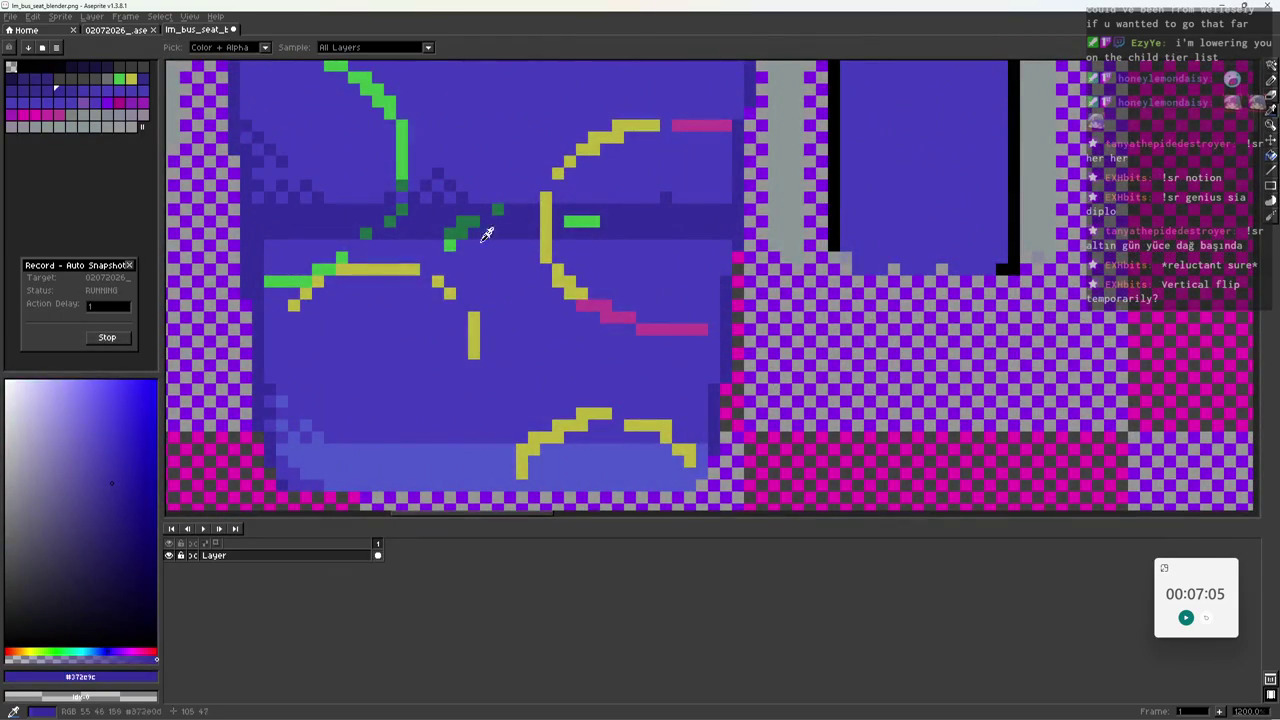
left_click(580, 221, "alt")
mouse_move(497, 340)
left_mouse_down()
mouse_move(510, 365)
mouse_move(590, 341)
left_mouse_up()
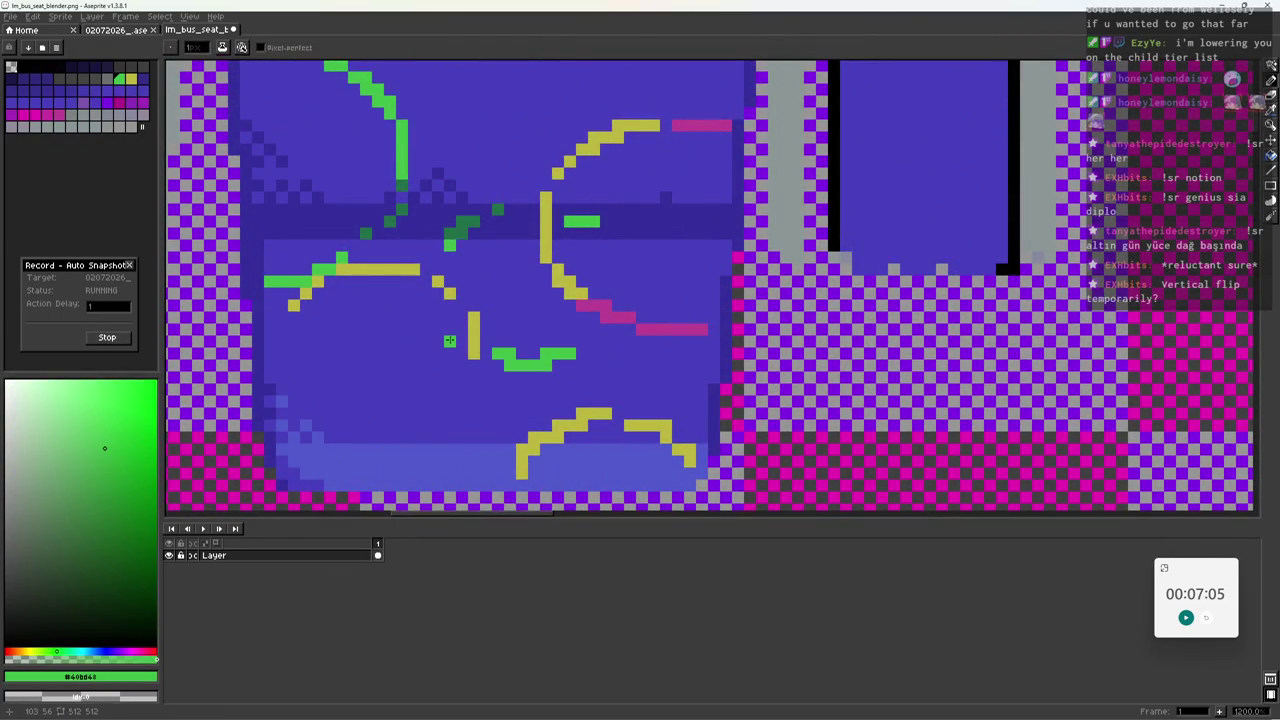
left_click_drag(449, 340, 425, 316)
right_click_drag(576, 352, 530, 355)
left_click_drag(528, 352, 490, 357)
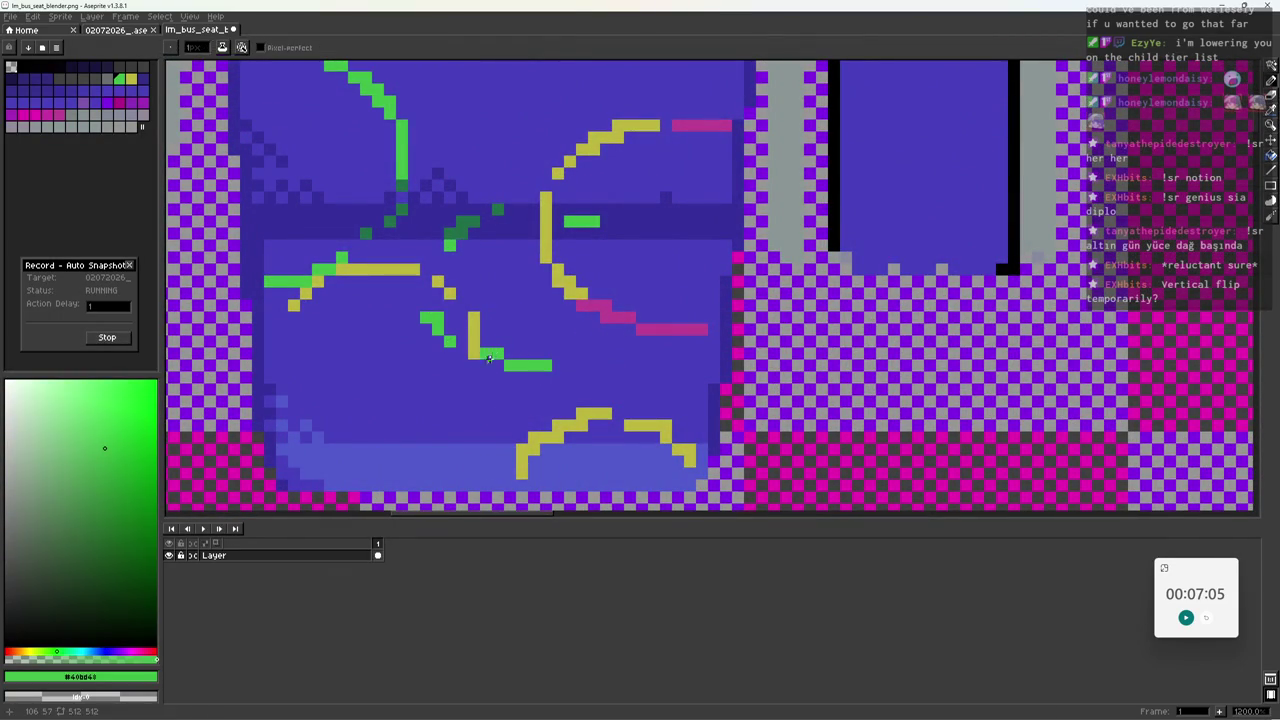
Save the texture and resample the streak pink and main seat blue.
left_click(500, 368, "alt")
scroll(530, 400, "down", 3)
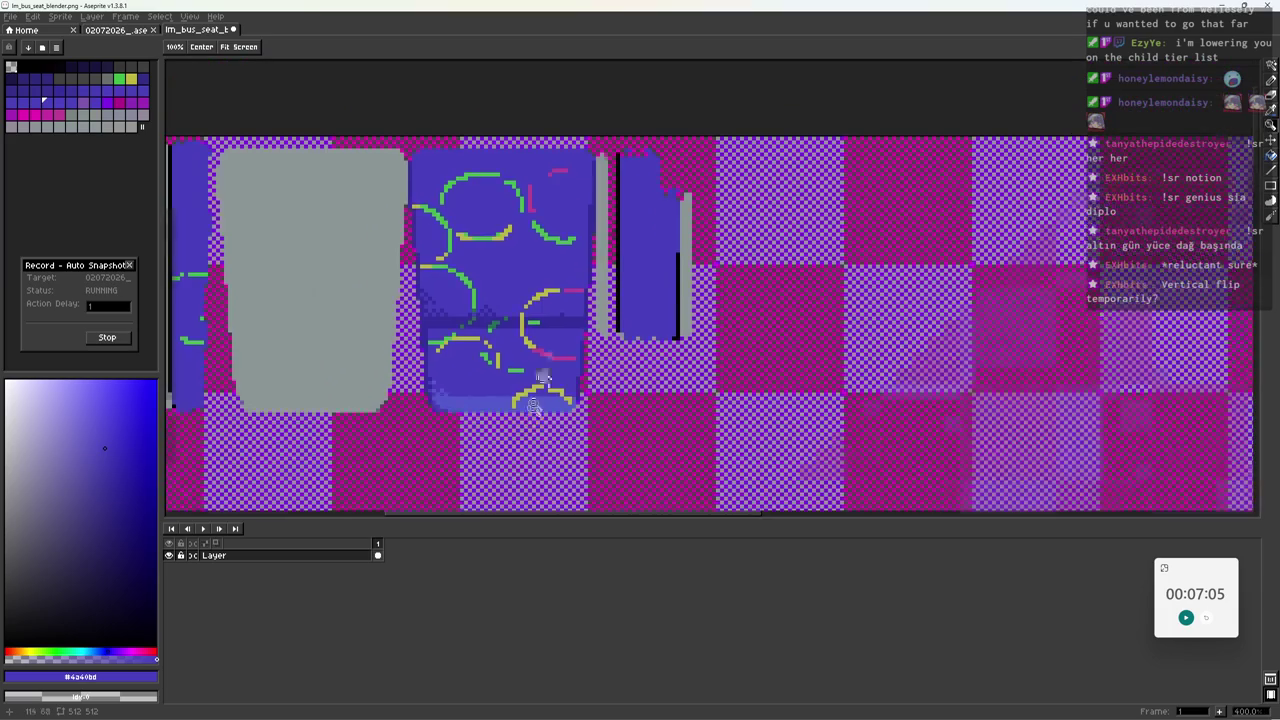
scroll(500, 400, "down", 3)
scroll(534, 363, "up", 1)
key("ctrl+s")
scroll(536, 210, "up", 6)
key("b")
scroll(531, 214, "up", 2)
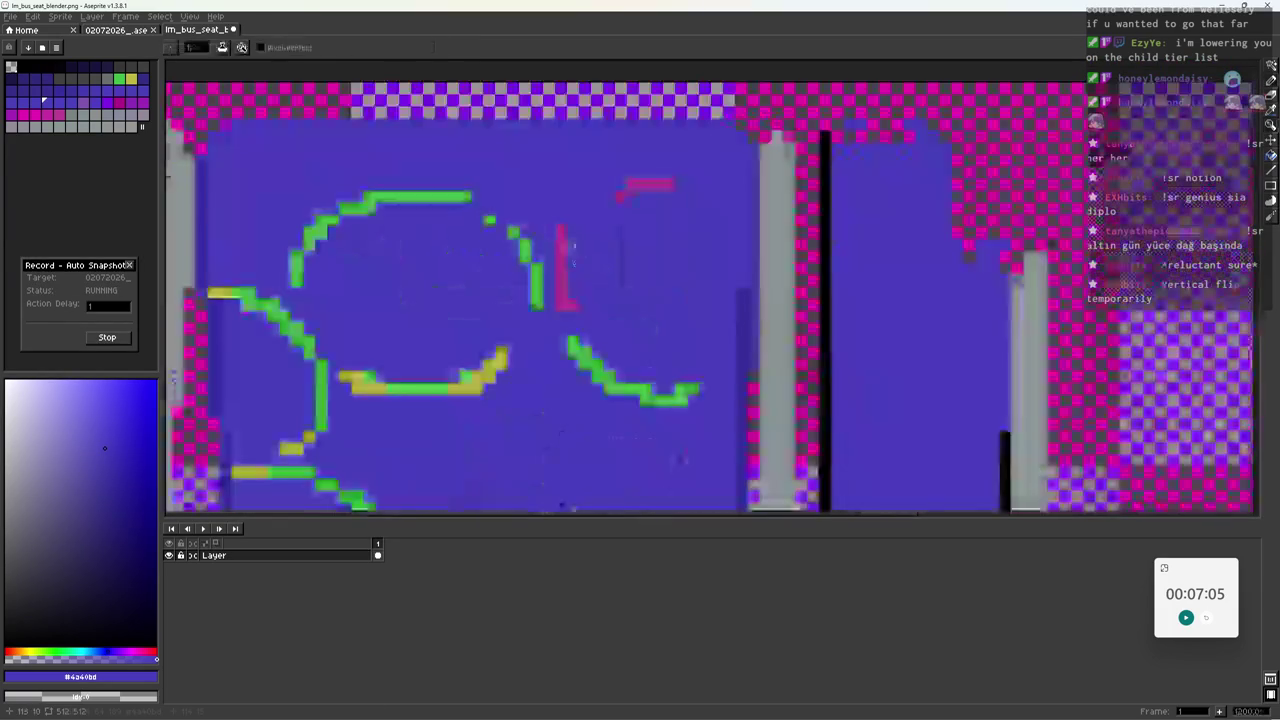
left_click(563, 298, "alt")
left_click(621, 194, "alt")
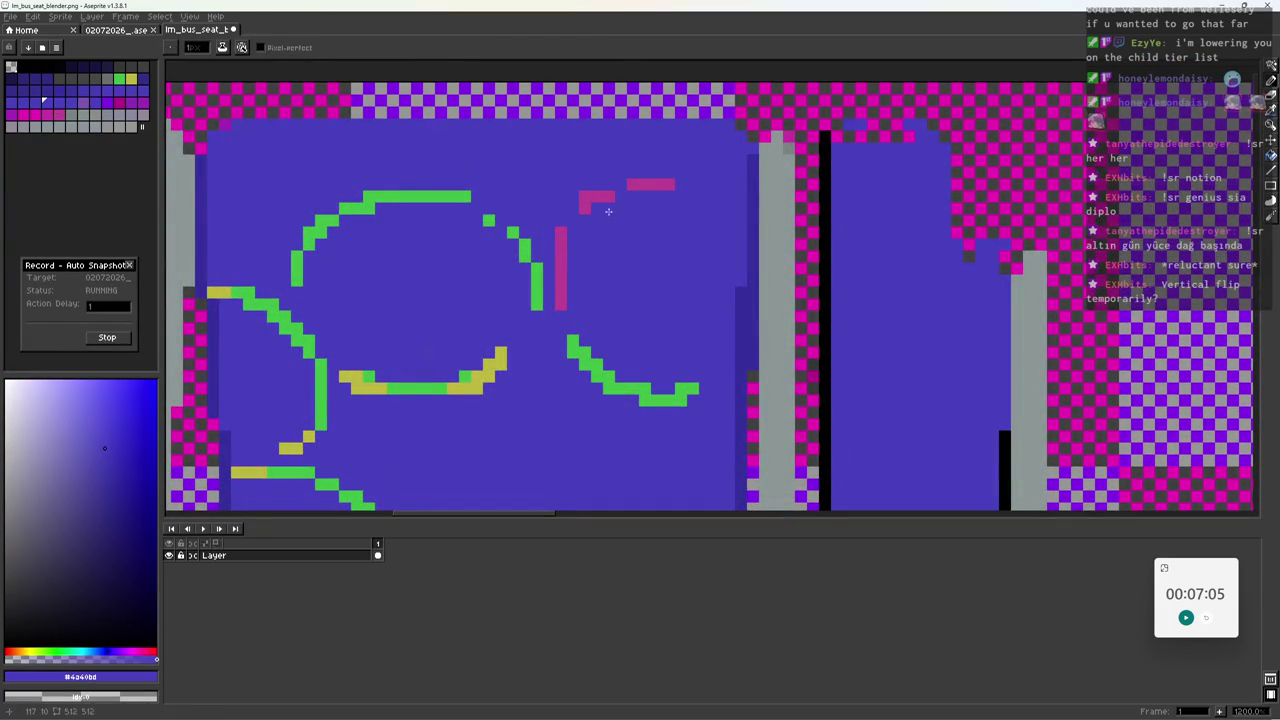
Save the texture again and resample the dark seam blue and main seat blue.
key("z")
scroll(590, 250, "down", 4)
scroll(572, 302, "down", 2)
key("ctrl+s")
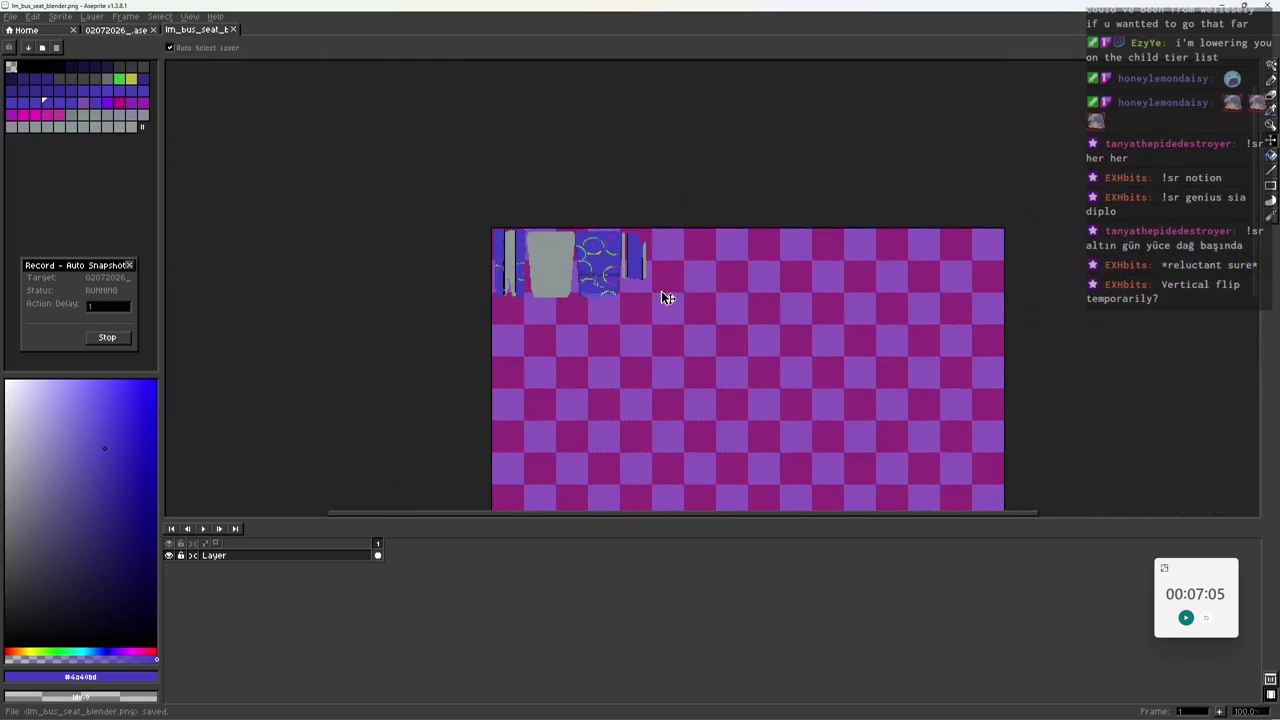
scroll(657, 294, "up", 3)
scroll(689, 272, "up", 5)
key("b")
left_click(648, 334, "alt")
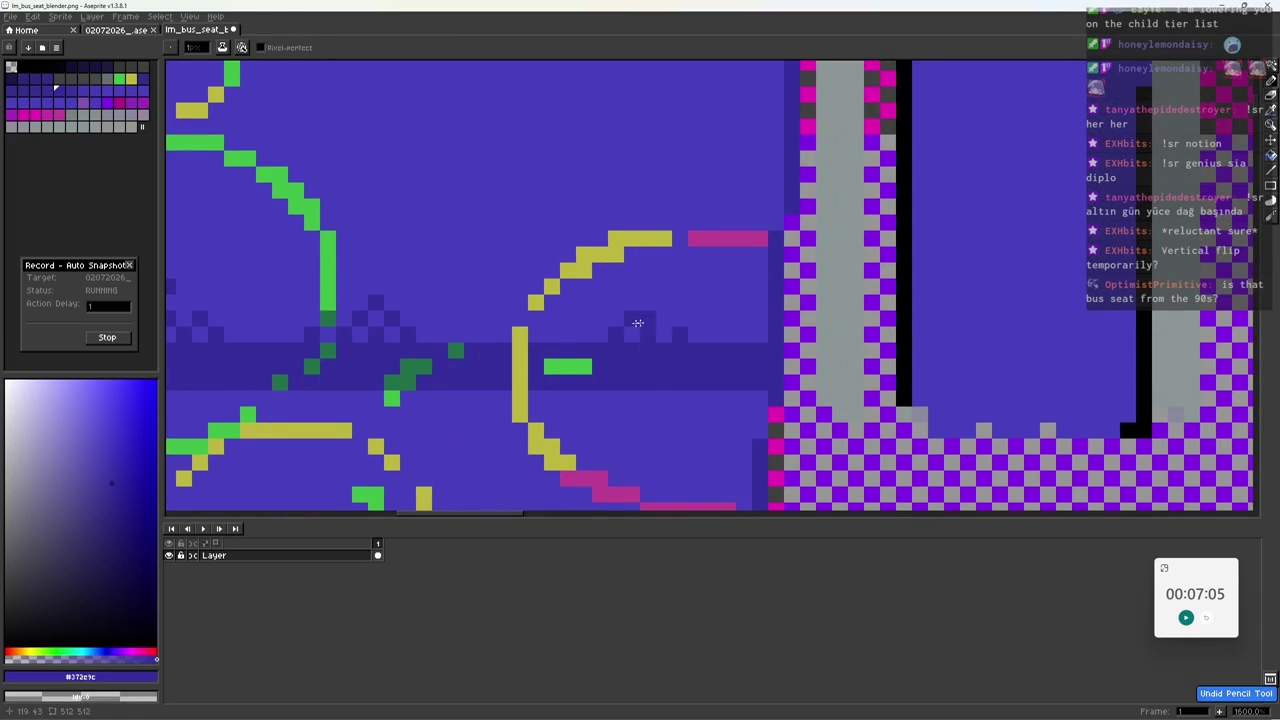
left_click(666, 334, "alt")
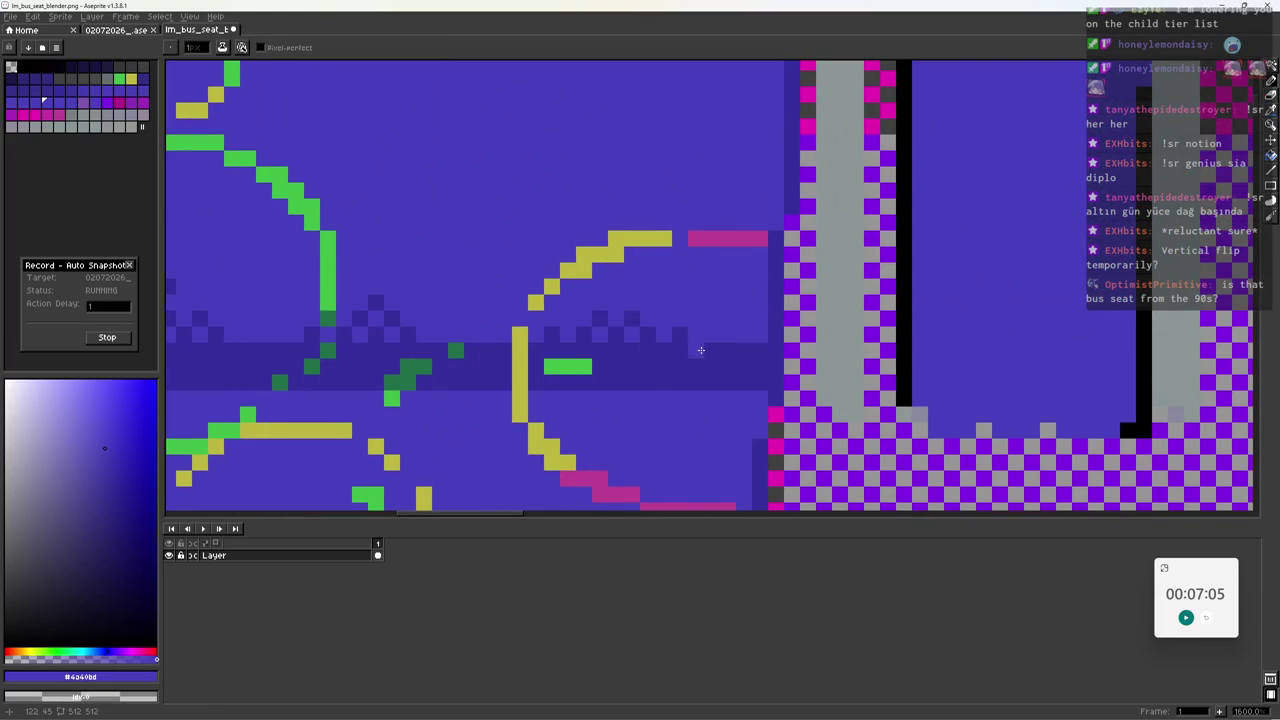
Preview the saved texture in Blender by orbiting to the seat's side.
scroll(713, 350, "down", 6)
scroll(700, 380, "up", 2)
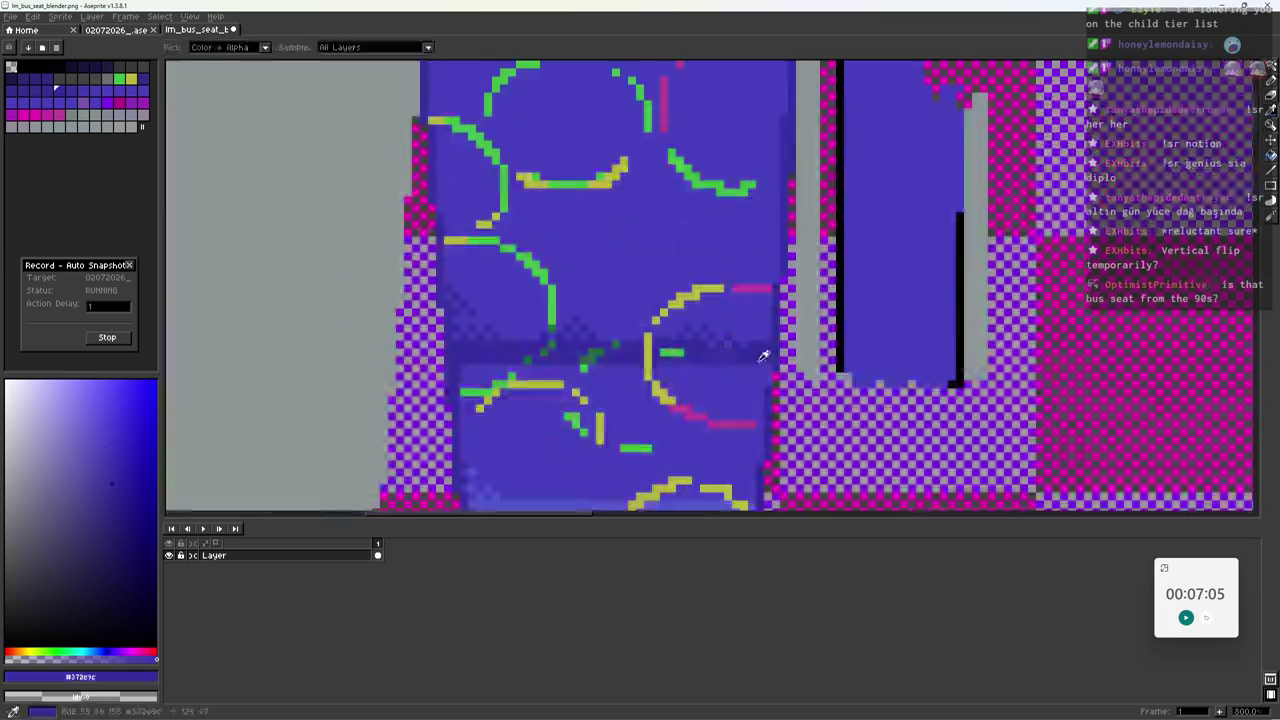
scroll(686, 413, "down", 2)
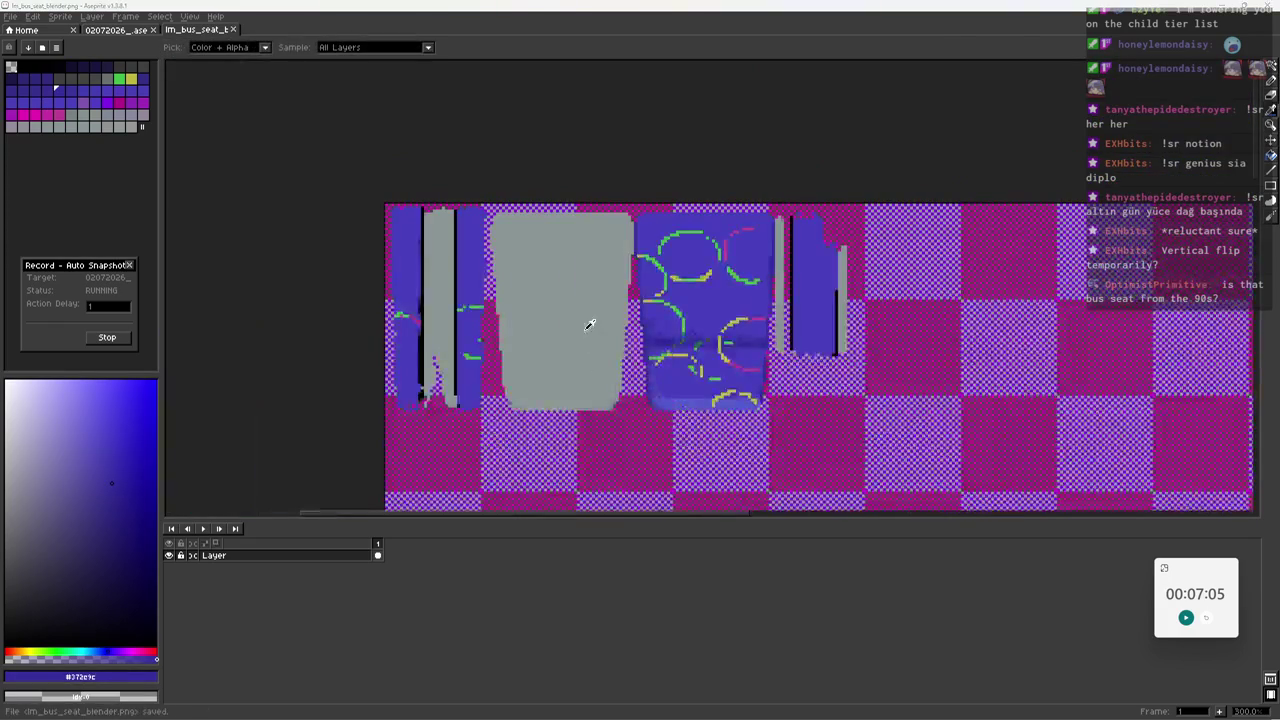
key("alt+Tab")
scroll(698, 307, "down", 3)
mouse_move(698, 307)
middle_mouse_down()
mouse_move(716, 324)
mouse_move(815, 334)
mouse_move(760, 330)
middle_mouse_up()
Set Blender's brush size to 15 px and paint a small patch on the seat.
scroll(815, 336, "up", 4)
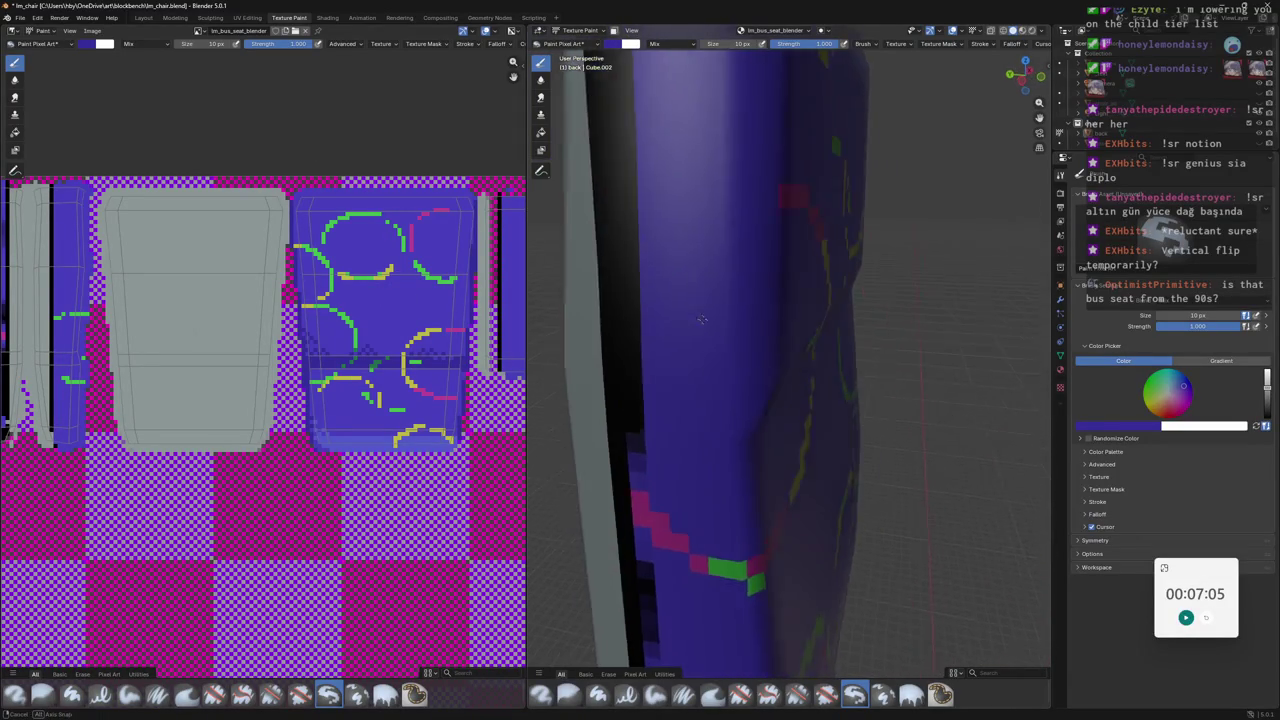
left_click(89, 47)
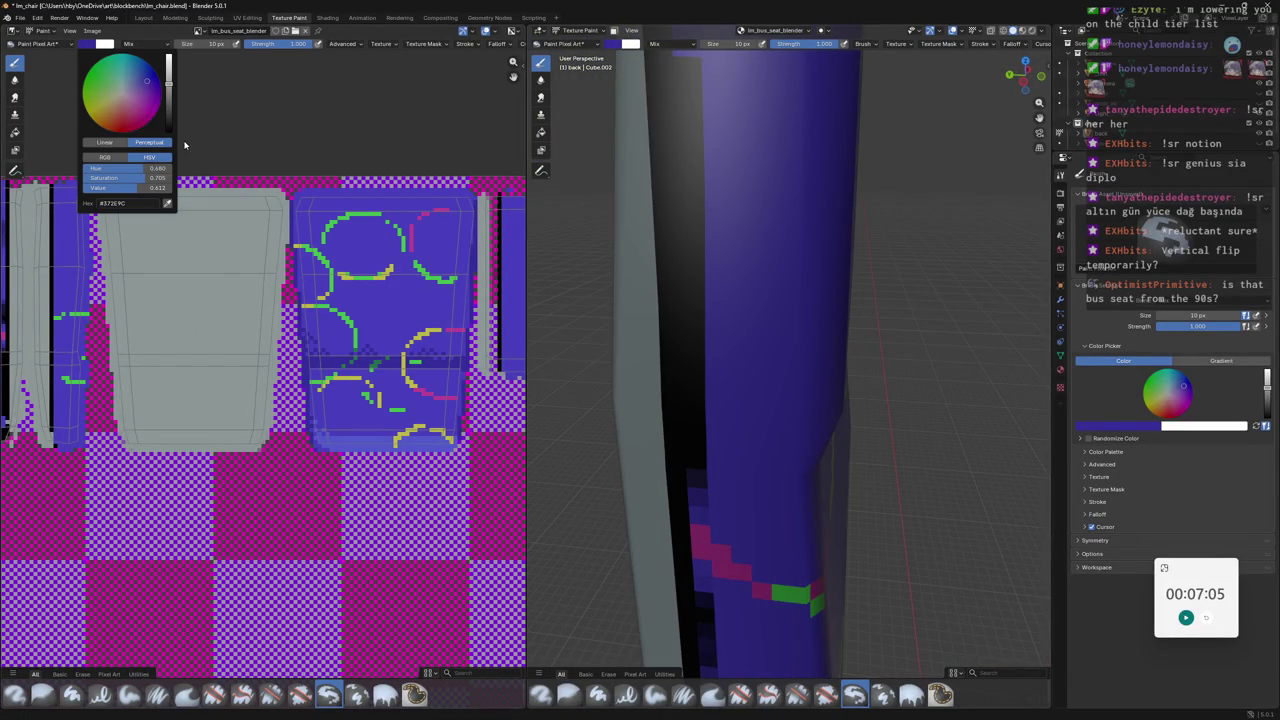
mouse_move(760, 300)
middle_mouse_down()
mouse_move(779, 286)
mouse_move(747, 226)
middle_mouse_up()
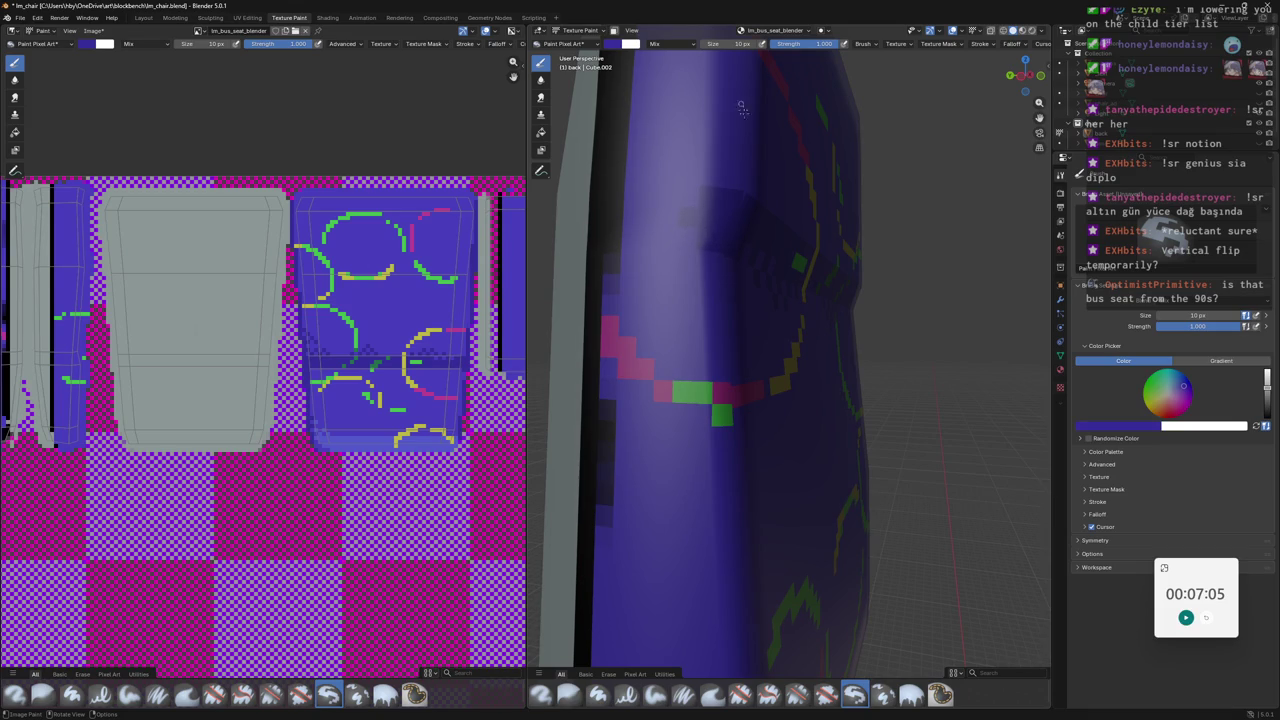
left_click(744, 45)
type("5")
key("Return")
left_click_drag(697, 228, 692, 236)
scroll(675, 198, "down", 6)
Save the blend file and the lm_bus_seat_blender.png texture, then return to Aseprite.
key("ctrl+s")
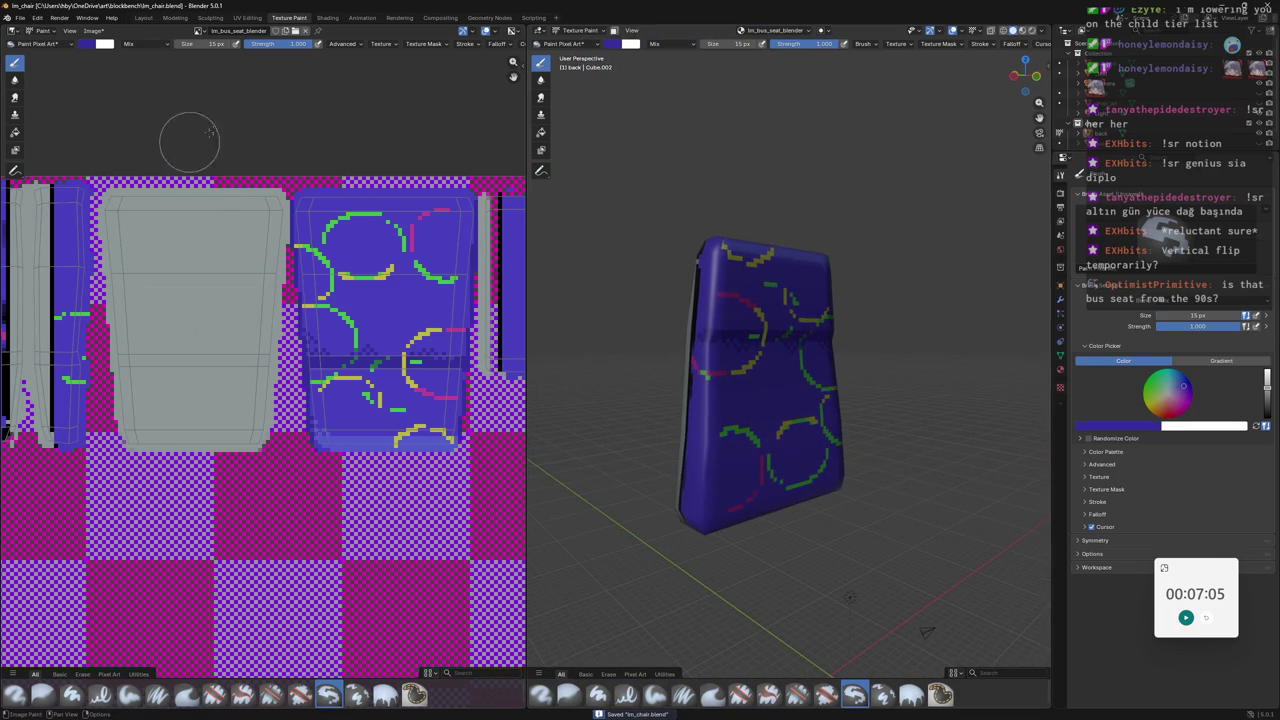
key("alt+s")
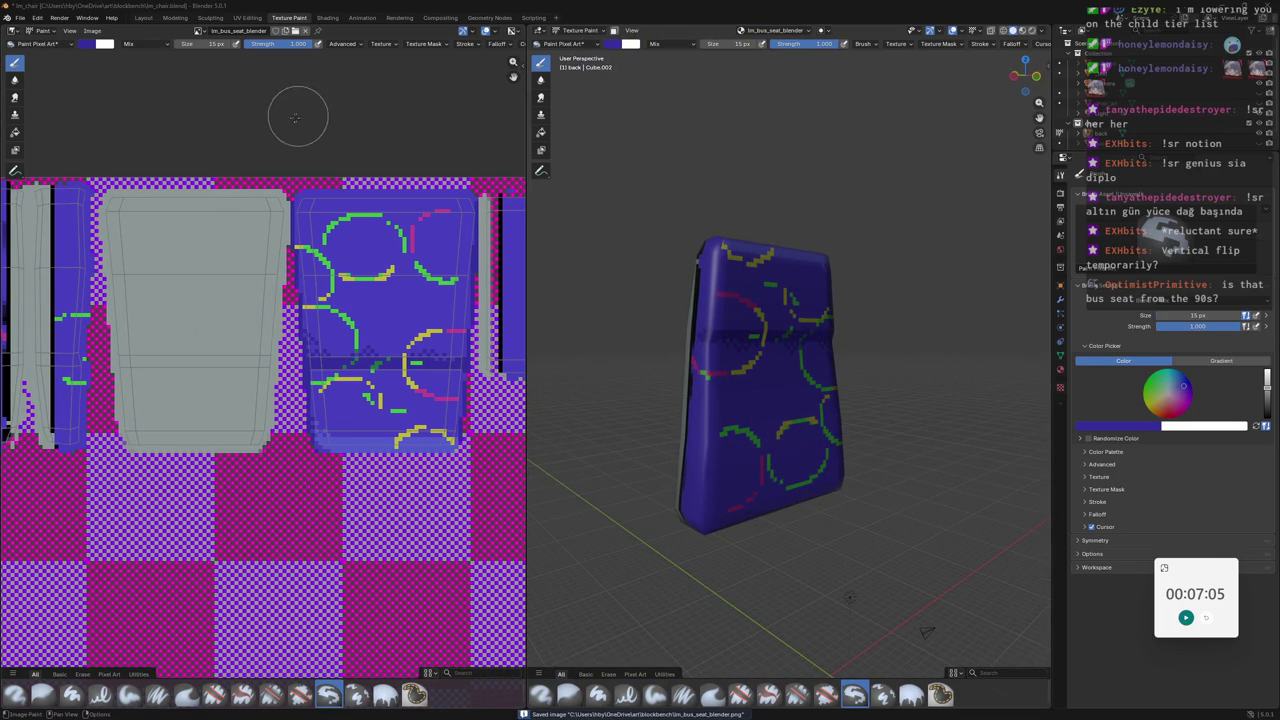
key("alt+Tab")
left_click(10, 18)
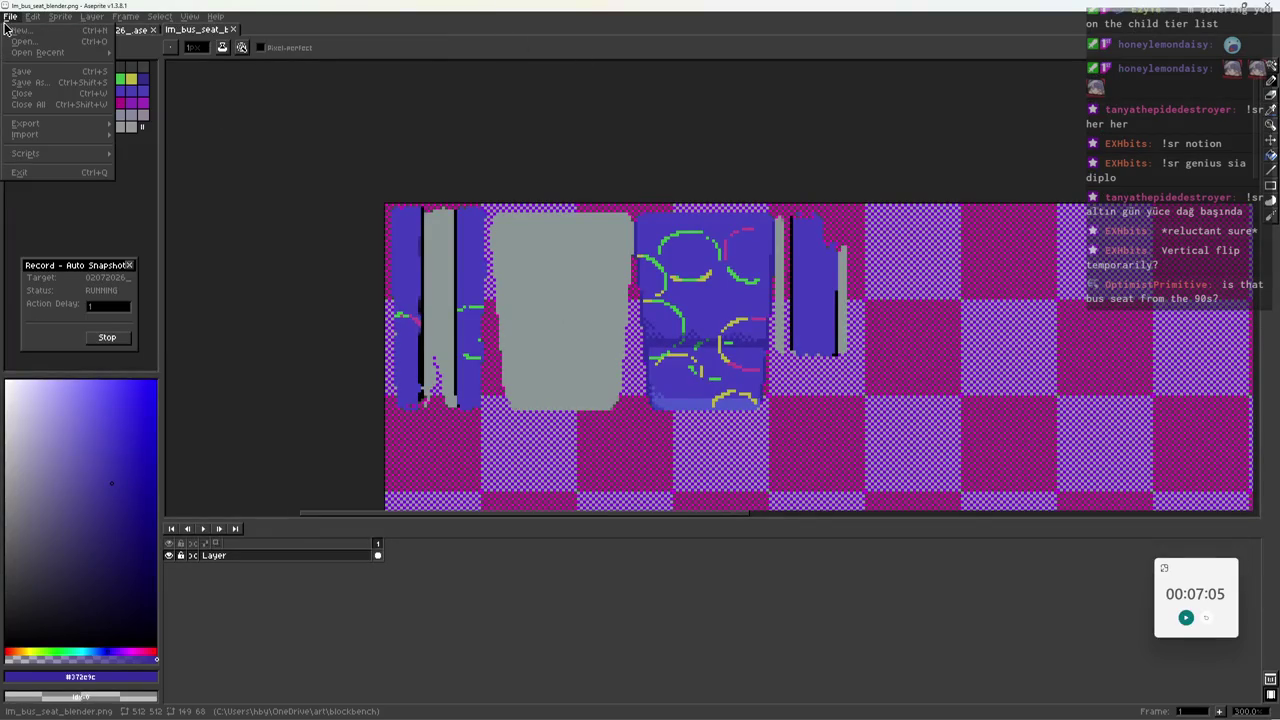
Reopen lm_bus_seat_blender.png from Aseprite's recent files.
key("Escape")
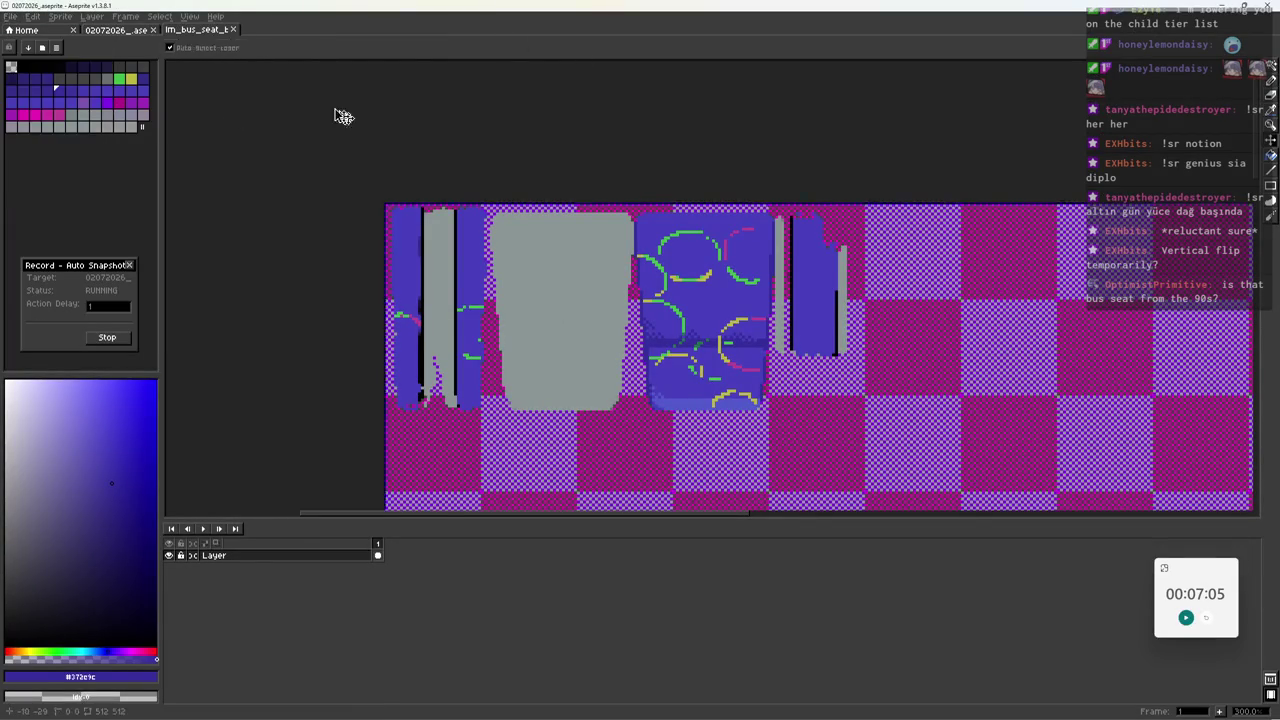
left_click(133, 29)
left_click(10, 17)
mouse_move(38, 52)
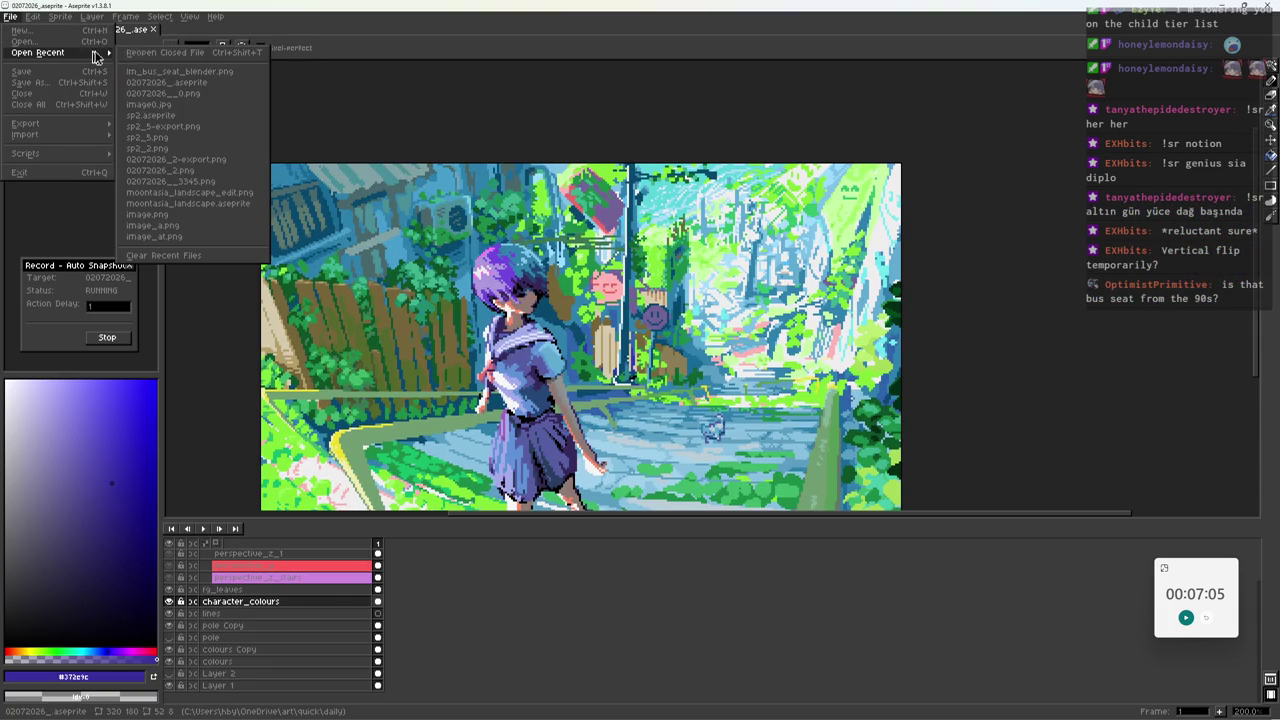
left_click(178, 76)
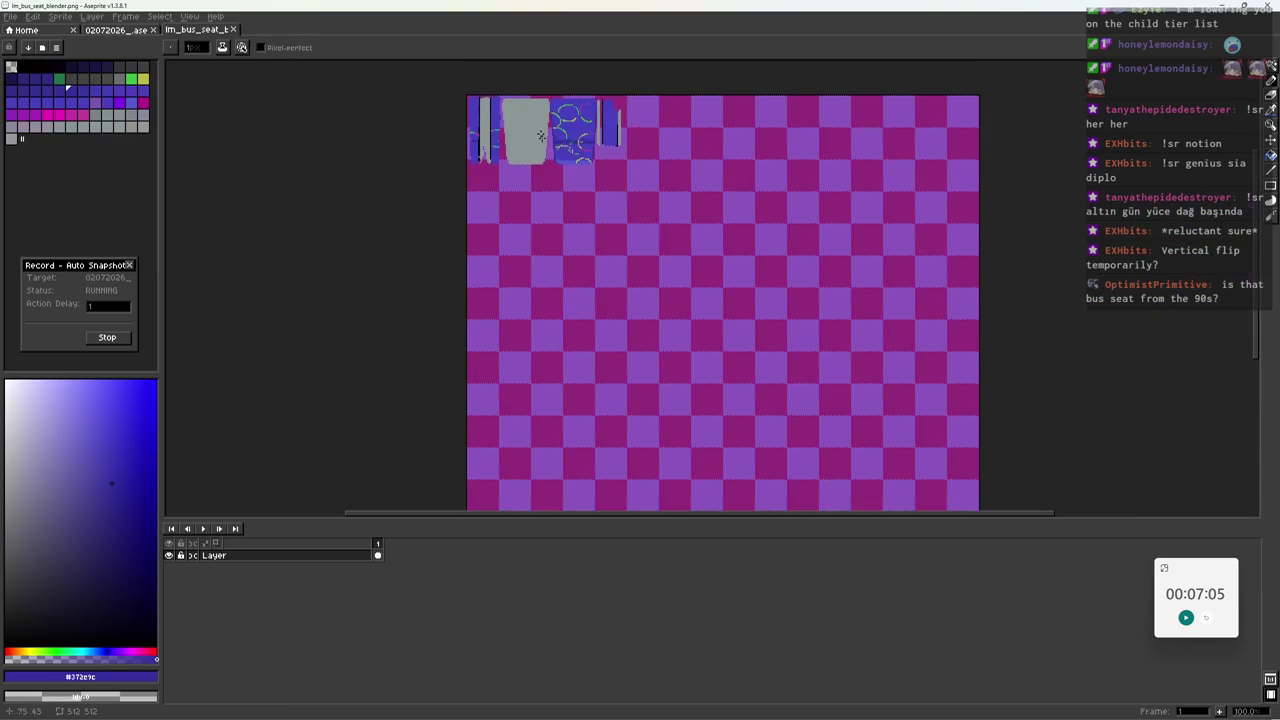
scroll(503, 218, "up", 2)
scroll(450, 280, "up", 2)
scroll(408, 335, "up", 5)
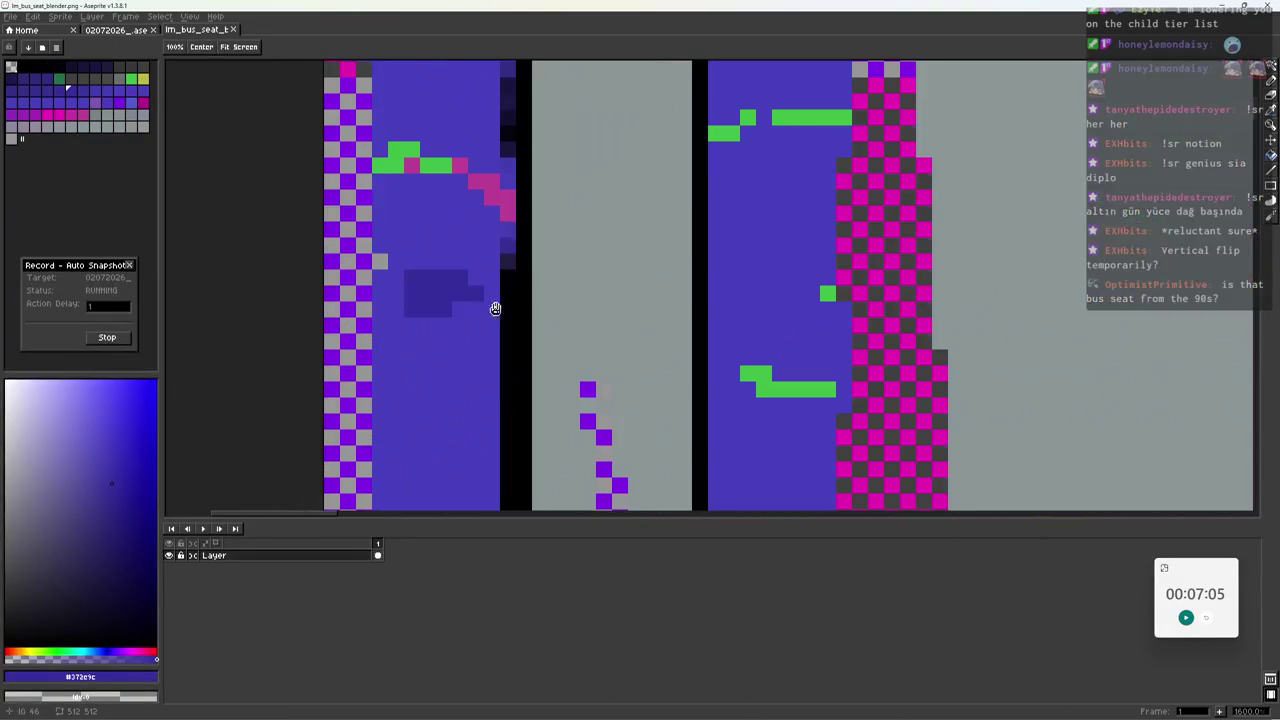
Repaint pixels in the dark block on the side strip, extending it to the left.
left_click(476, 293, "alt")
left_click(460, 310)
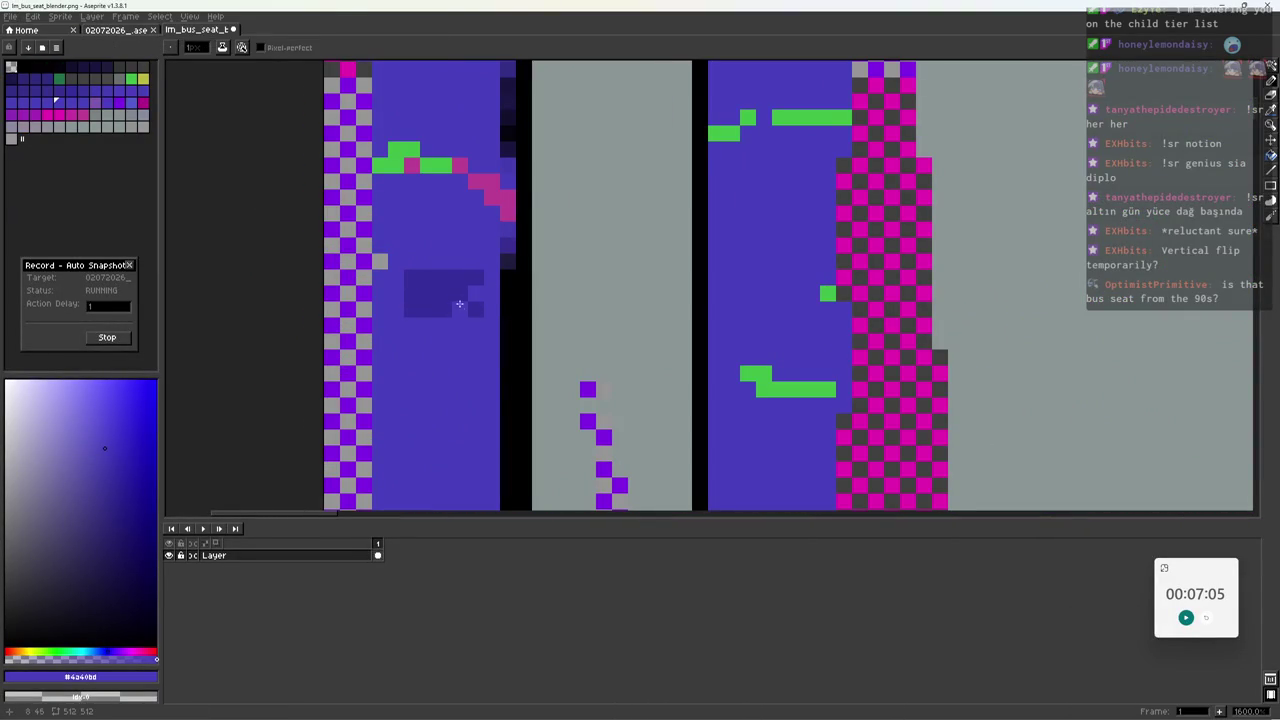
left_click(460, 278)
scroll(520, 263, "down", 3)
scroll(488, 263, "up", 3)
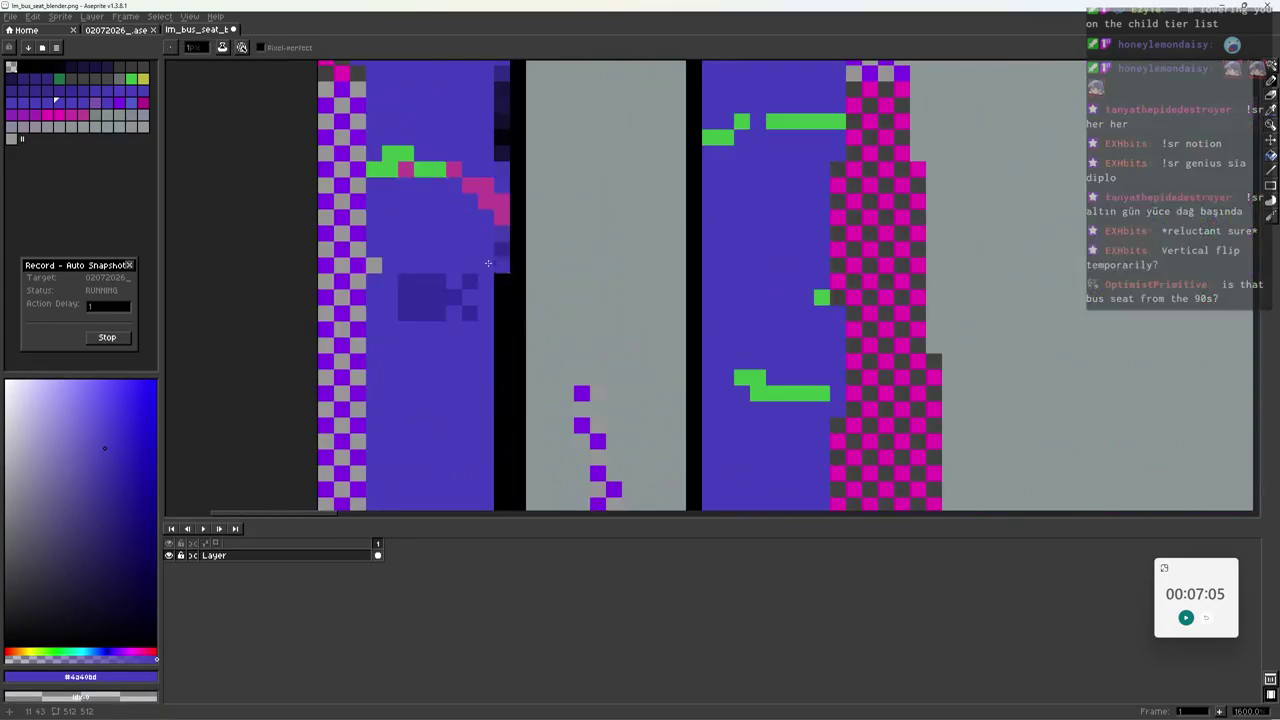
left_click(420, 288, "alt")
left_click_drag(390, 282, 374, 312)
left_click(424, 330, "alt")
left_click(424, 311)
Dither light-blue pixels into the dark block.
left_click(406, 282)
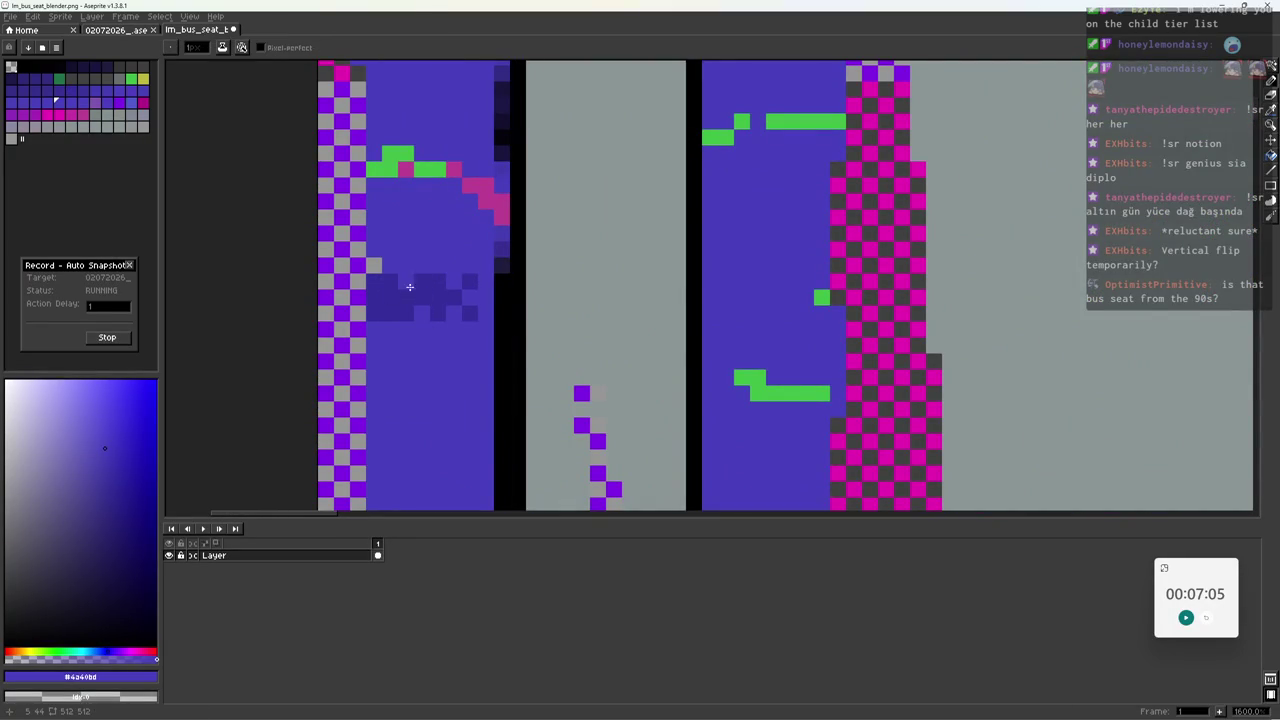
left_click(390, 286)
left_click(384, 314)
left_click(407, 297)
left_click(438, 313)
left_click(438, 298)
left_click(462, 306)
scroll(403, 345, "down", 5)
scroll(403, 345, "up", 5)
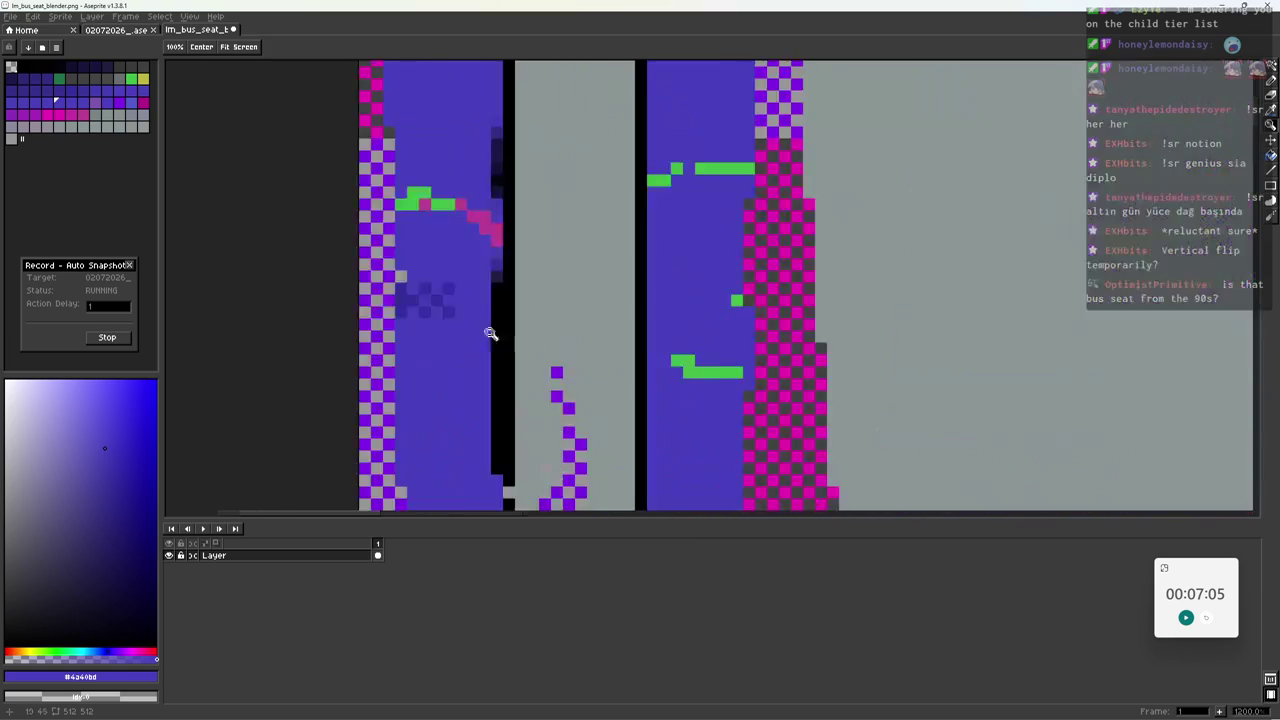
scroll(403, 345, "up", 2)
Marquee-select the dithered dark block and move it to the right.
key("m")
mouse_move(368, 274)
left_mouse_down()
mouse_move(450, 326)
mouse_move(660, 297)
mouse_move(812, 310)
left_mouse_up()
key("ctrl+d")
key("b")
Draw green pixels left of the green stripe and clean up the stray ones.
left_click(809, 124, "alt")
left_click_drag(714, 364, 764, 396)
left_click(792, 362, "alt")
key("z")
scroll(794, 349, "down", 6)
scroll(794, 349, "up", 4)
key("b")
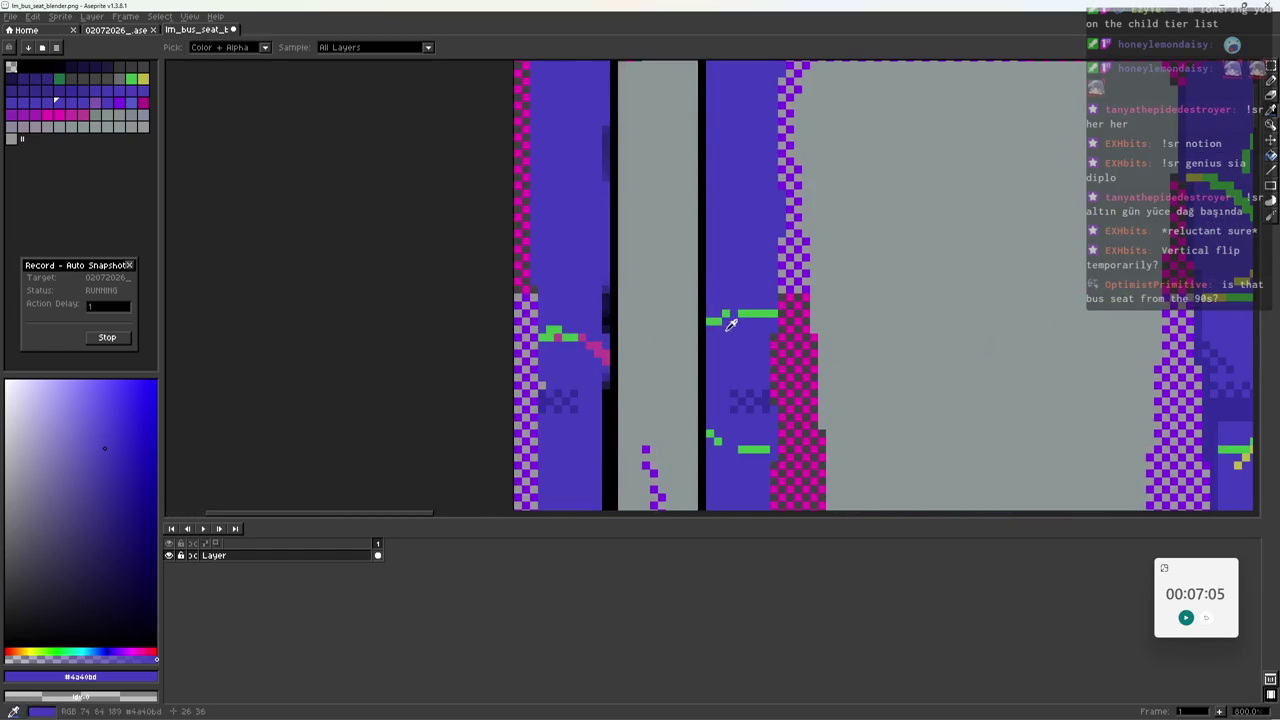
left_click(718, 314, "alt")
Extend the green arc line to the right, then sample the pink.
key("z")
scroll(760, 312, "down", 6)
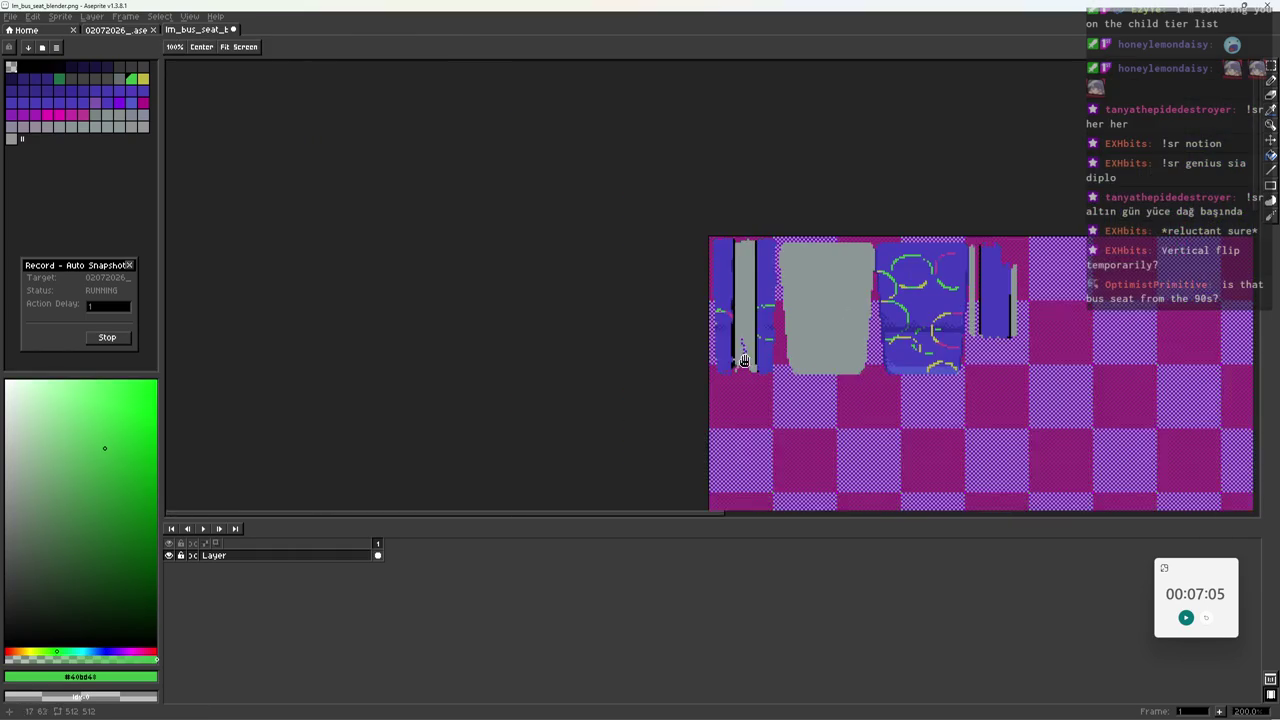
scroll(775, 312, "up", 1)
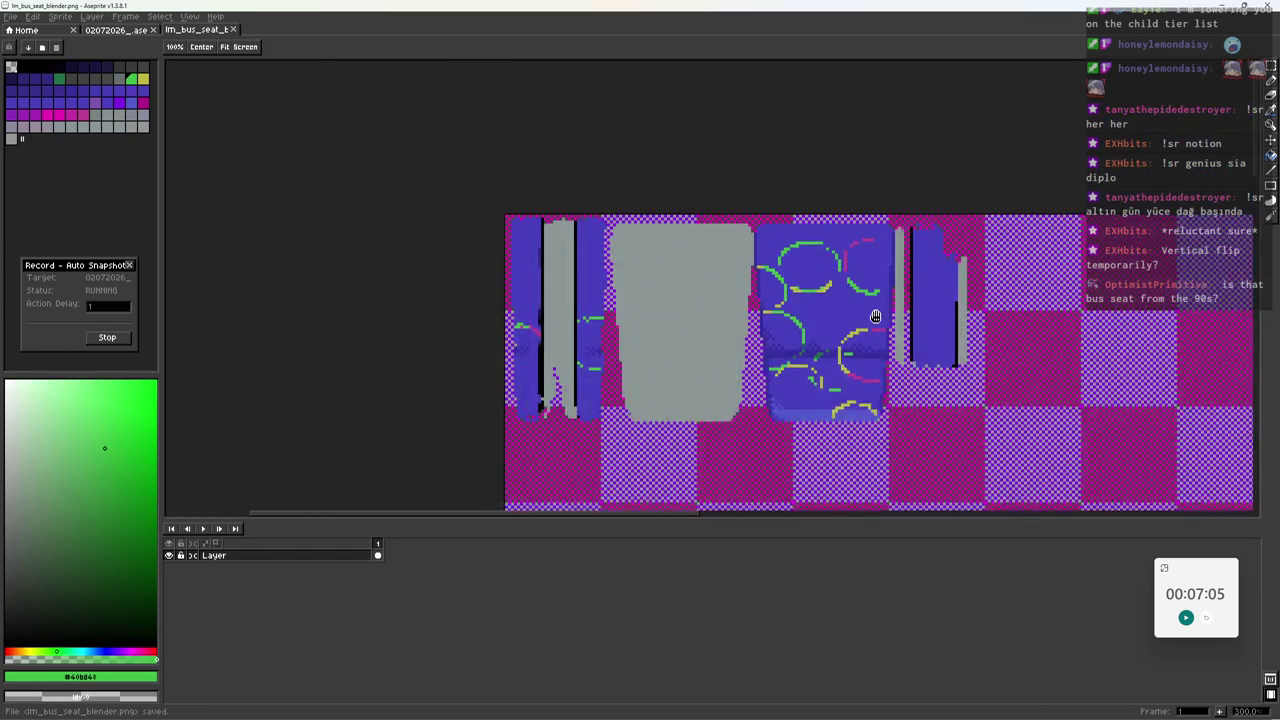
scroll(778, 317, "up", 5)
key("b")
left_click_drag(765, 277, 788, 278)
key("z")
scroll(788, 278, "down", 3)
scroll(788, 278, "up", 3)
key("b")
left_click(767, 134, "alt")
key("z")
scroll(754, 275, "down", 4)
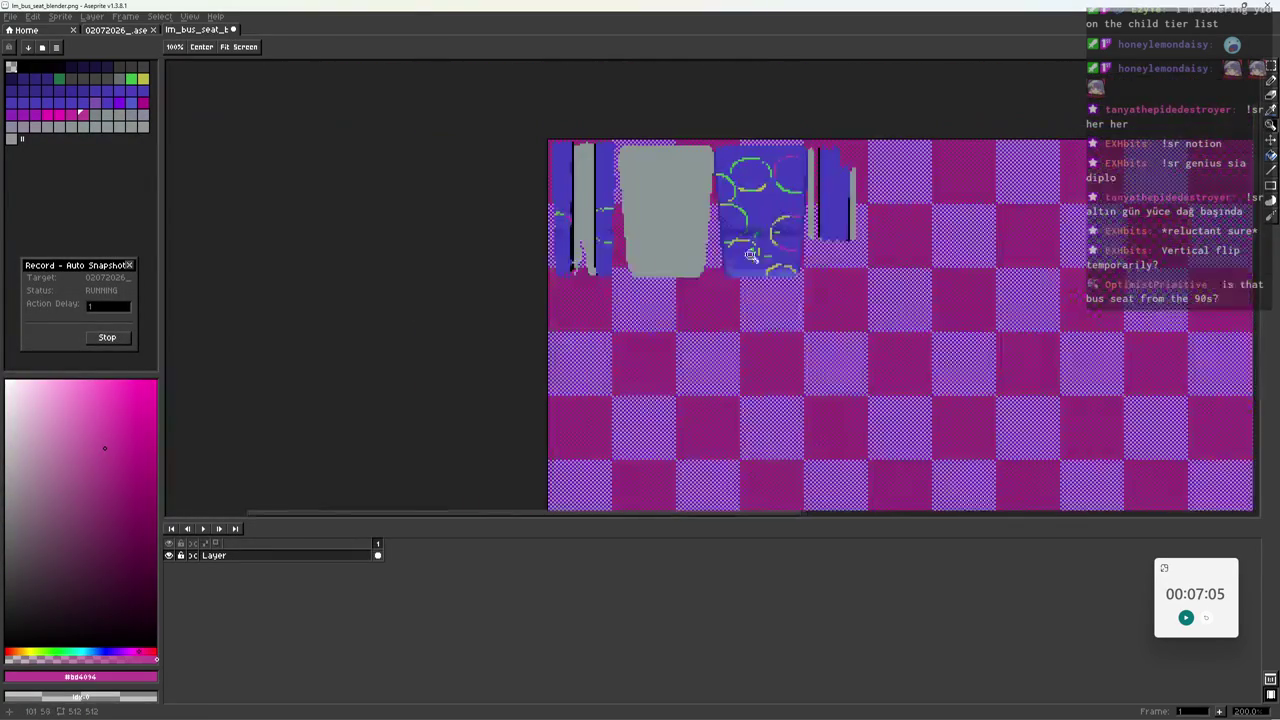
Sample the seat blue and adjust it to a lighter blue for streaks.
scroll(754, 275, "up", 3)
scroll(754, 275, "up", 1)
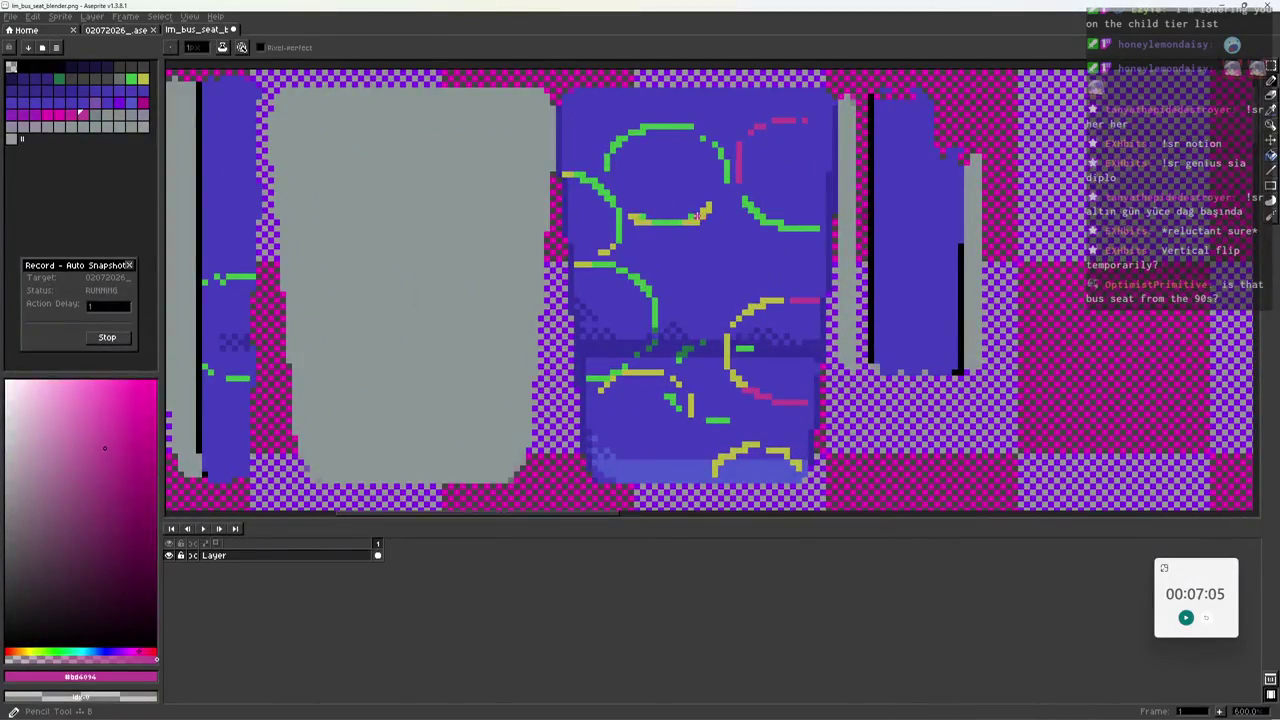
left_click(754, 275, "alt")
key("b")
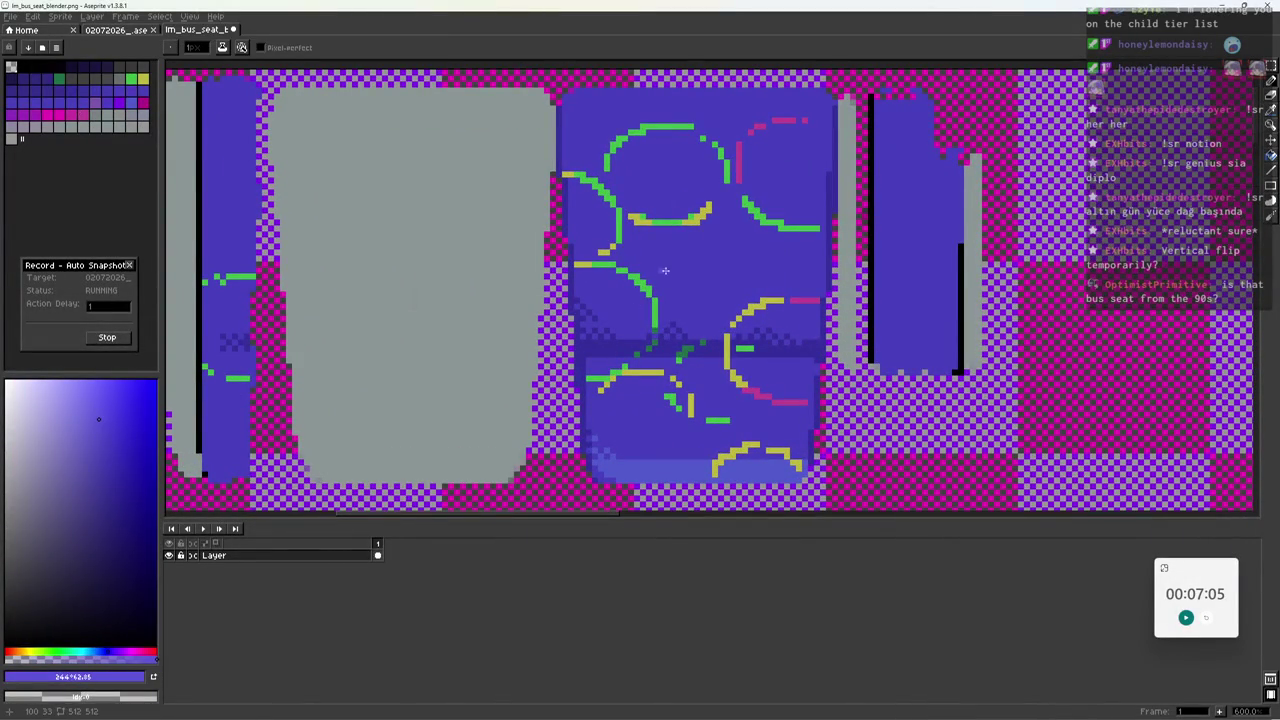
key("v")
left_click(123, 408)
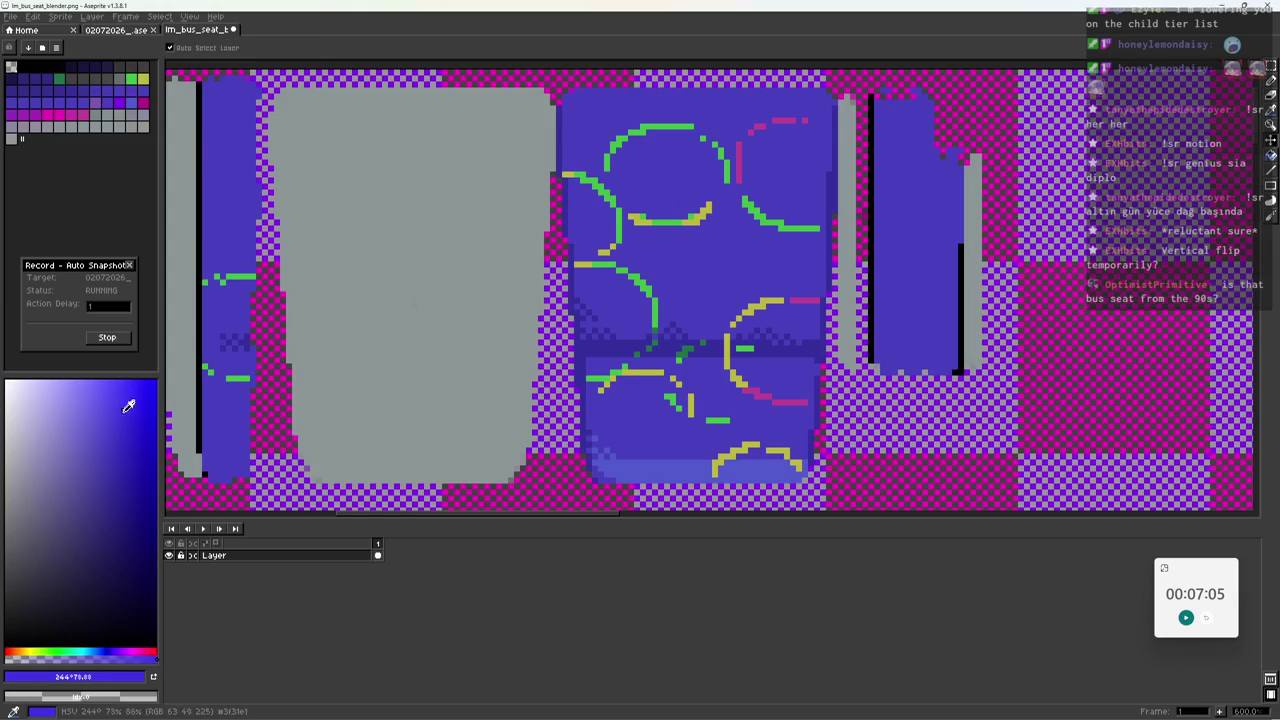
left_click(100, 652)
key("b")
Paint light-blue diagonal streaks across the upper seat back.
mouse_move(667, 266)
left_mouse_down()
mouse_move(735, 279)
mouse_move(620, 178)
left_mouse_up()
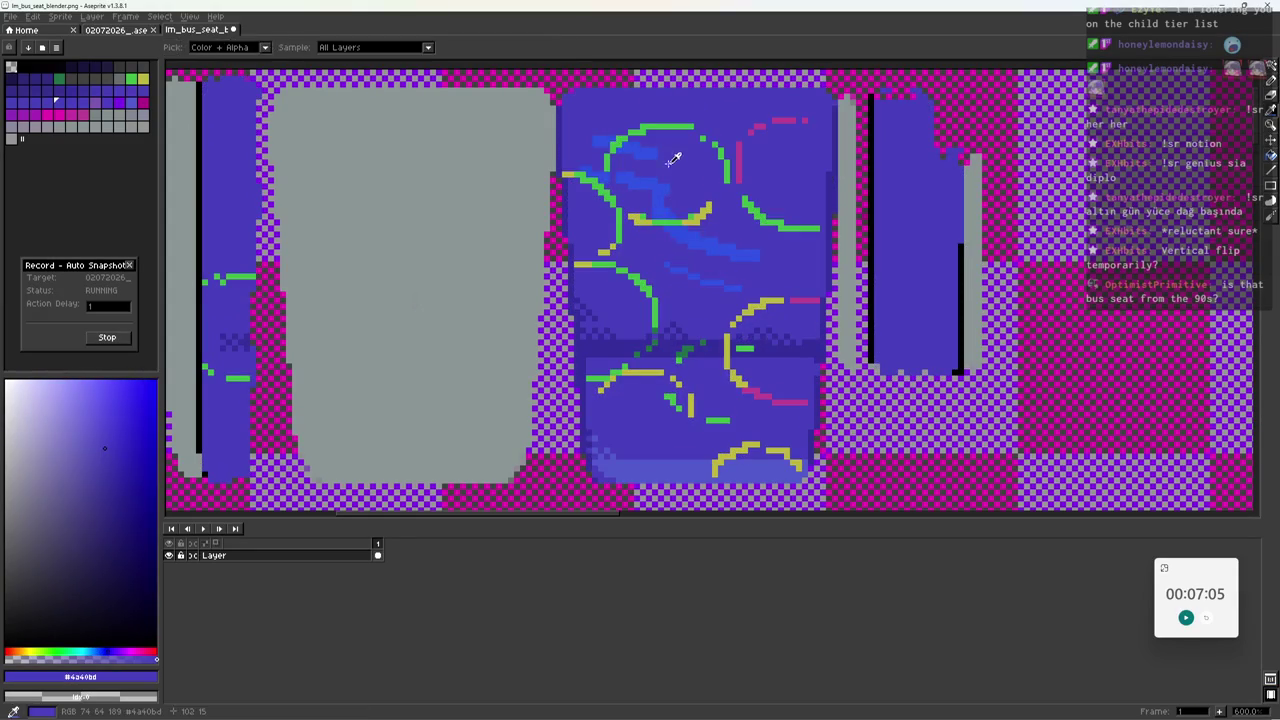
left_click(595, 143)
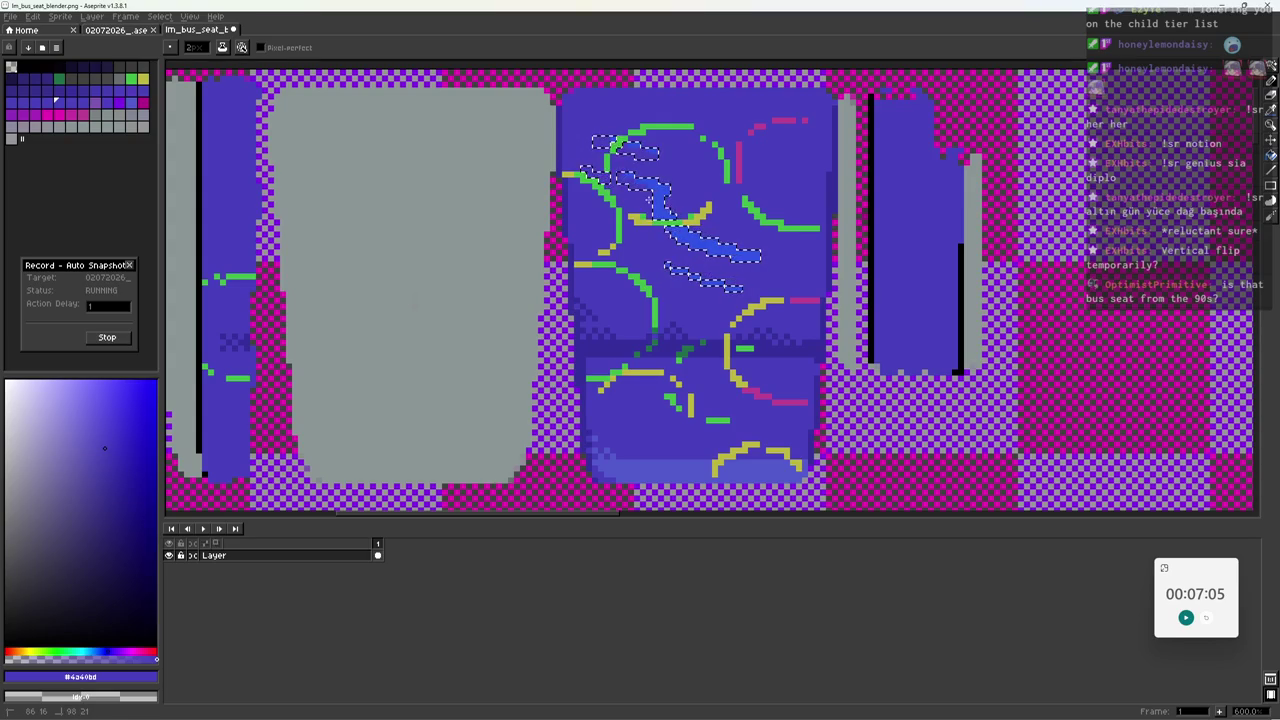
left_click_drag(657, 222, 762, 265)
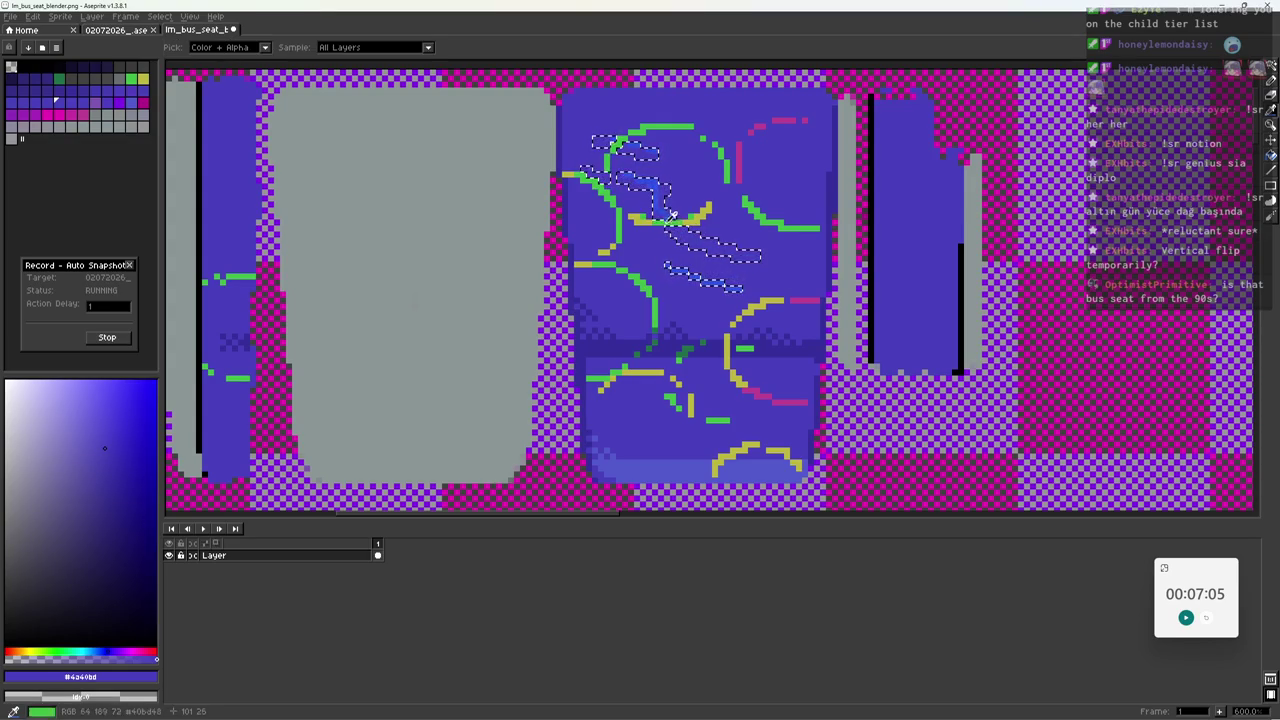
left_click(720, 250, "alt")
key("ctrl+d")
left_click_drag(688, 233, 770, 257)
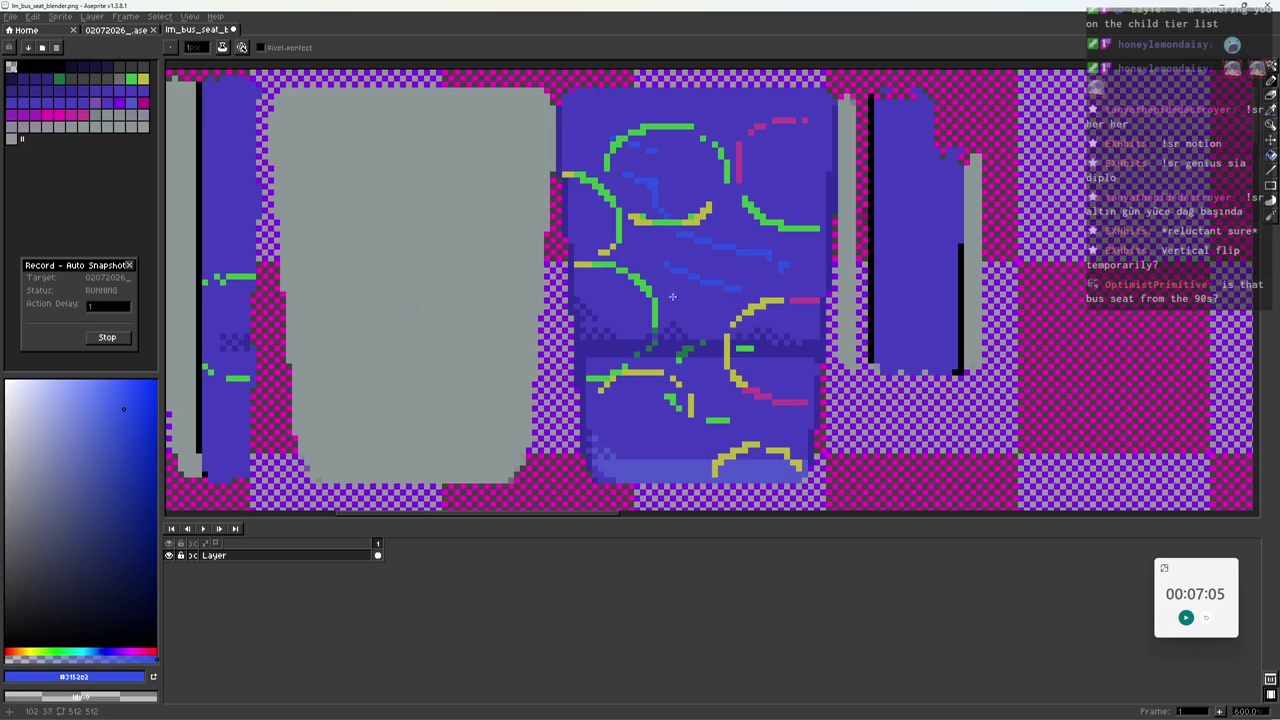
Add more light-blue streaks on the seat and lower cushion, resampling the streak blue.
left_click_drag(646, 318, 594, 294)
mouse_move(610, 428)
left_mouse_down()
mouse_move(664, 440)
mouse_move(664, 416)
left_mouse_up()
left_click(186, 414, "alt")
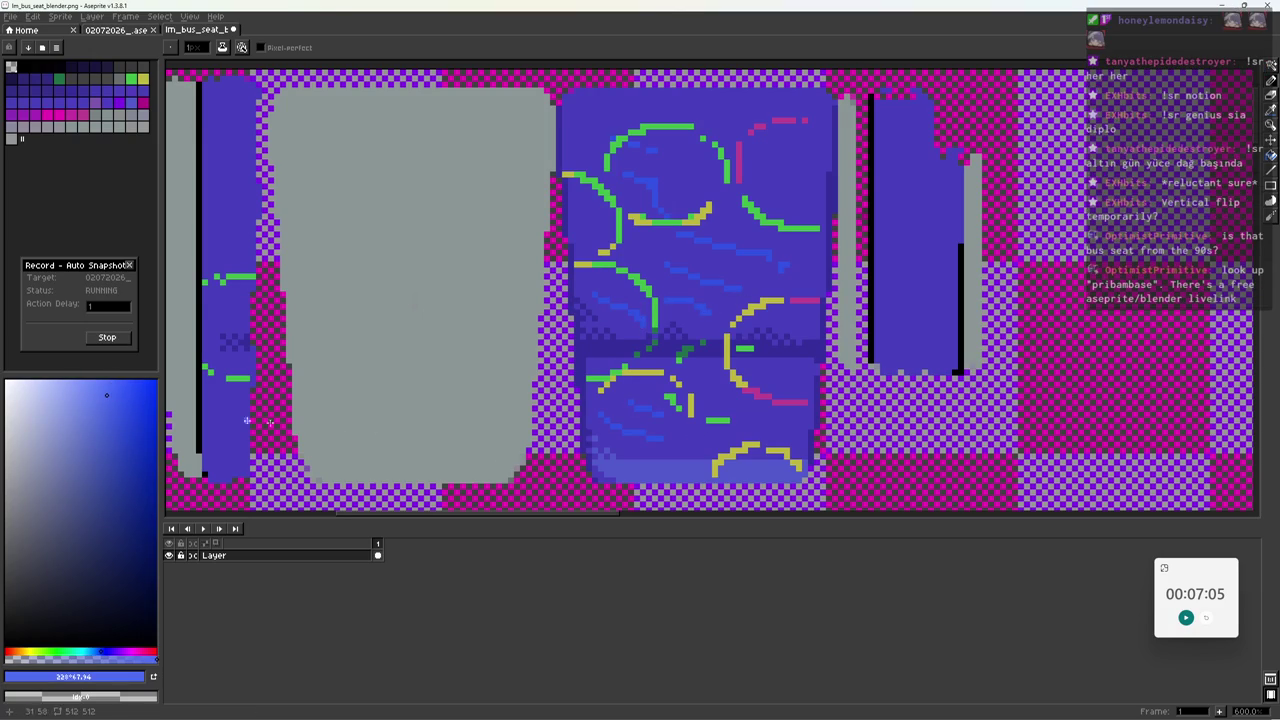
key("alt")
left_click(668, 432, "alt")
left_click(674, 460, "alt")
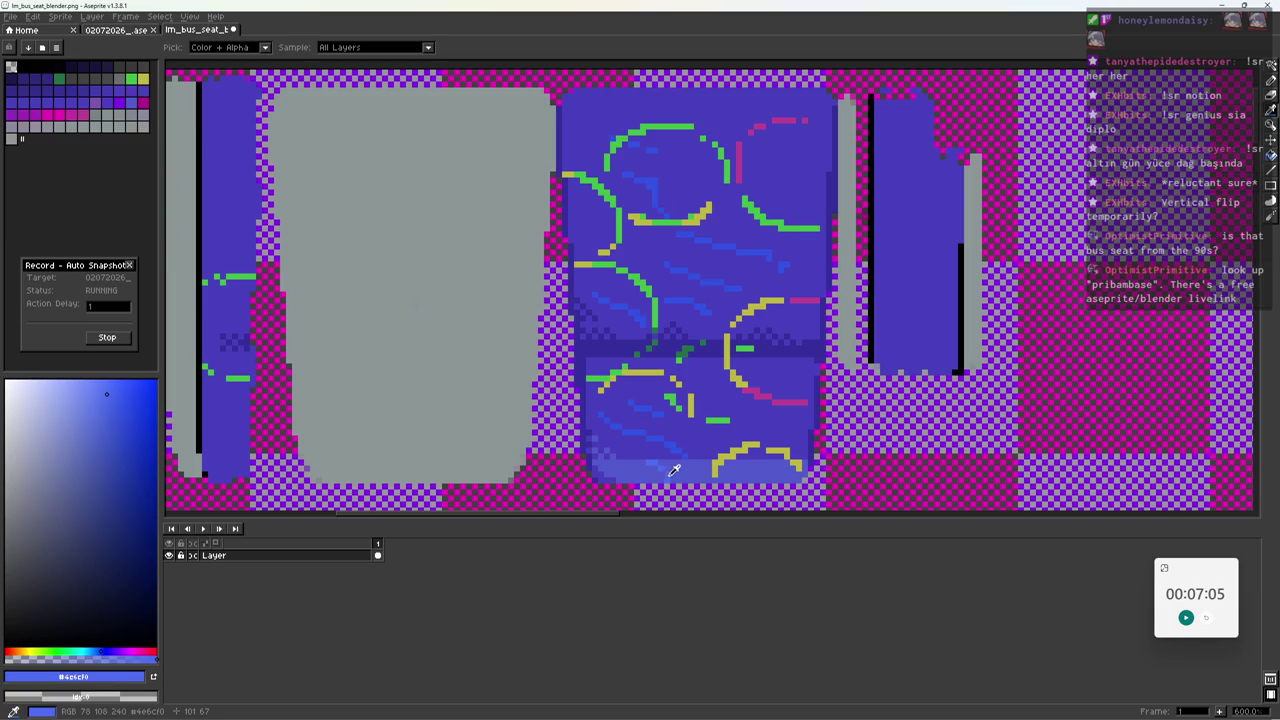
left_click(657, 435, "alt")
Save the texture, then paint two extra light-blue diagonal streaks on the upper seat.
key("1")
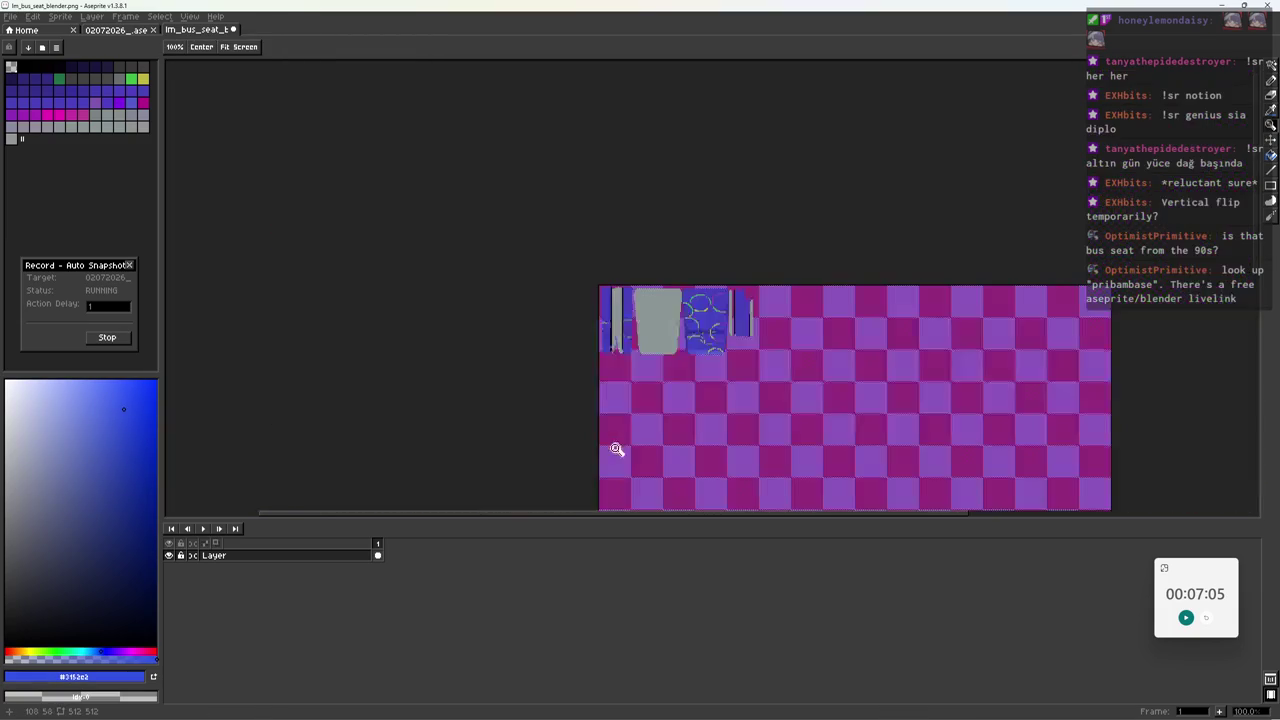
key("ctrl+s")
left_click_drag(712, 308, 706, 198)
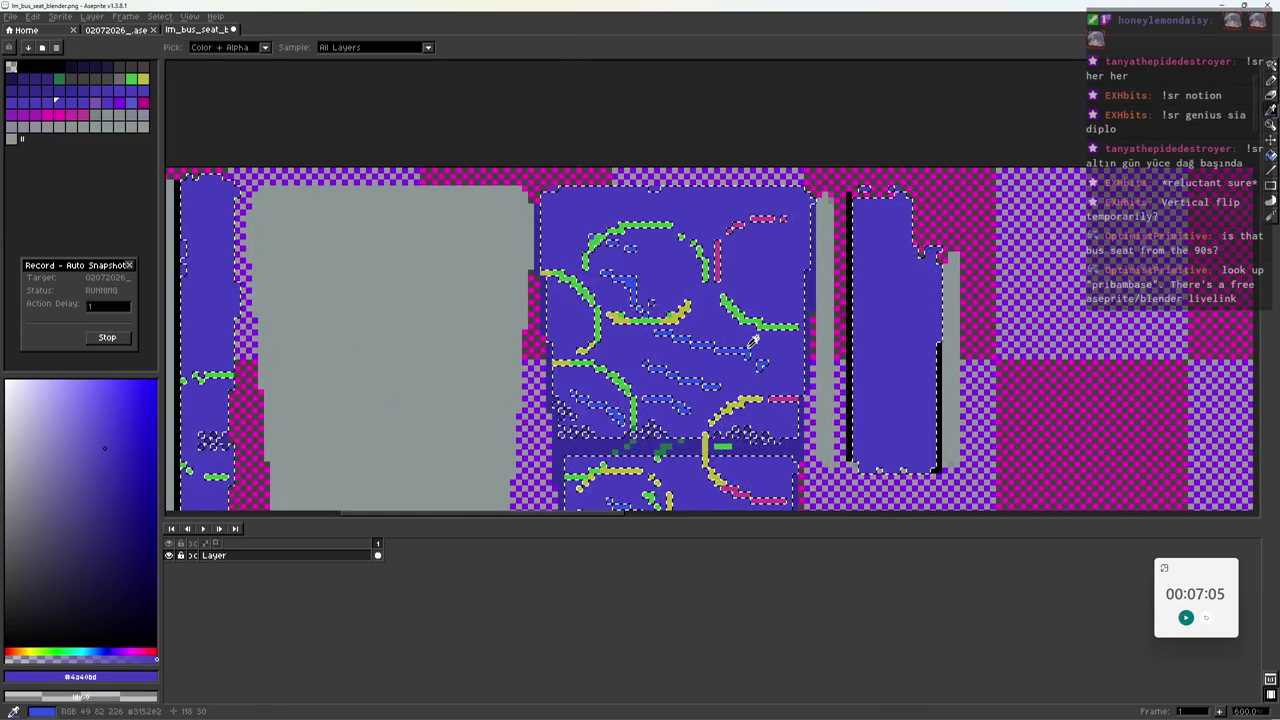
left_click(706, 198, "alt")
mouse_move(703, 200)
left_mouse_down()
mouse_move(800, 278)
mouse_move(745, 205)
mouse_move(690, 280)
left_mouse_up()
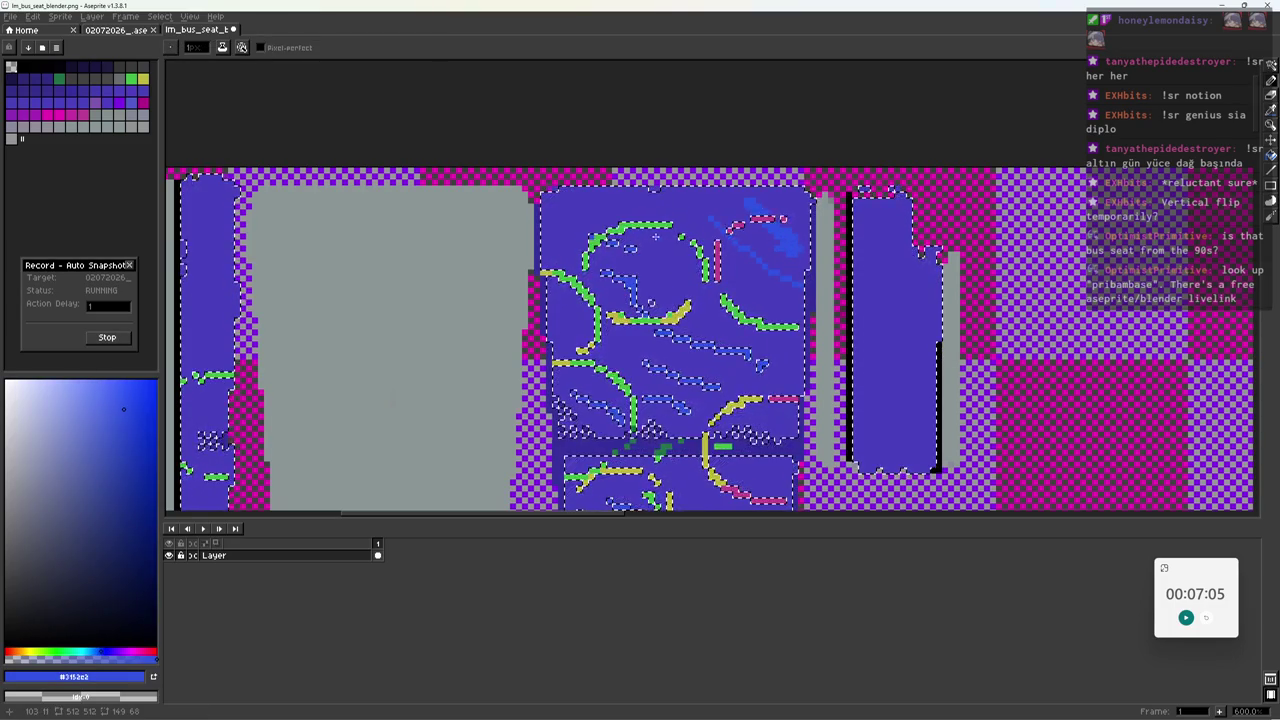
left_click_drag(585, 222, 672, 255)
Undo the latest streak strokes and save im_bus_seat_blender.png.
key("ctrl+z")
key("ctrl+z")
key("ctrl+z")
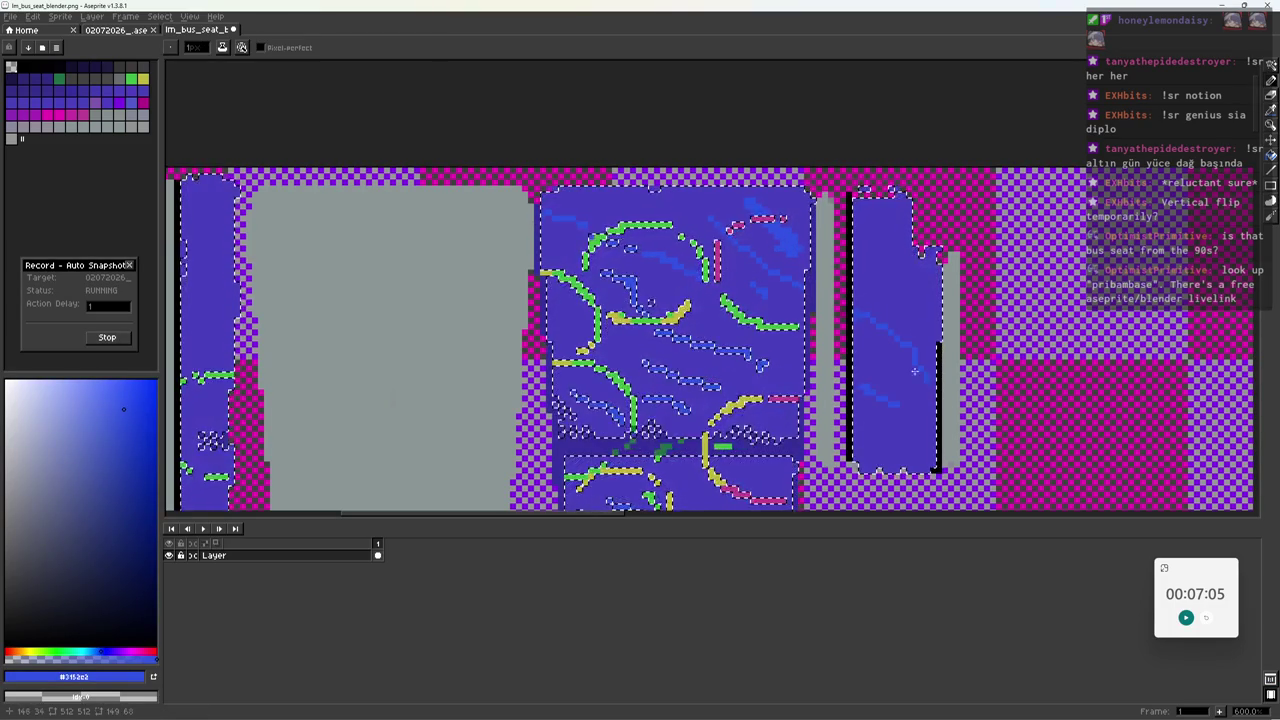
key("ctrl+z")
key("z")
scroll(790, 355, "down", 4)
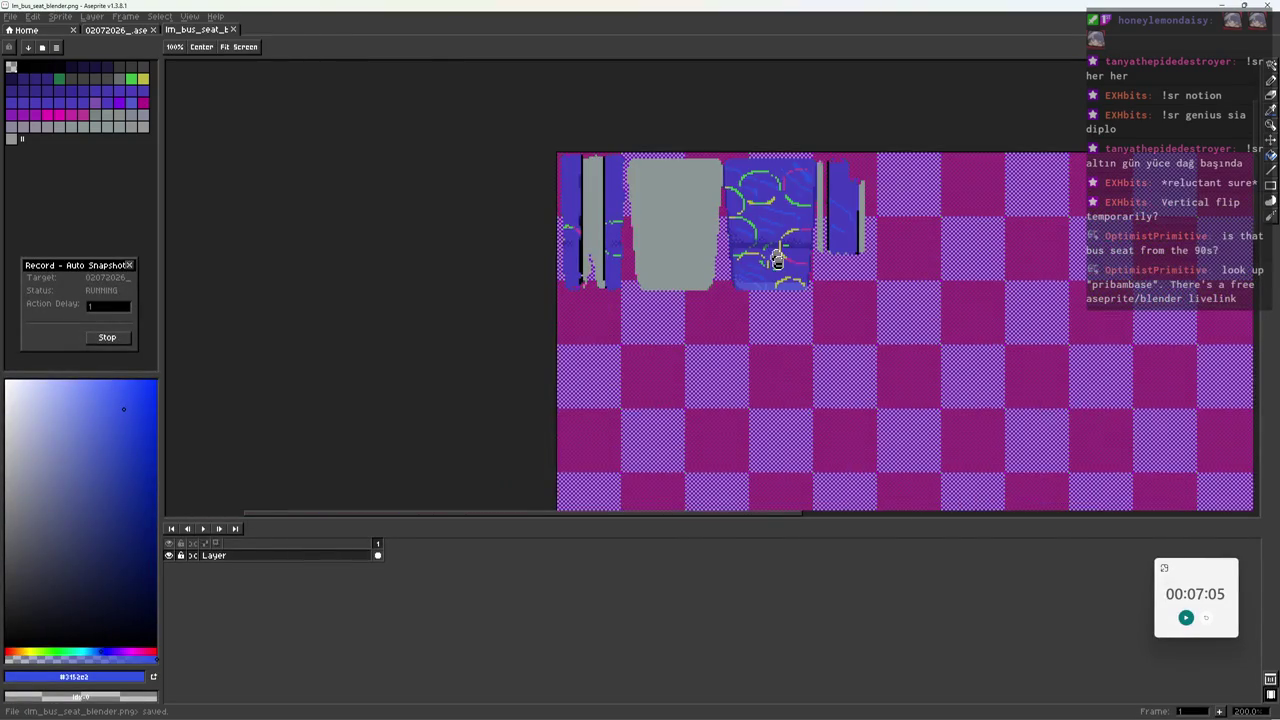
scroll(771, 243, "up", 1)
key("b")
key("ctrl+s")
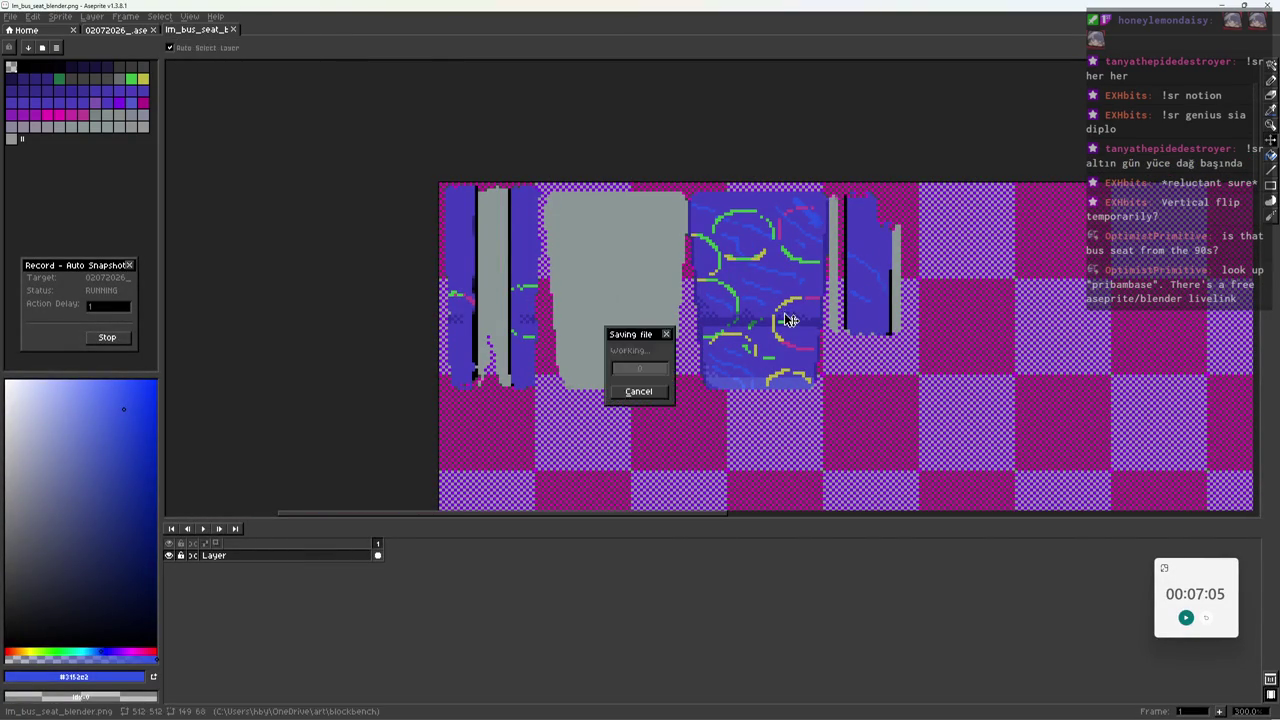
key("alt")
Switch from Aseprite to the Blender window so the linked seat texture refreshes.
key("alt+Tab")
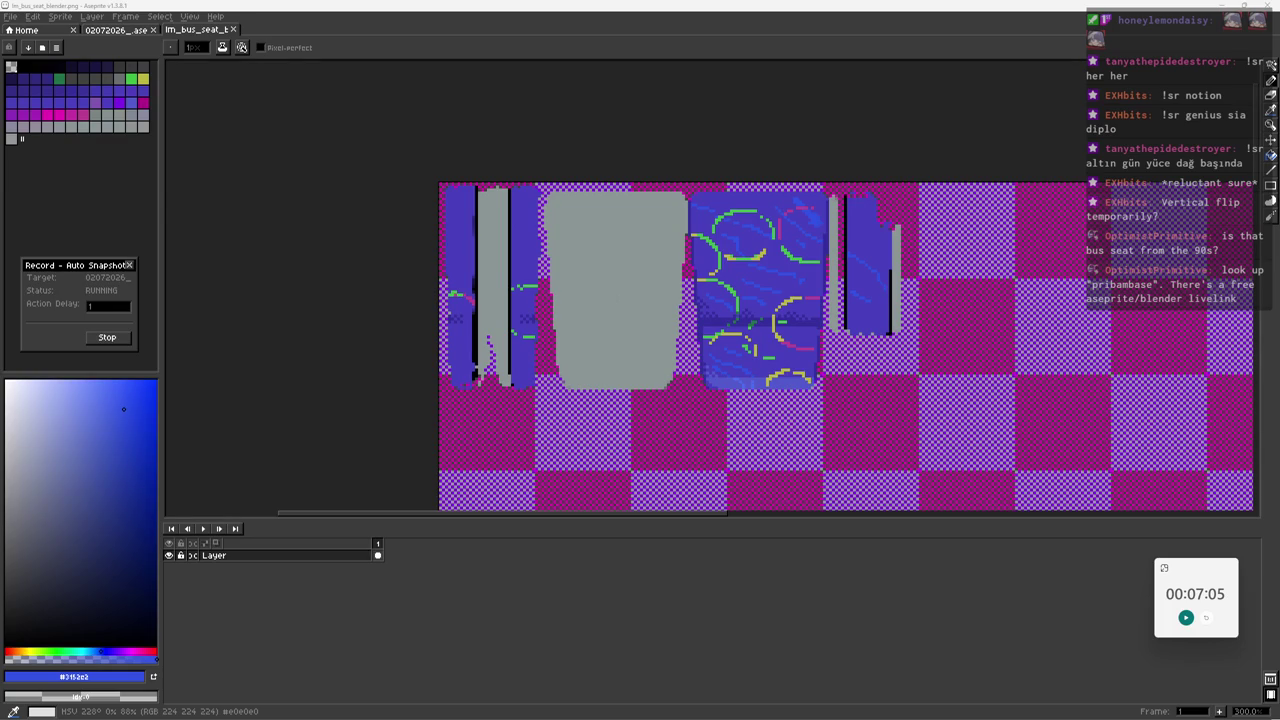
key("i")
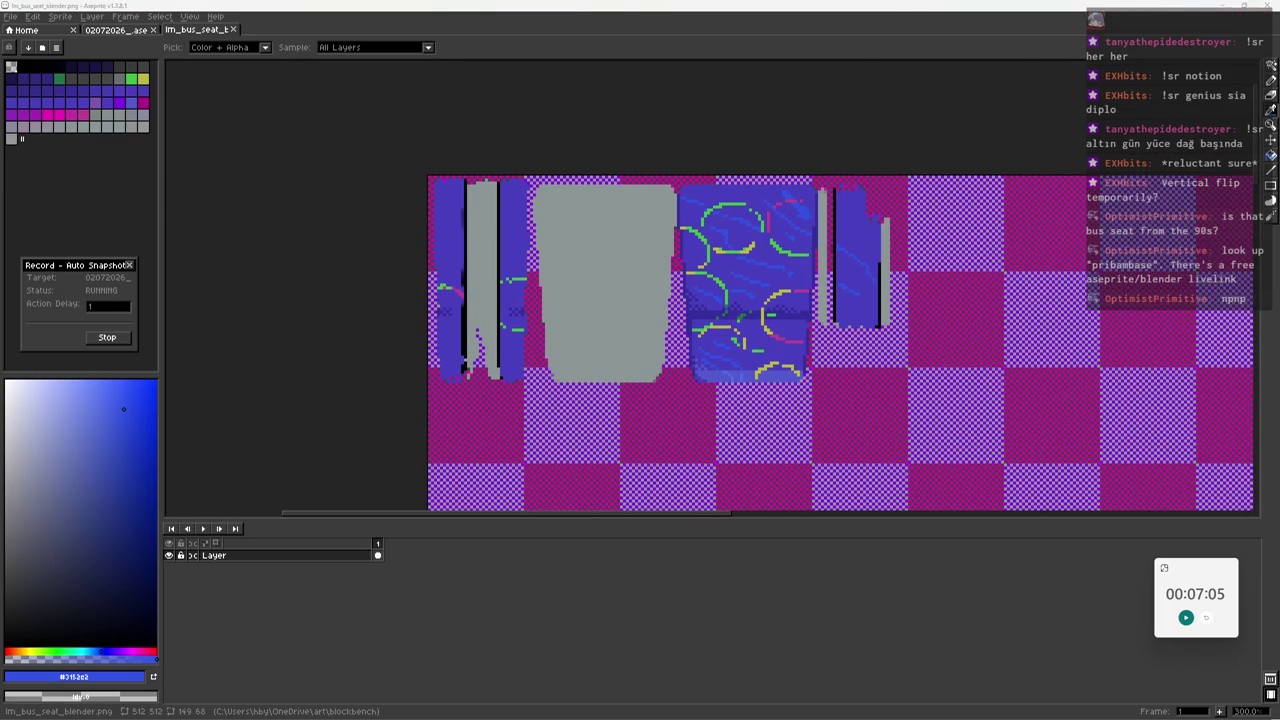
key("alt+Tab")
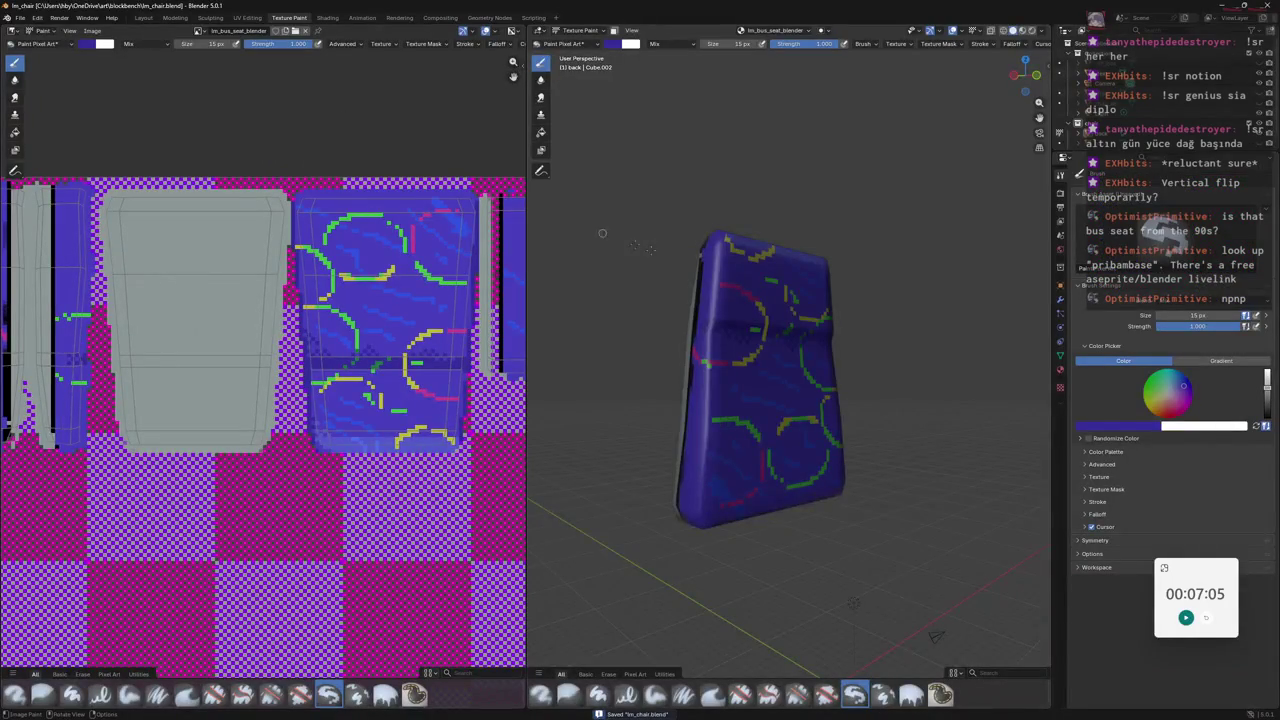
Unhide the chair frame and cushion, view the whole streaked chair, and save im_chair.blend.
mouse_move(602, 233)
middle_mouse_down()
mouse_move(768, 300)
mouse_move(697, 666)
middle_mouse_up()
left_click(1259, 130)
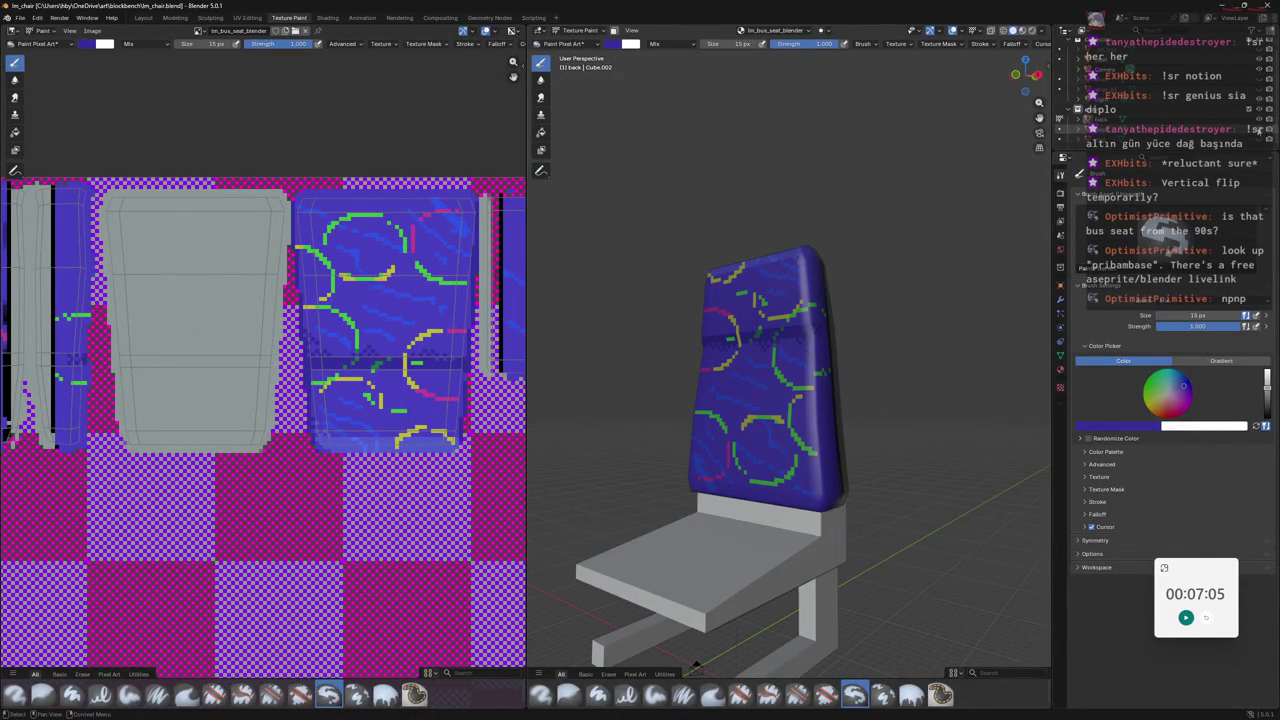
left_click(1259, 140)
mouse_move(960, 330)
middle_mouse_down()
mouse_move(889, 344)
mouse_move(911, 344)
middle_mouse_up()
key("ctrl+s")
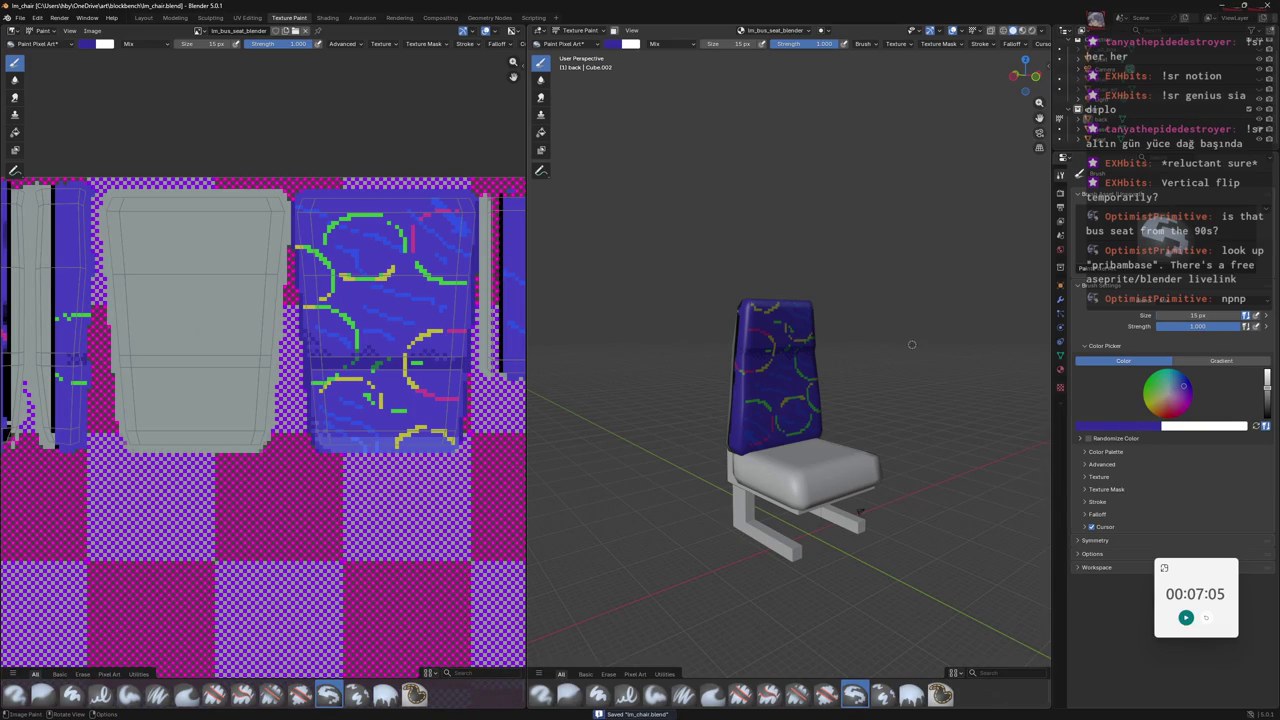